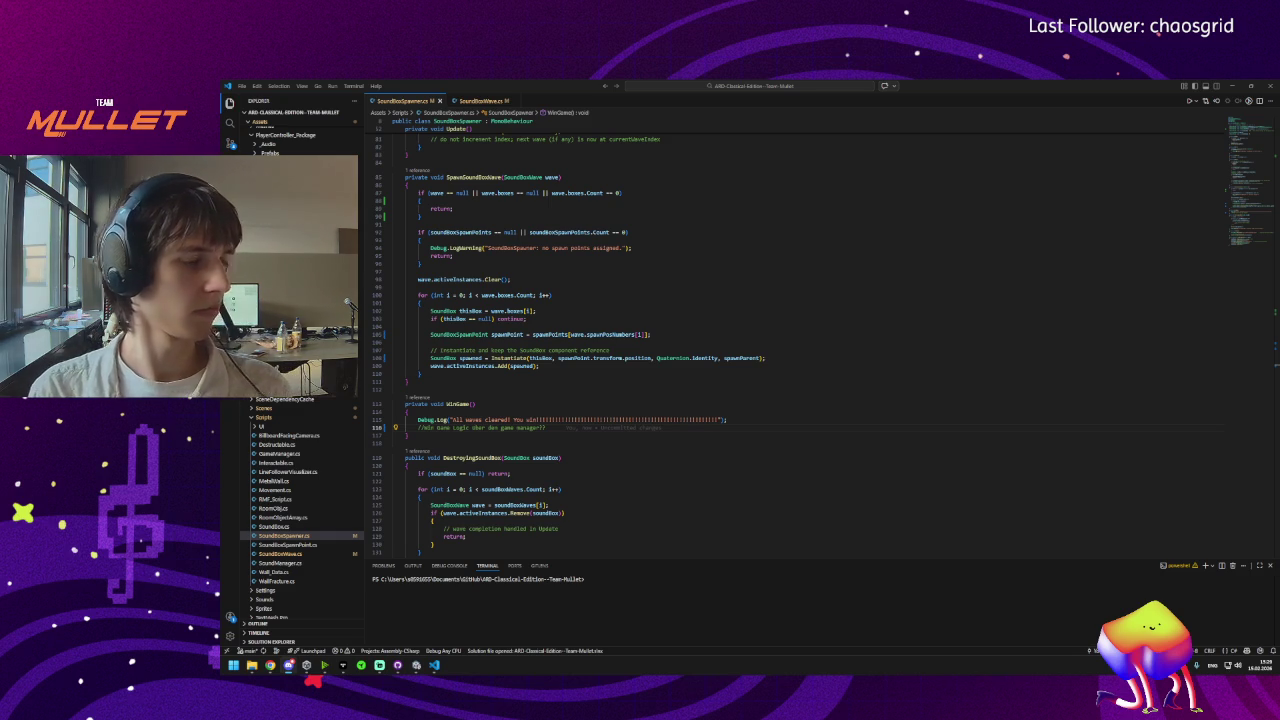
Close the VS Code terminal to show more of SoundBoxSpawner.cs, then switch to Unity.
{"action": "left_click", "coordinate": [1270, 566]}
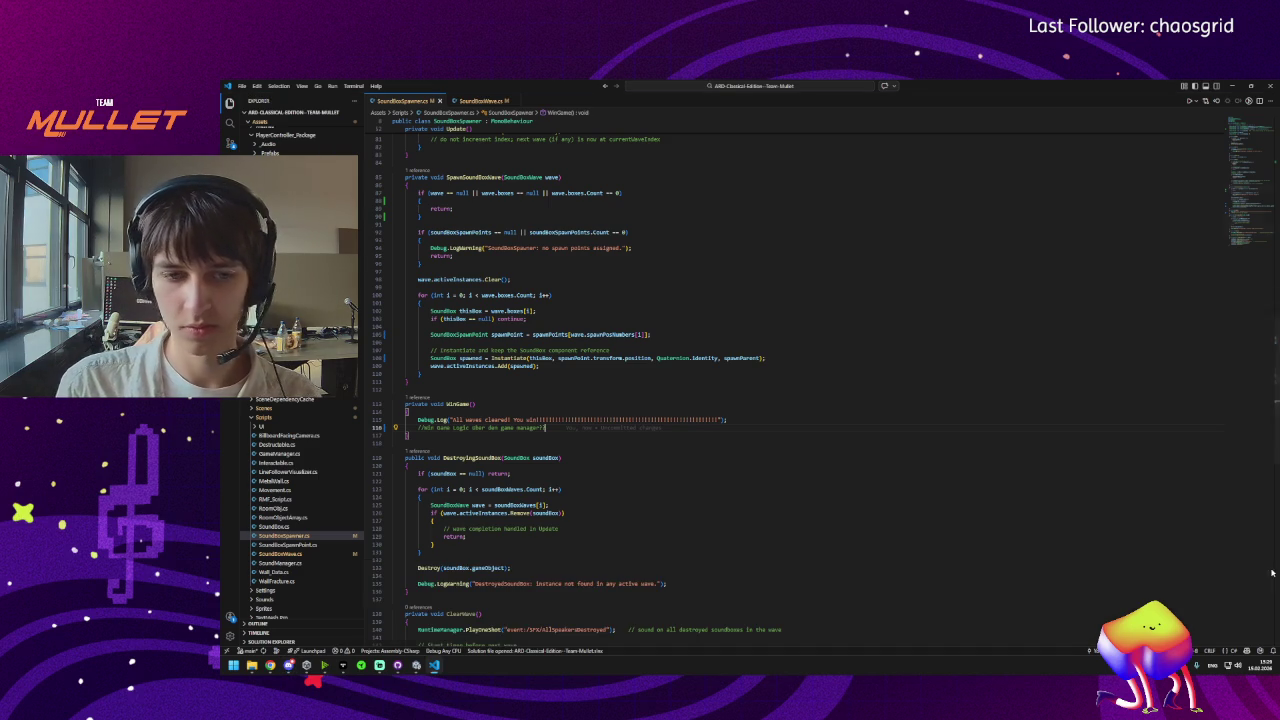
{"action": "left_click", "coordinate": [296, 674]}
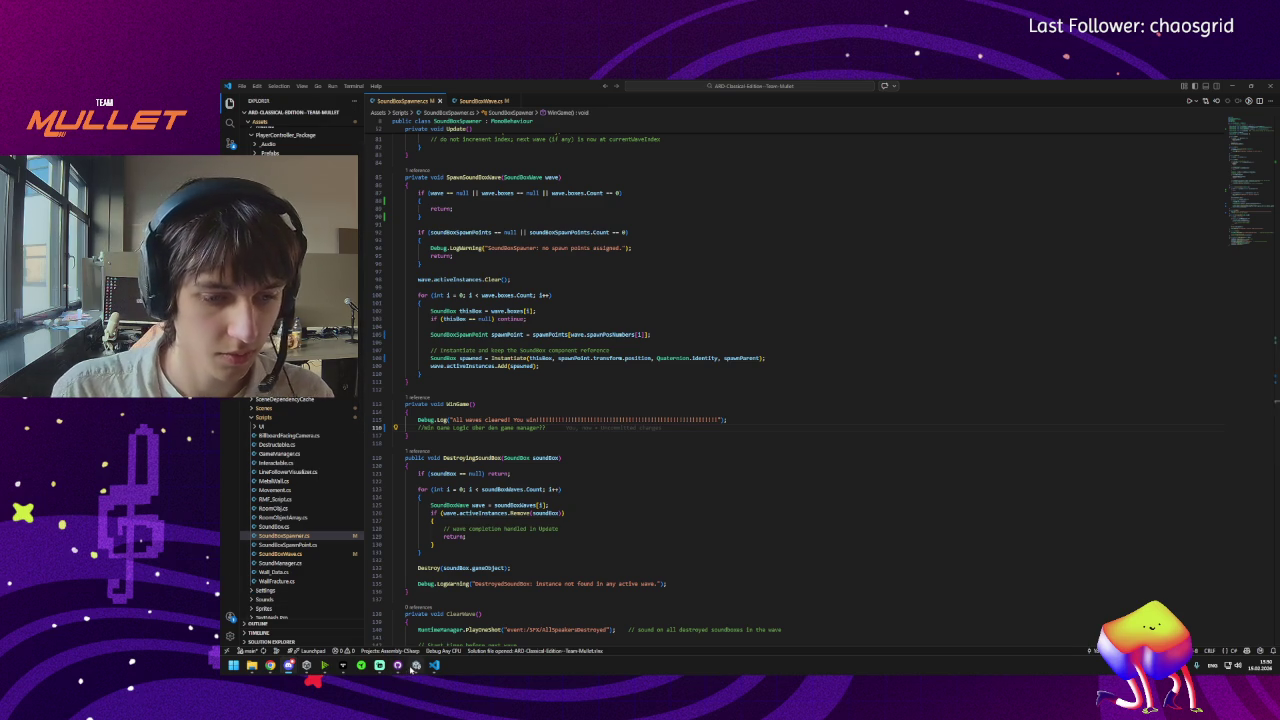
{"action": "left_click", "coordinate": [415, 666]}
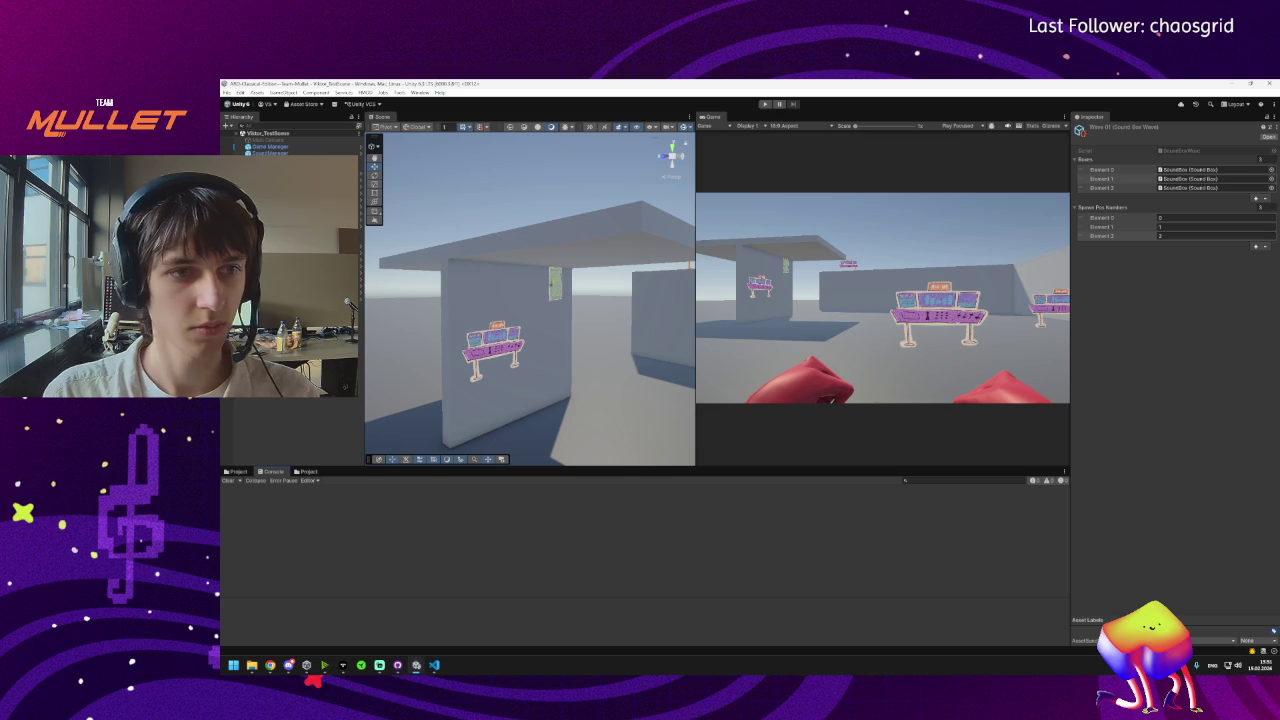
Assign Wave01 from Prefabs > Waves as the SoundBox_Spawner's Sound Box Waves Element 0.
{"action": "left_click", "coordinate": [237, 471]}
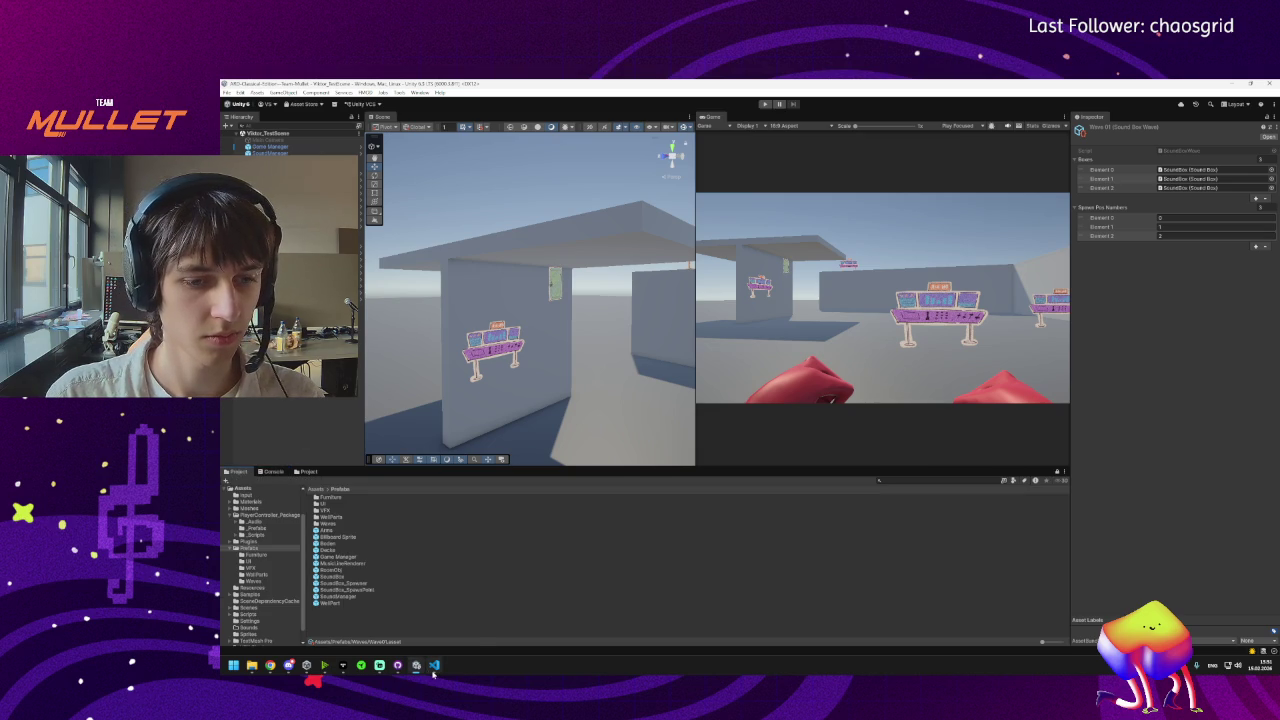
{"action": "mouse_move", "coordinate": [433, 673]}
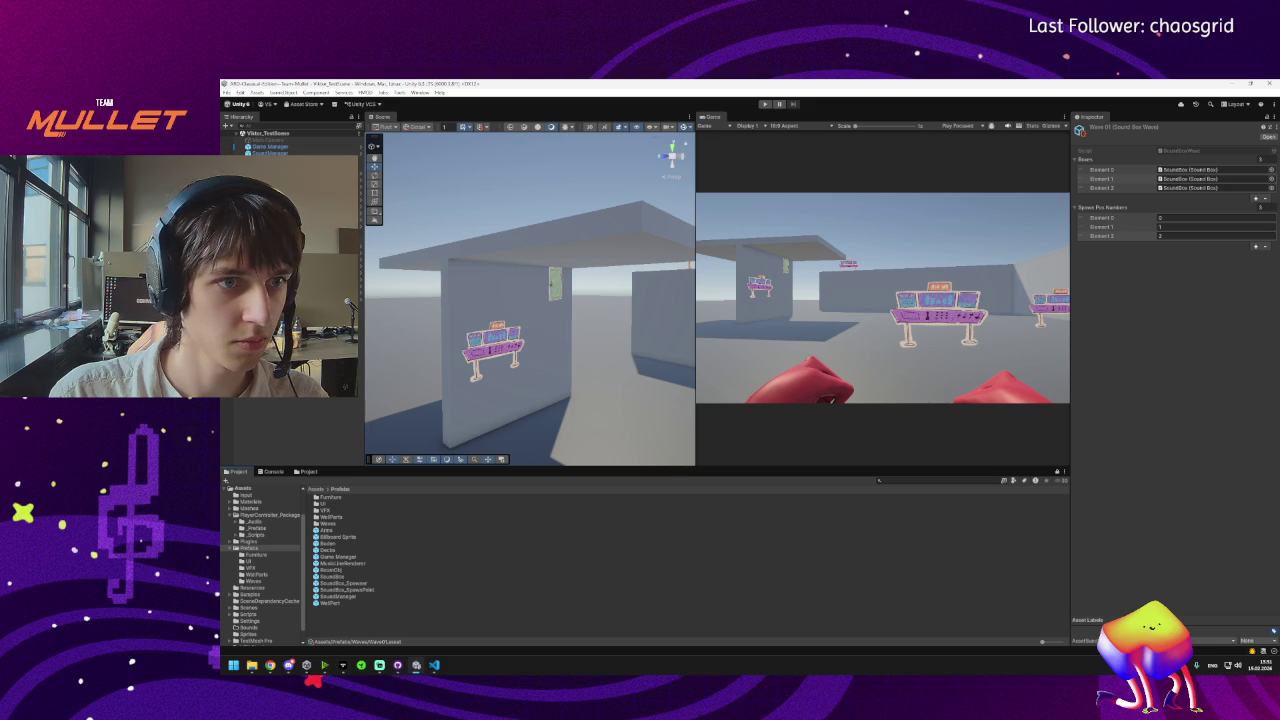
{"action": "left_click", "coordinate": [270, 180]}
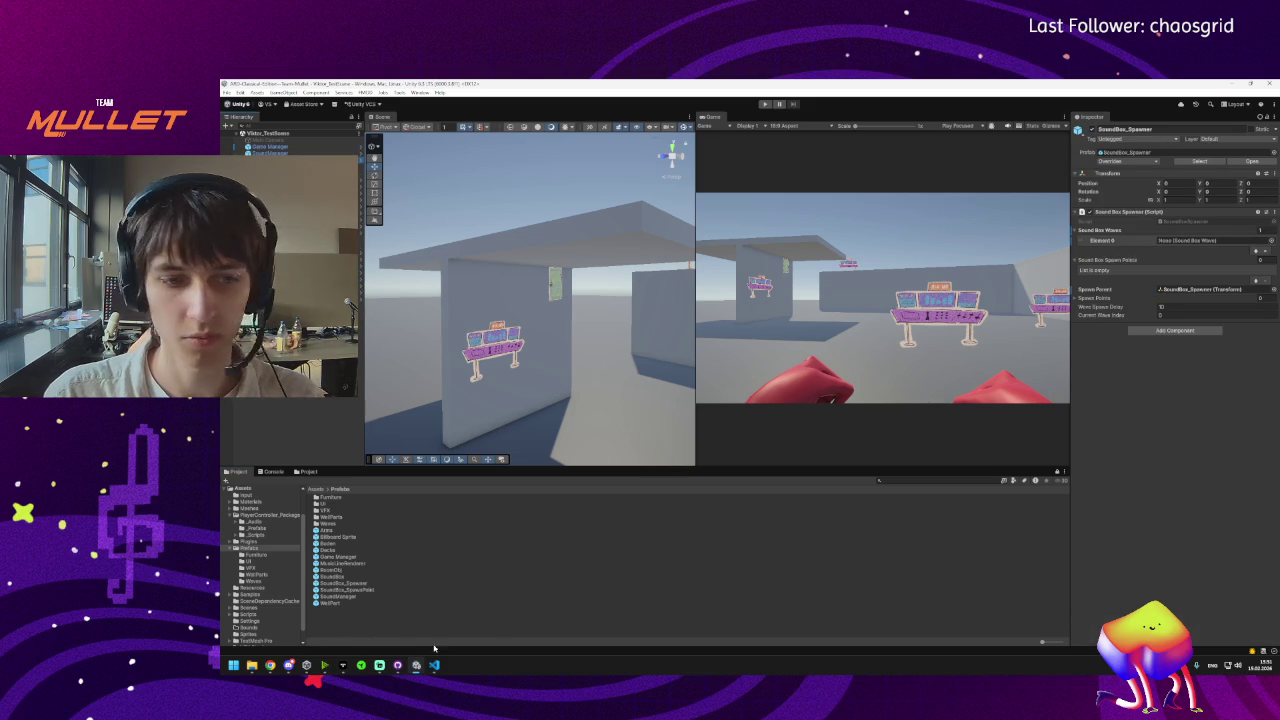
{"action": "left_click", "coordinate": [318, 490]}
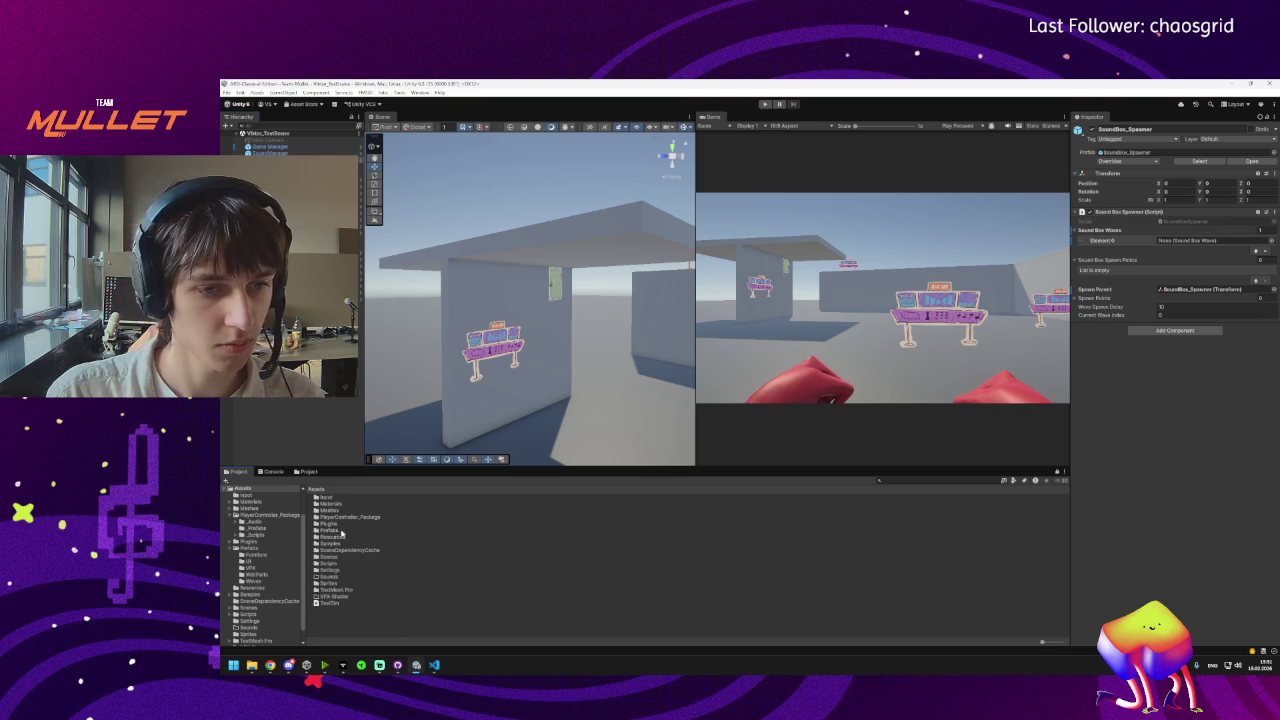
{"action": "double_click", "coordinate": [330, 531]}
{"action": "double_click", "coordinate": [330, 523]}
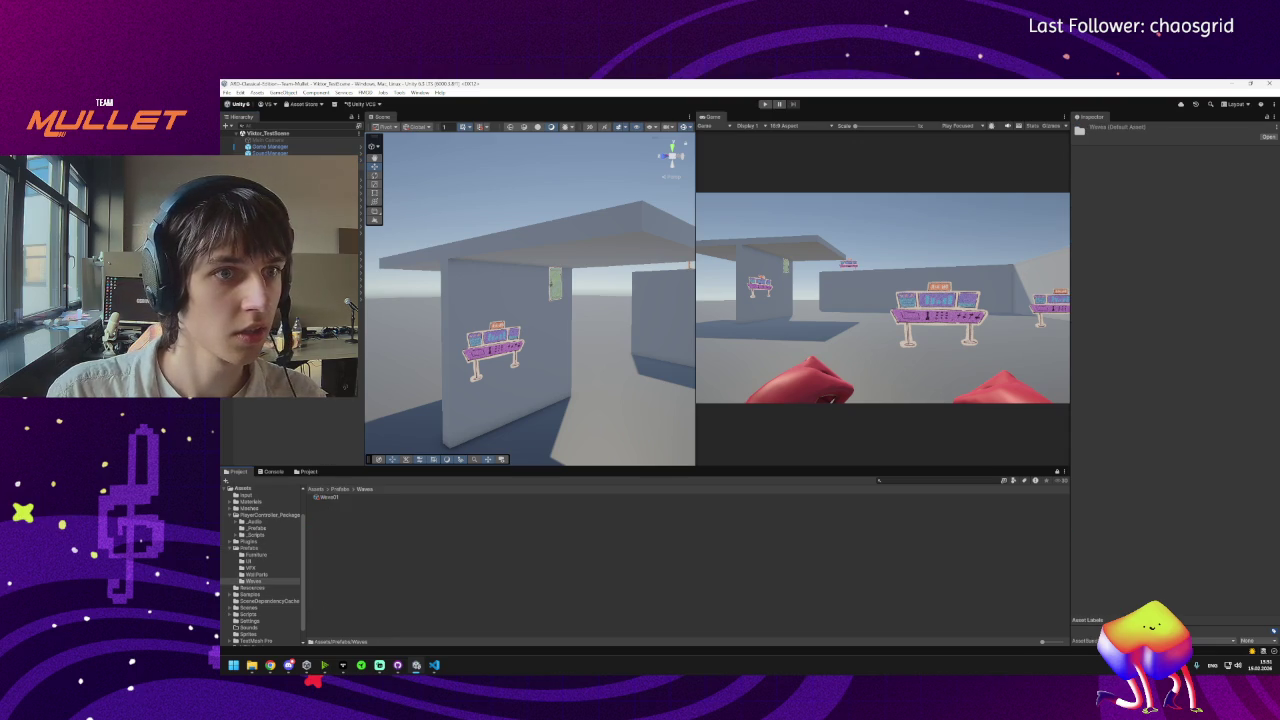
{"action": "left_click", "coordinate": [270, 159]}
{"action": "left_click_drag", "start_coordinate": [320, 502], "coordinate": [1183, 244]}
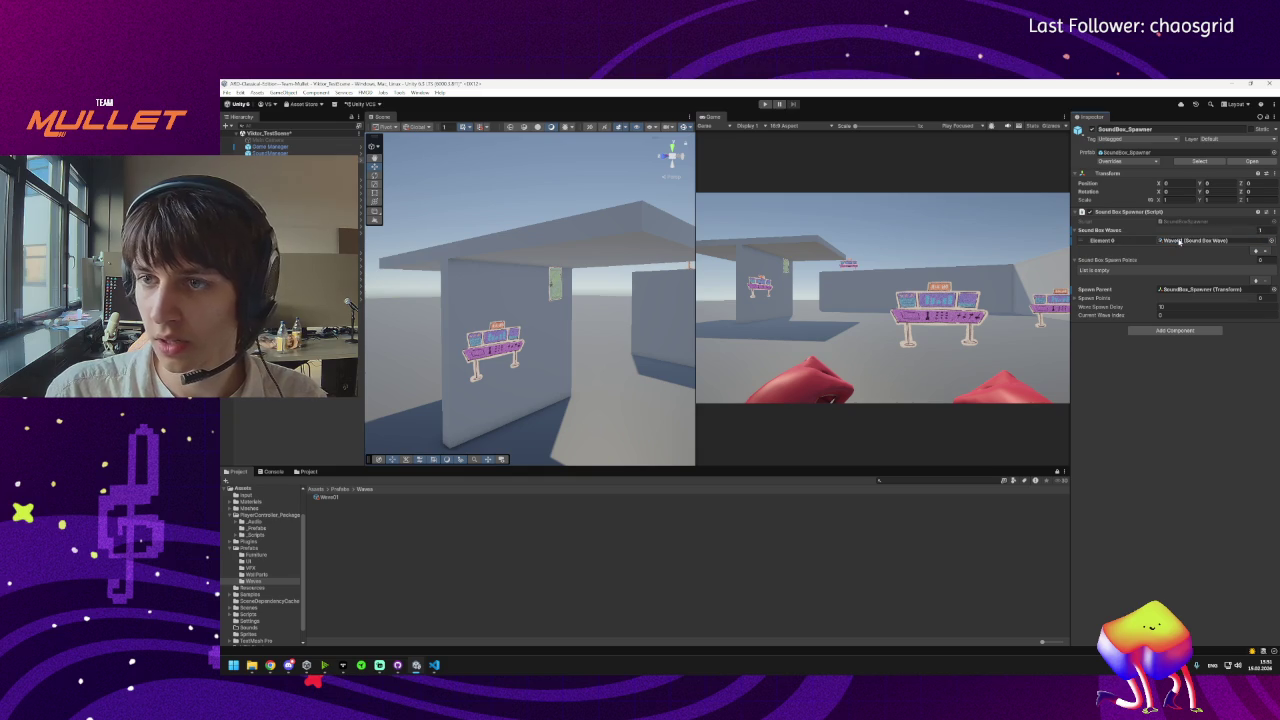
Add three empty slots to the spawner's Sound Box Spawn Points list.
{"action": "left_click", "coordinate": [1256, 281]}
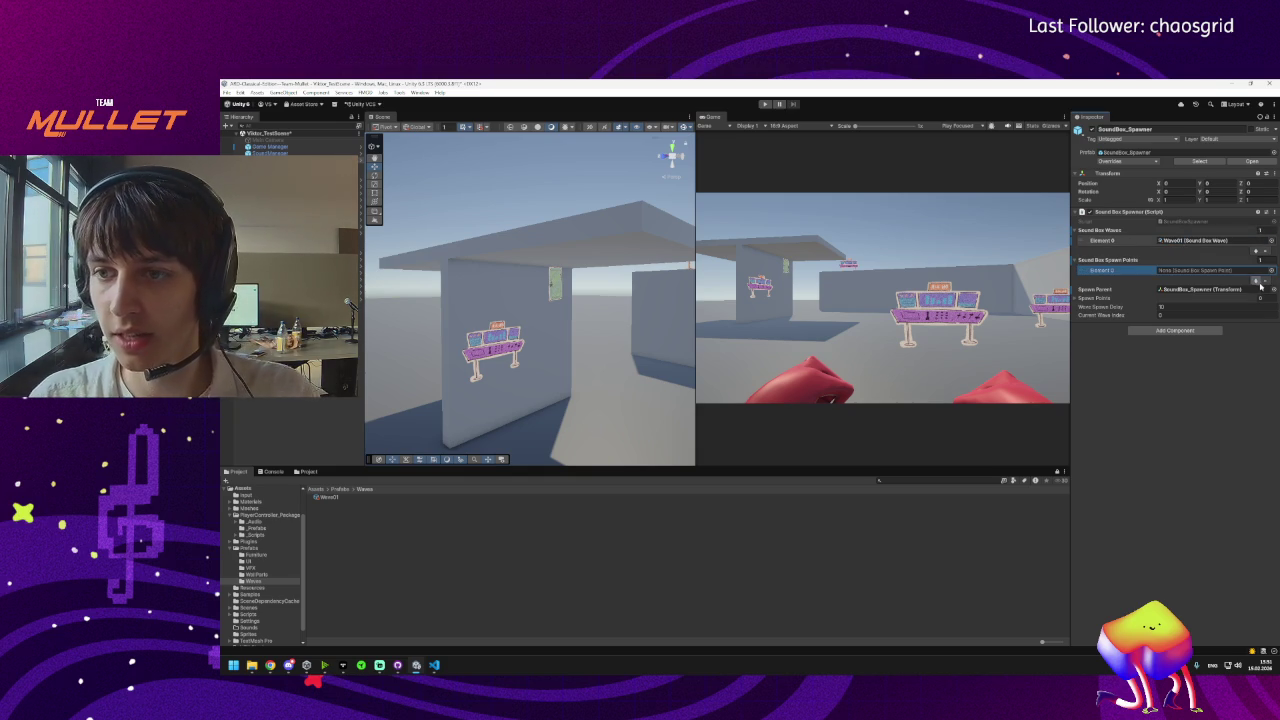
{"action": "left_click", "coordinate": [1256, 281]}
{"action": "left_click", "coordinate": [1256, 290]}
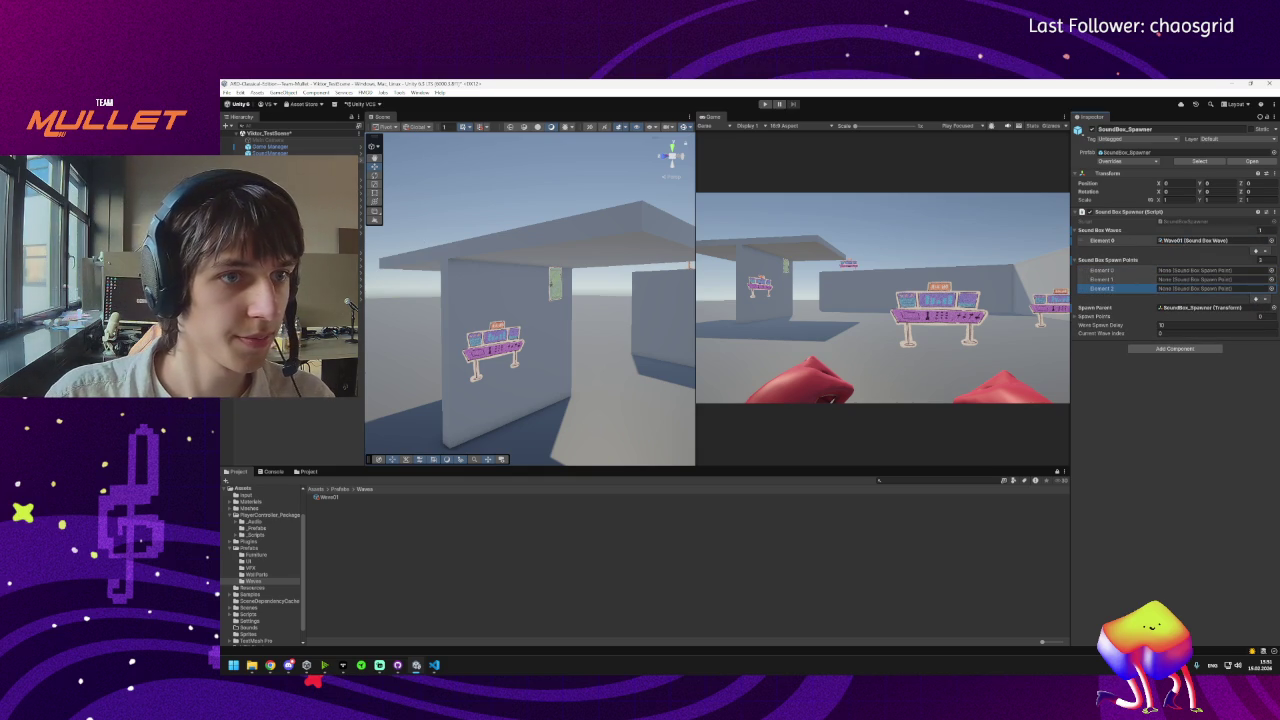
{"action": "left_click", "coordinate": [270, 200]}
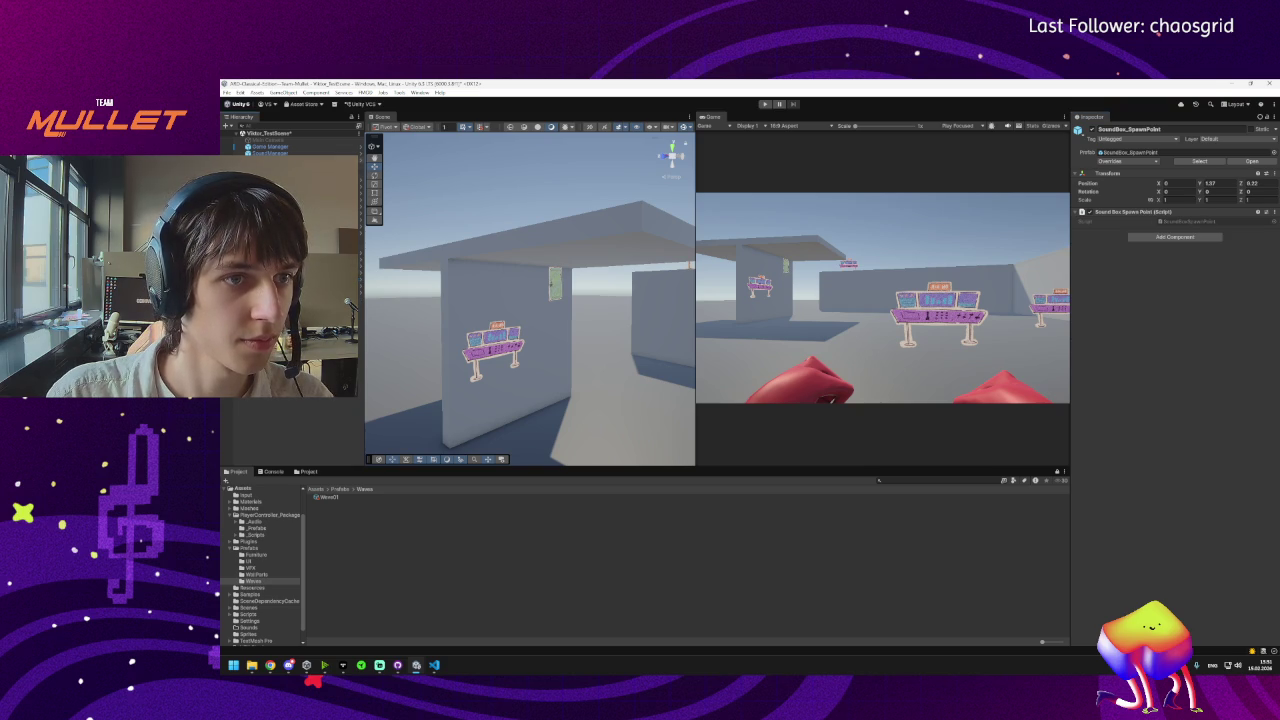
Create an empty GameObject in the Hierarchy named SpawnPoints.
{"action": "right_click", "coordinate": [258, 160]}
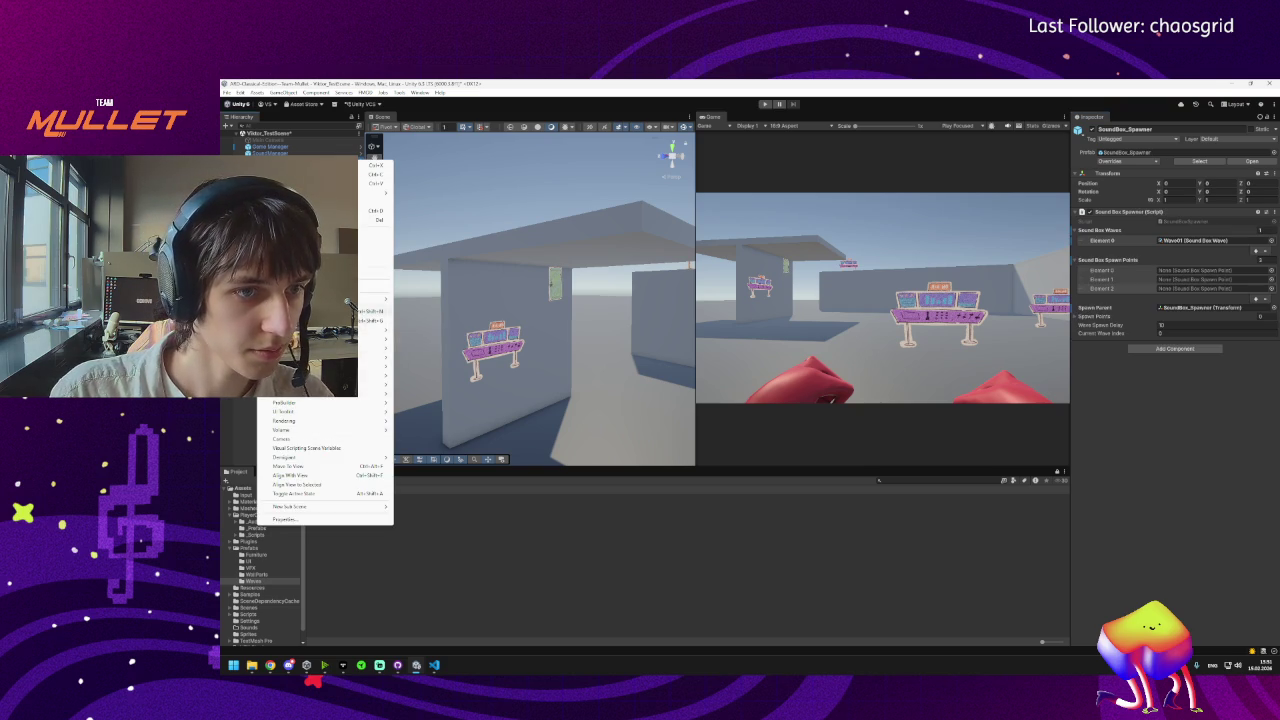
{"action": "left_click", "coordinate": [320, 311]}
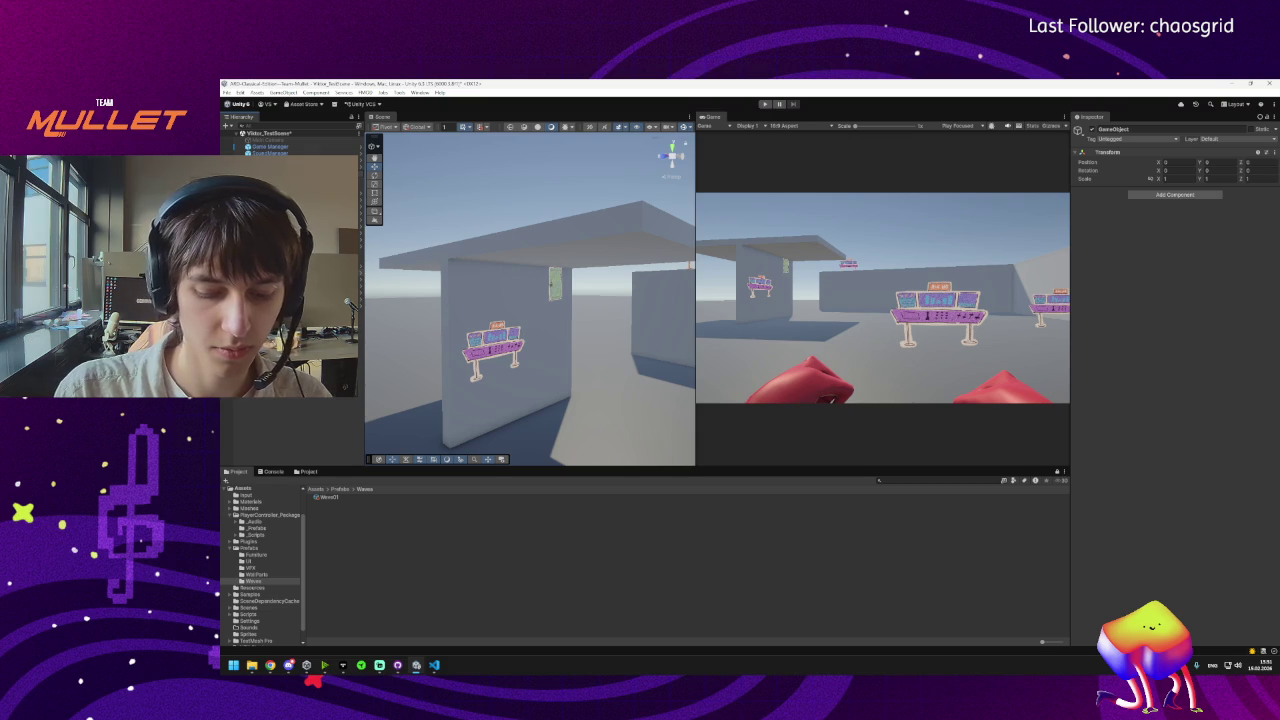
{"action": "type", "text": "SpawnPoints"}
{"action": "key", "text": "Return"}
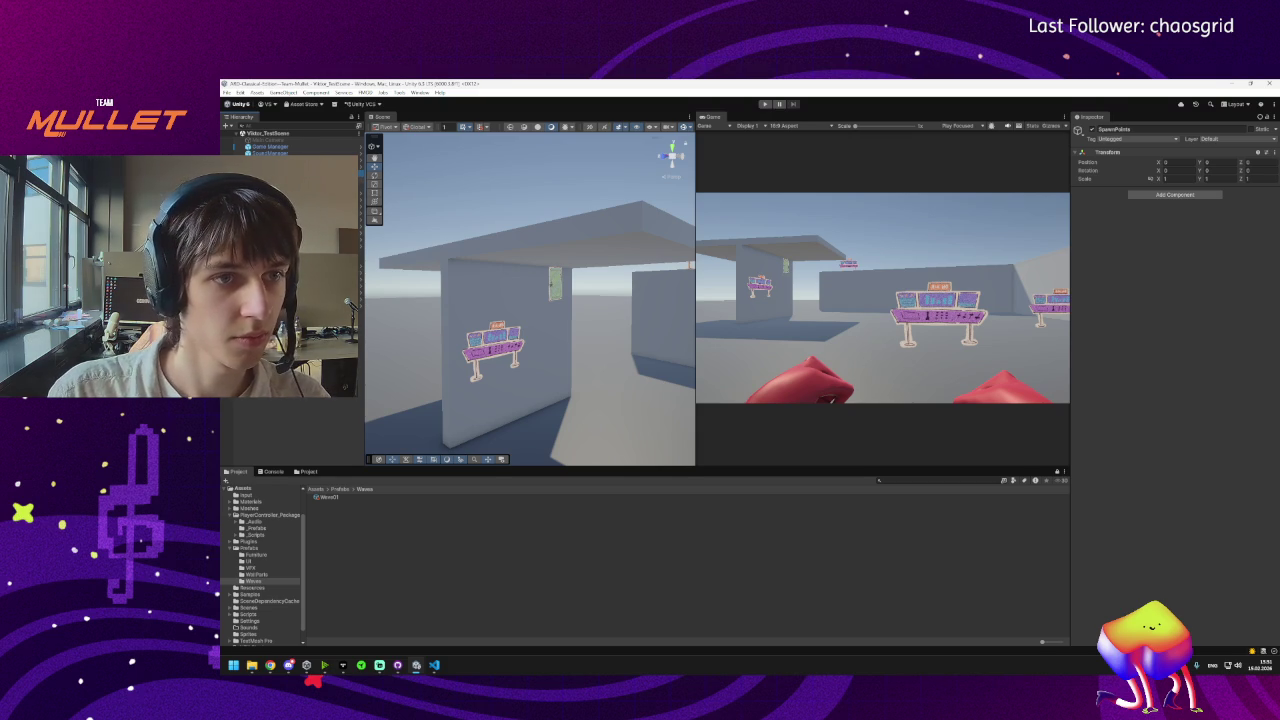
Frame a SoundBox_SpawnPoint and move it further out along the Z axis.
{"action": "left_click", "coordinate": [290, 170]}
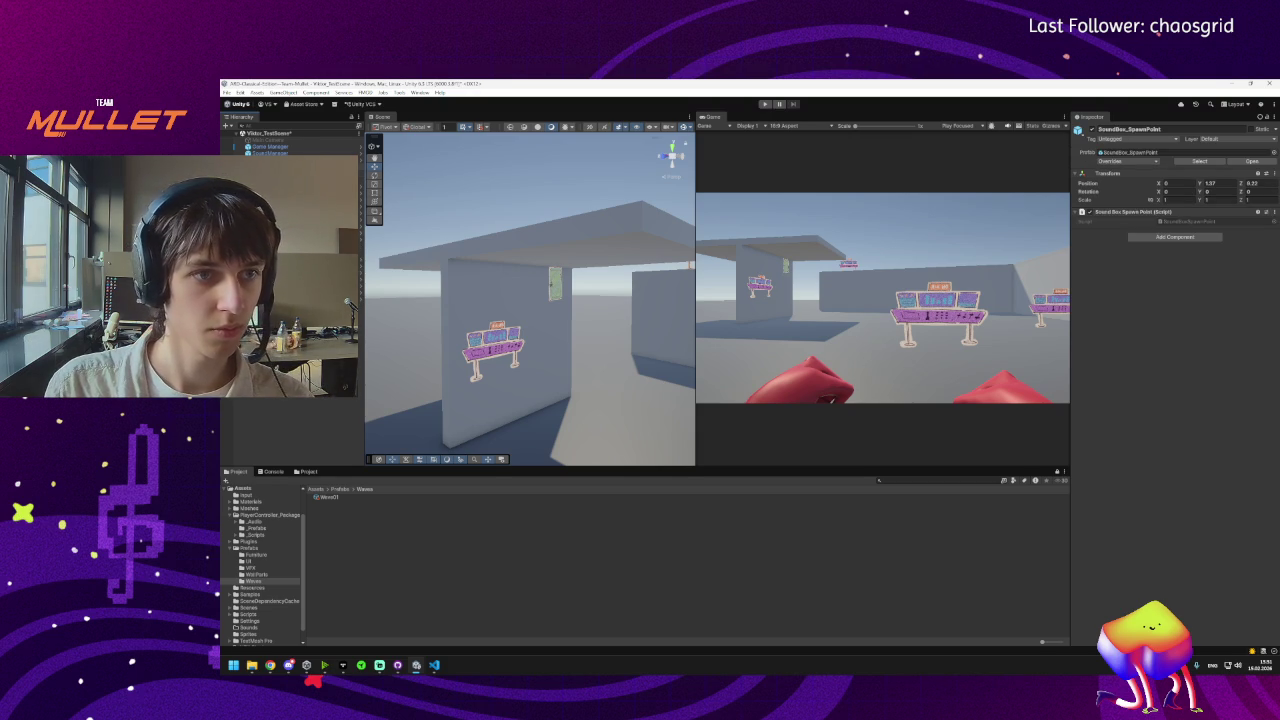
{"action": "key", "text": "f"}
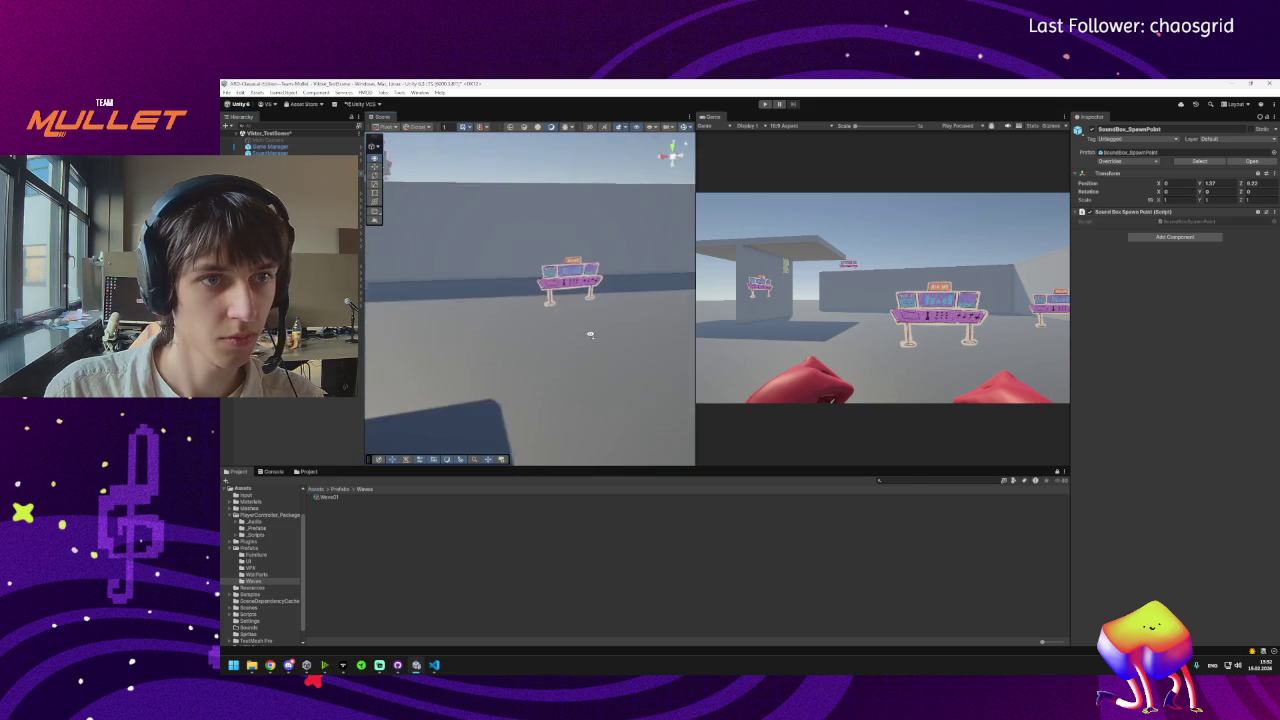
{"action": "scroll", "coordinate": [402, 223], "scroll_direction": "down", "scroll_amount": 5}
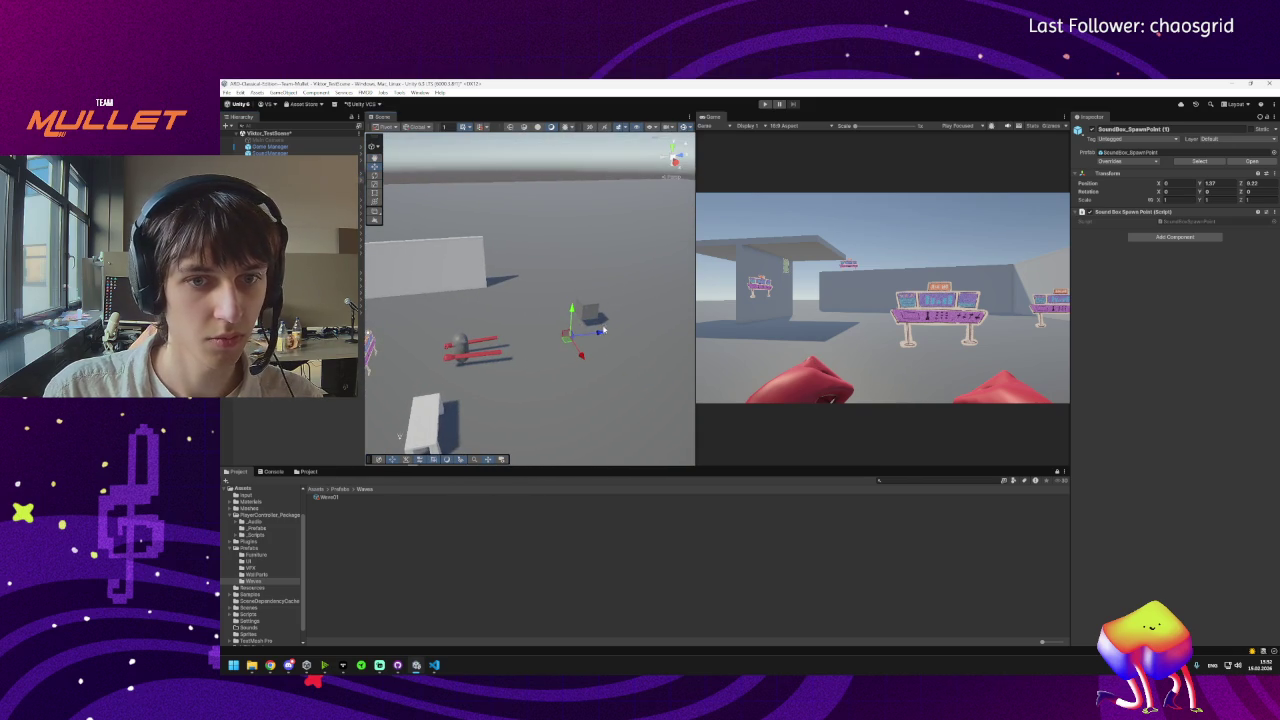
{"action": "left_click_drag", "start_coordinate": [598, 334], "coordinate": [688, 321]}
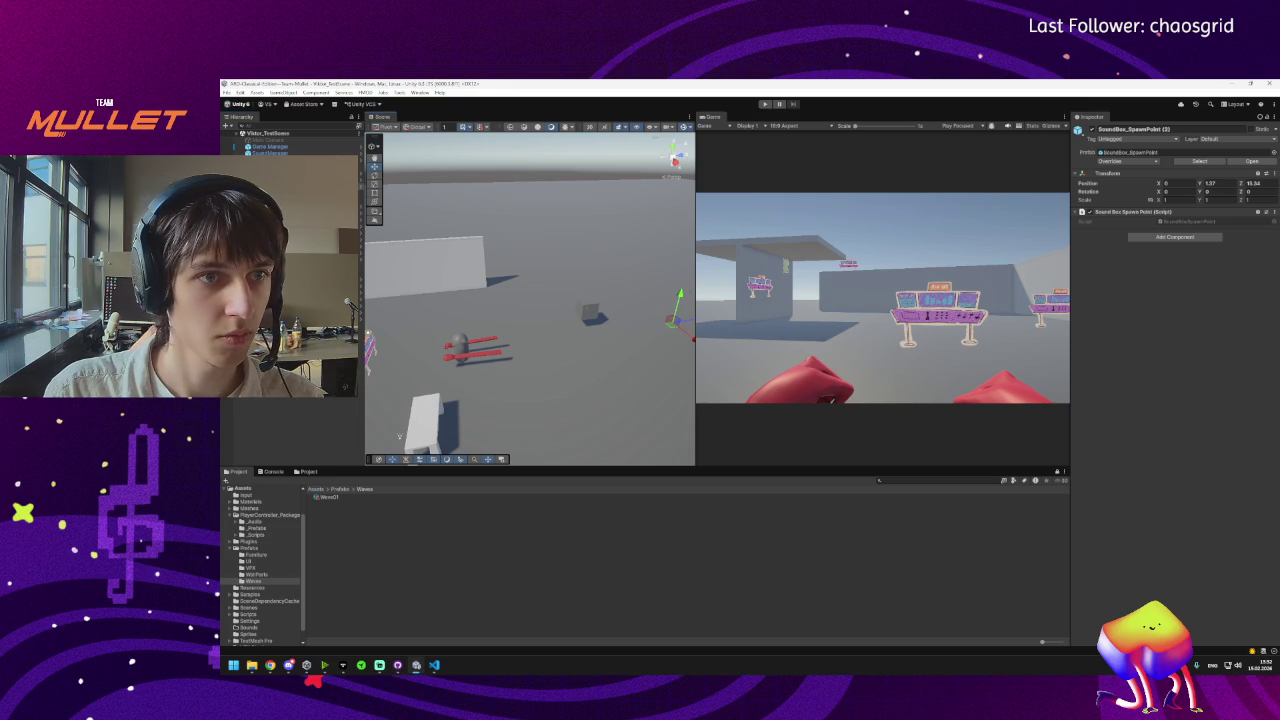
Drag the three SoundBox_SpawnPoints into the spawner's spawn point Elements 0, 1 and 2.
{"action": "left_click", "coordinate": [355, 166]}
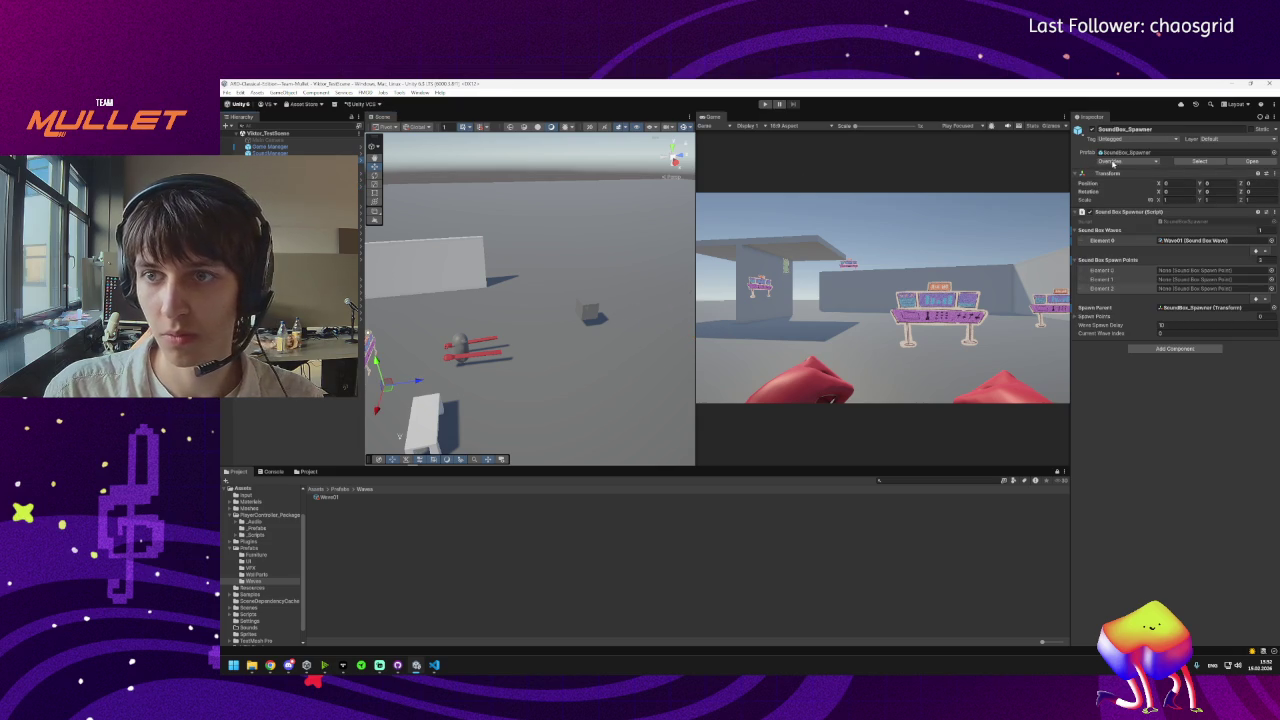
{"action": "left_click", "coordinate": [1111, 162]}
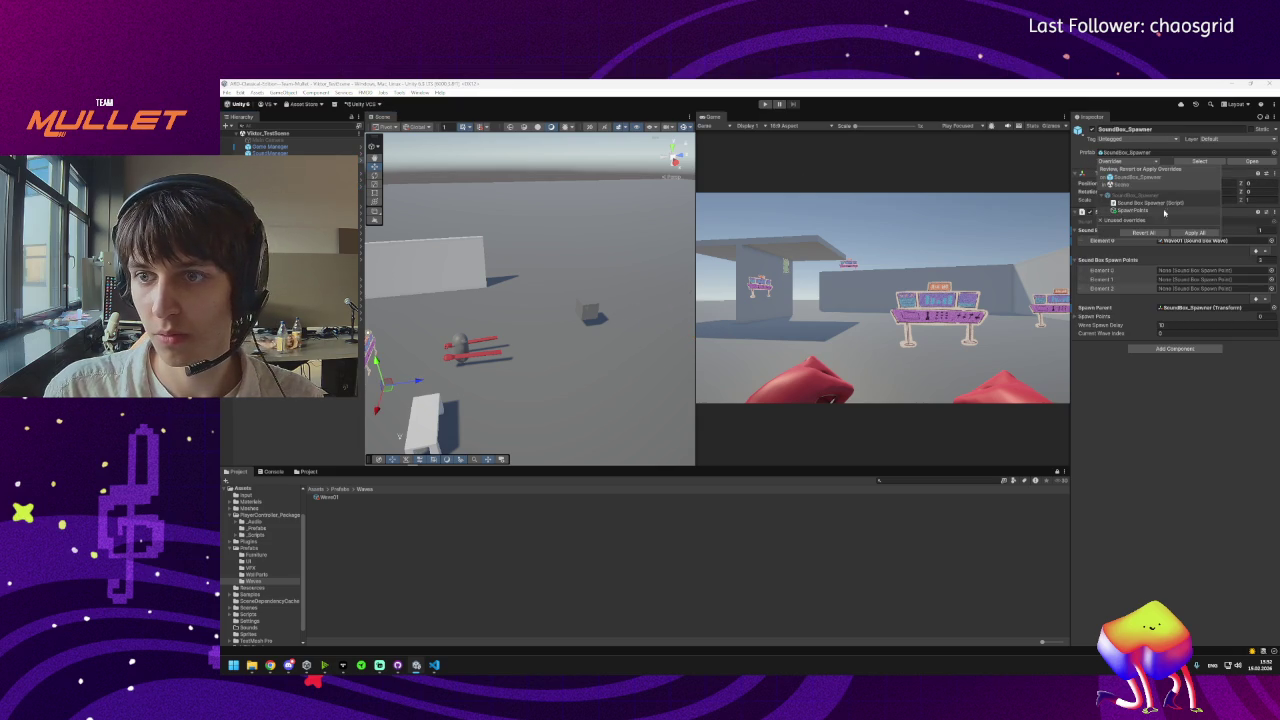
{"action": "left_click", "coordinate": [1173, 357]}
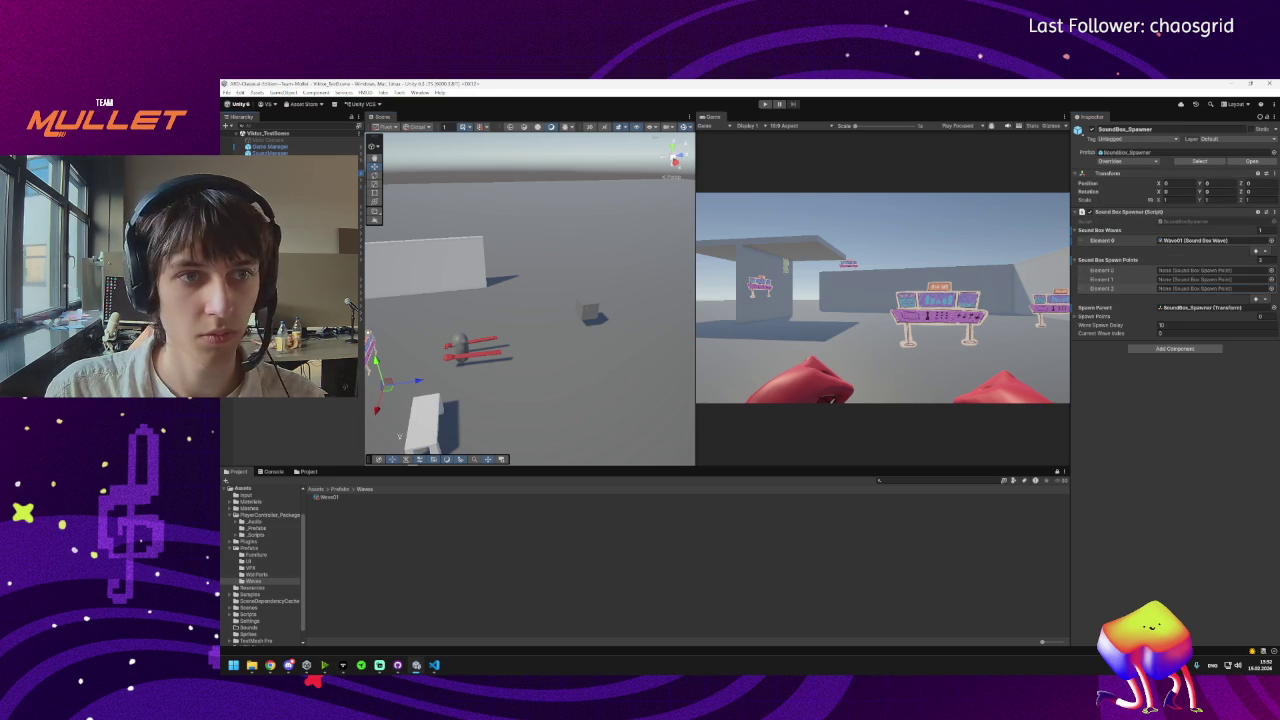
{"action": "left_click_drag", "start_coordinate": [280, 180], "coordinate": [1205, 272]}
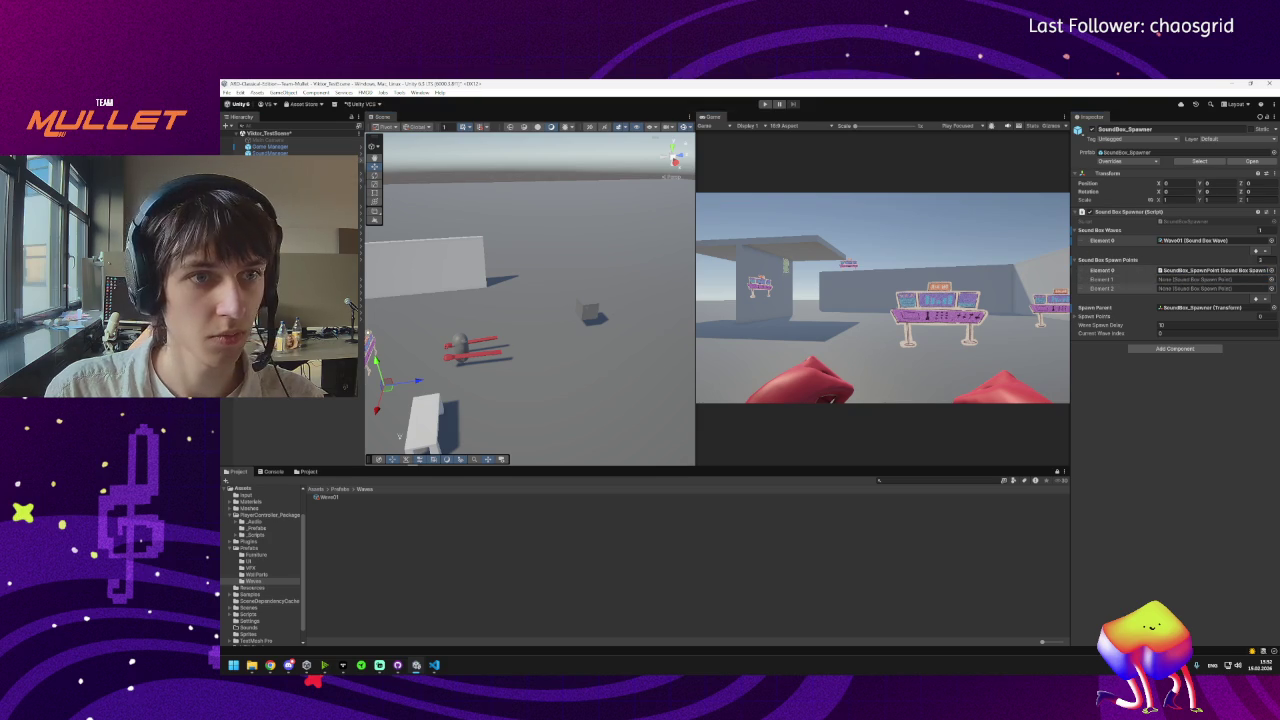
{"action": "left_click_drag", "start_coordinate": [280, 187], "coordinate": [1205, 279]}
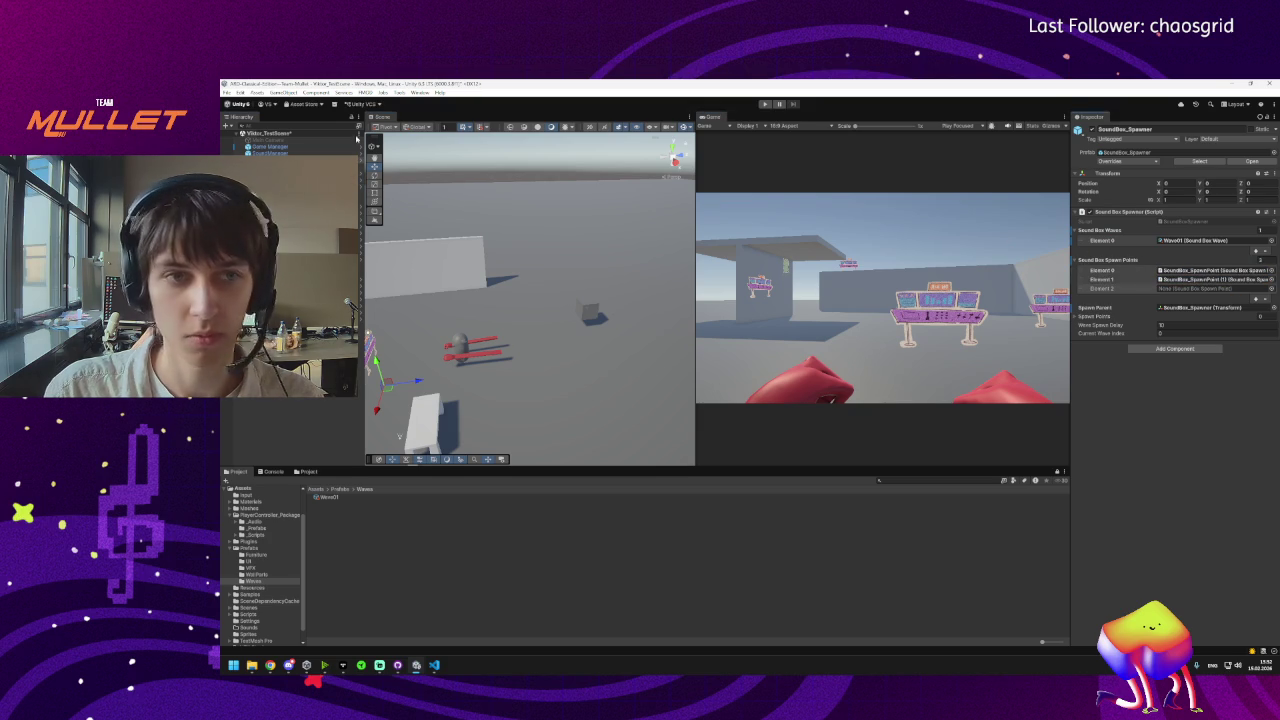
{"action": "left_click_drag", "start_coordinate": [280, 194], "coordinate": [1205, 288]}
Apply all spawner overrides to its prefab, check the Spawn Points list, and return to VS Code.
{"action": "left_click", "coordinate": [1110, 161]}
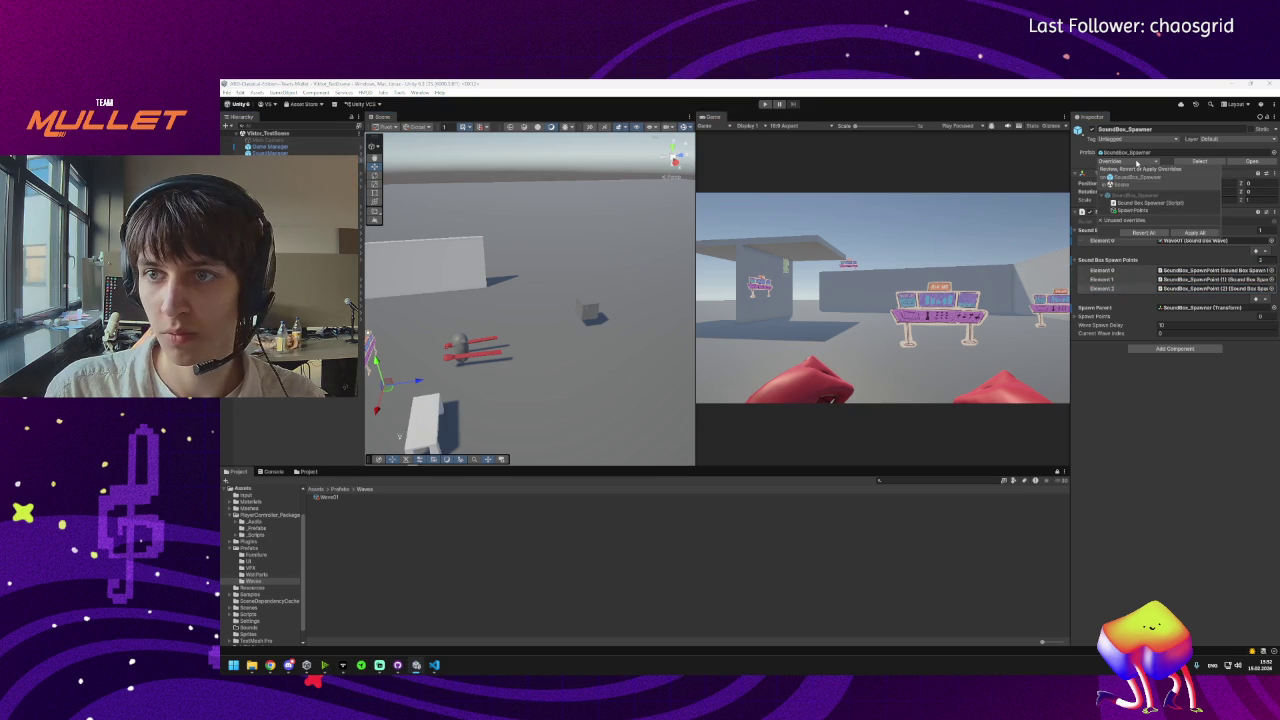
{"action": "left_click", "coordinate": [1195, 233]}
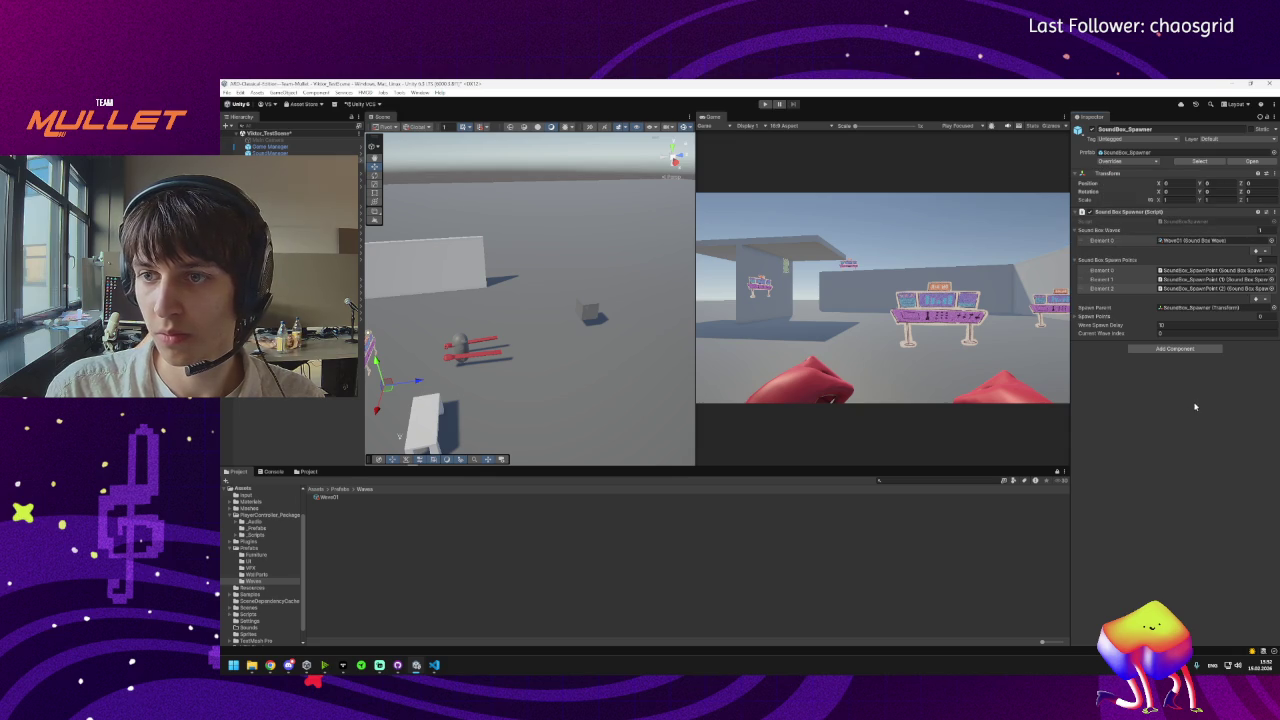
{"action": "left_click", "coordinate": [1075, 316]}
{"action": "left_click", "coordinate": [1077, 316]}
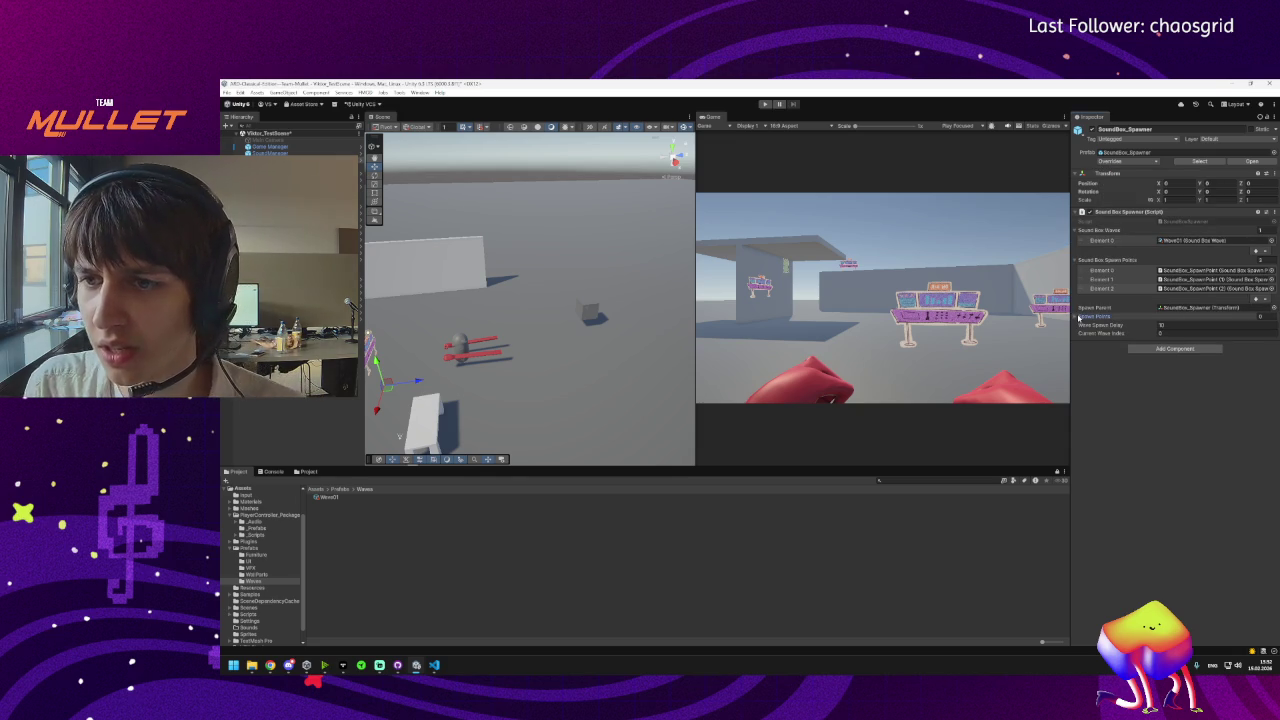
{"action": "left_click", "coordinate": [1077, 316]}
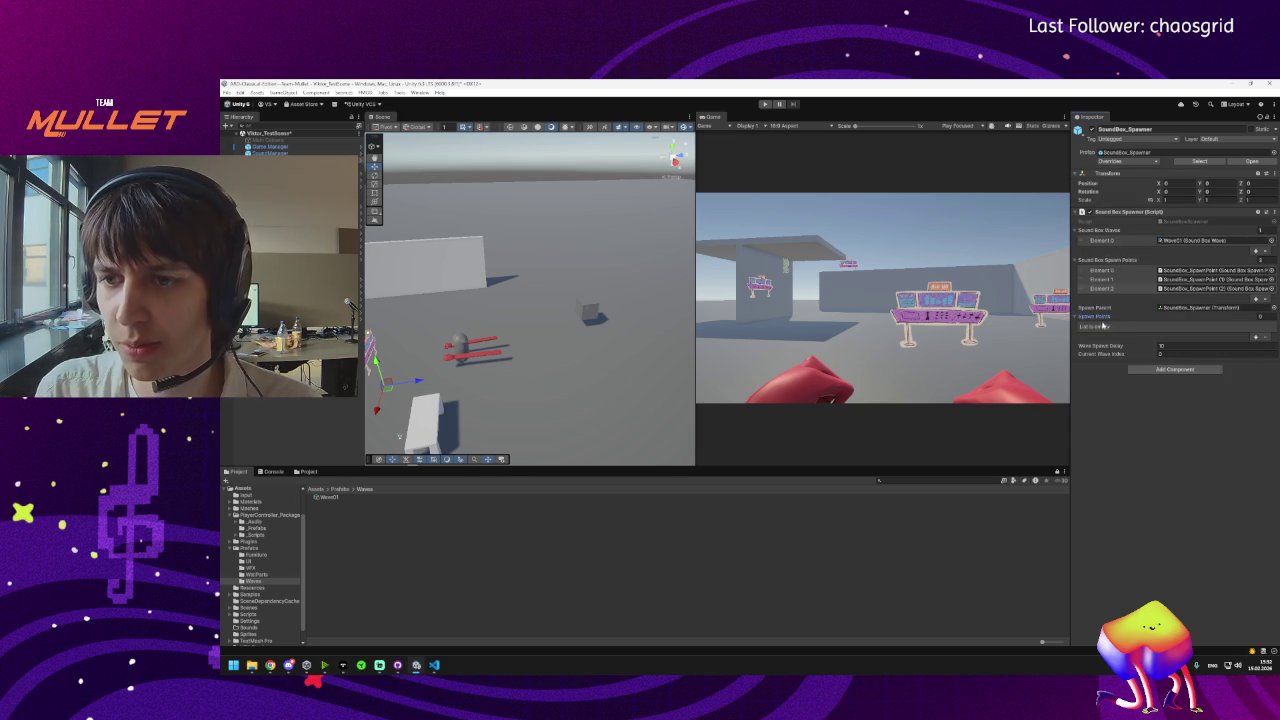
{"action": "left_click", "coordinate": [1075, 316]}
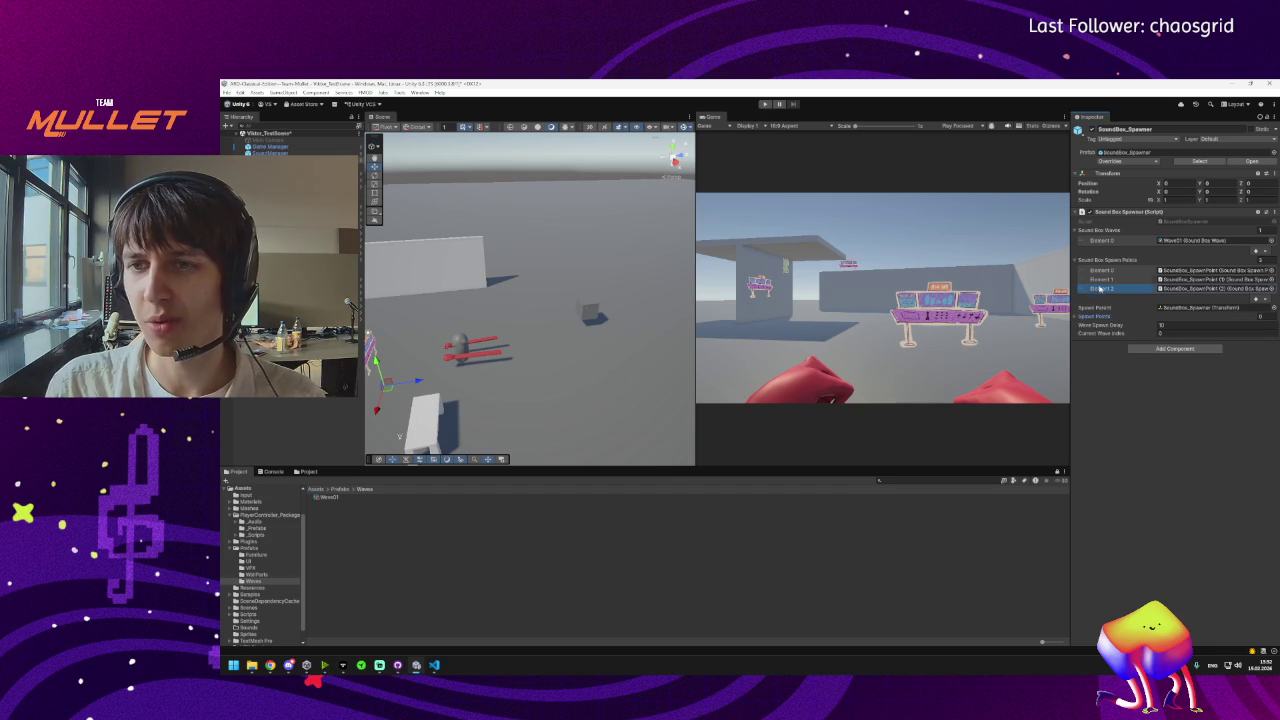
{"action": "left_click", "coordinate": [434, 665]}
Find the soundBoxSpawnPoints uses and rename both on line 92 to spawnPoints.
{"action": "scroll", "coordinate": [812, 329], "scroll_direction": "up", "scroll_amount": 10}
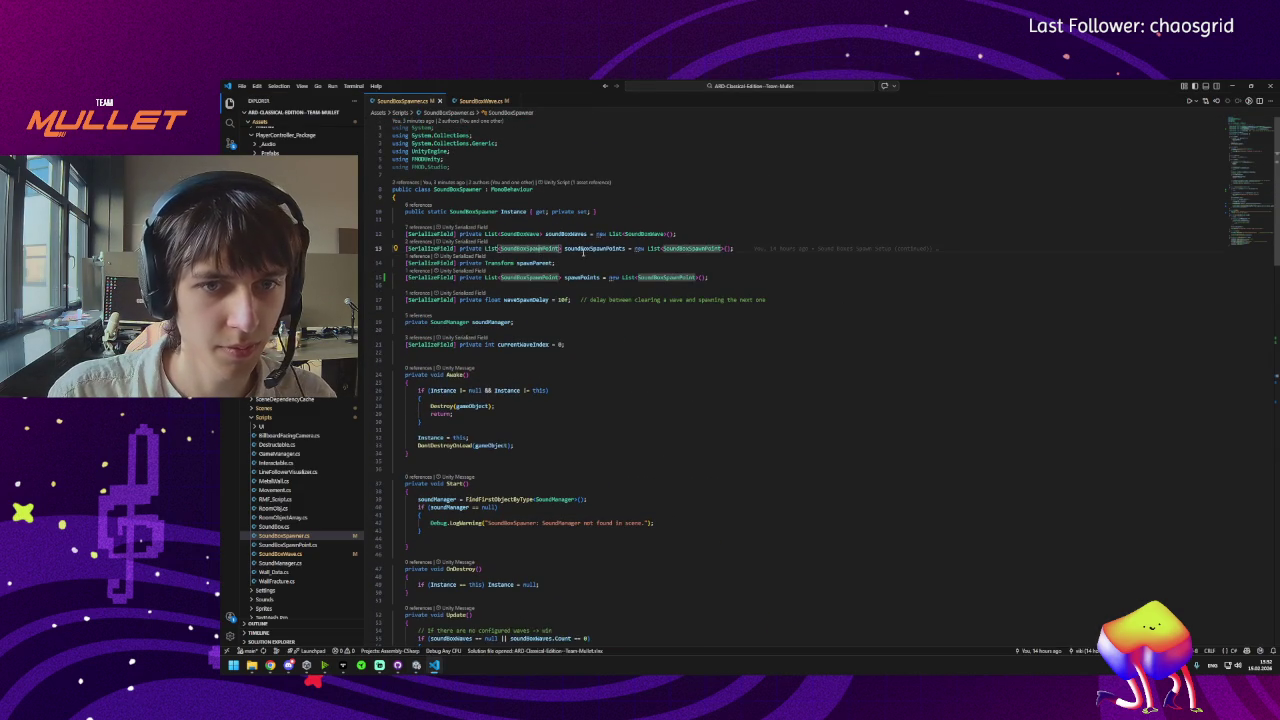
{"action": "double_click", "coordinate": [588, 249]}
{"action": "key", "text": "ctrl+f"}
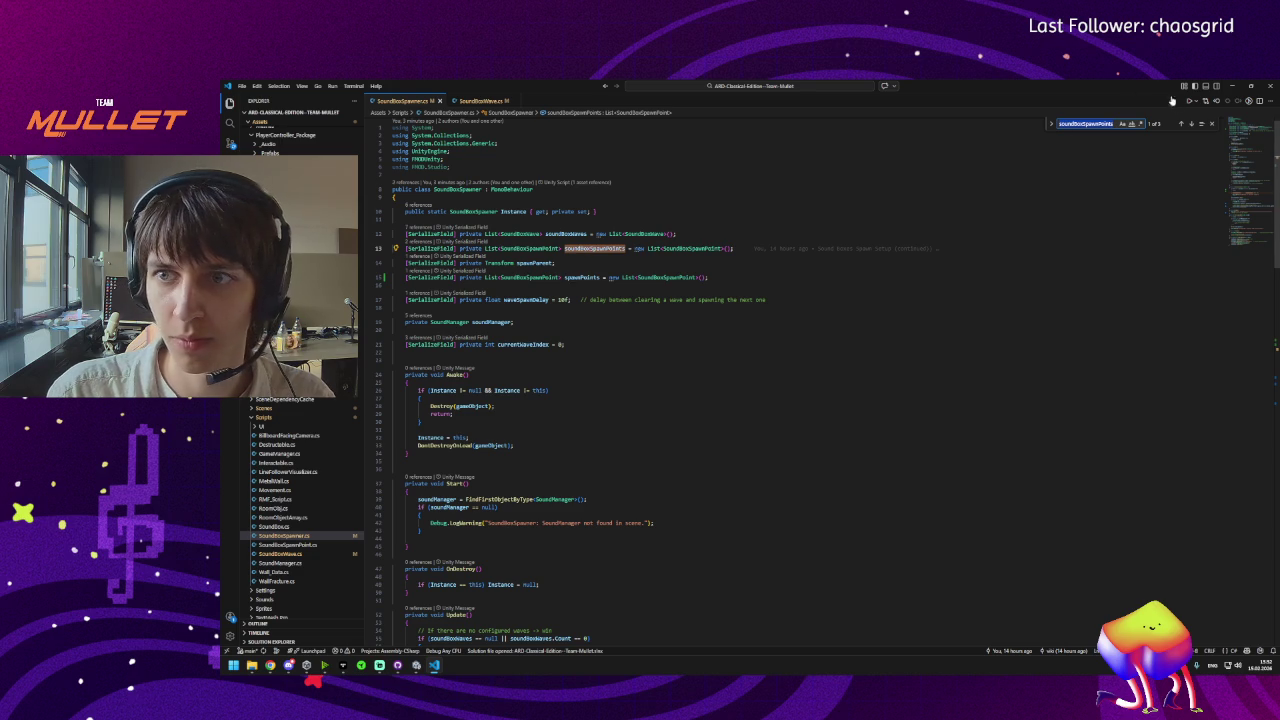
{"action": "left_click", "coordinate": [1190, 123]}
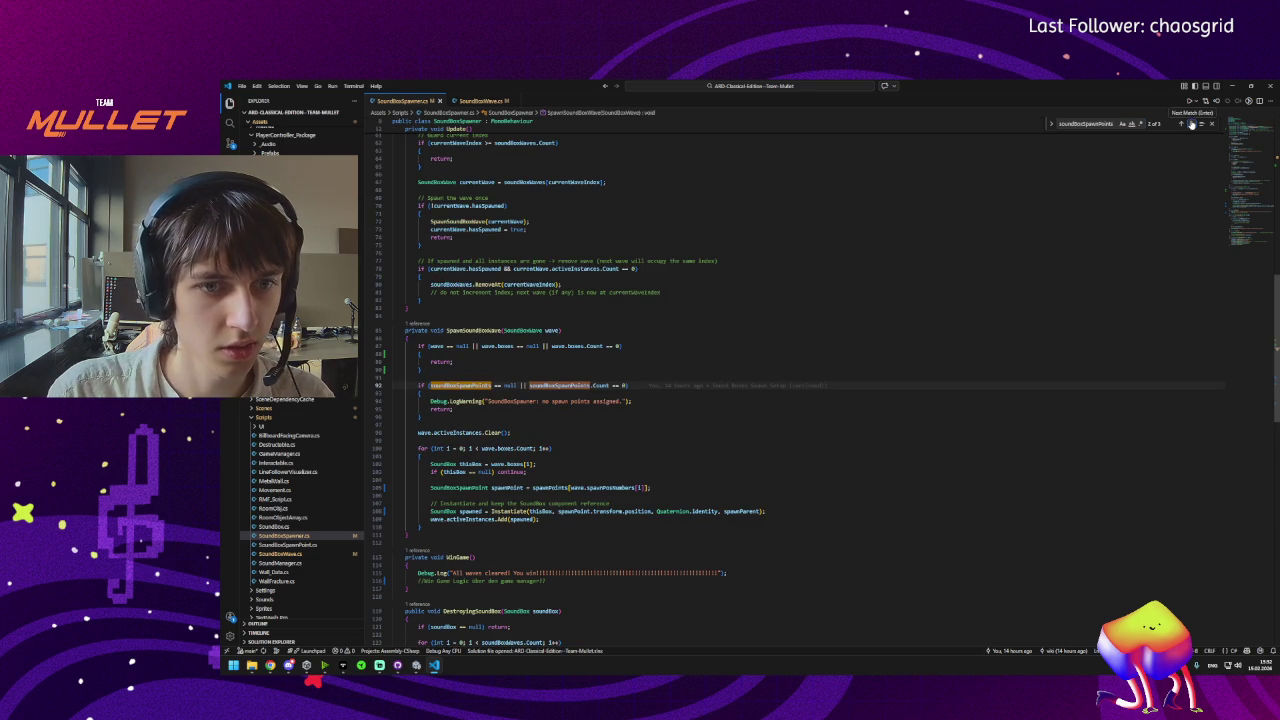
{"action": "left_click", "coordinate": [1190, 123]}
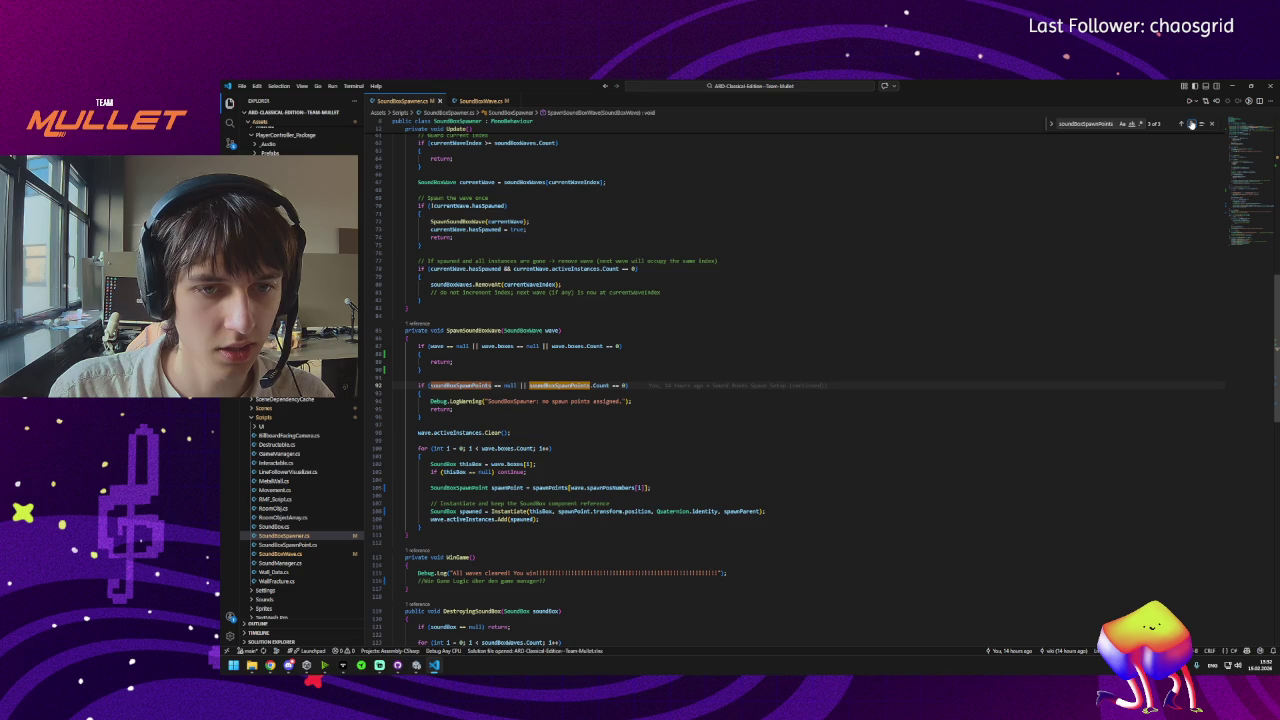
{"action": "left_click", "coordinate": [1191, 123]}
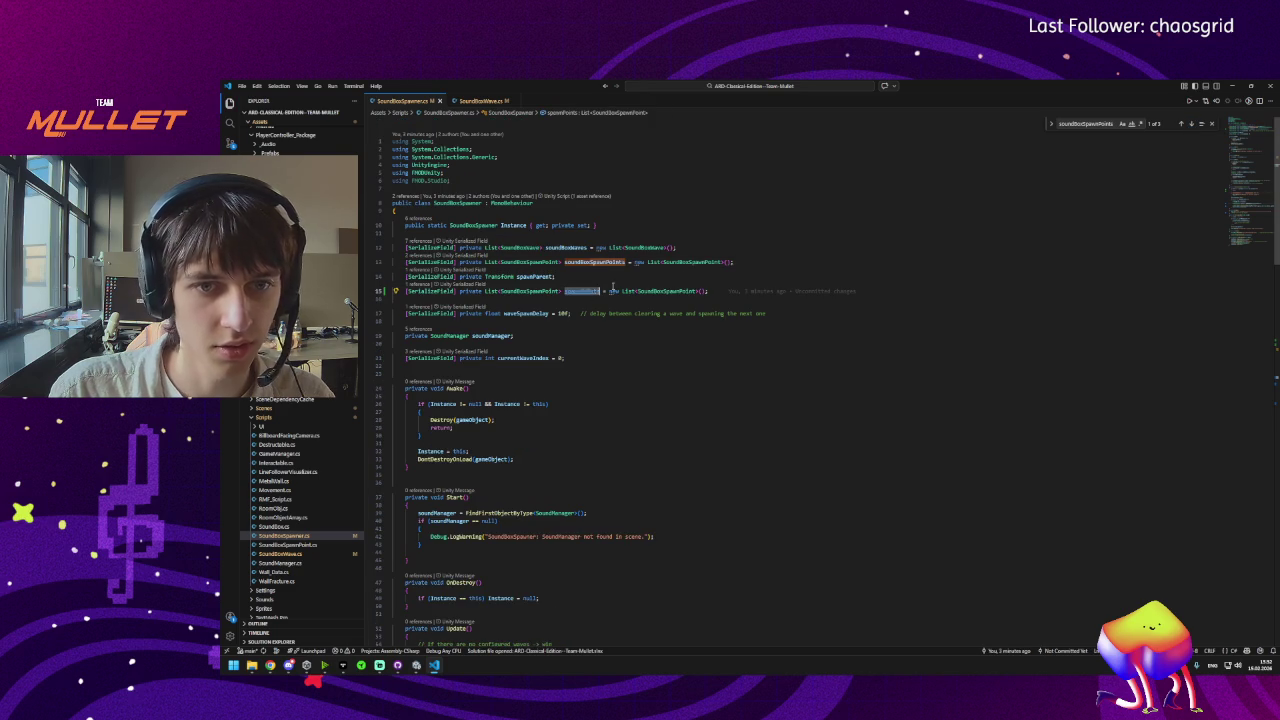
{"action": "left_click", "coordinate": [1192, 124]}
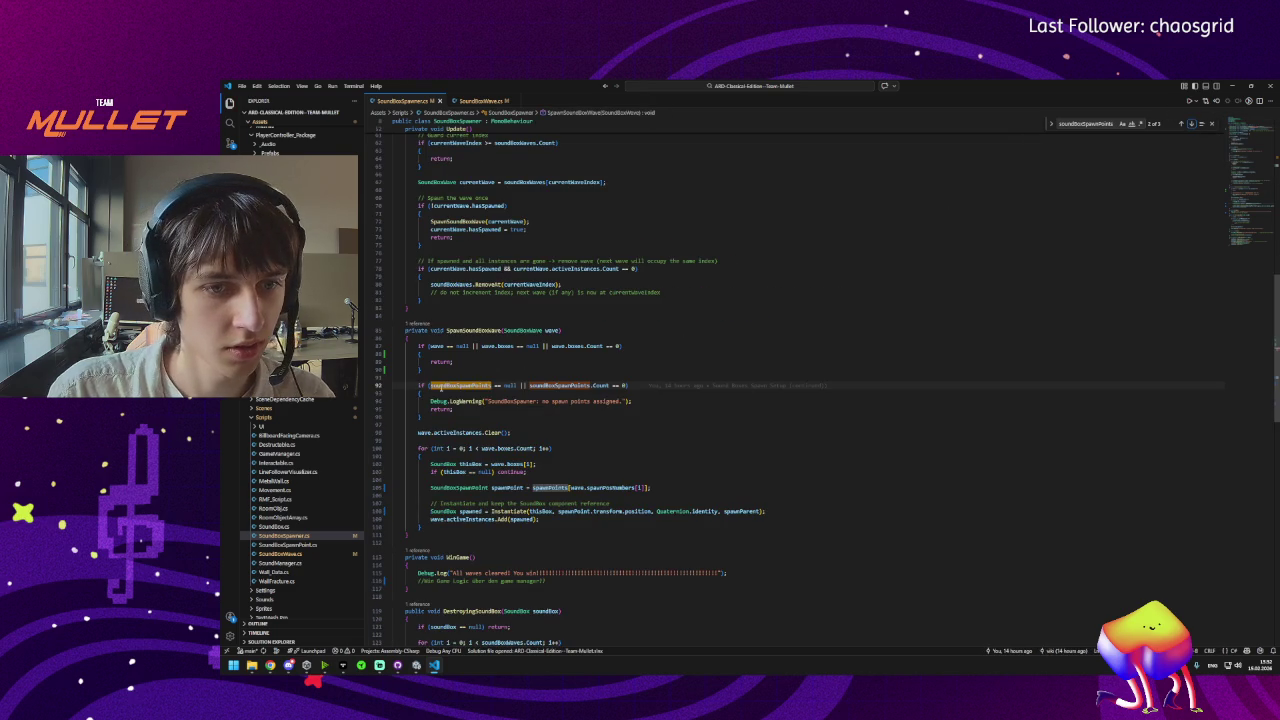
{"action": "double_click", "coordinate": [460, 385]}
{"action": "type", "text": "spawnPoints"}
{"action": "double_click", "coordinate": [535, 385]}
{"action": "type", "text": "spawnPoints"}
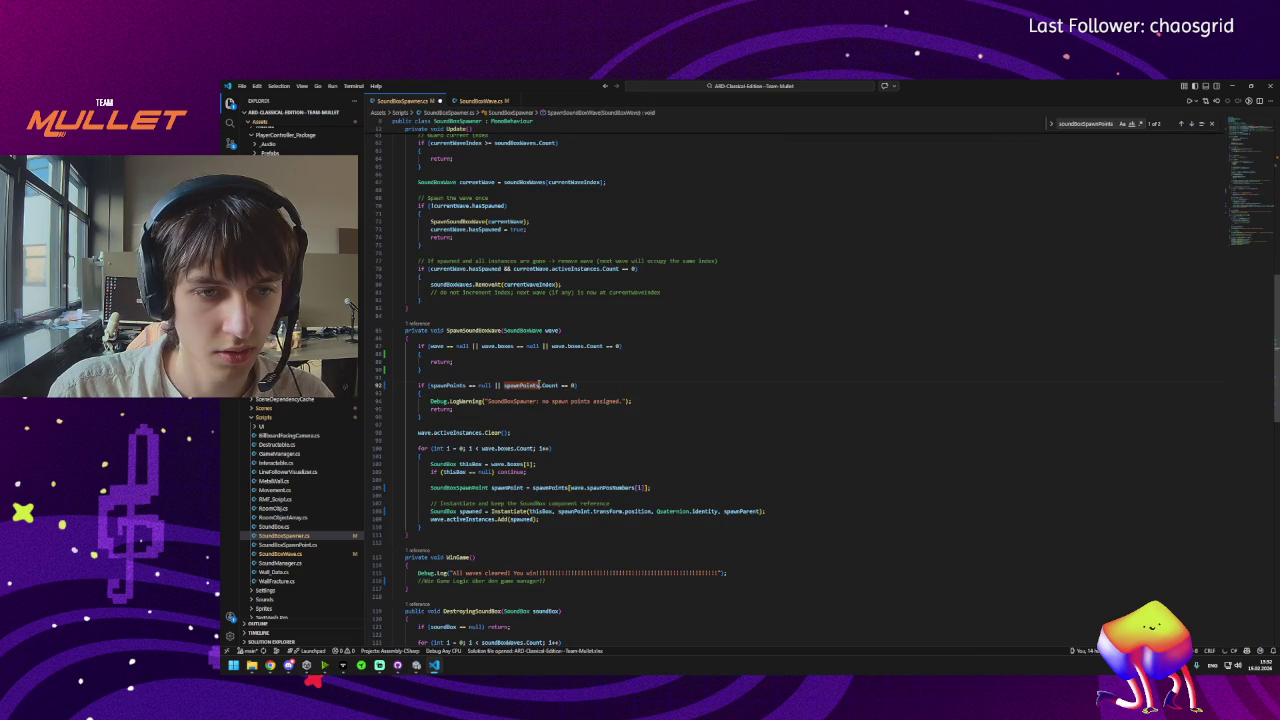
Delete the redundant soundBoxSpawnPoints declaration on line 13 and move spawnPoints above spawnParent.
{"action": "left_click", "coordinate": [1192, 124]}
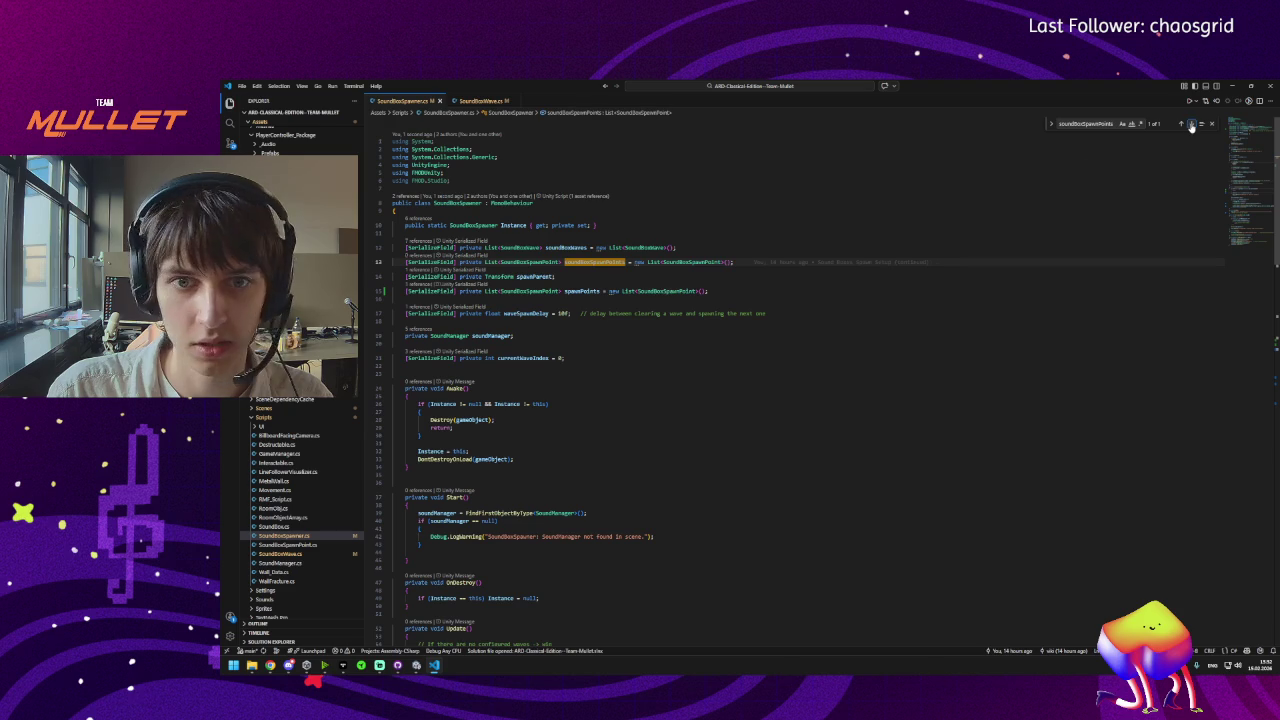
{"action": "triple_click", "coordinate": [595, 263]}
{"action": "key", "text": "BackSpace"}
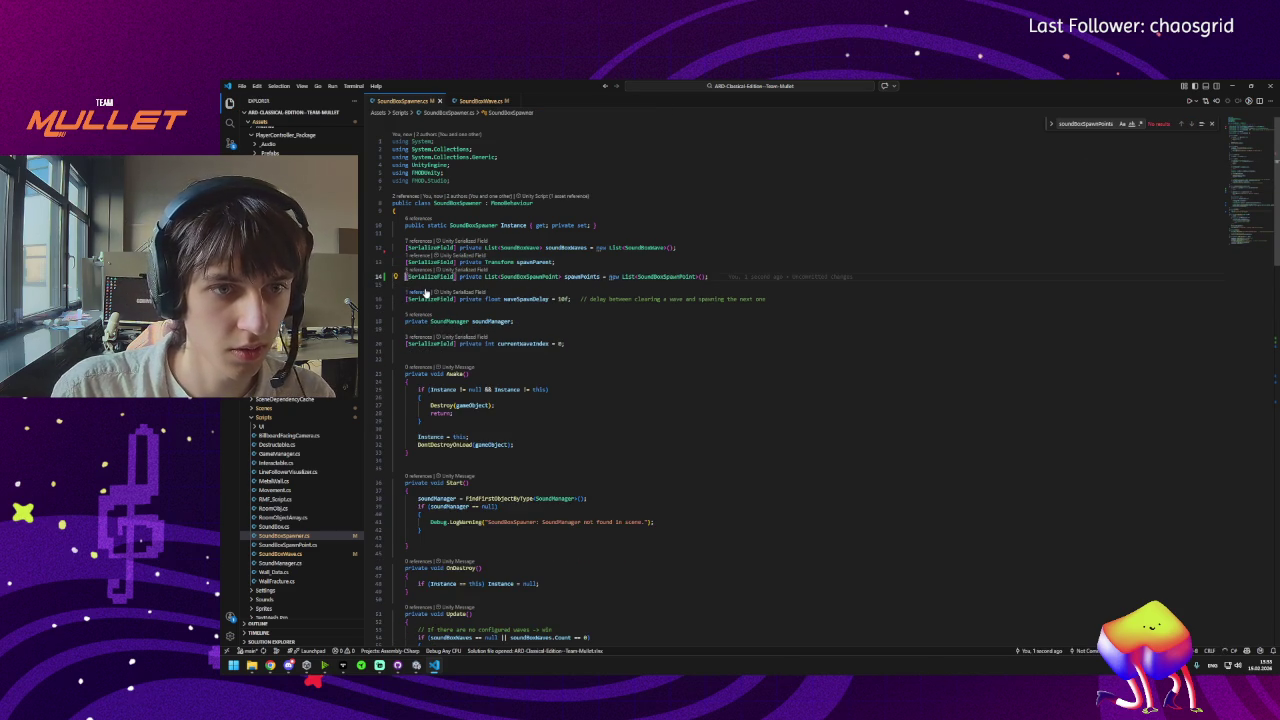
{"action": "key", "text": "alt+Up"}
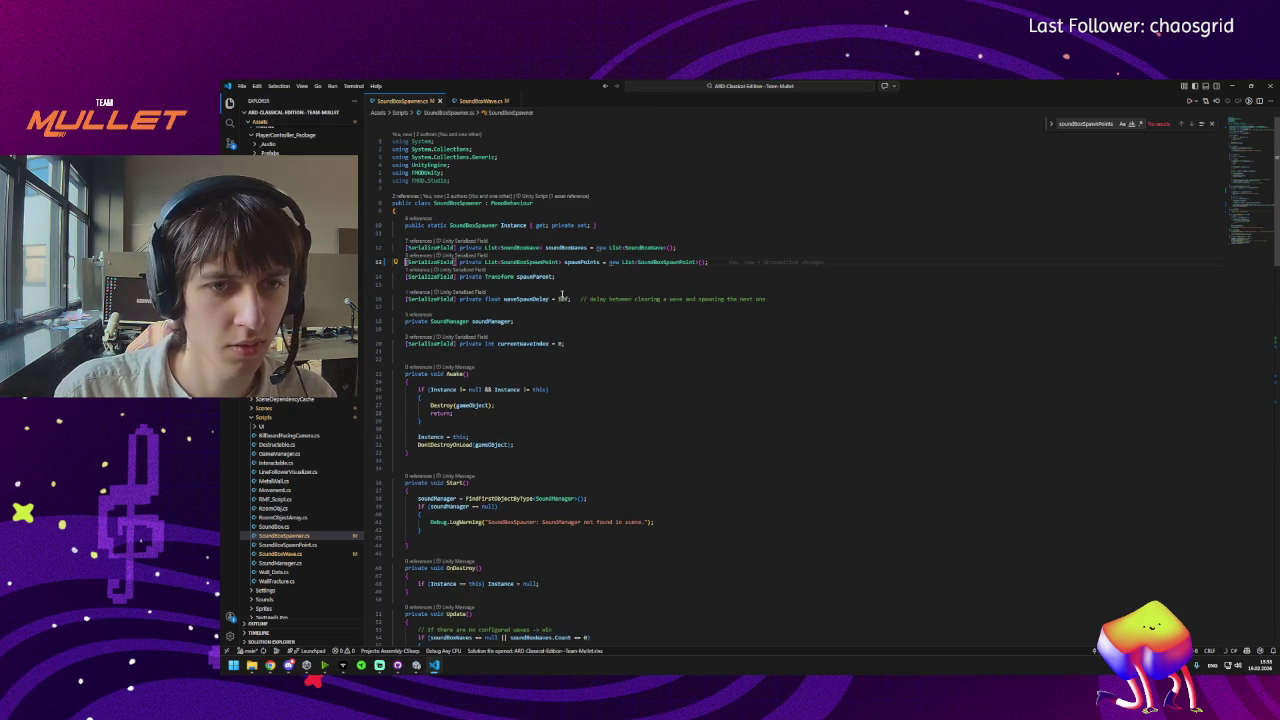
In Unity, Apply All spawner overrides and confirm three spawn points and Wave Spawn Delay 10.
{"action": "left_click", "coordinate": [434, 665]}
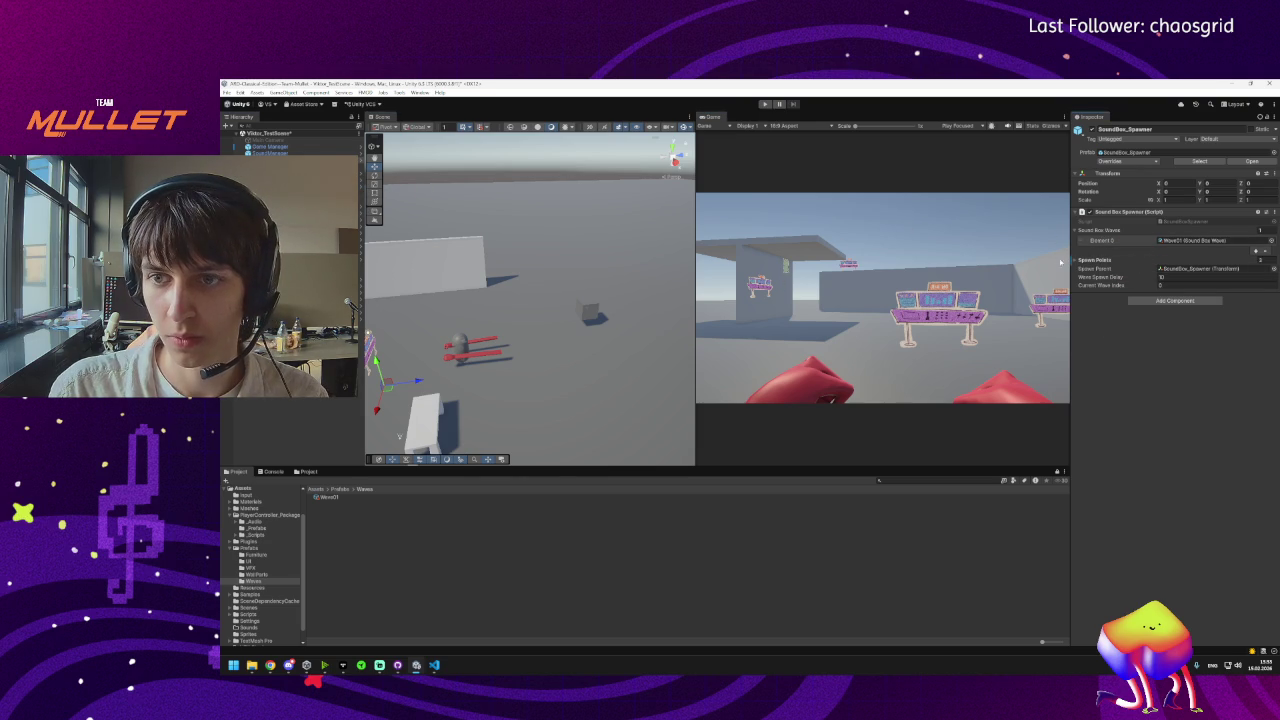
{"action": "left_click", "coordinate": [1076, 260]}
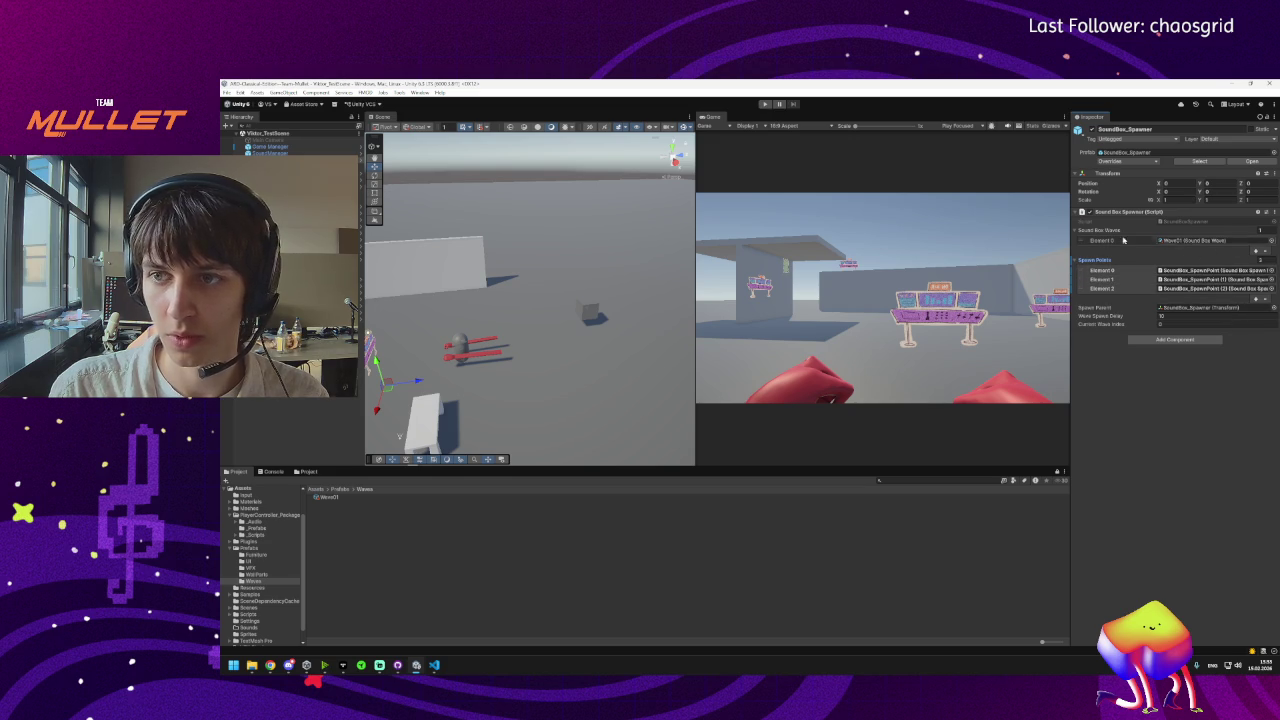
{"action": "left_click", "coordinate": [1130, 161]}
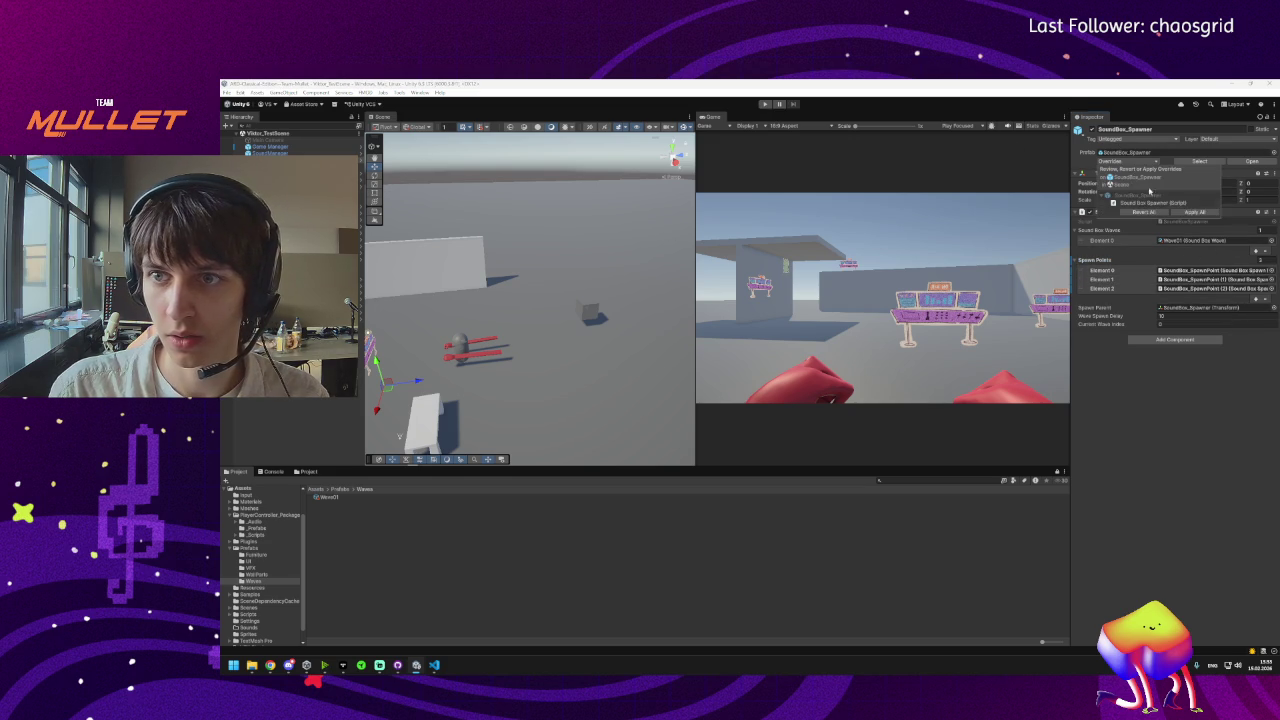
{"action": "left_click", "coordinate": [1193, 212]}
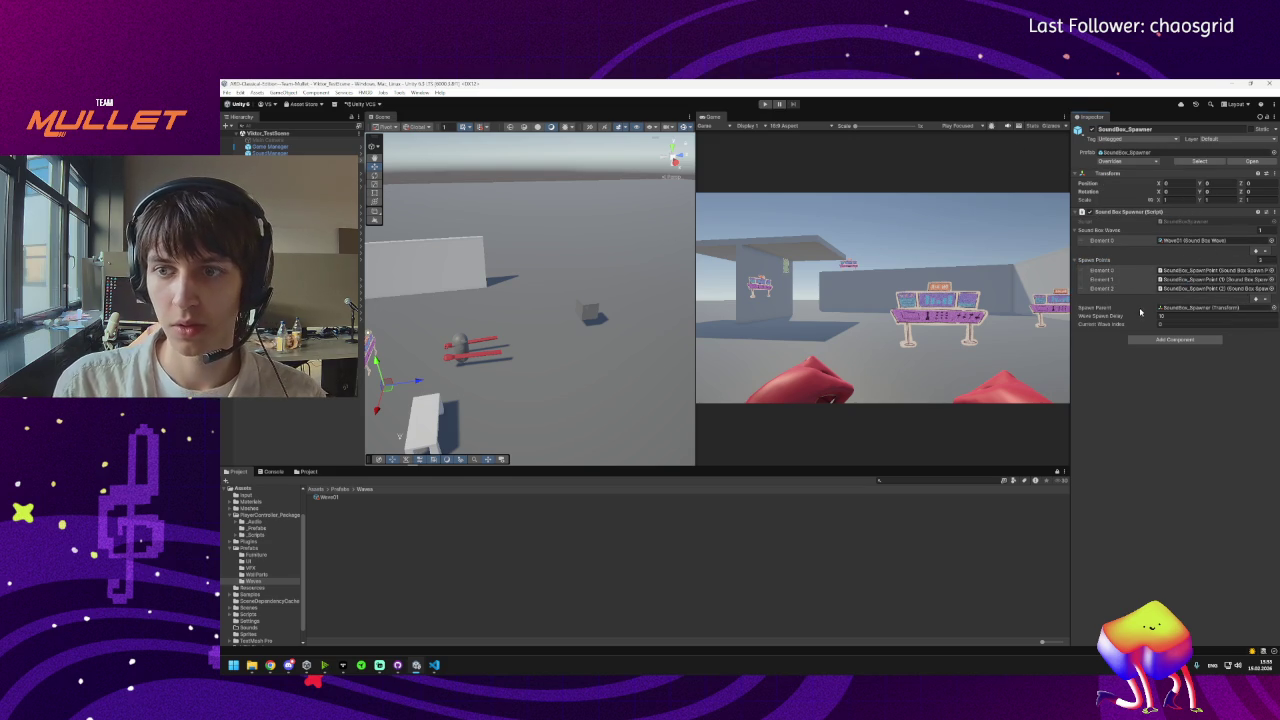
{"action": "left_click", "coordinate": [1104, 317]}
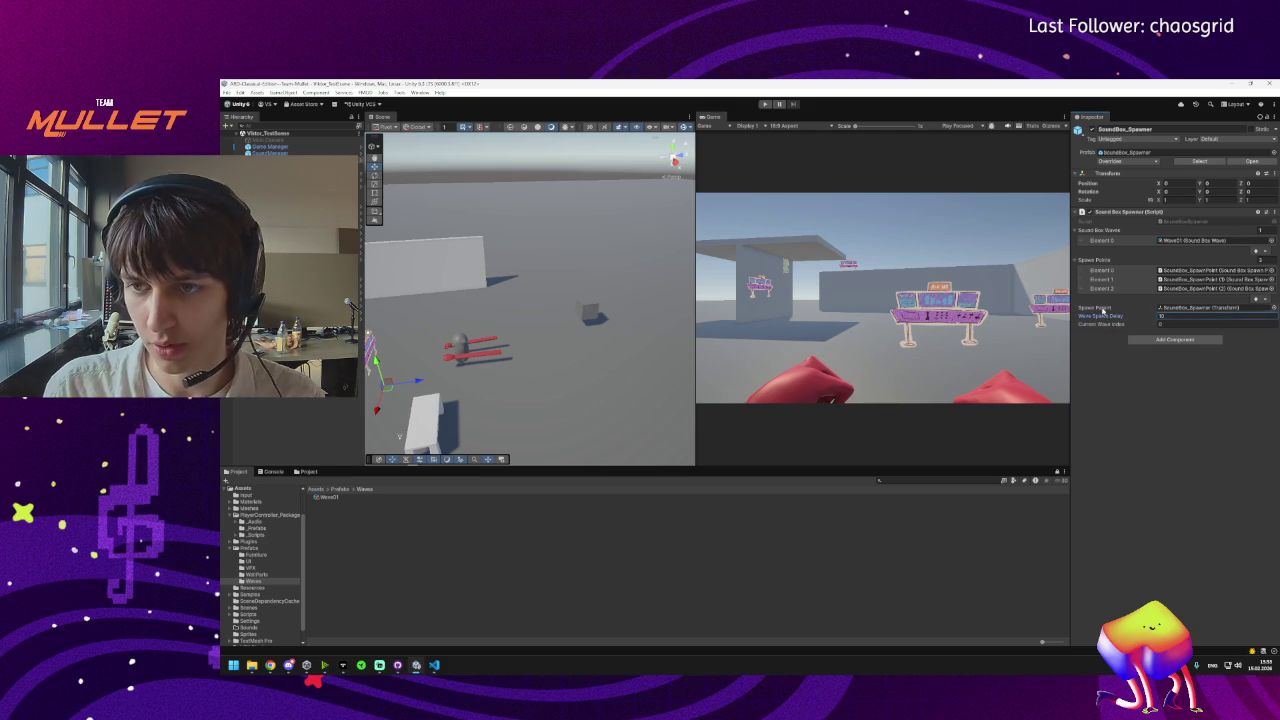
{"action": "left_click", "coordinate": [1100, 308]}
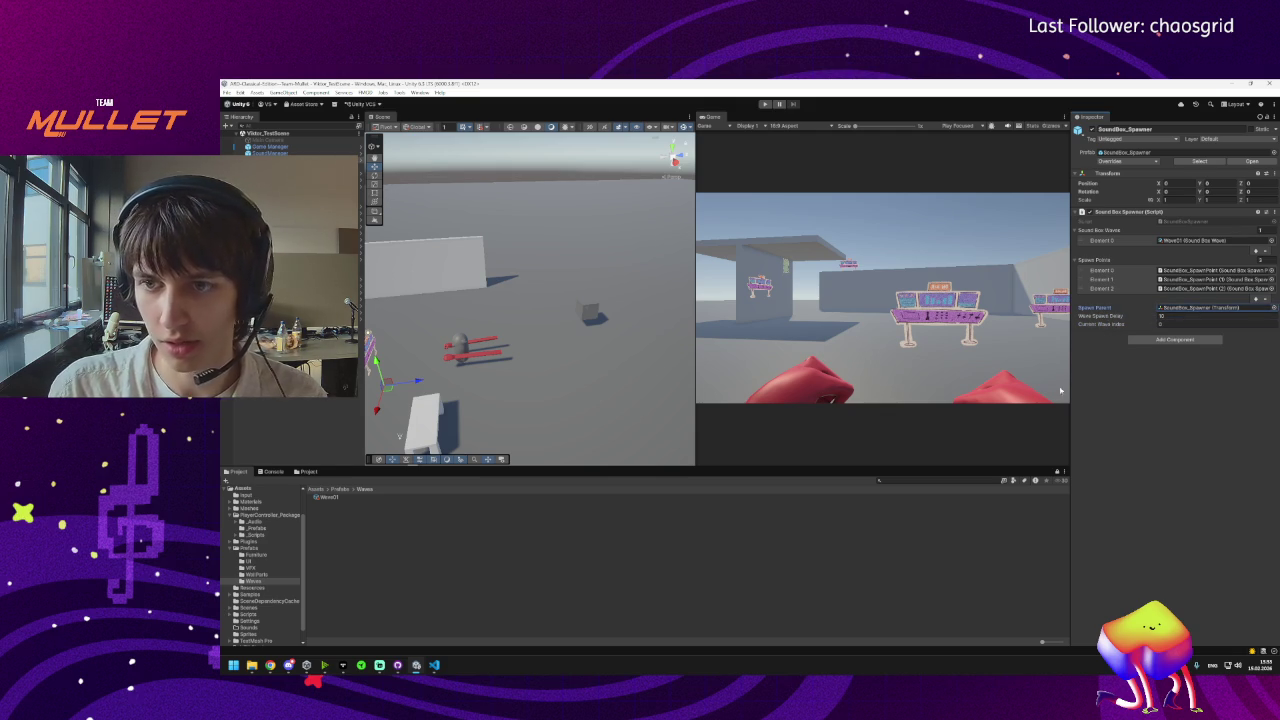
{"action": "left_click", "coordinate": [434, 665]}
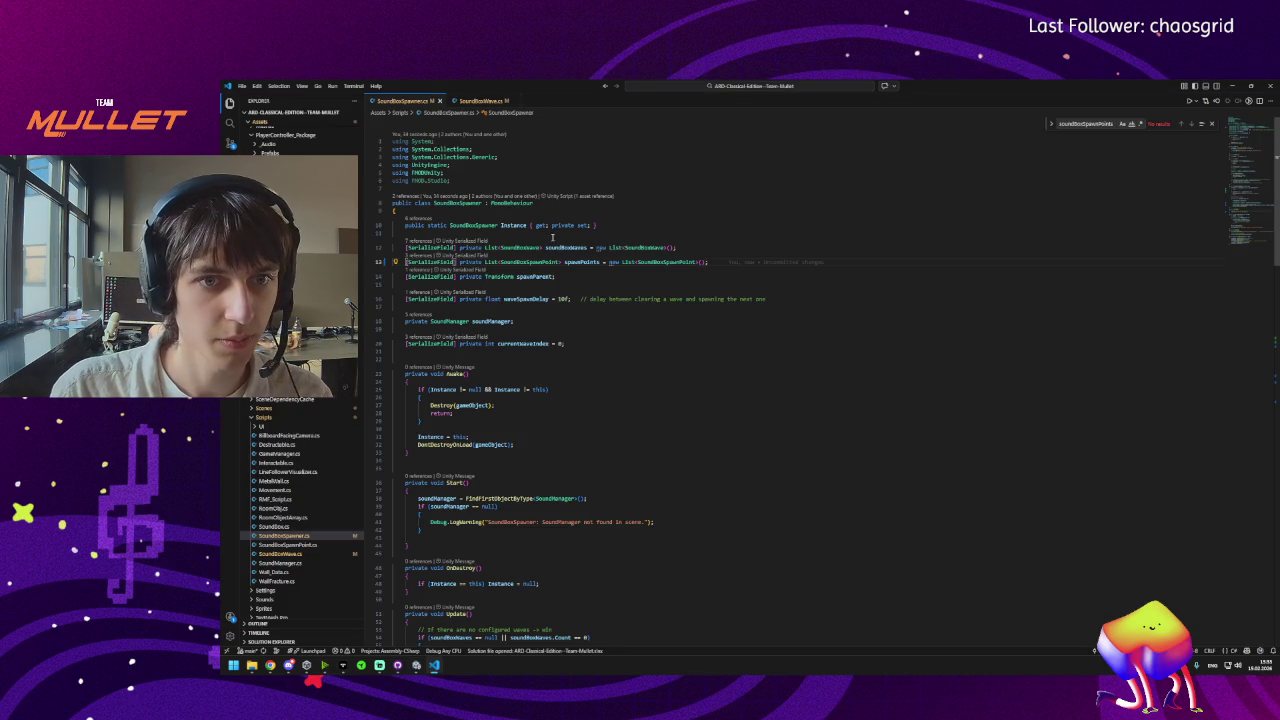
{"action": "left_click", "coordinate": [515, 226]}
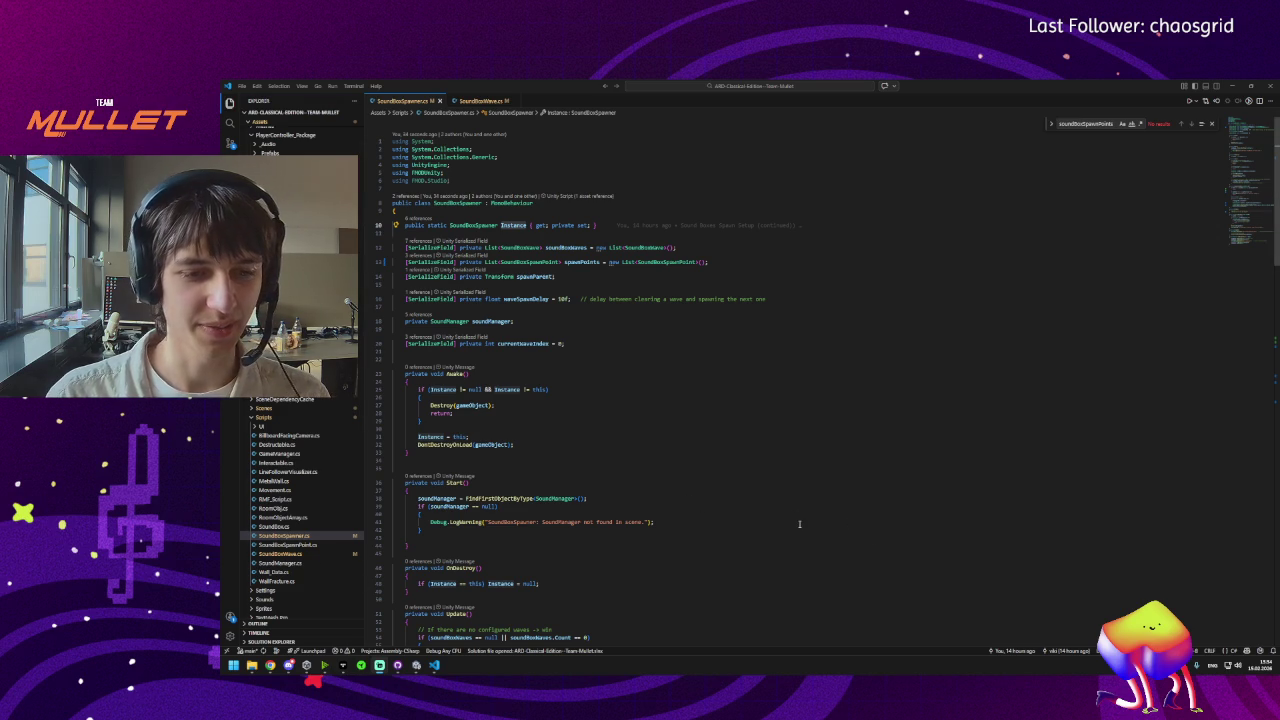
{"action": "key", "text": "alt+Tab"}
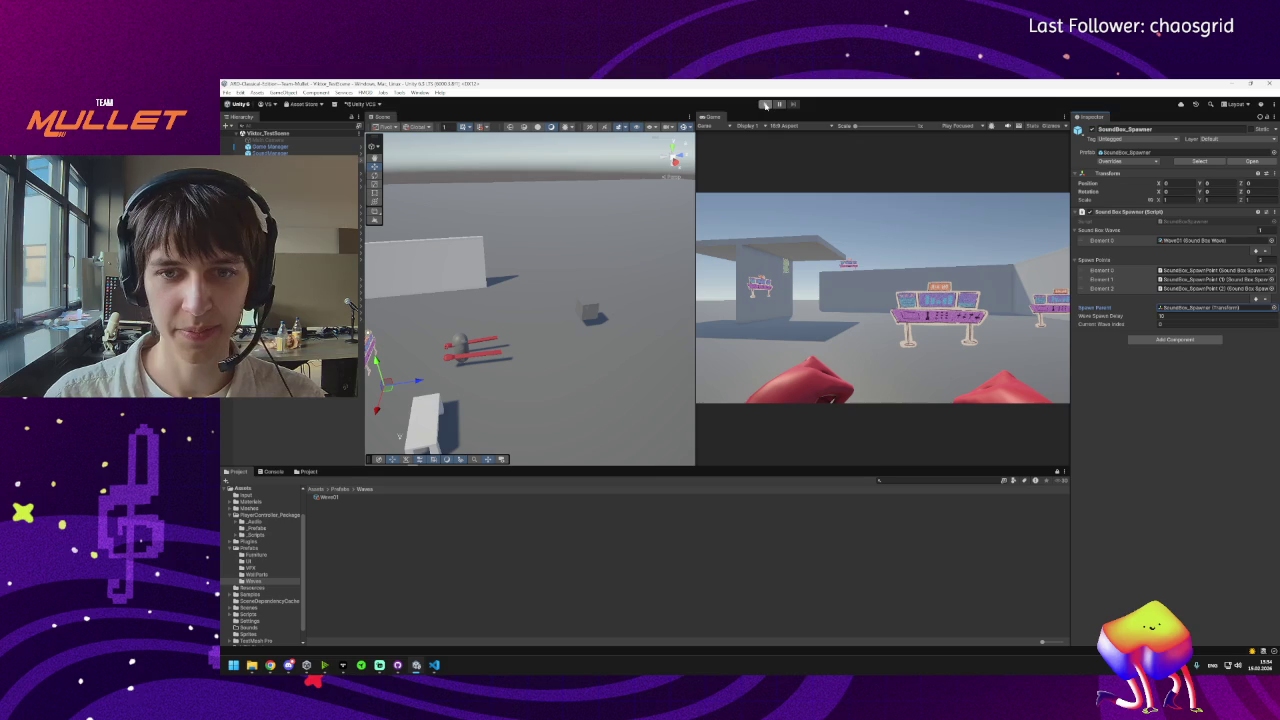
{"action": "left_click", "coordinate": [434, 665]}
{"action": "scroll", "coordinate": [447, 423], "scroll_direction": "down", "scroll_amount": 4}
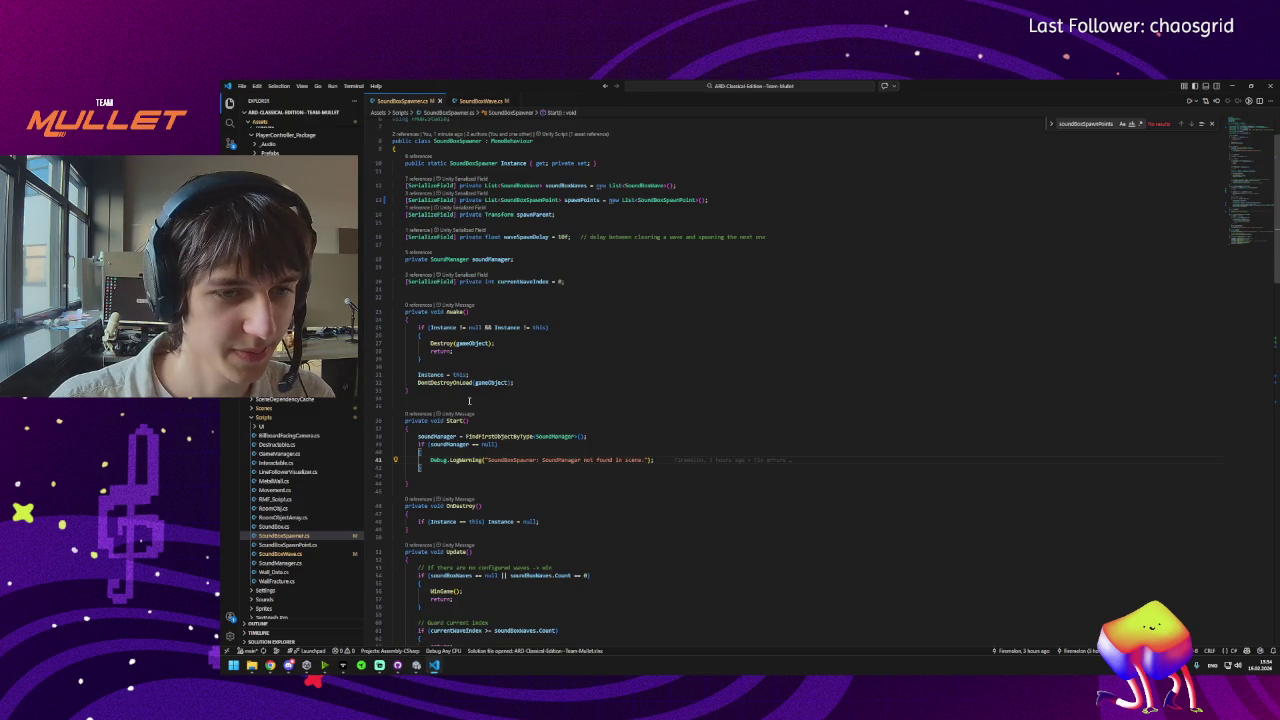
{"action": "scroll", "coordinate": [447, 425], "scroll_direction": "down", "scroll_amount": 2}
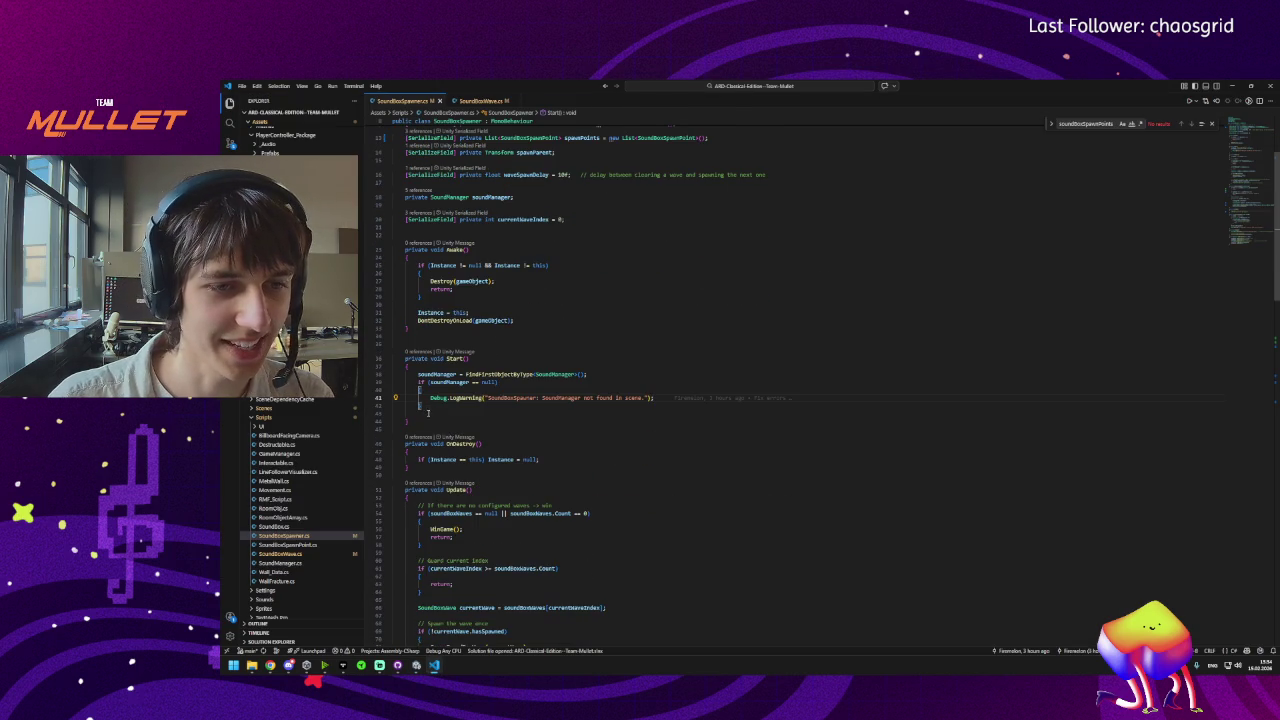
{"action": "left_click", "coordinate": [428, 415]}
{"action": "key", "text": "Return"}
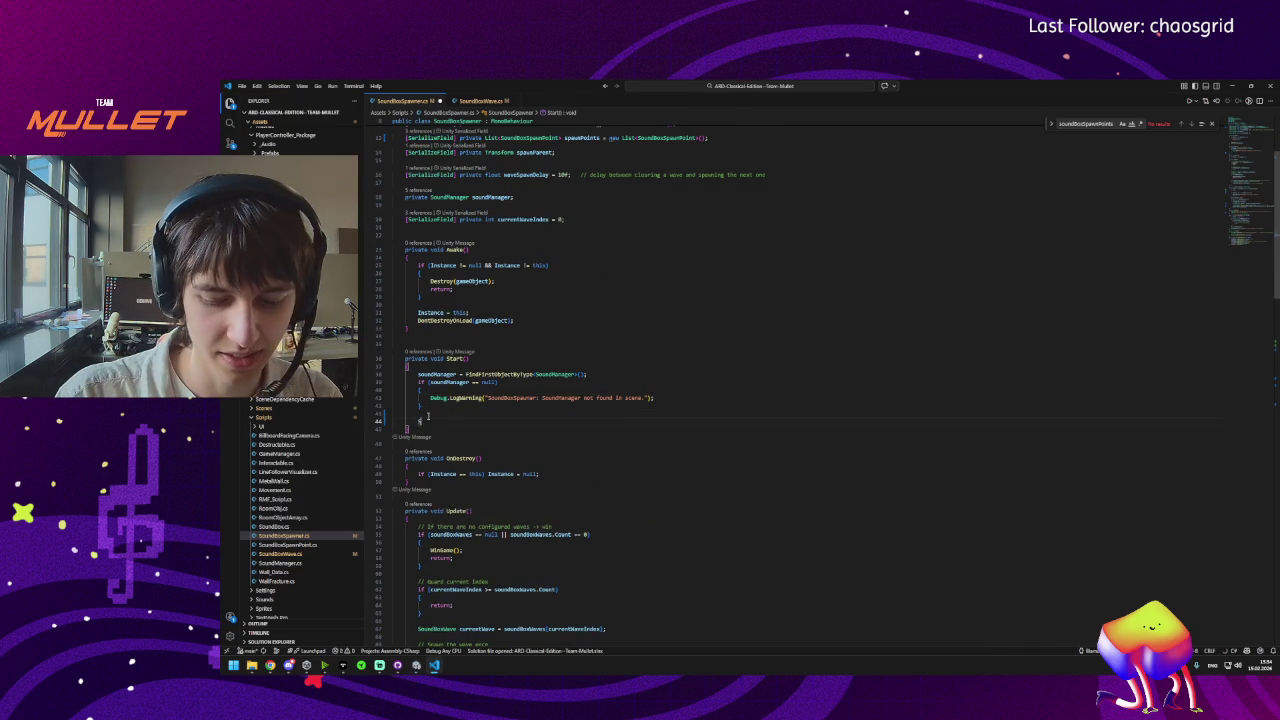
{"action": "type", "text": "Spawn"}
{"action": "key", "text": "BackSpace"}
{"action": "key", "text": "BackSpace"}
{"action": "key", "text": "BackSpace"}
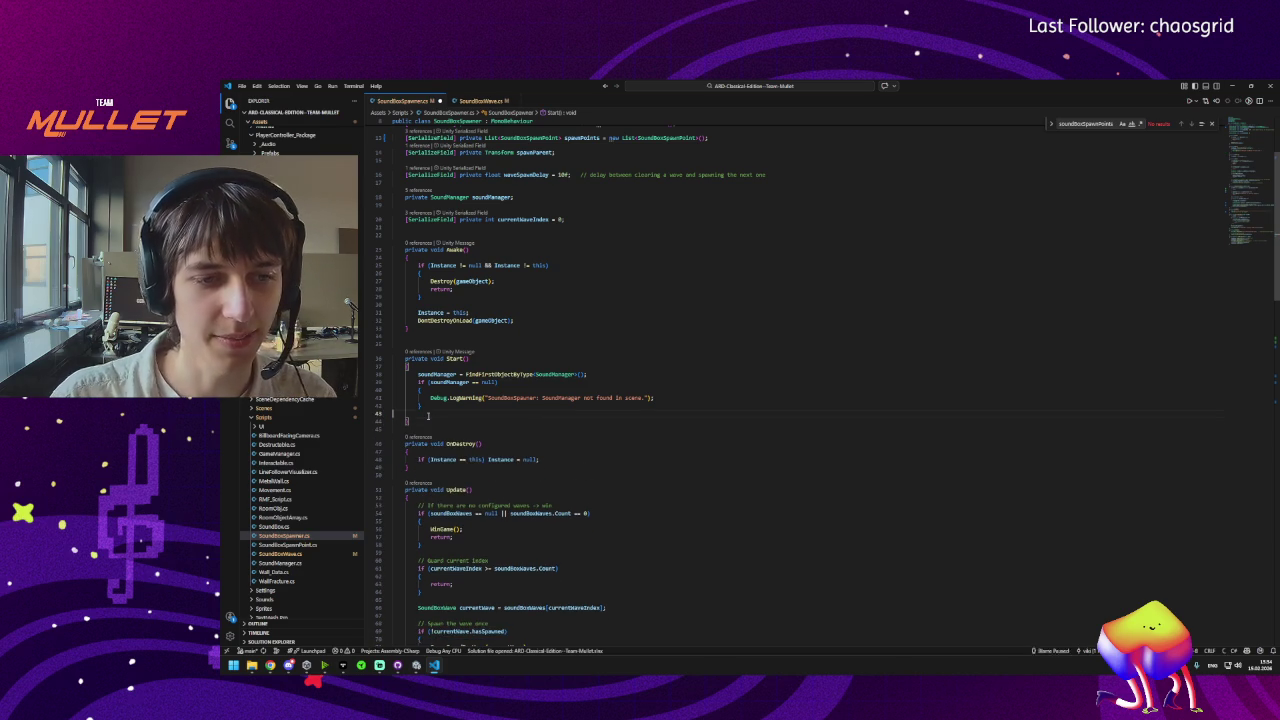
{"action": "scroll", "coordinate": [517, 476], "scroll_direction": "down", "scroll_amount": 9}
{"action": "scroll", "coordinate": [517, 476], "scroll_direction": "down", "scroll_amount": 2}
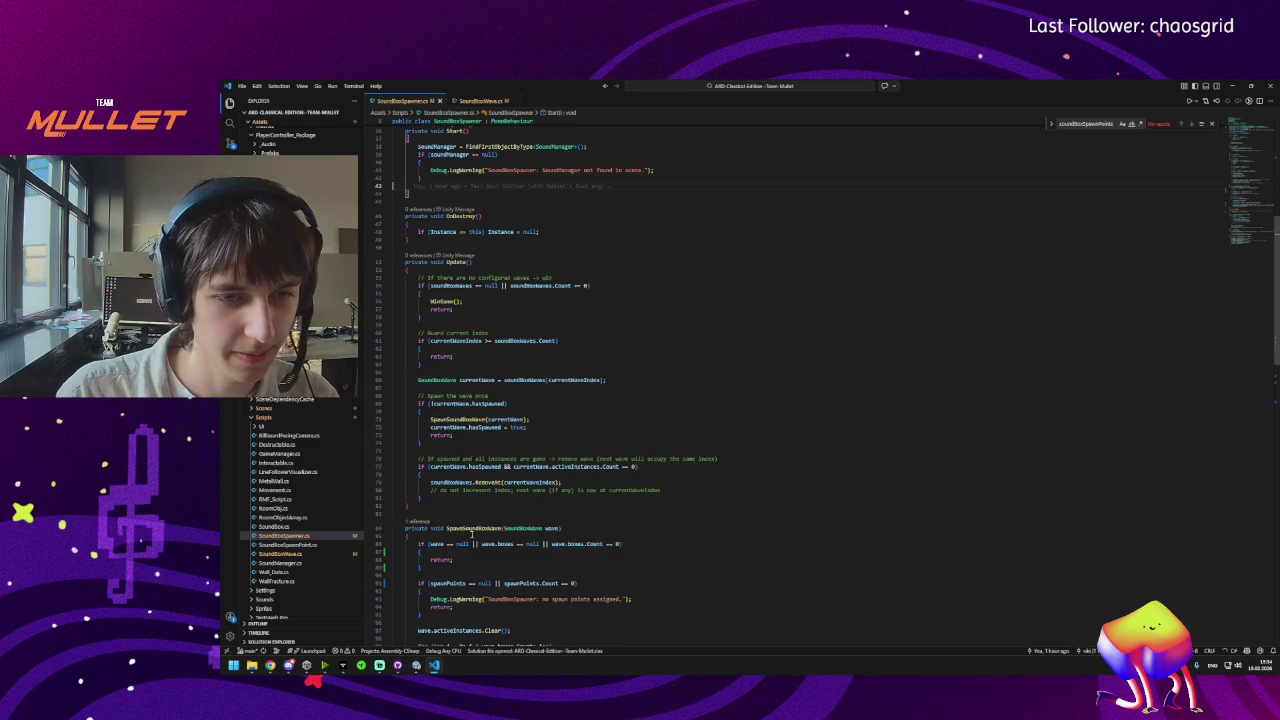
{"action": "left_click", "coordinate": [452, 263]}
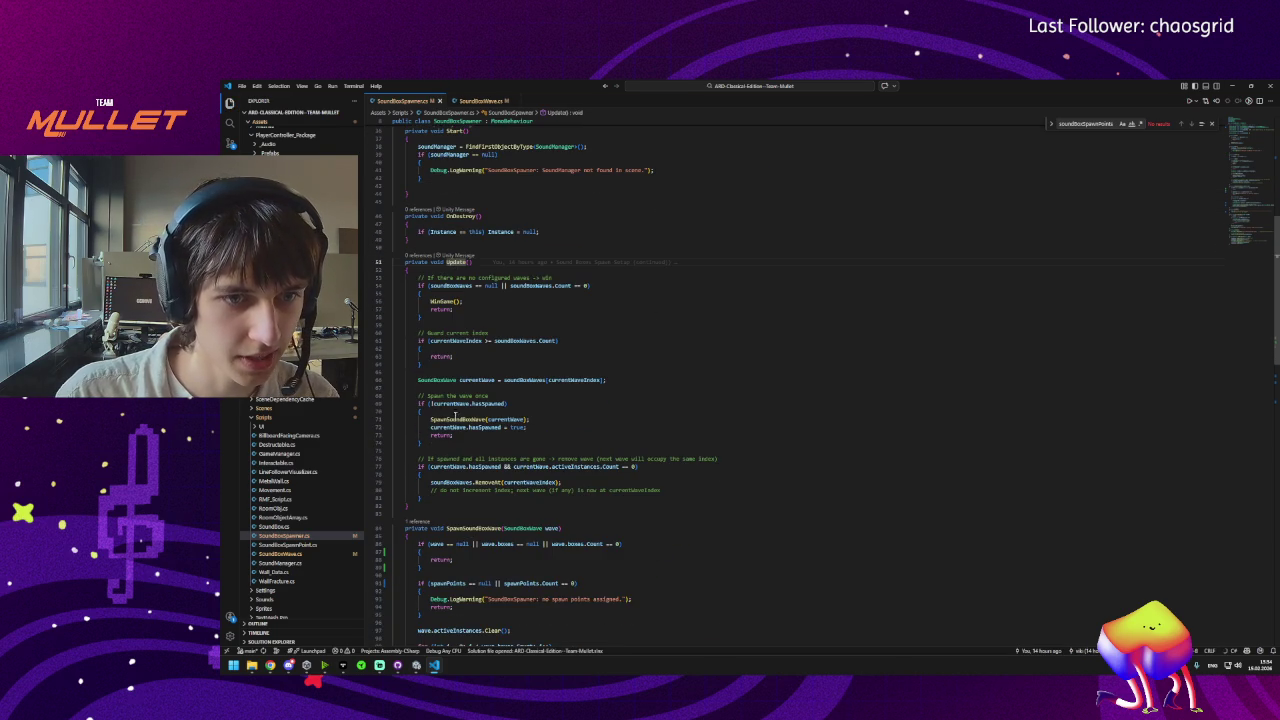
{"action": "left_click", "coordinate": [452, 419]}
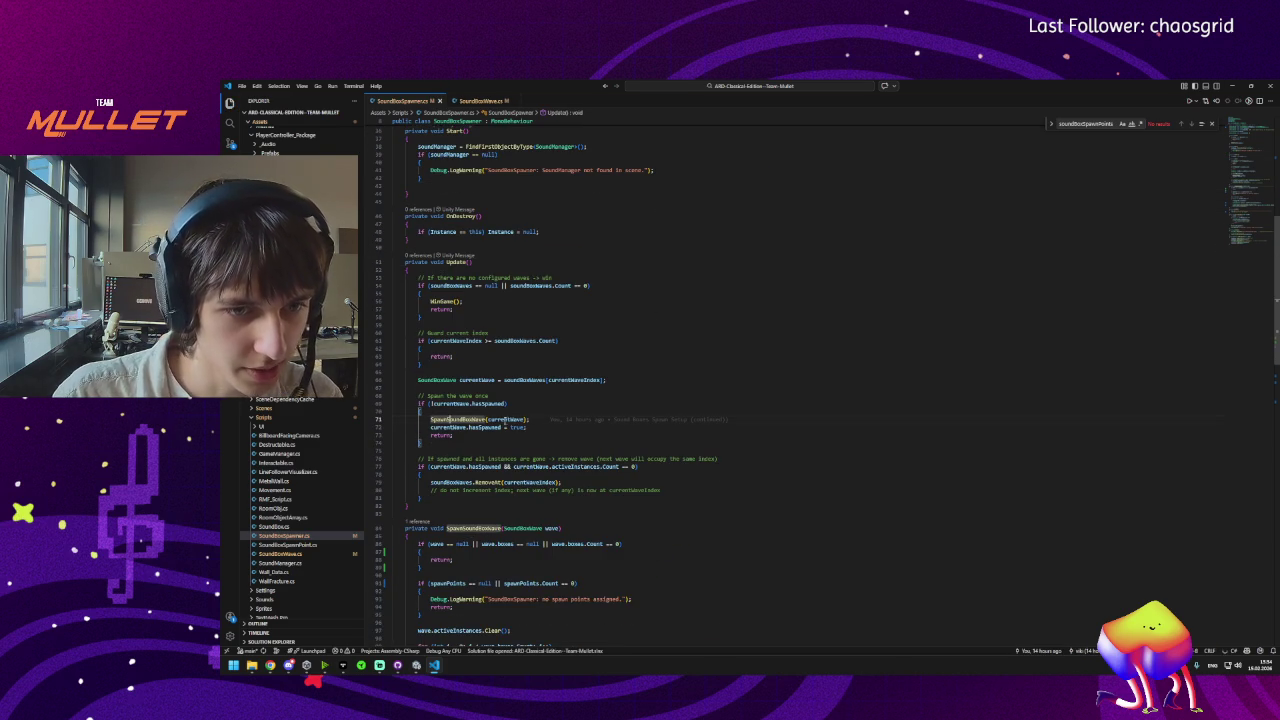
{"action": "left_click", "coordinate": [505, 403]}
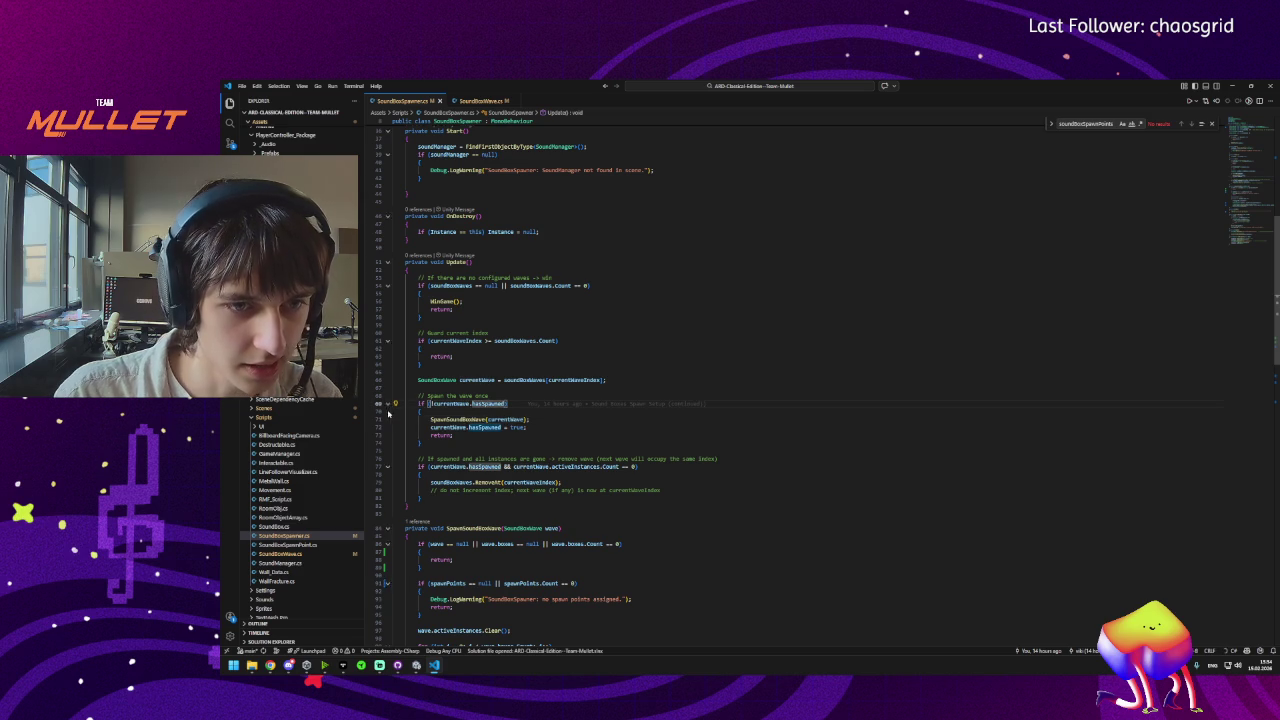
Play the scene, drag a spawned SoundBox clone along Z, then exit Play mode.
{"action": "left_click", "coordinate": [416, 665]}
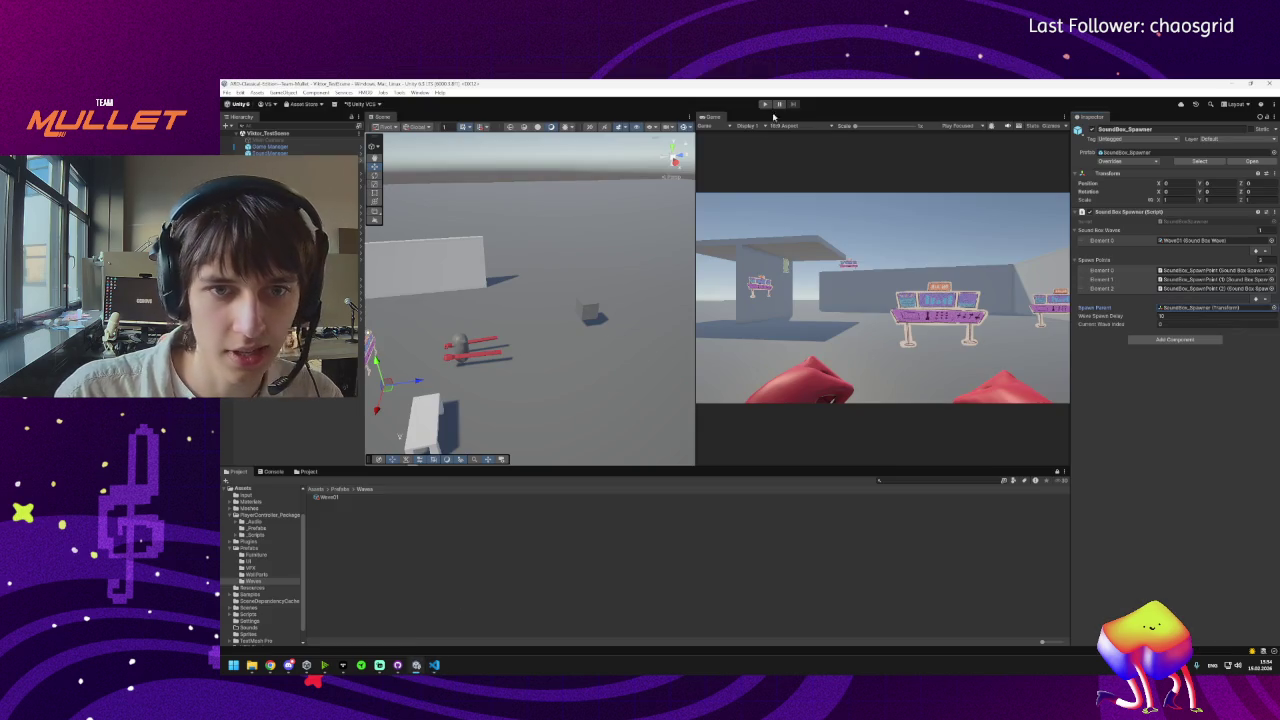
{"action": "left_click", "coordinate": [765, 104]}
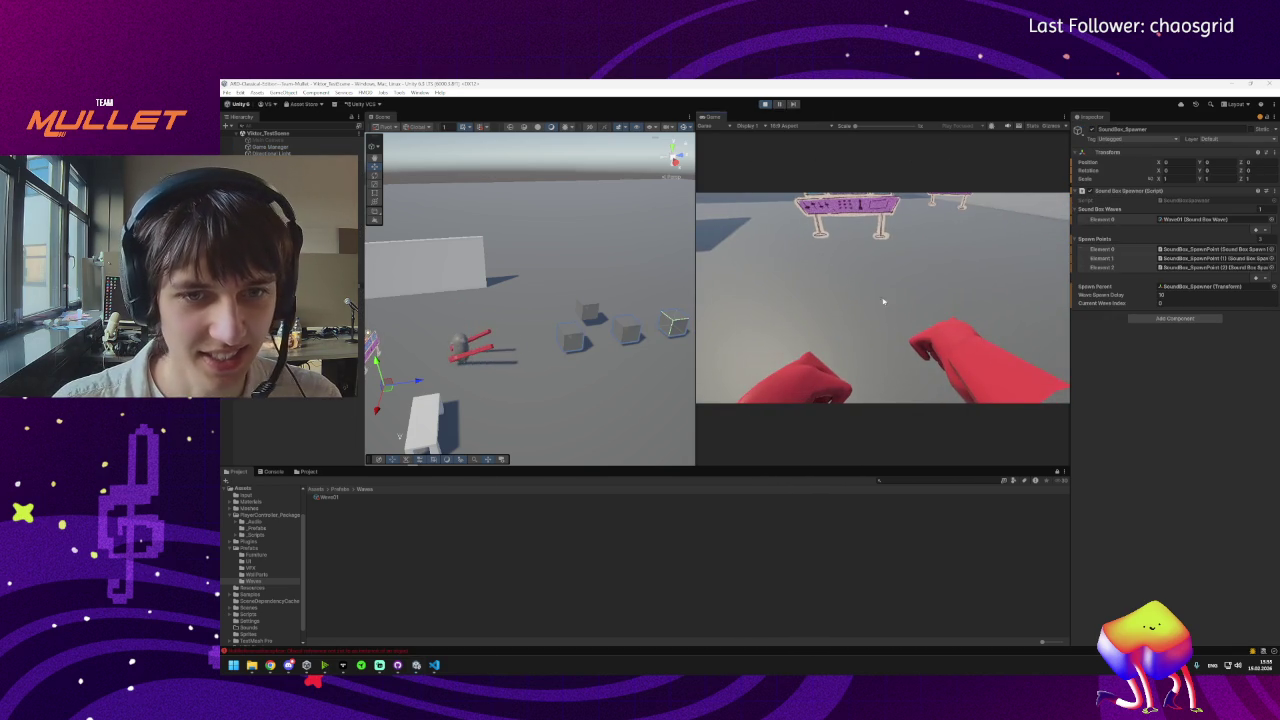
{"action": "key", "text": "super"}
{"action": "left_click", "coordinate": [572, 338]}
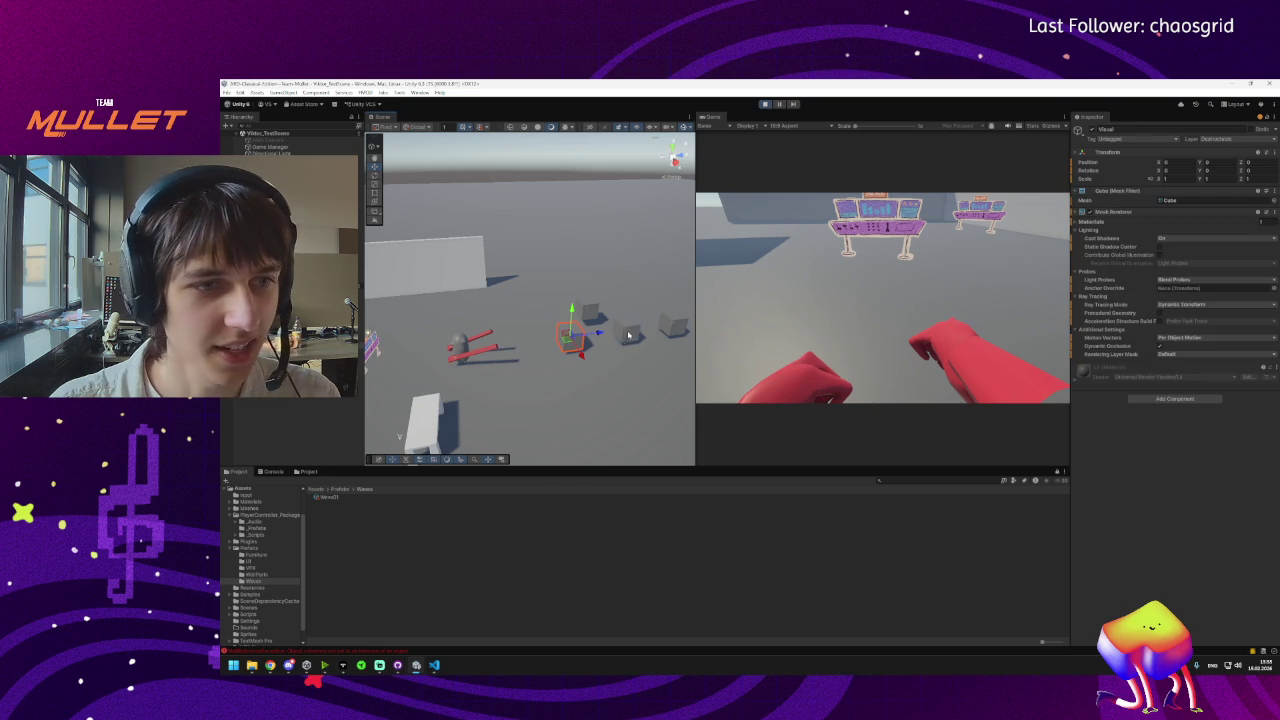
{"action": "left_click", "coordinate": [570, 340]}
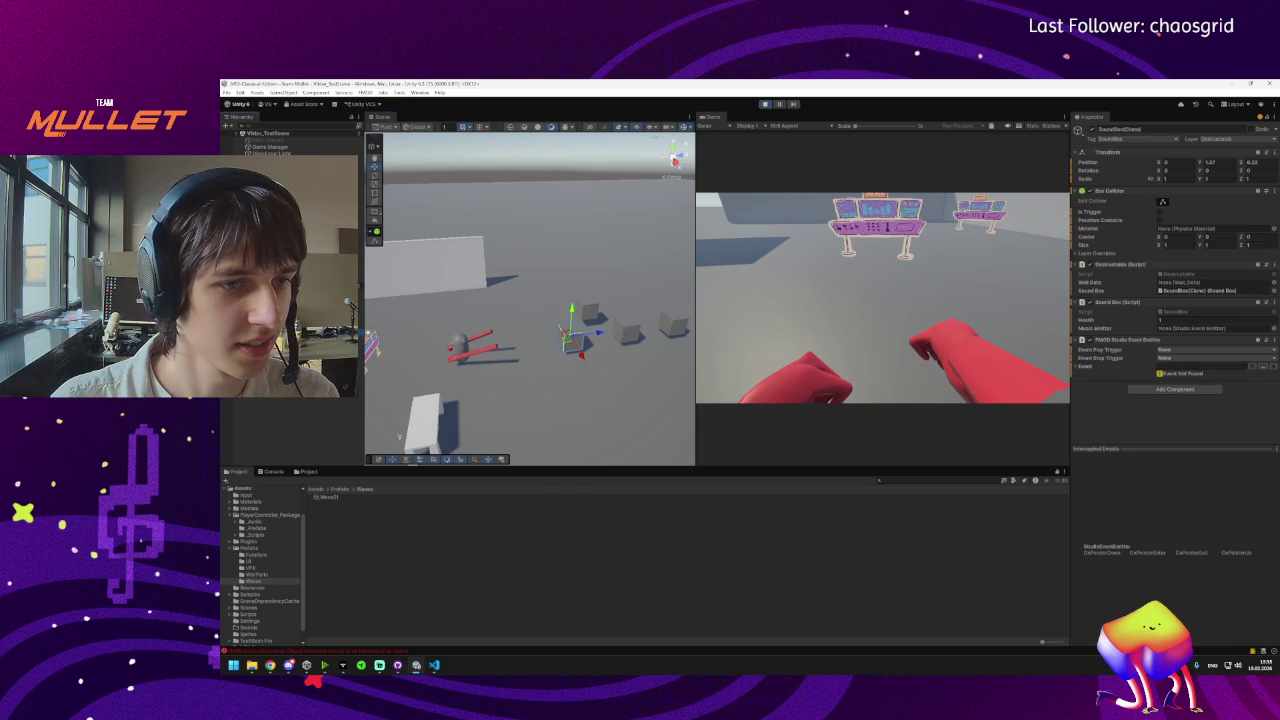
{"action": "left_click_drag", "start_coordinate": [596, 332], "coordinate": [686, 322]}
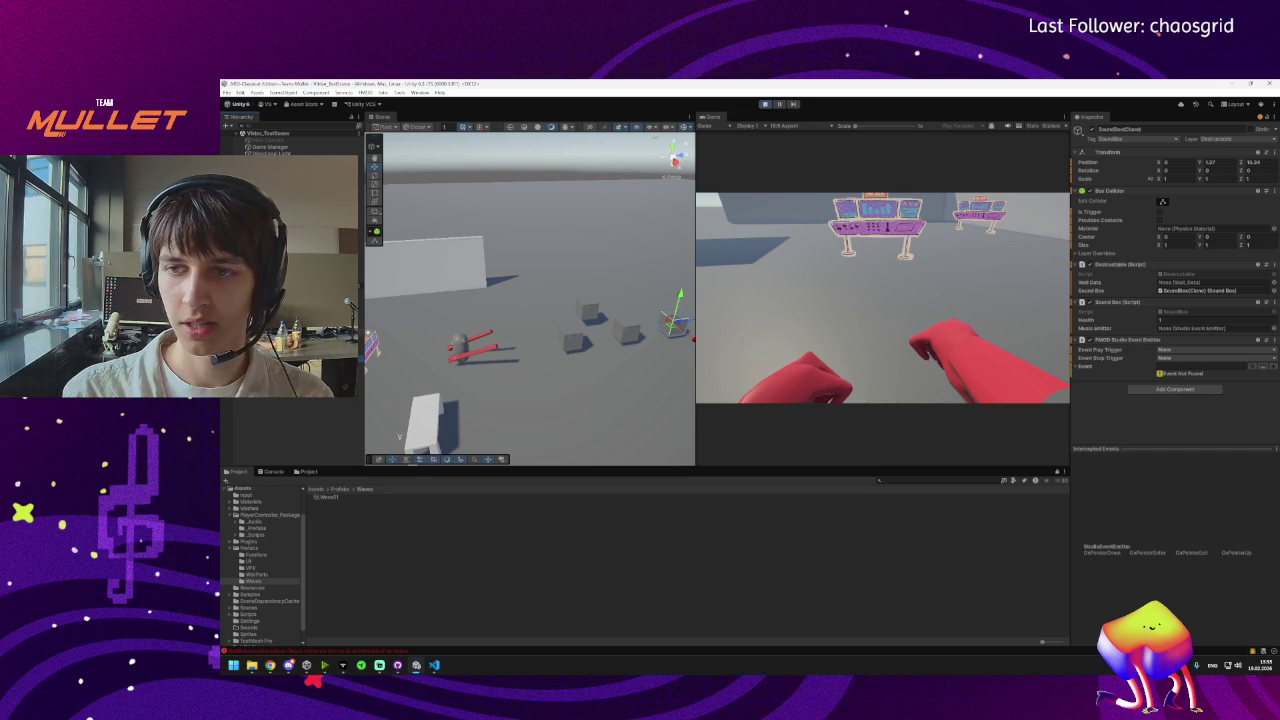
{"action": "left_click", "coordinate": [572, 340]}
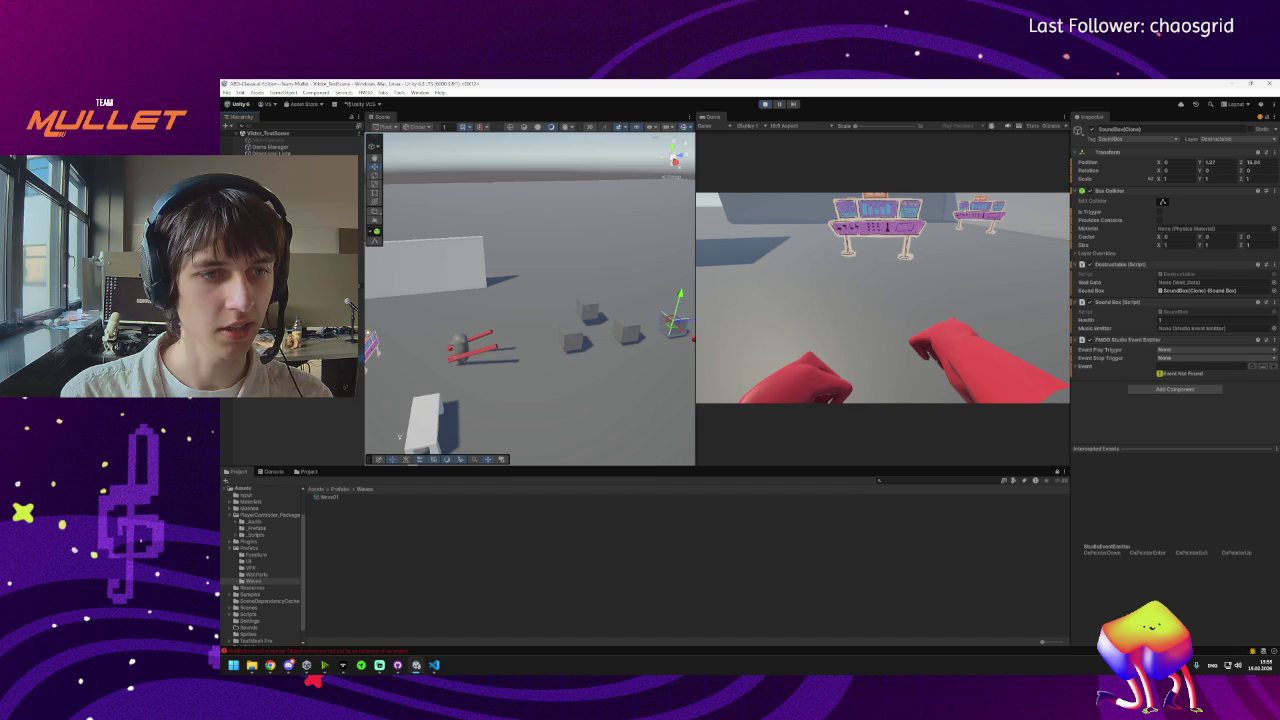
{"action": "left_click", "coordinate": [766, 104]}
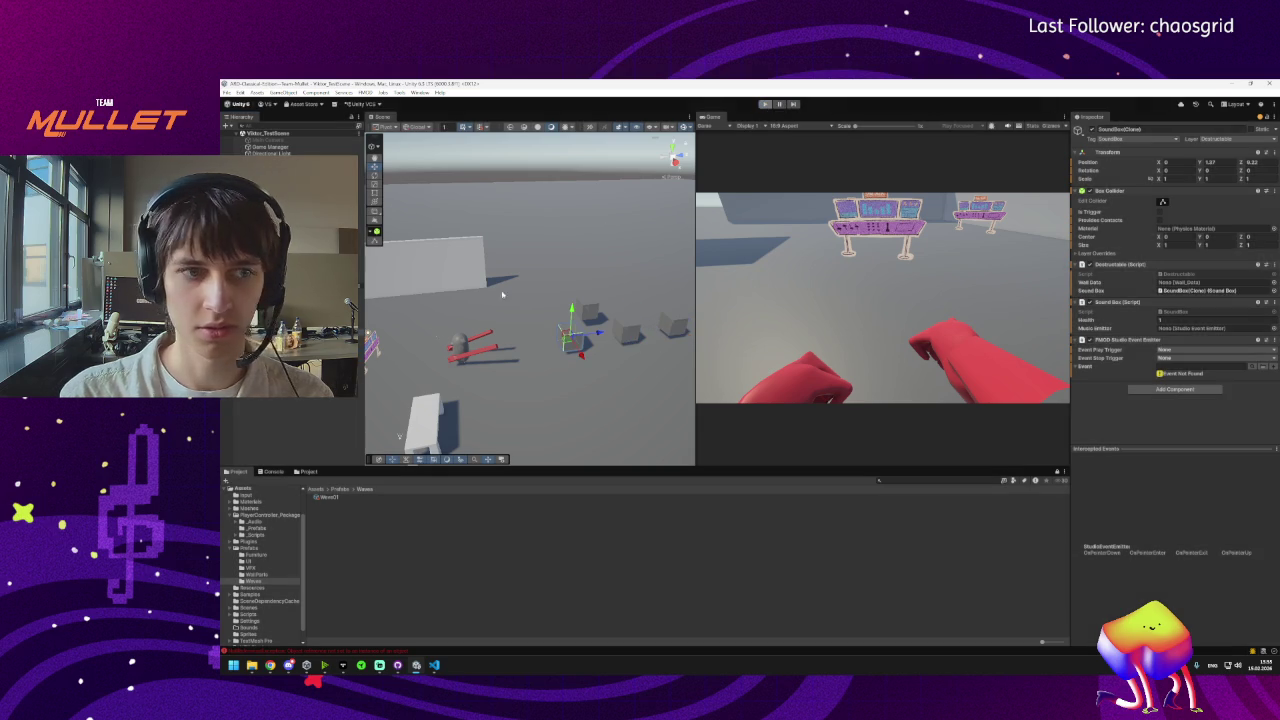
Set the SoundBox prefab's Music Emitter to its own Studio Event Emitter.
{"action": "left_click", "coordinate": [341, 489]}
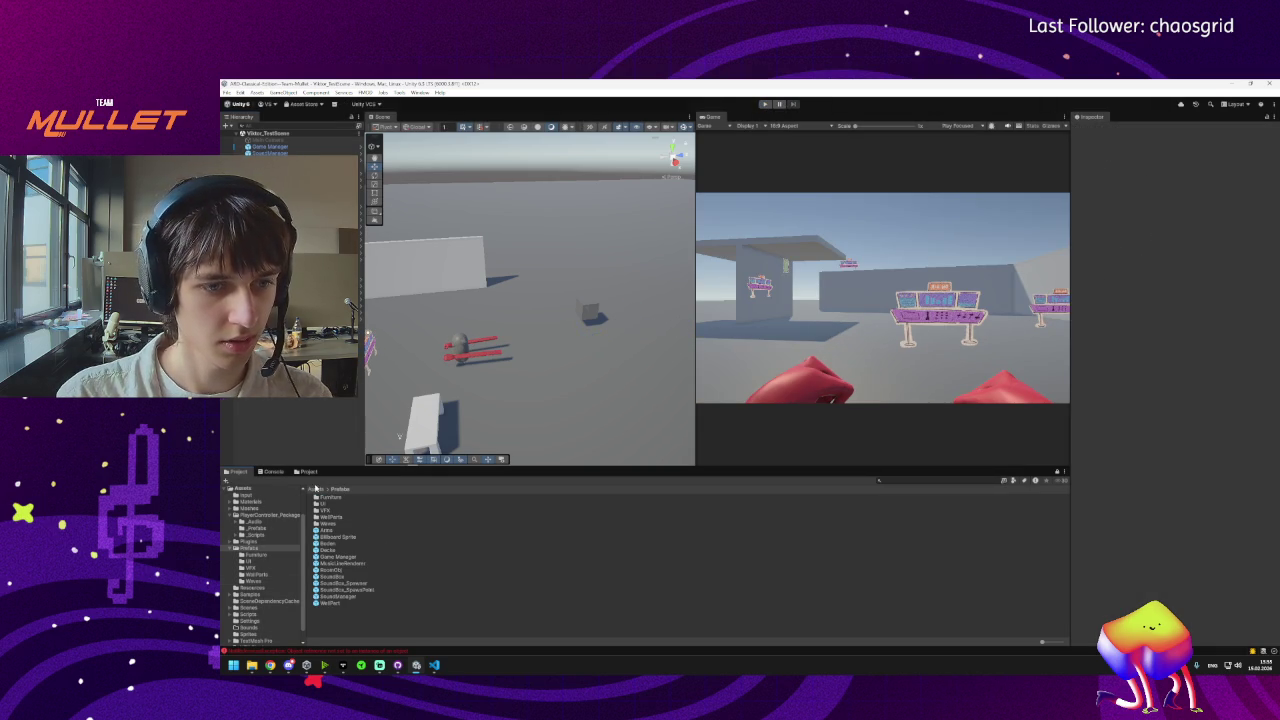
{"action": "left_click", "coordinate": [337, 584]}
{"action": "left_click", "coordinate": [340, 577]}
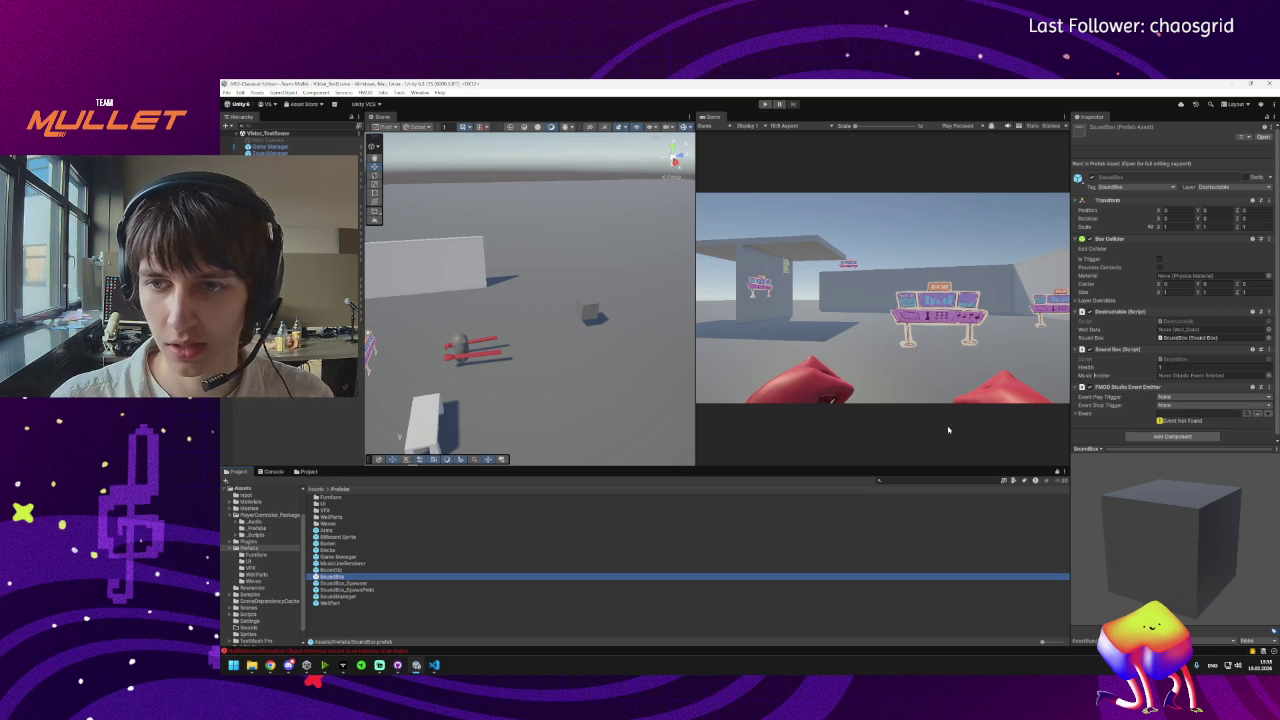
{"action": "left_click", "coordinate": [1167, 369]}
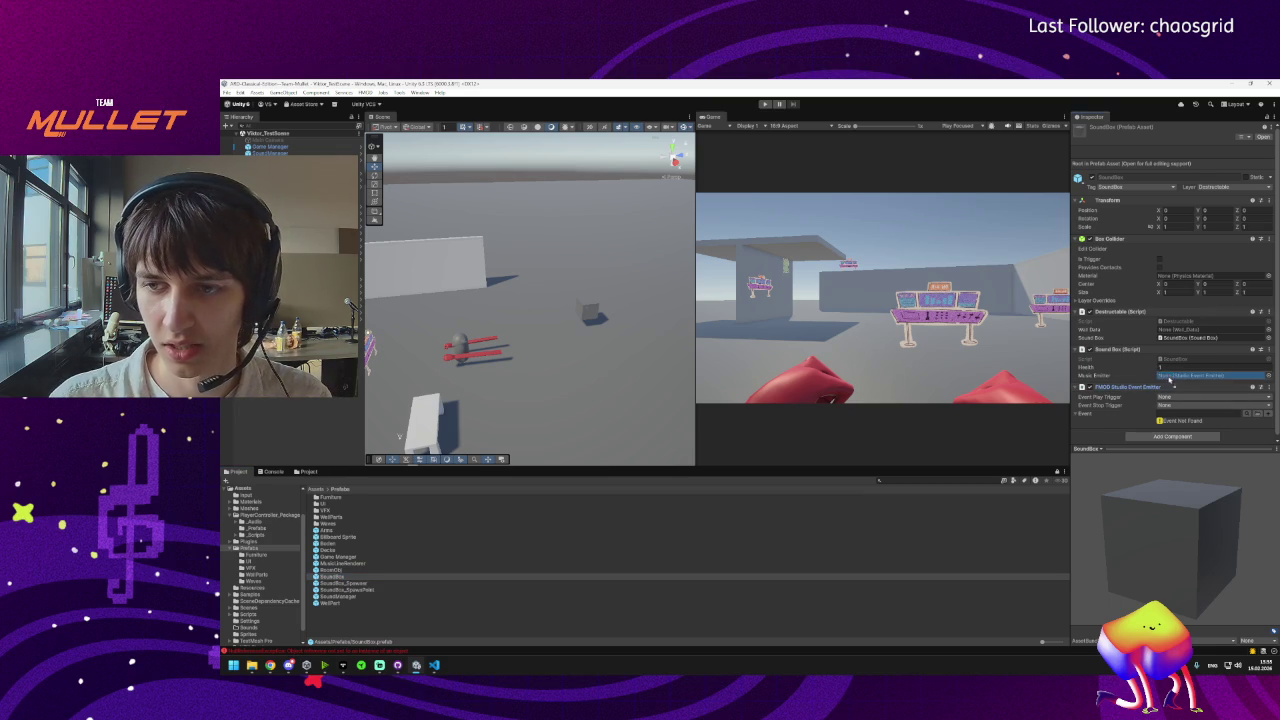
{"action": "left_click_drag", "start_coordinate": [1125, 387], "coordinate": [1190, 378]}
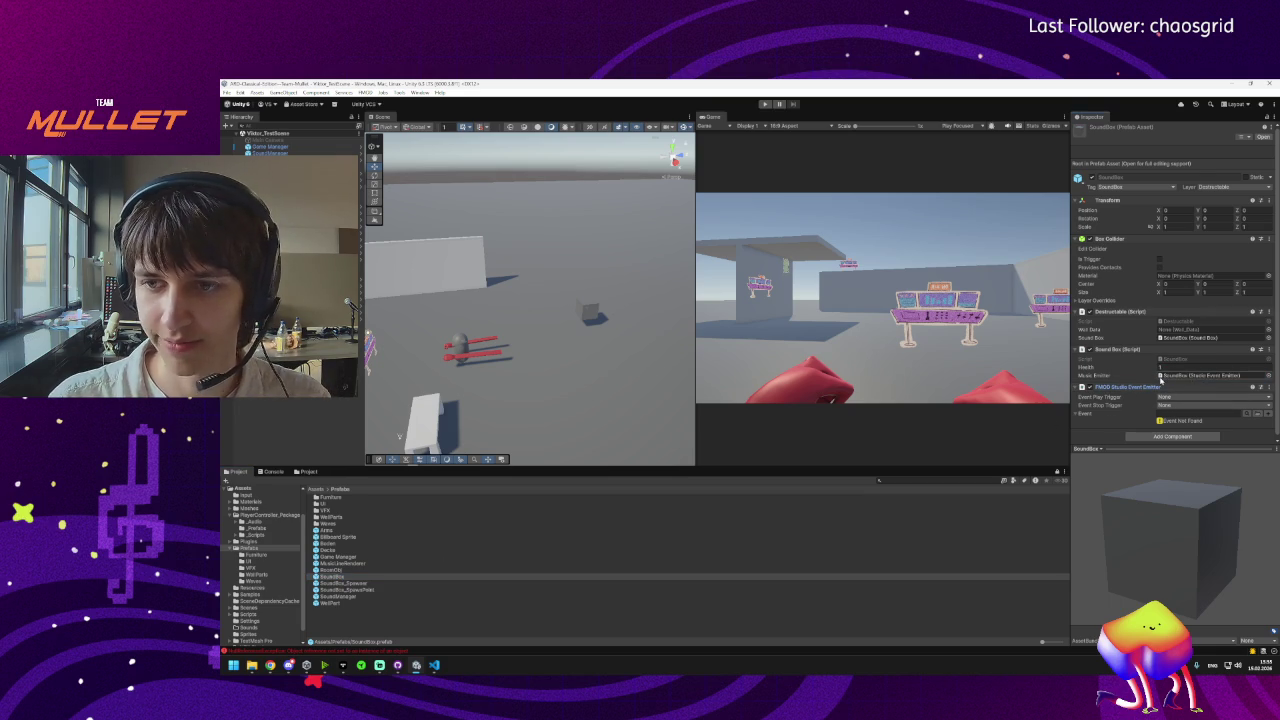
Show the Console and inspect the last NullReferenceException entry.
{"action": "mouse_move", "coordinate": [389, 670]}
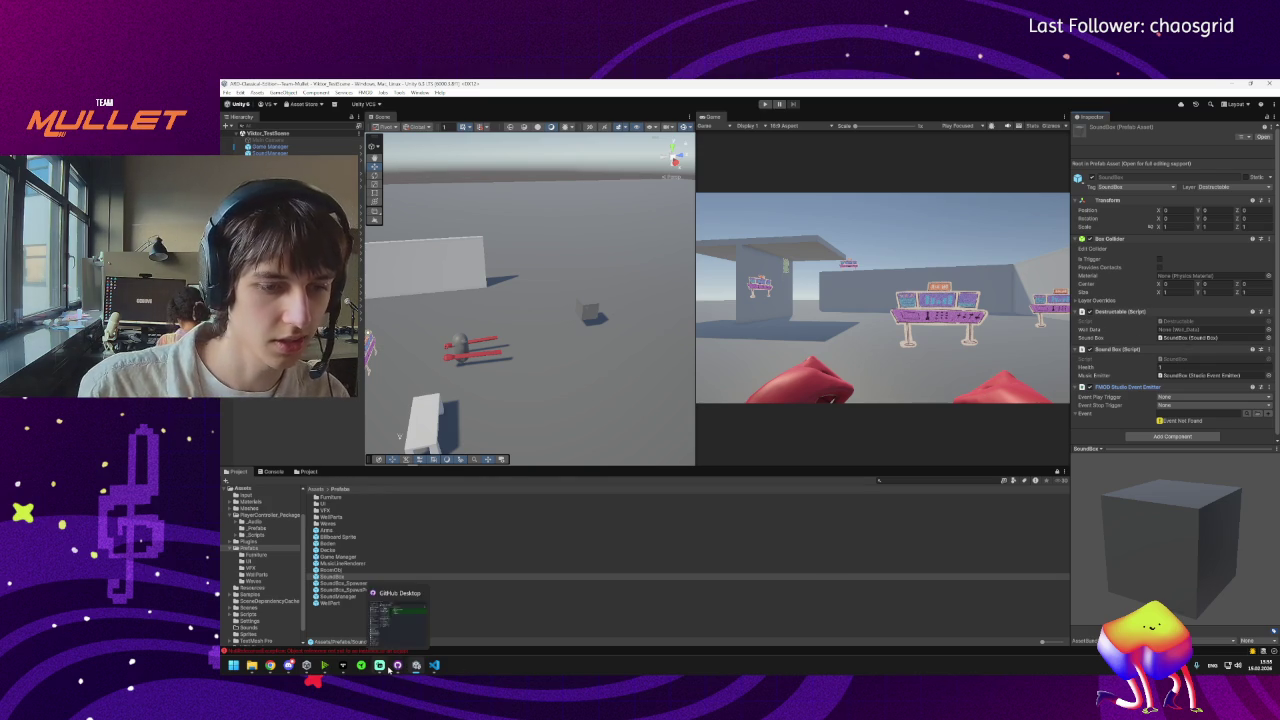
{"action": "left_click", "coordinate": [370, 651]}
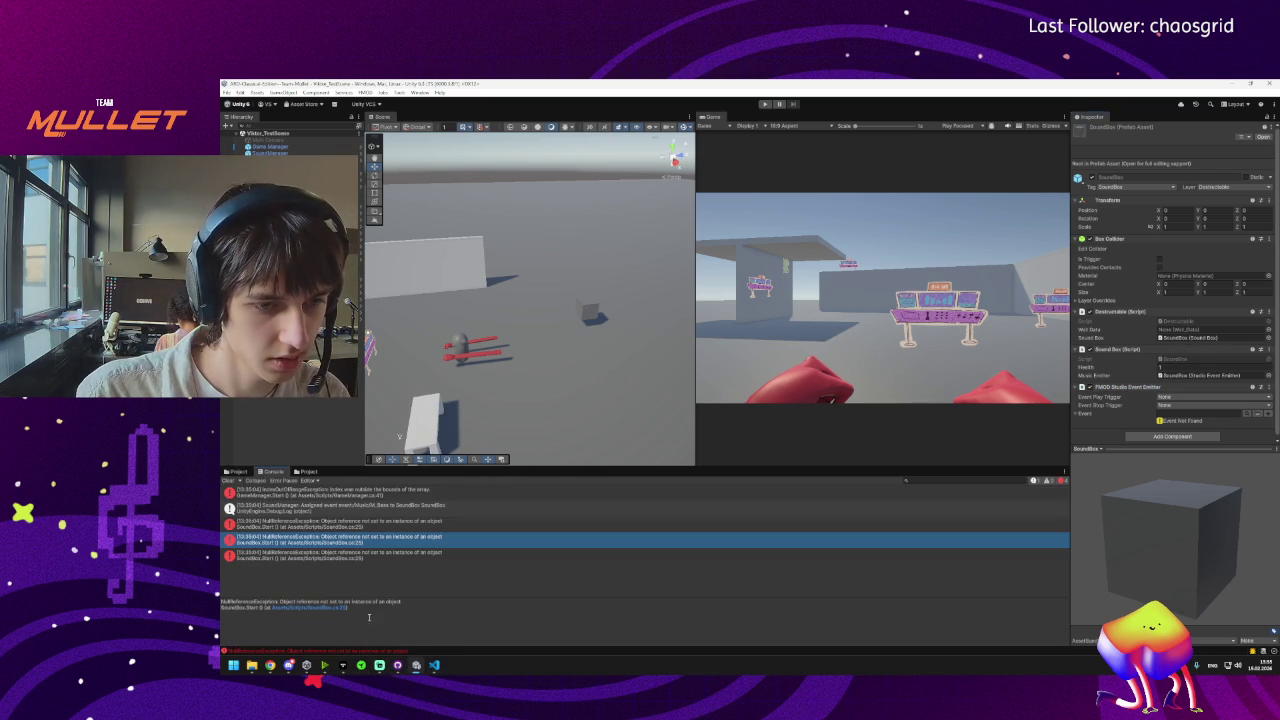
{"action": "left_click", "coordinate": [337, 557]}
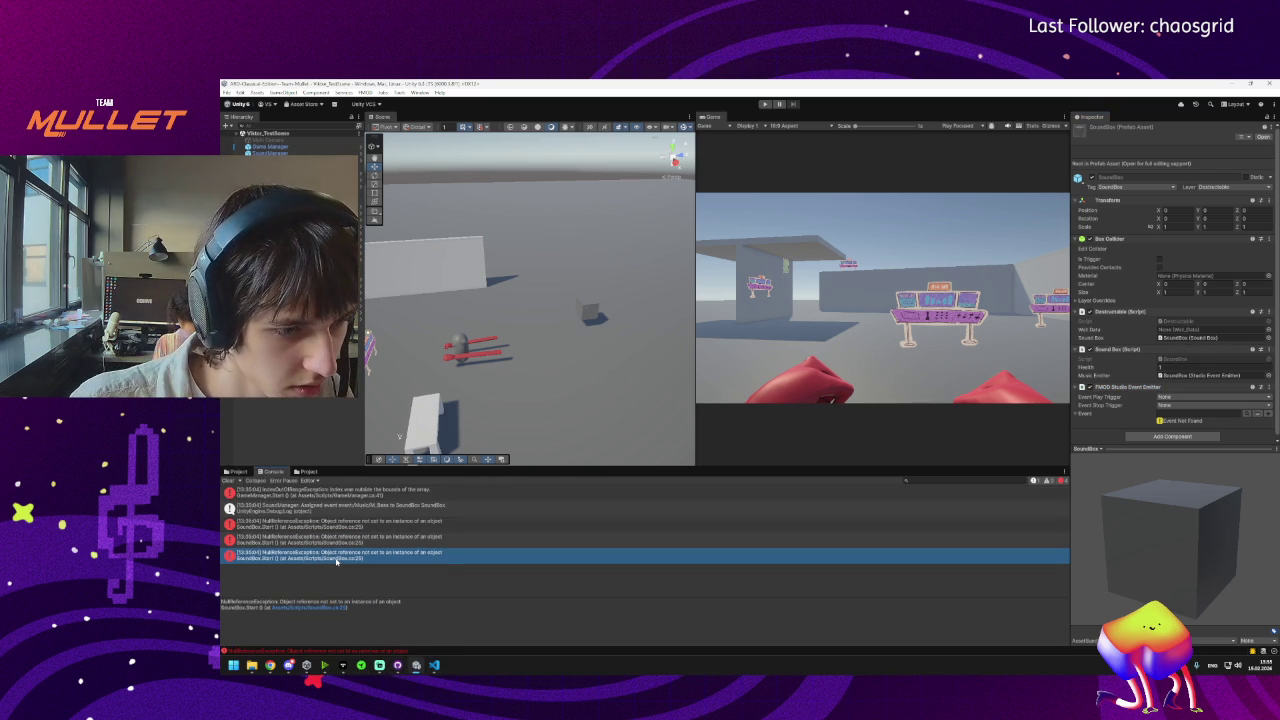
Play the scene and open the IndexOutOfRangeException's GameManager.Start line in VS Code.
{"action": "left_click", "coordinate": [764, 104]}
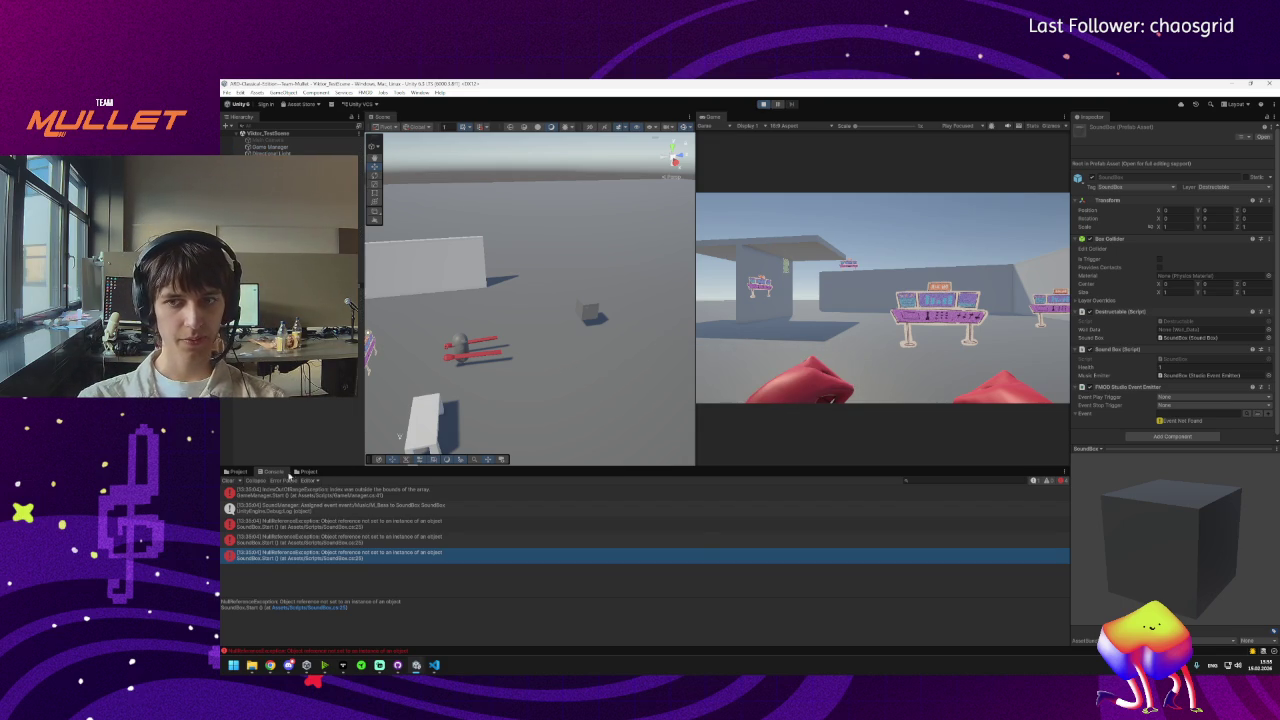
{"action": "left_click", "coordinate": [363, 491]}
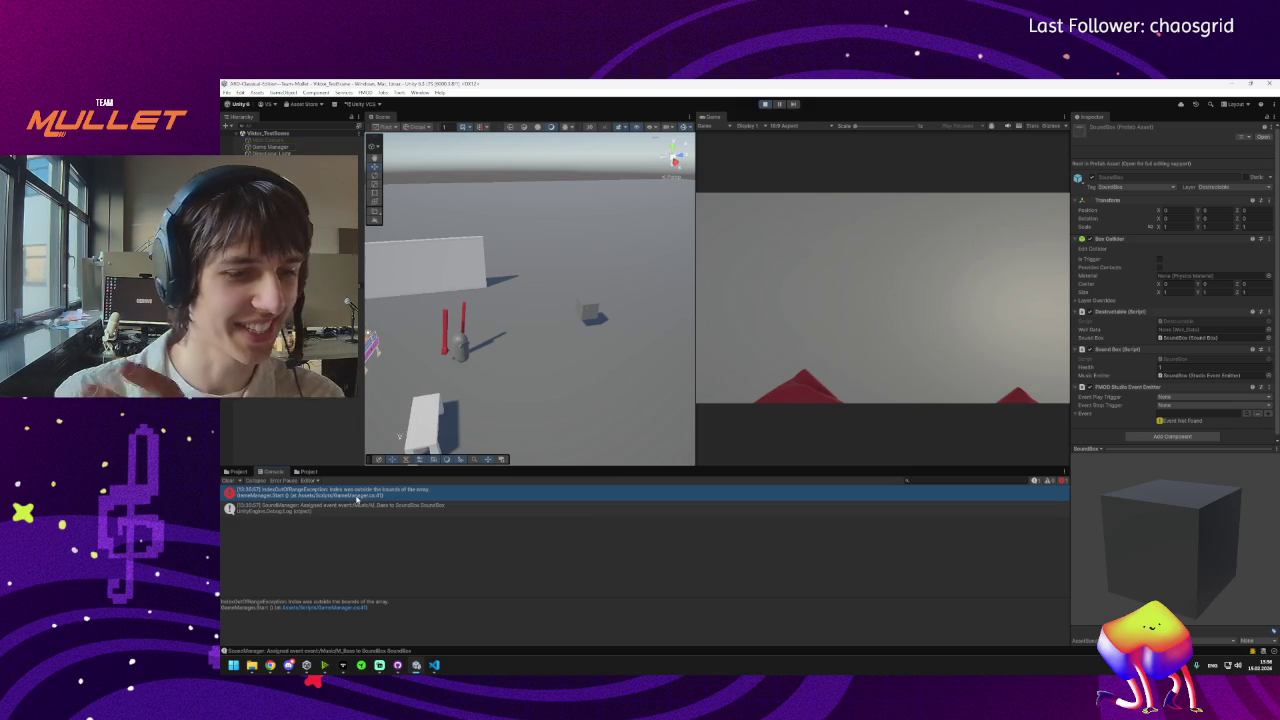
{"action": "double_click", "coordinate": [357, 498]}
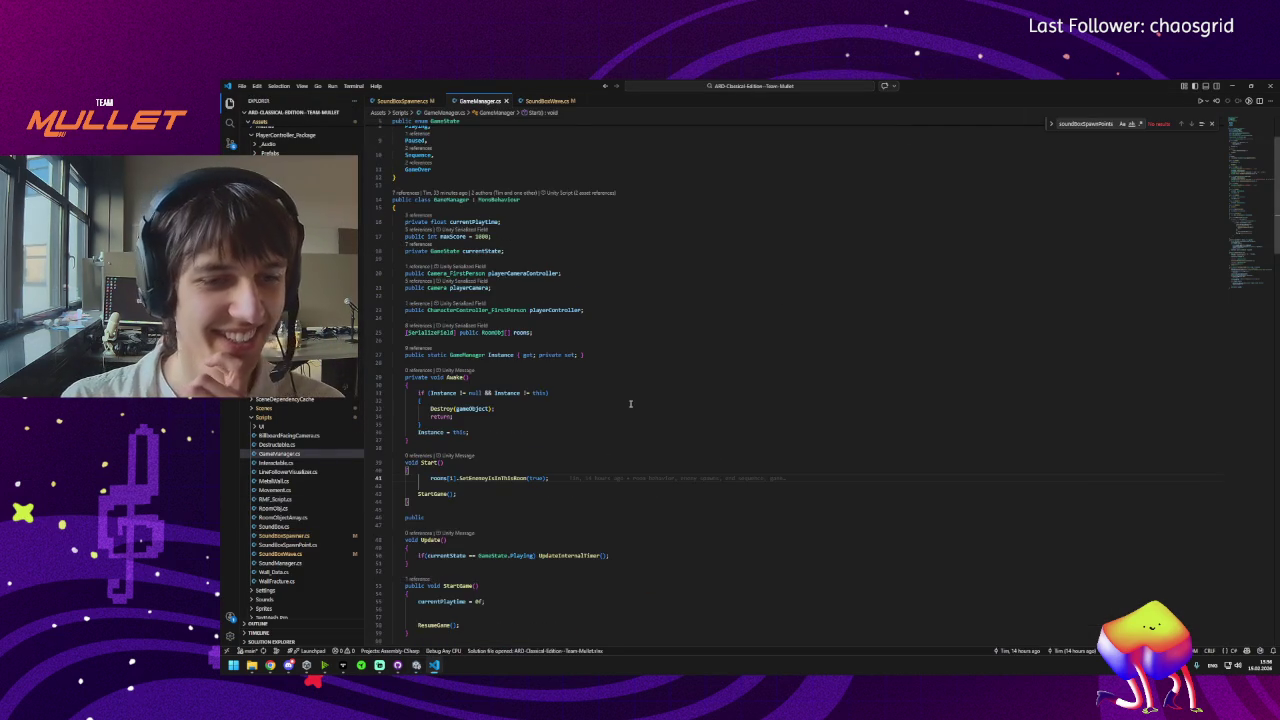
Back in Unity, select Game Manager to see its empty Rooms list.
{"action": "left_click", "coordinate": [1234, 86]}
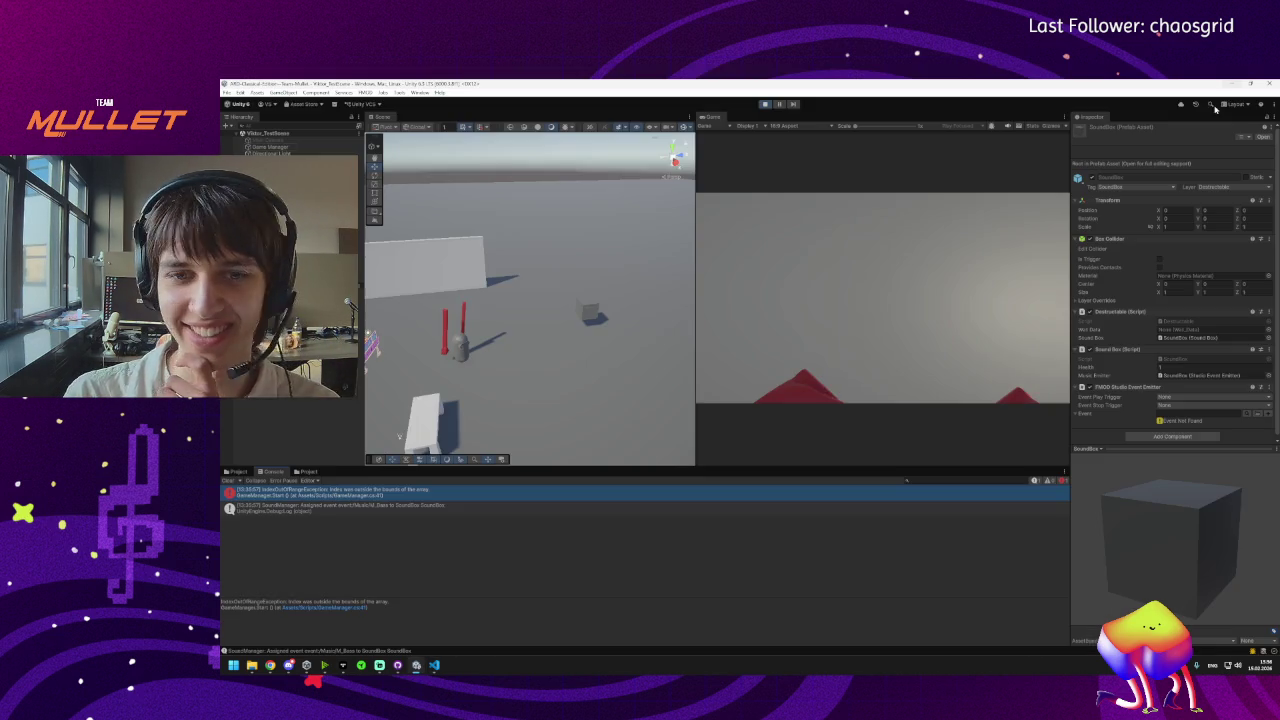
{"action": "left_click_drag", "start_coordinate": [505, 336], "coordinate": [640, 361]}
{"action": "left_click_drag", "start_coordinate": [516, 362], "coordinate": [551, 357]}
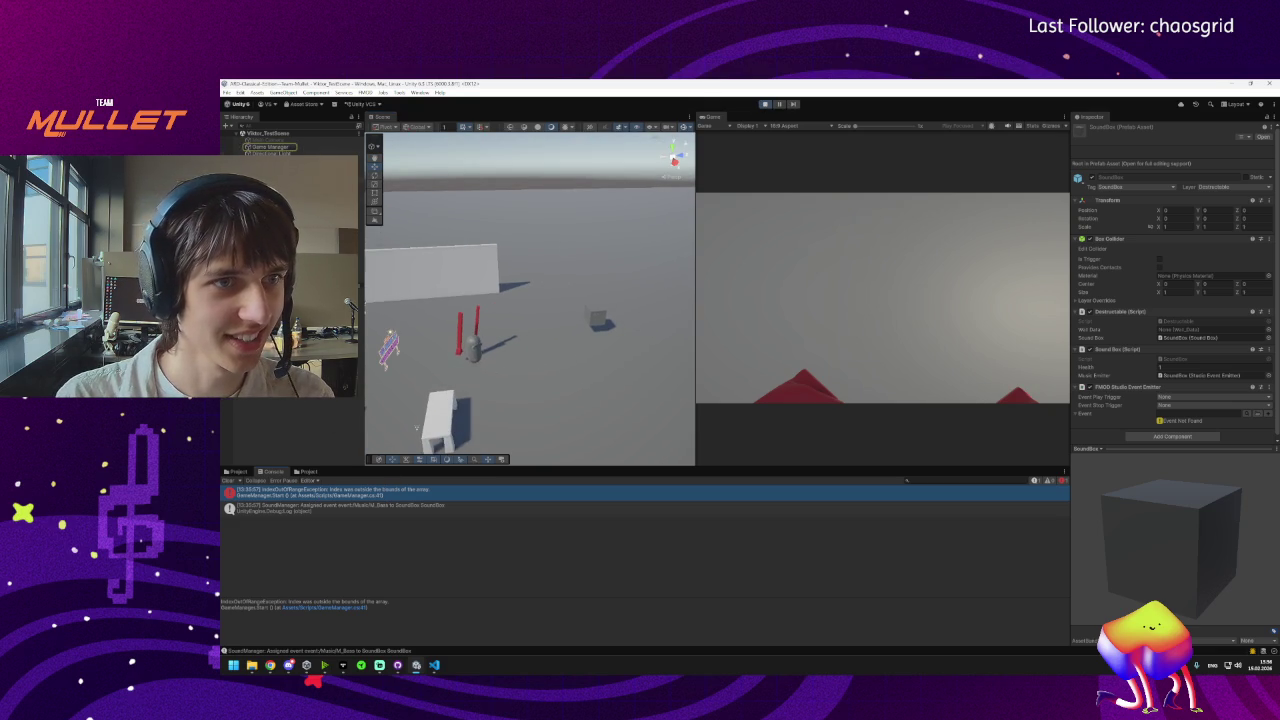
{"action": "left_click", "coordinate": [268, 147]}
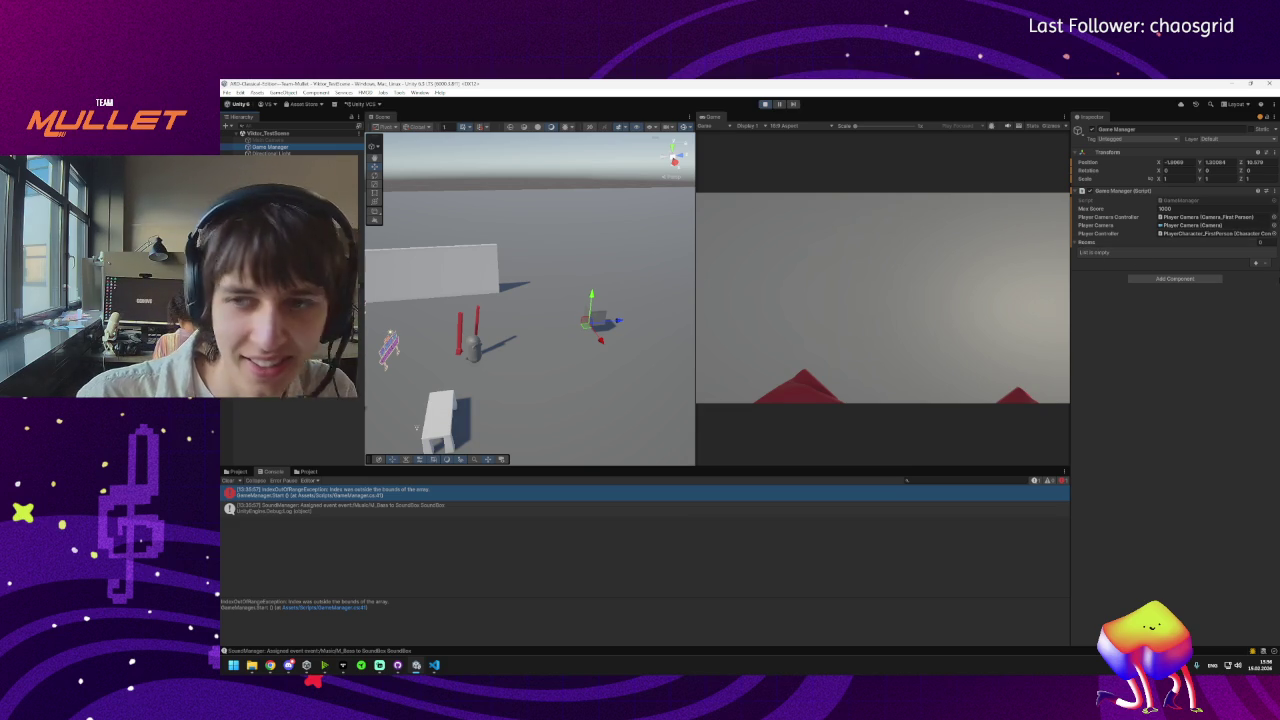
Add a Rooms entry, stop Play mode, search 'room' and drag RoomObj into the scene.
{"action": "left_click", "coordinate": [1256, 263]}
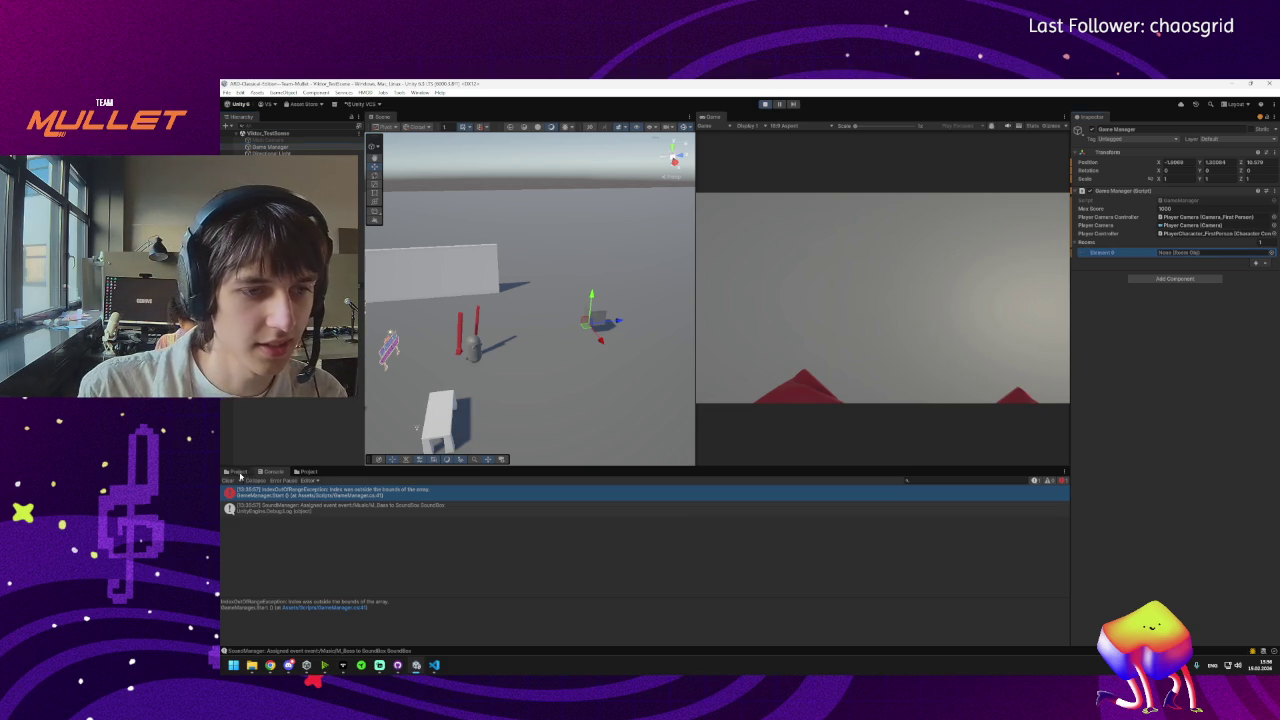
{"action": "left_click", "coordinate": [303, 472]}
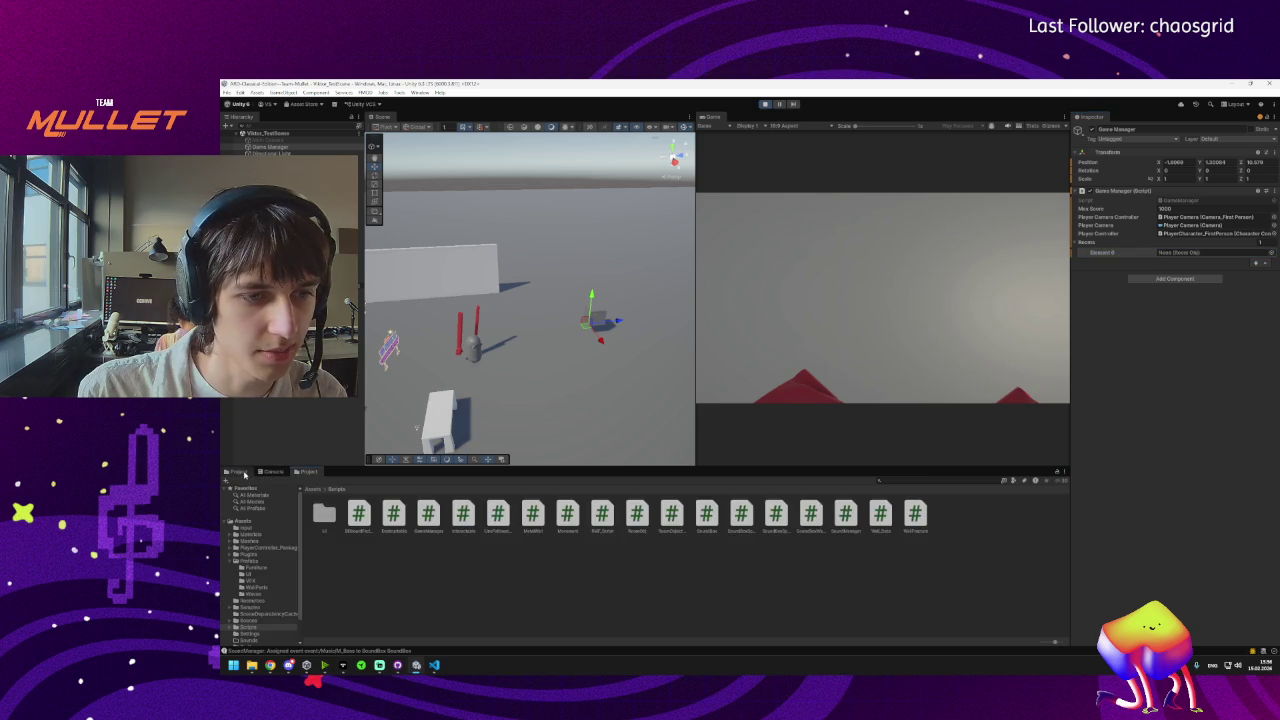
{"action": "left_click", "coordinate": [765, 104]}
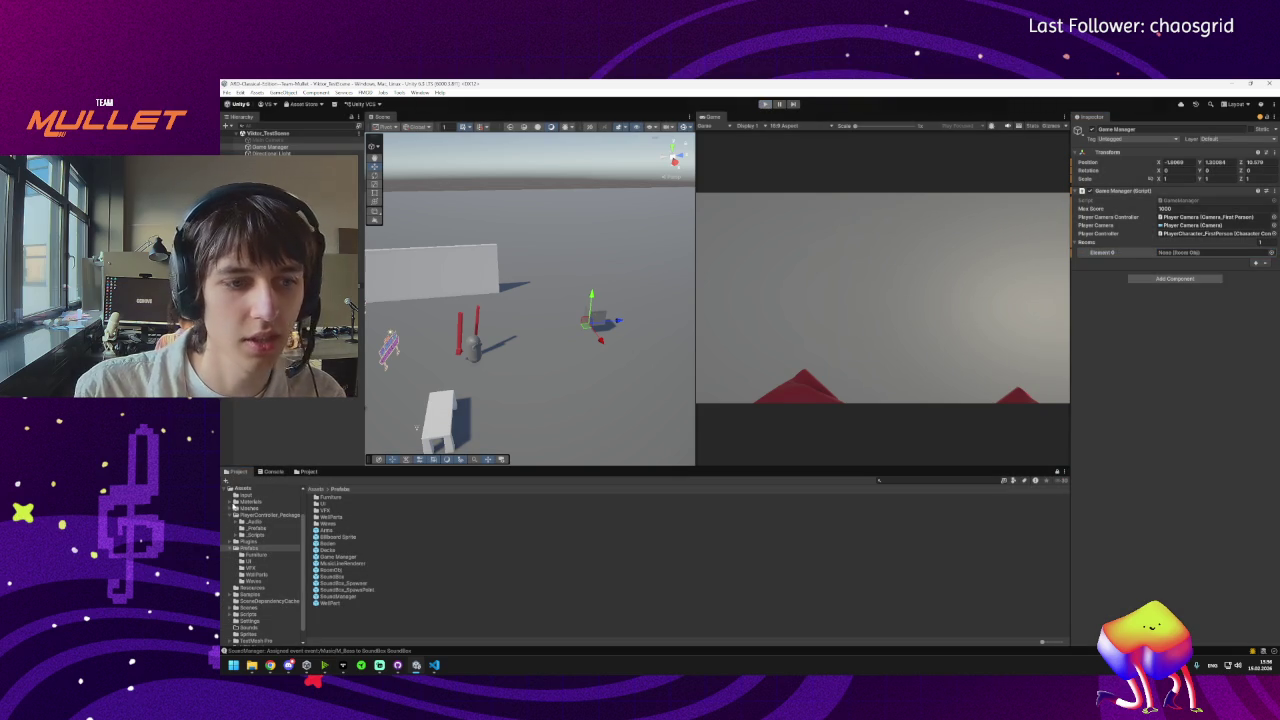
{"action": "left_click", "coordinate": [928, 481]}
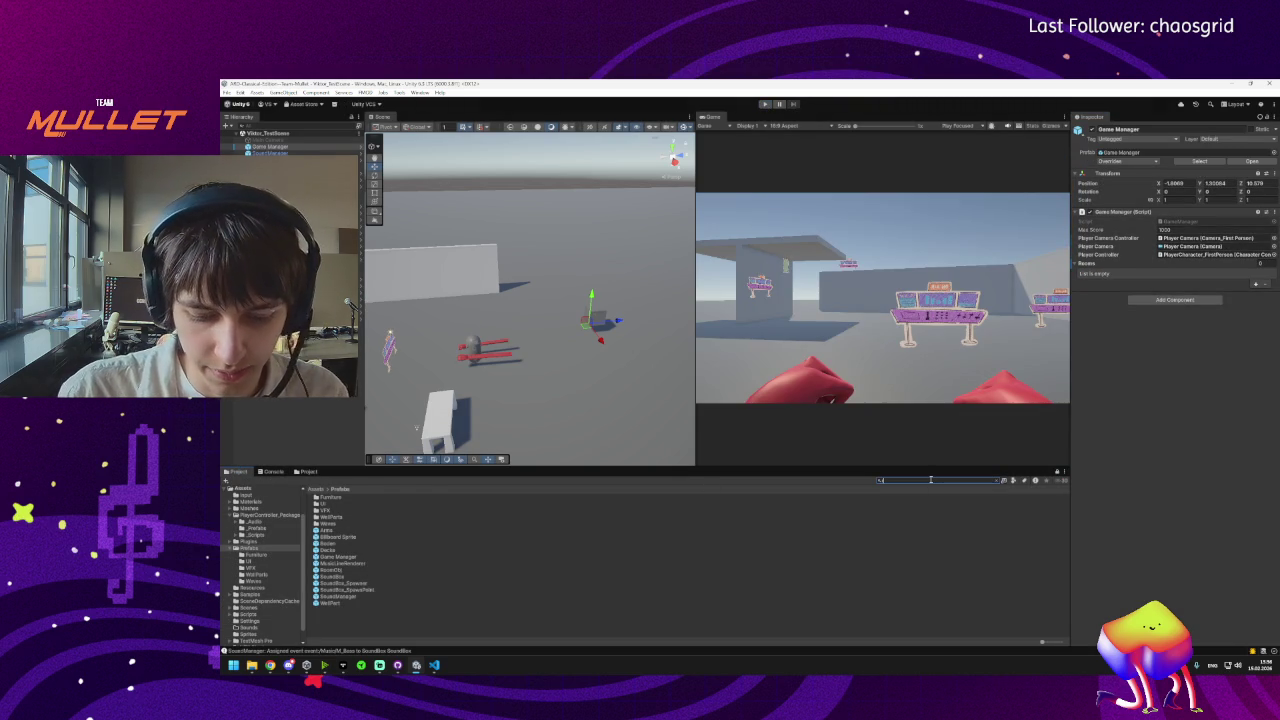
{"action": "type", "text": "room"}
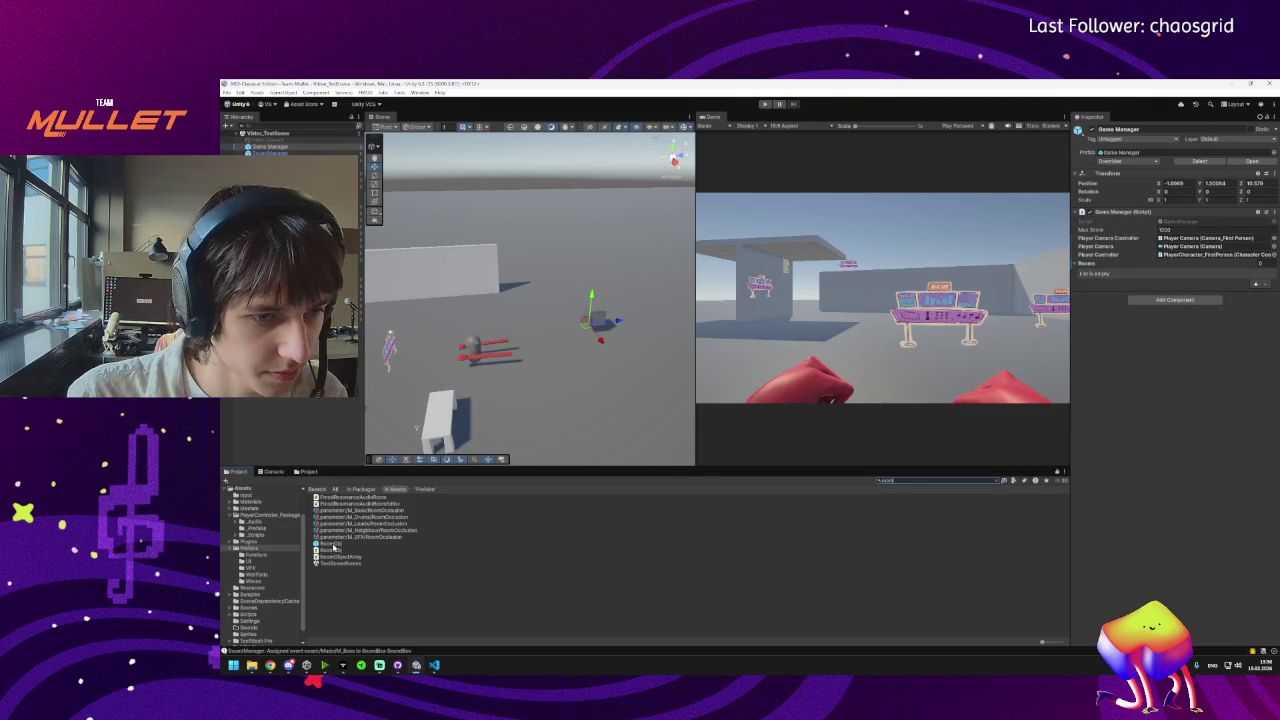
{"action": "mouse_move", "coordinate": [335, 547]}
{"action": "left_mouse_down"}
{"action": "mouse_move", "coordinate": [365, 276]}
{"action": "mouse_move", "coordinate": [558, 290]}
{"action": "mouse_move", "coordinate": [572, 234]}
{"action": "left_mouse_up"}
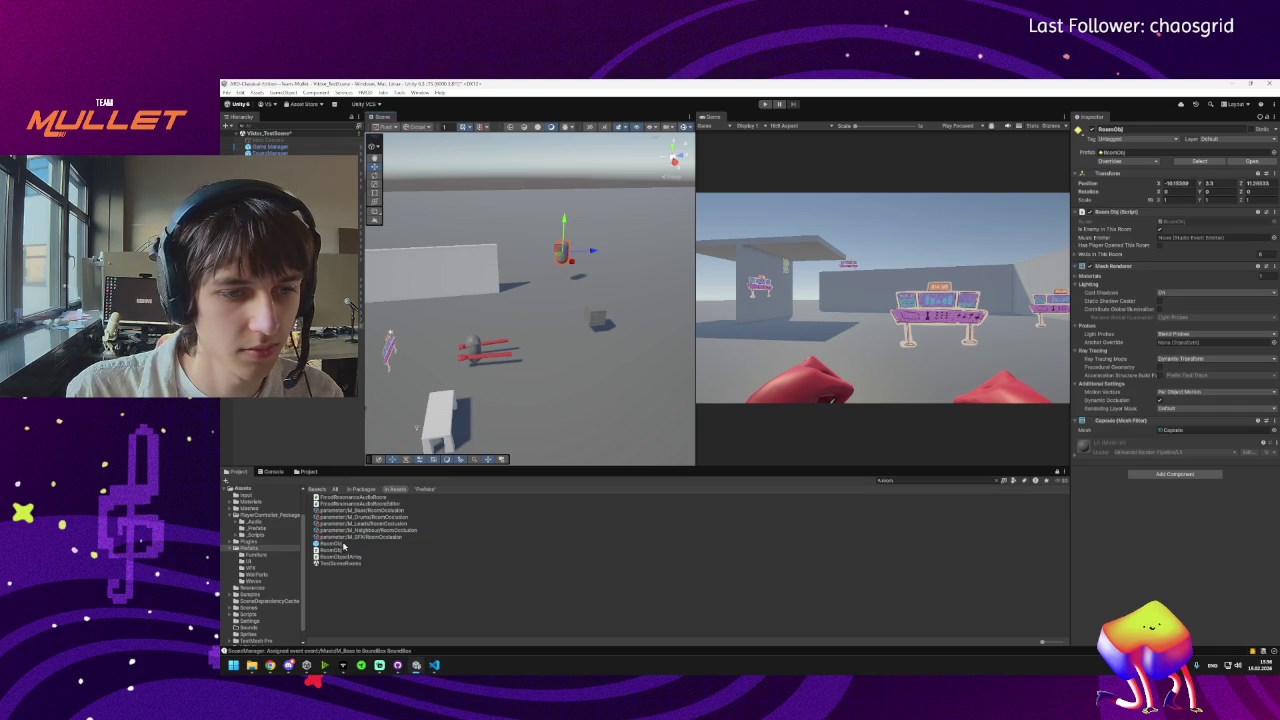
Add another RoomObj to the scene and cut its Walls In This Room list to one entry.
{"action": "mouse_move", "coordinate": [345, 549]}
{"action": "left_mouse_down"}
{"action": "mouse_move", "coordinate": [580, 271]}
{"action": "mouse_move", "coordinate": [648, 247]}
{"action": "mouse_move", "coordinate": [650, 190]}
{"action": "mouse_move", "coordinate": [650, 205]}
{"action": "left_mouse_up"}
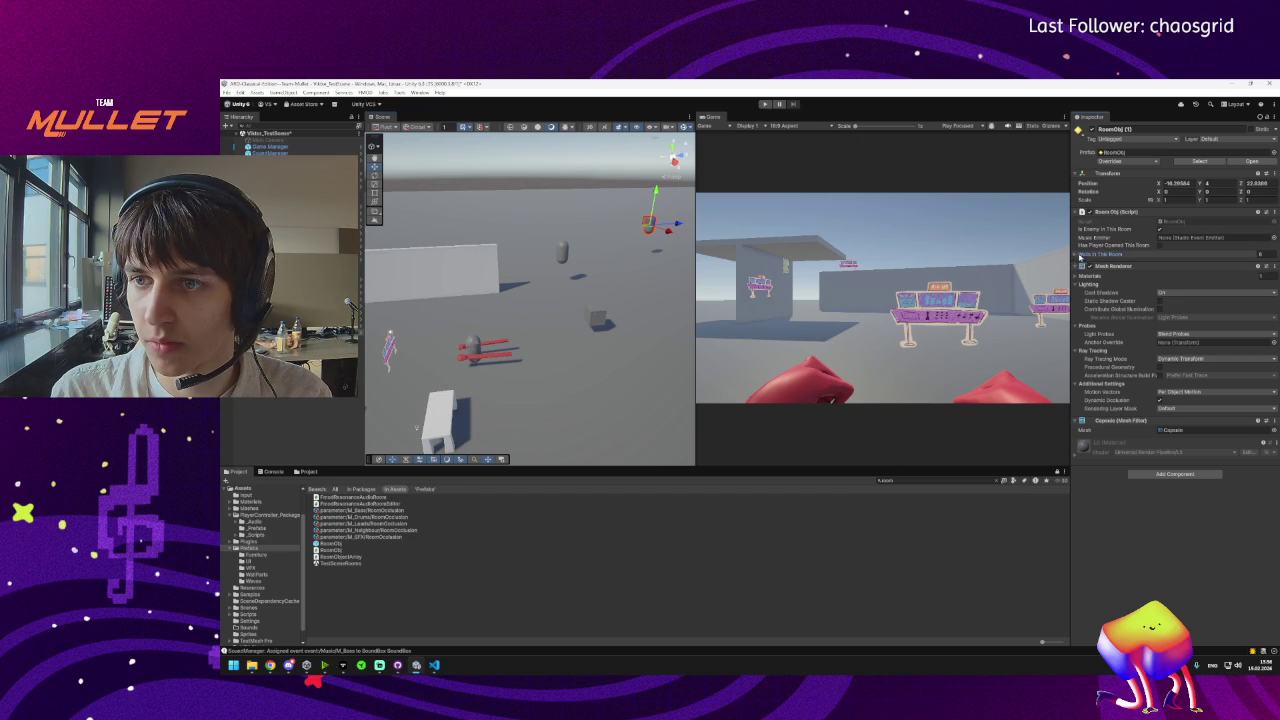
{"action": "left_click", "coordinate": [1076, 256]}
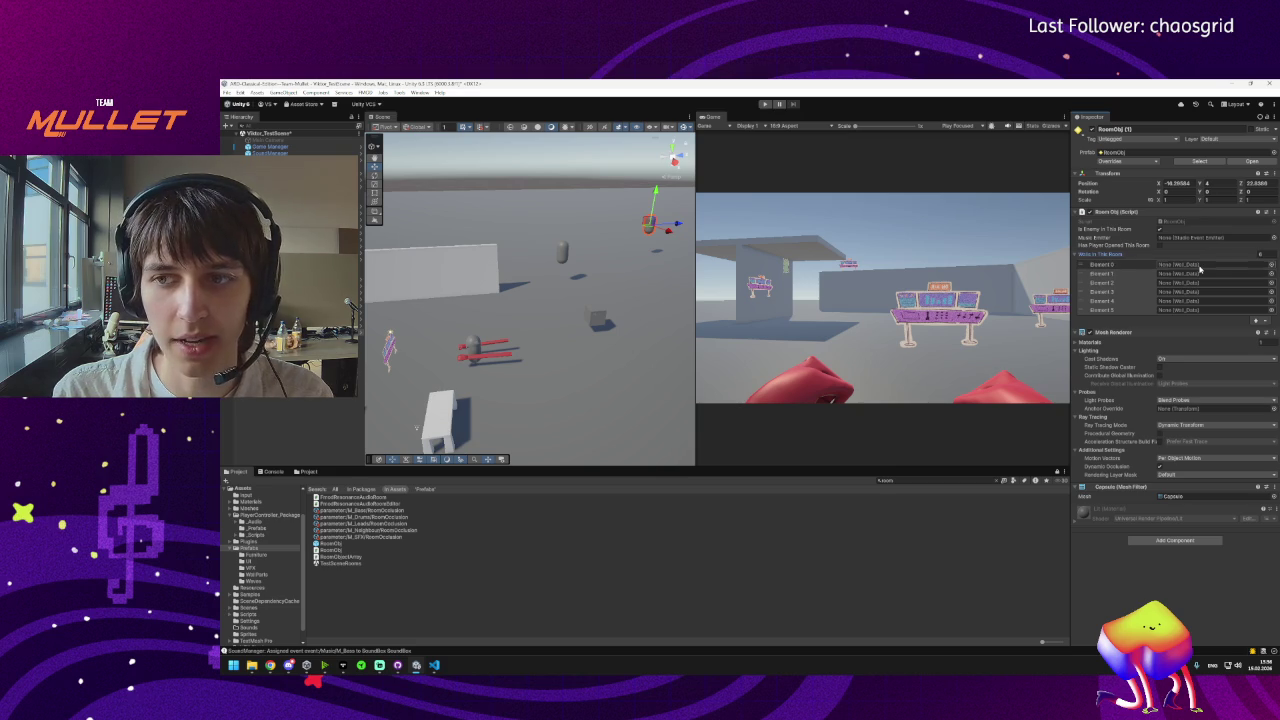
{"action": "mouse_move", "coordinate": [450, 360]}
{"action": "left_mouse_down"}
{"action": "mouse_move", "coordinate": [493, 381]}
{"action": "mouse_move", "coordinate": [470, 360]}
{"action": "left_mouse_up"}
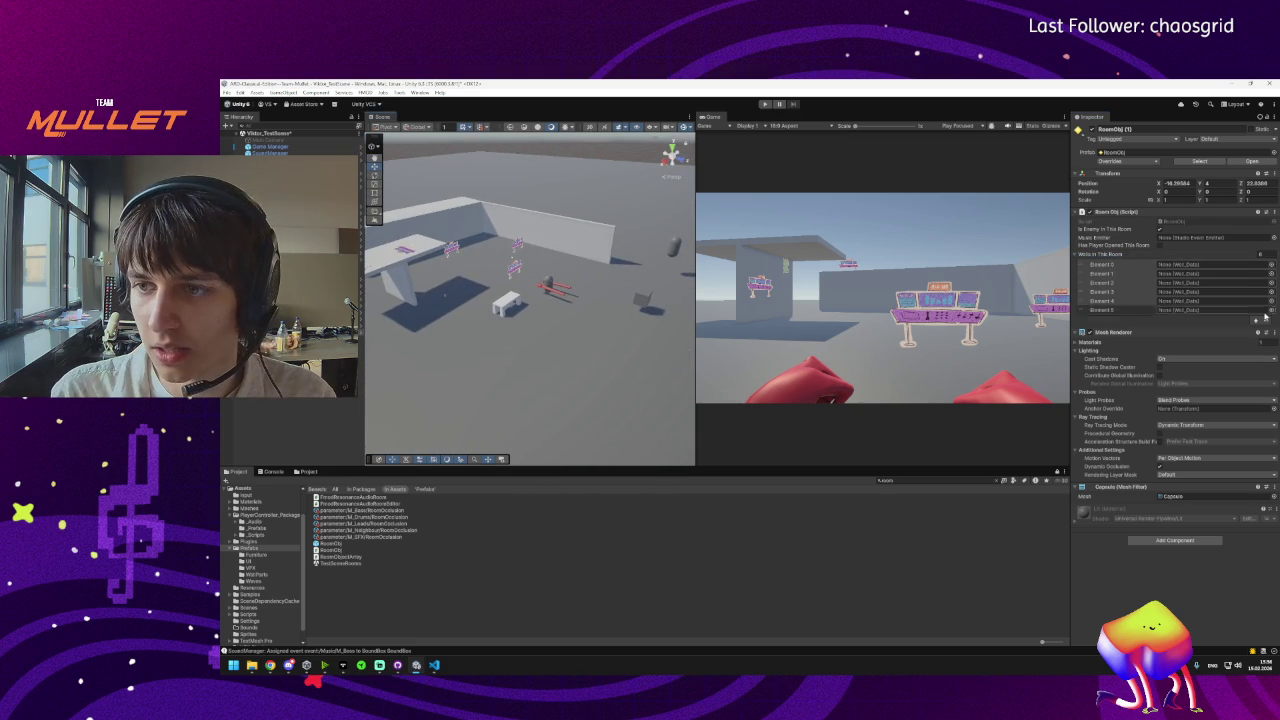
{"action": "left_click", "coordinate": [1266, 320]}
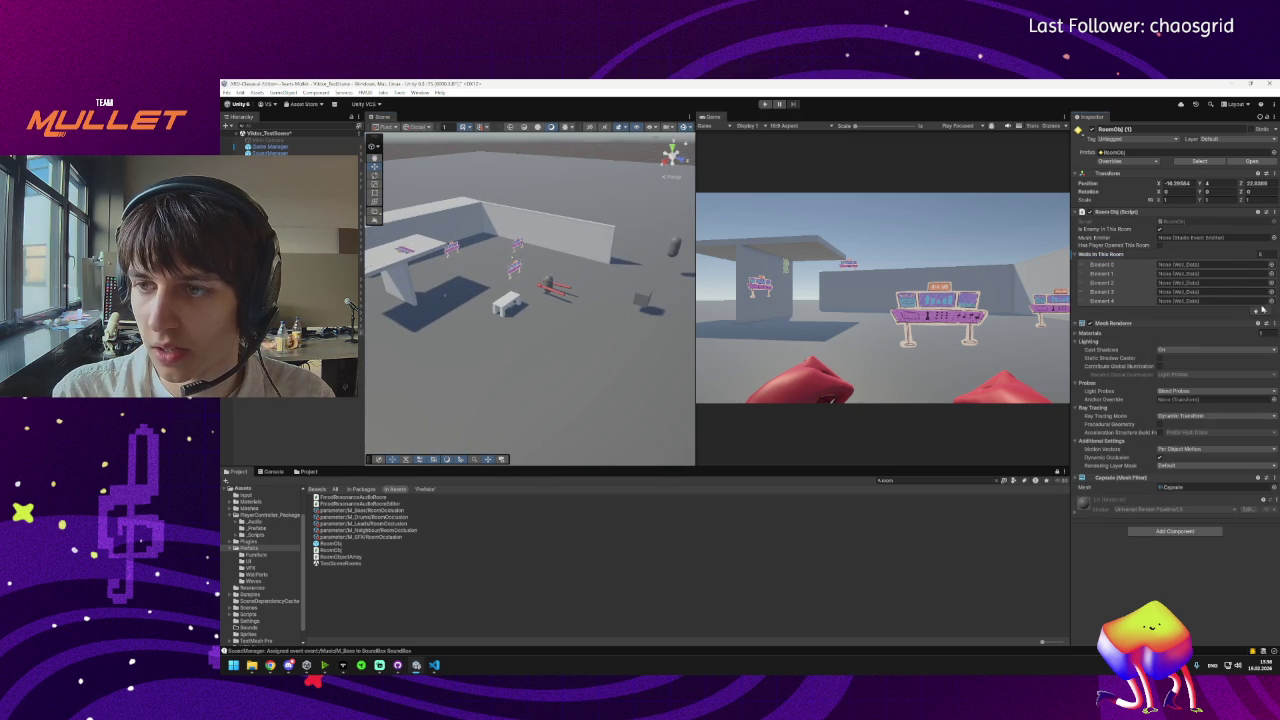
{"action": "left_click", "coordinate": [1266, 313]}
{"action": "left_click", "coordinate": [1266, 304]}
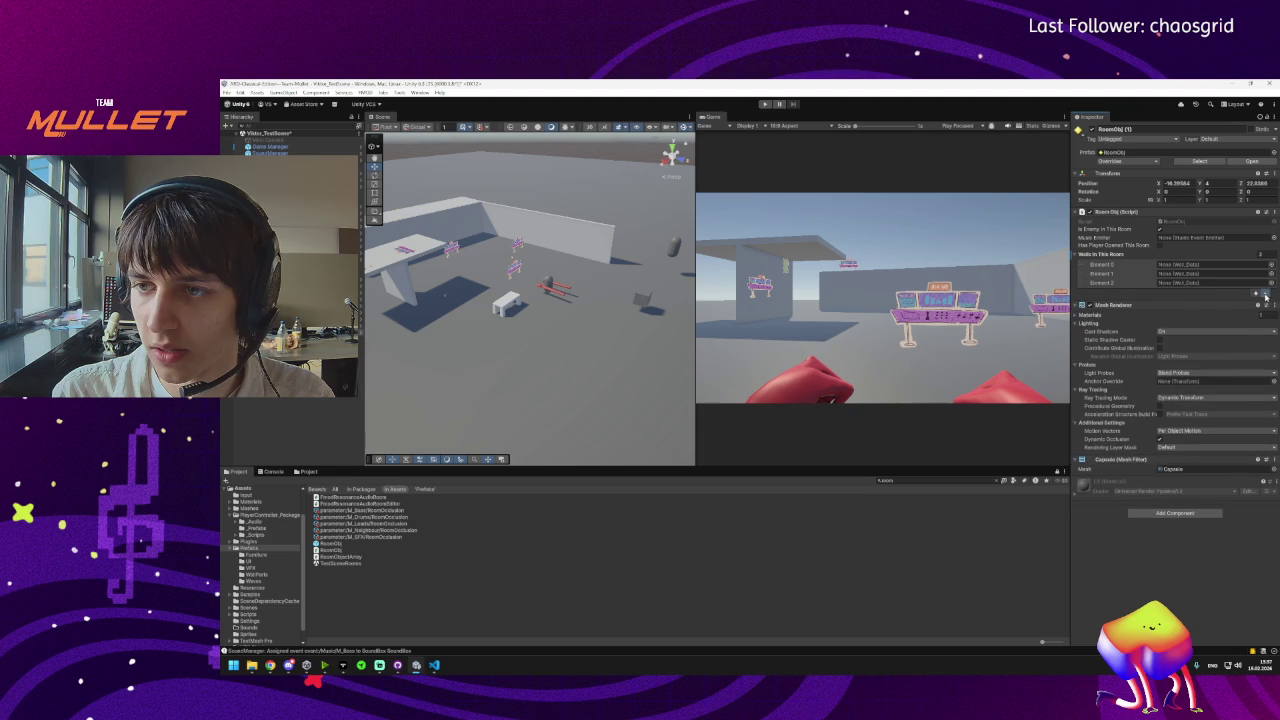
{"action": "left_click", "coordinate": [1266, 295]}
{"action": "left_click", "coordinate": [1266, 286]}
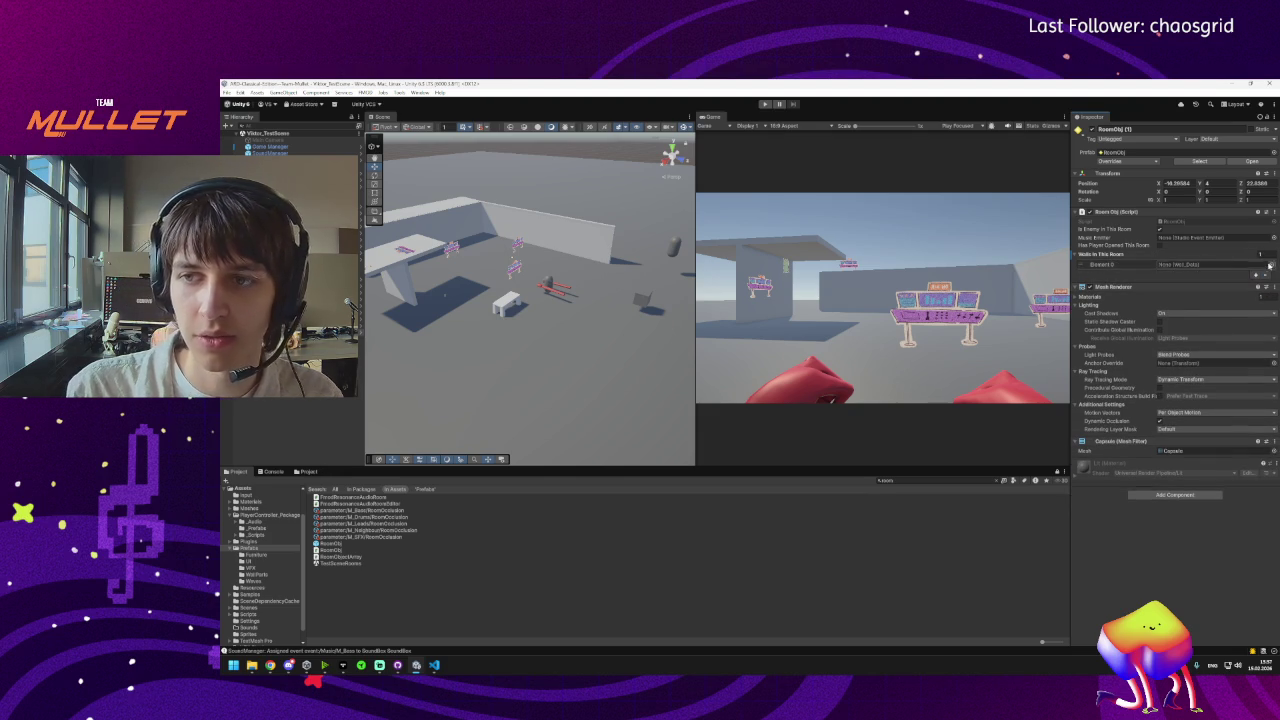
Duplicate a wall piece and move the copy off to the right.
{"action": "left_click", "coordinate": [418, 296]}
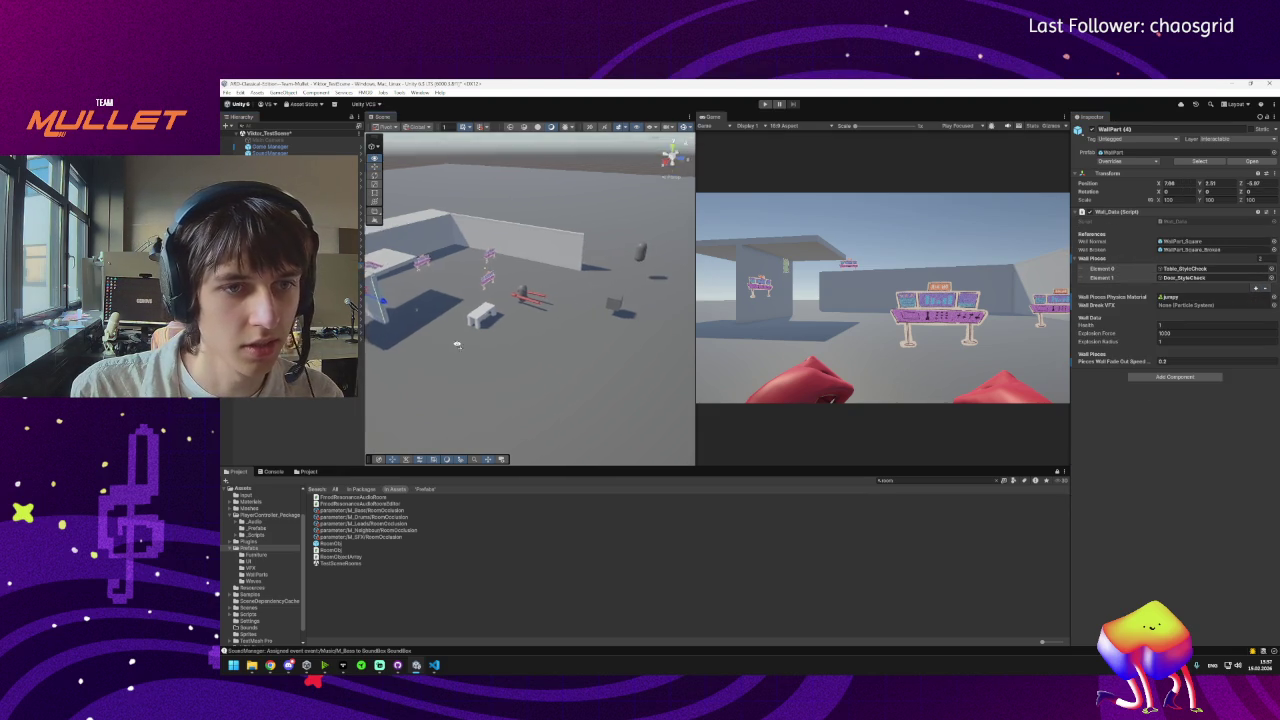
{"action": "left_click", "coordinate": [596, 284]}
{"action": "left_click_drag", "start_coordinate": [596, 284], "coordinate": [685, 250]}
{"action": "key", "text": "f"}
{"action": "key", "text": "ctrl+d"}
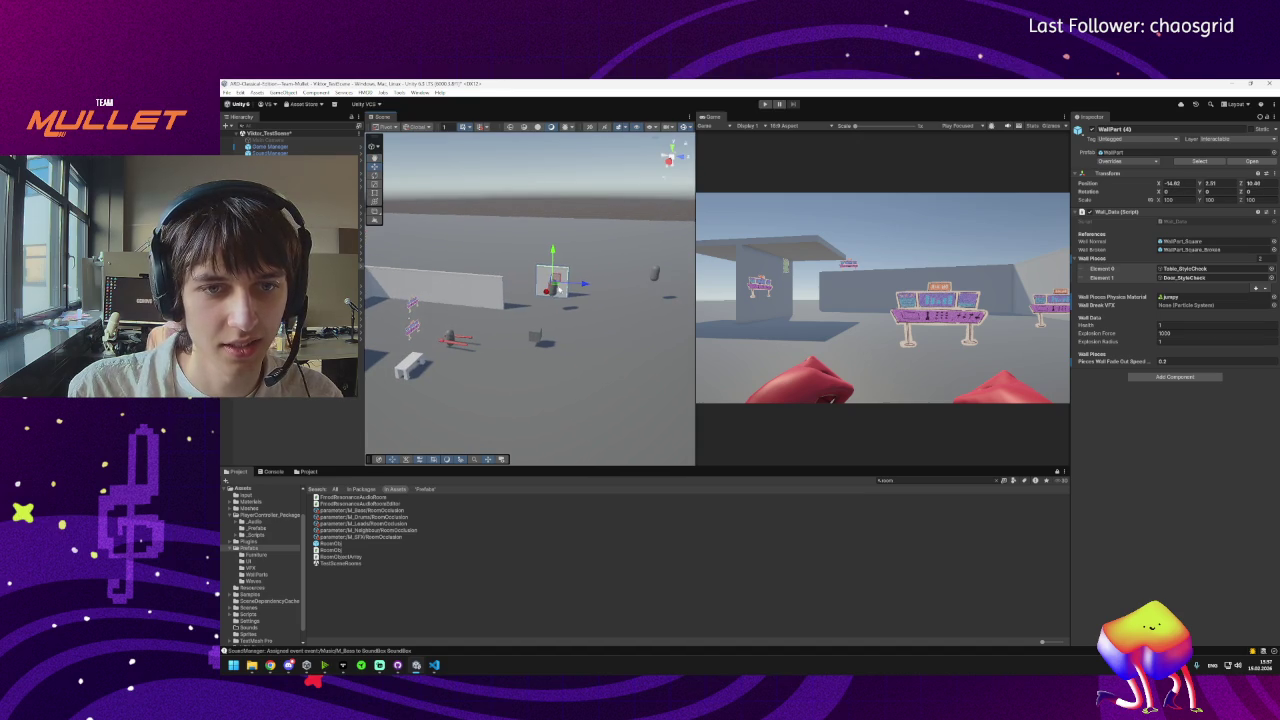
{"action": "left_click_drag", "start_coordinate": [553, 287], "coordinate": [649, 284]}
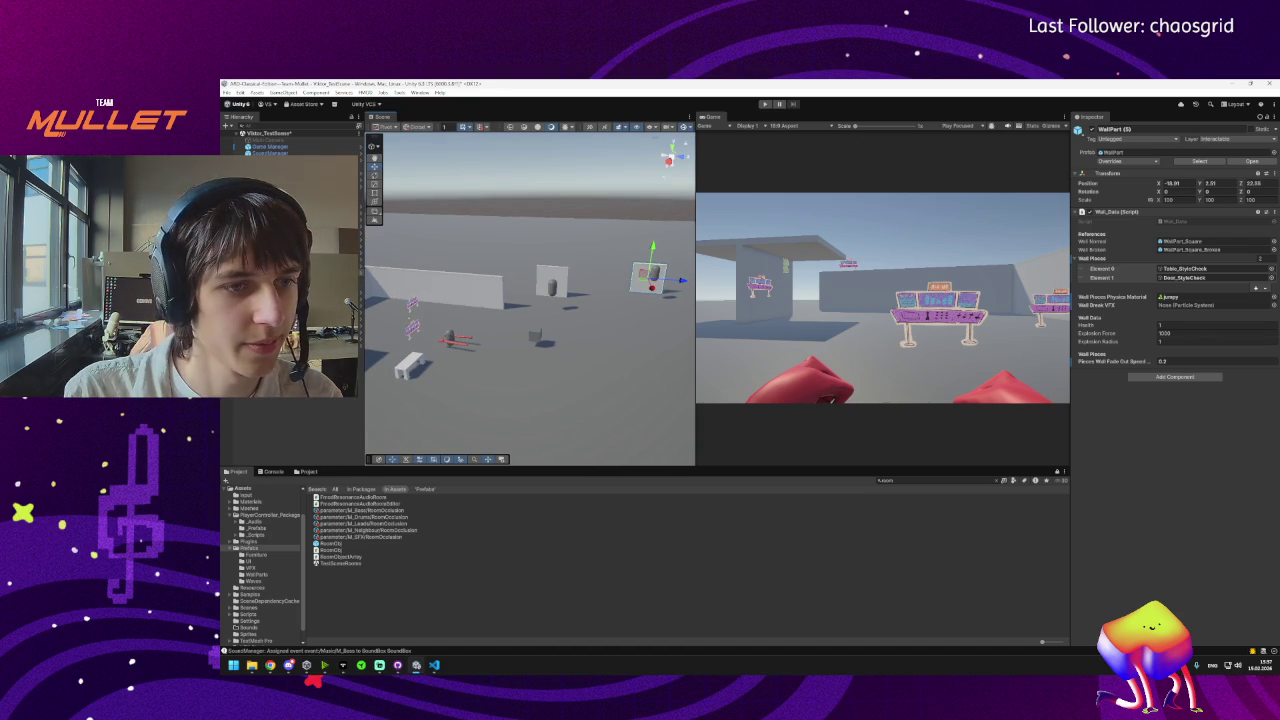
Select the capsule room object and remove its extra wall entries, leaving one.
{"action": "left_click", "coordinate": [552, 287]}
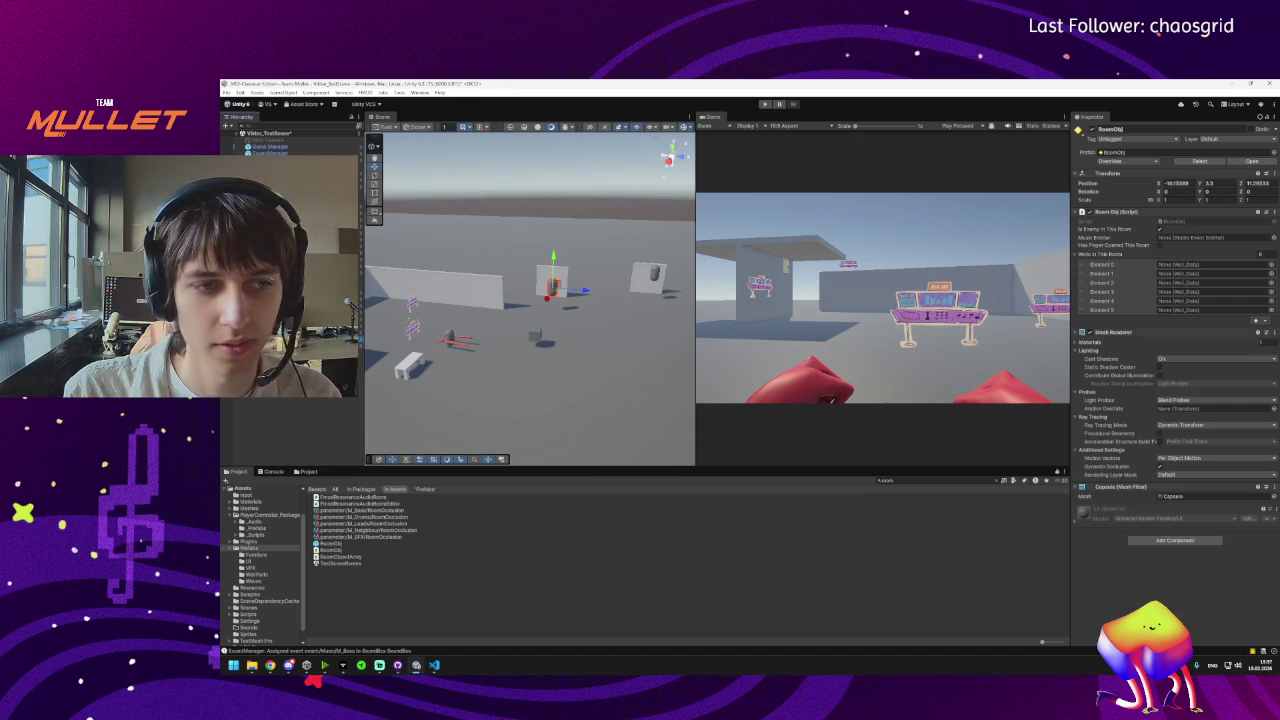
{"action": "left_click", "coordinate": [1266, 318]}
{"action": "left_click", "coordinate": [1266, 309]}
{"action": "left_click", "coordinate": [1264, 300]}
{"action": "left_click", "coordinate": [1264, 293]}
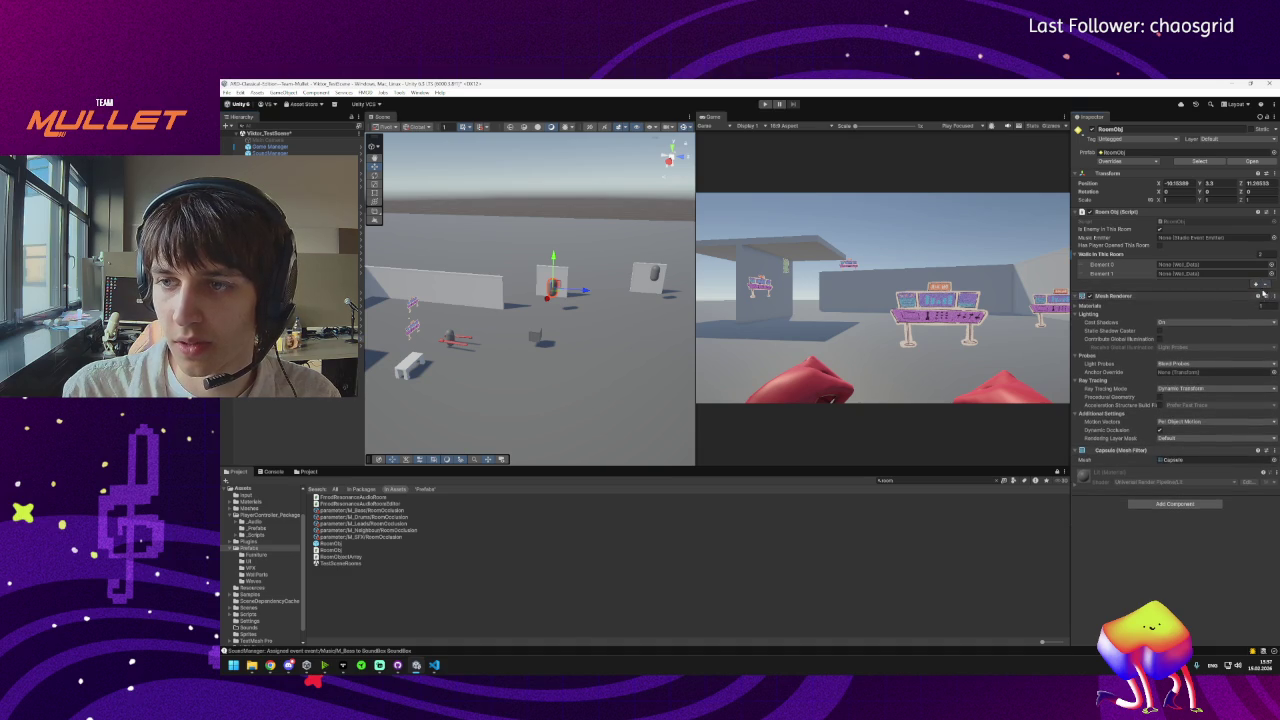
{"action": "left_click", "coordinate": [1264, 284]}
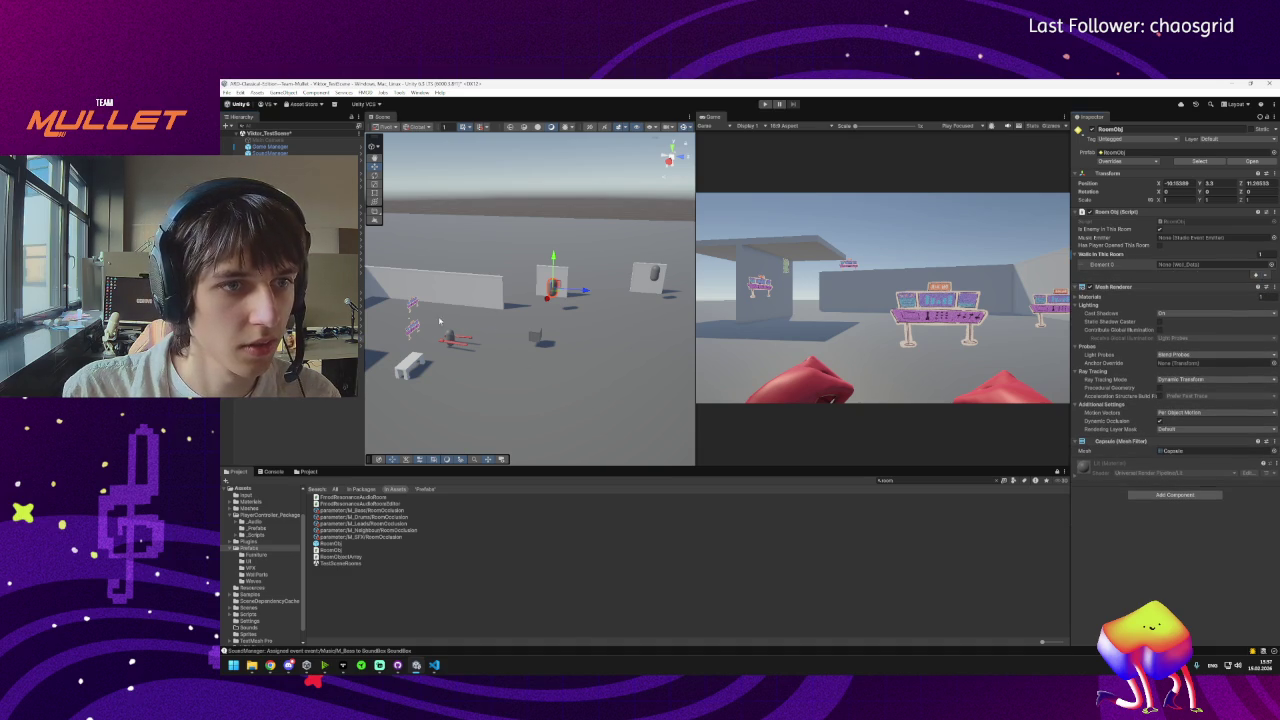
Assign WallPart (4) as the room's Element 0, and add a second capsule linked to it.
{"action": "left_click_drag", "start_coordinate": [439, 320], "coordinate": [510, 312]}
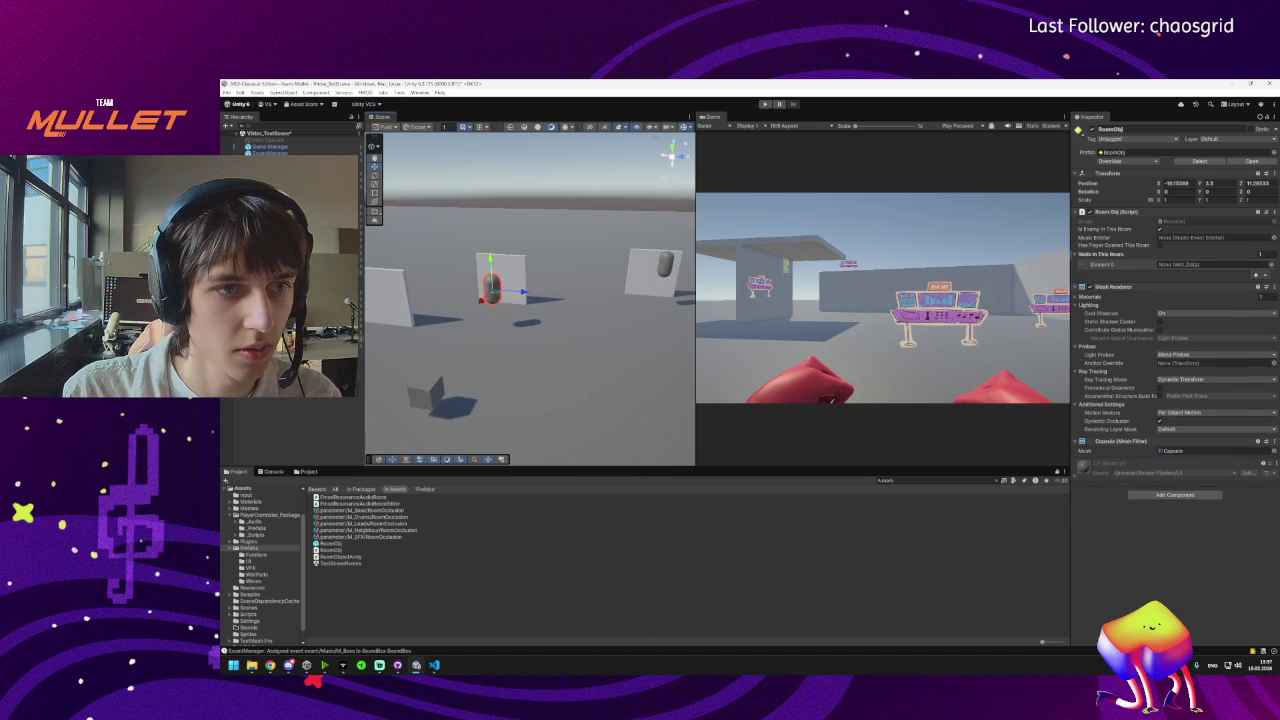
{"action": "left_click", "coordinate": [513, 272]}
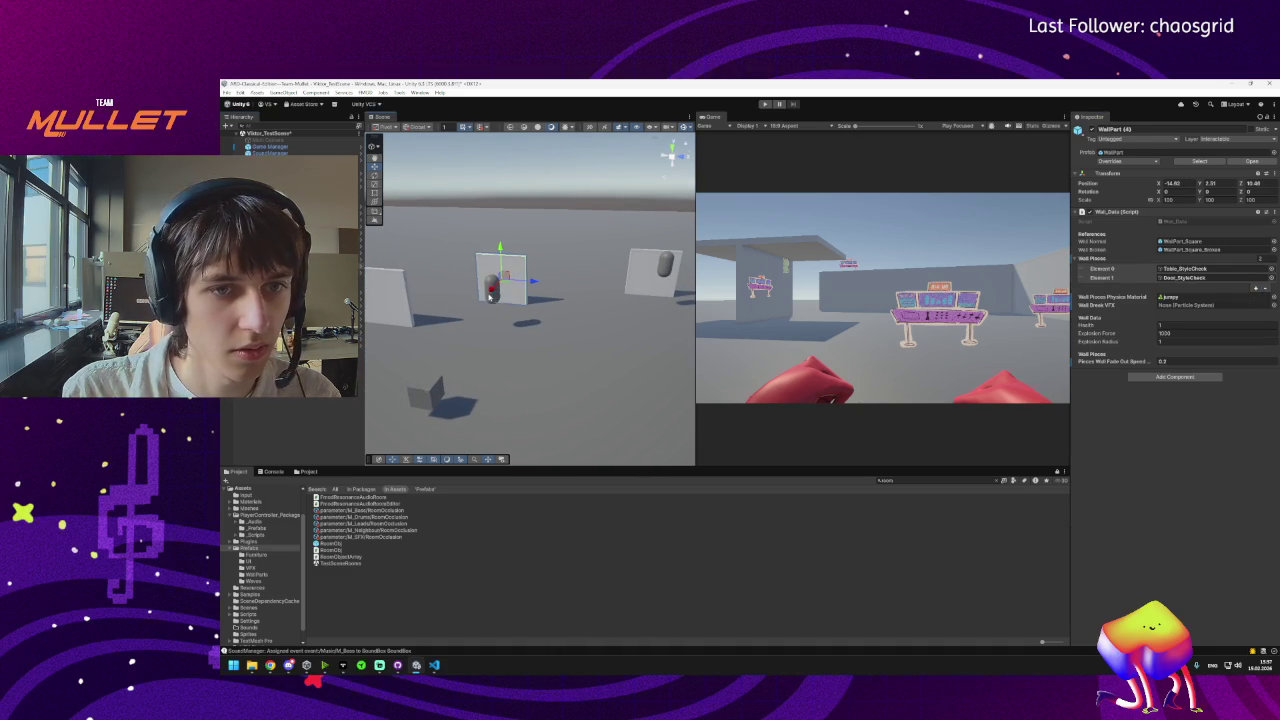
{"action": "left_click", "coordinate": [491, 296]}
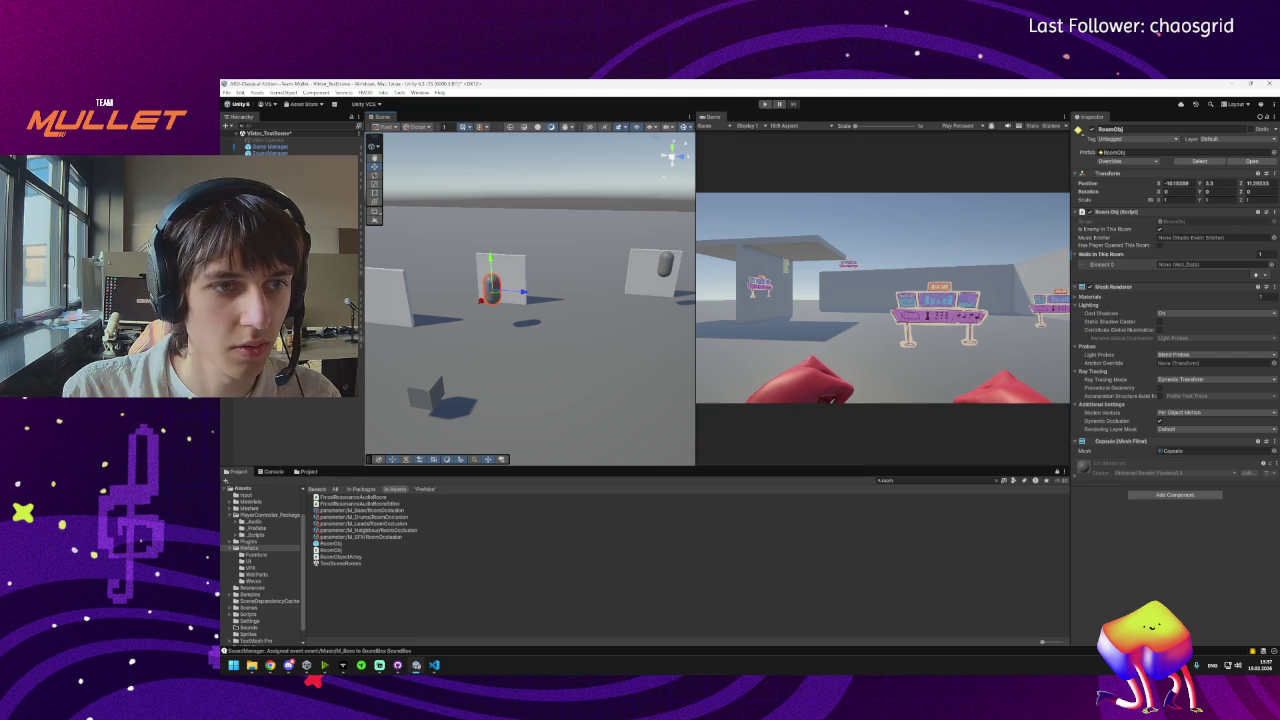
{"action": "left_click_drag", "start_coordinate": [1137, 306], "coordinate": [1200, 264]}
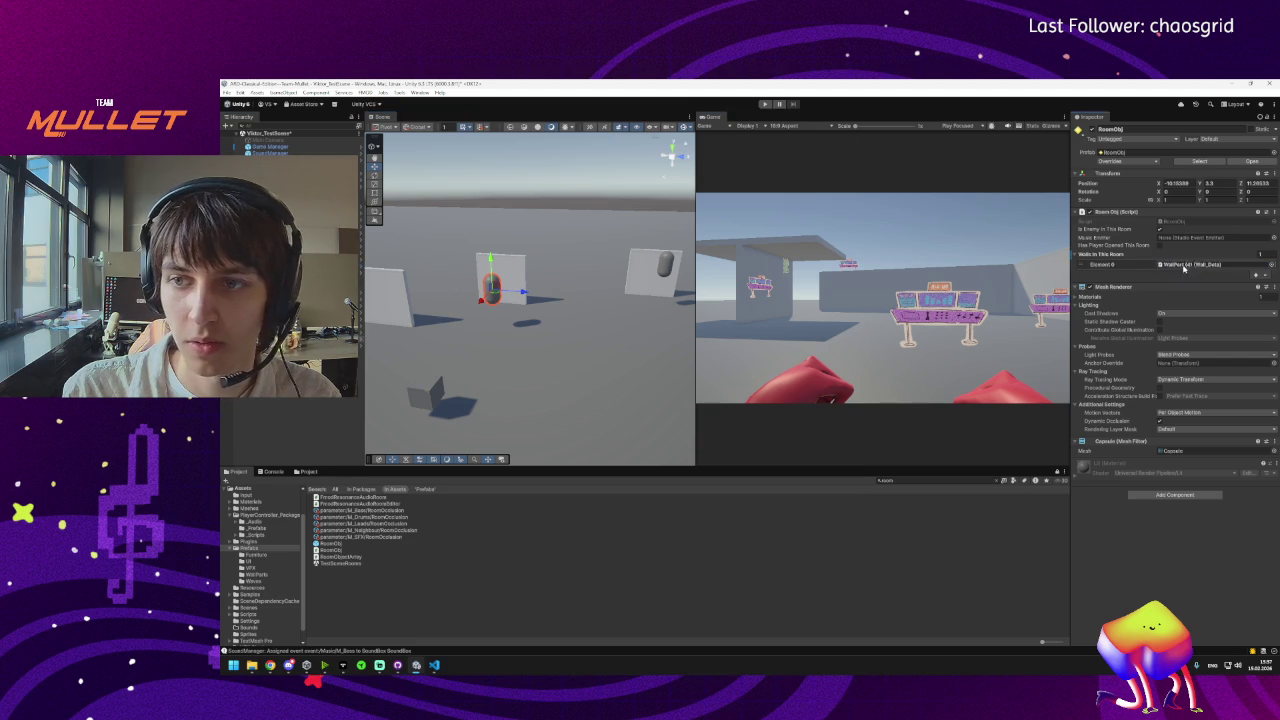
{"action": "left_click_drag", "start_coordinate": [600, 320], "coordinate": [619, 318]}
{"action": "left_click_drag", "start_coordinate": [328, 543], "coordinate": [603, 288]}
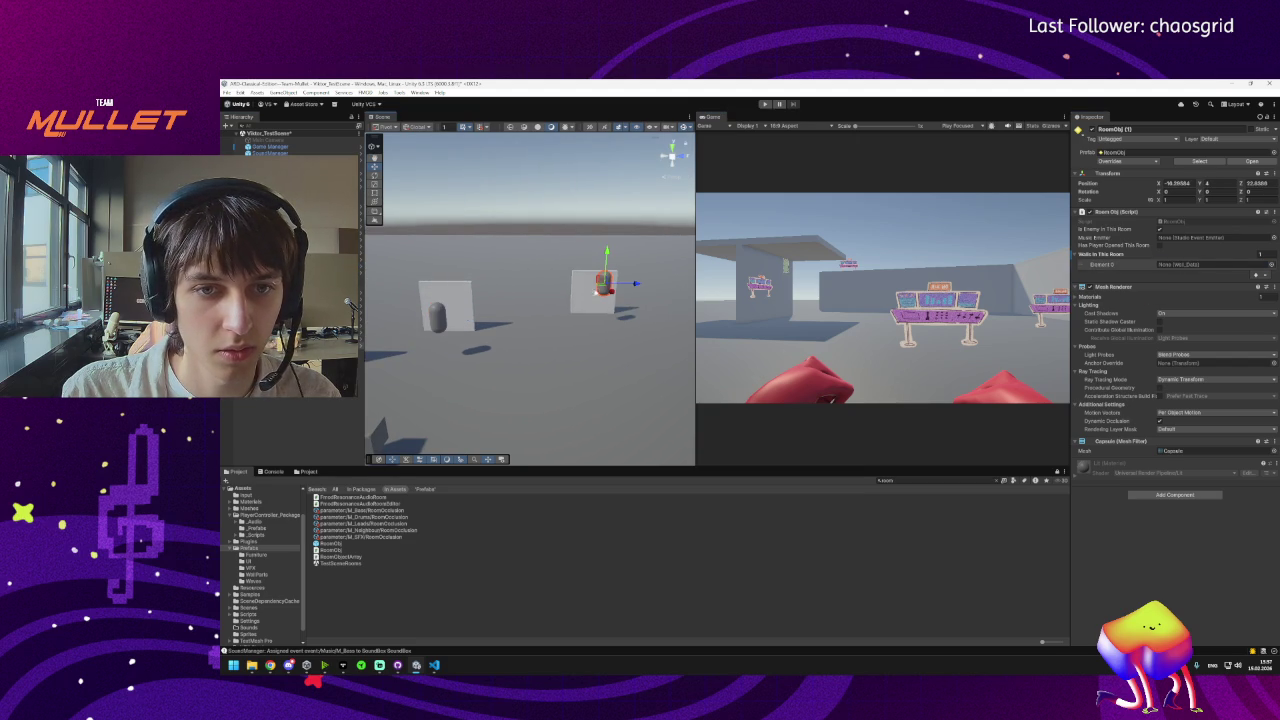
{"action": "left_click_drag", "start_coordinate": [360, 272], "coordinate": [1160, 264]}
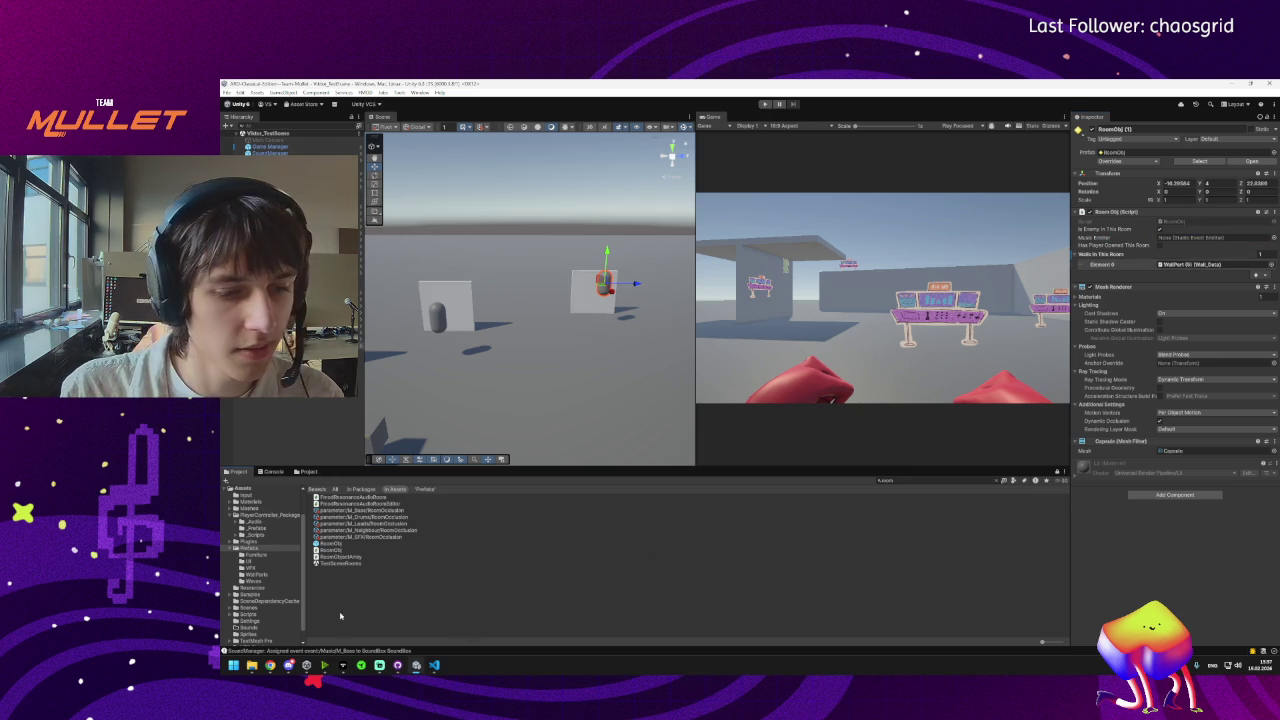
Open and close the Music Emitter picker, then clear the Project search to show Prefabs.
{"action": "mouse_move", "coordinate": [291, 668]}
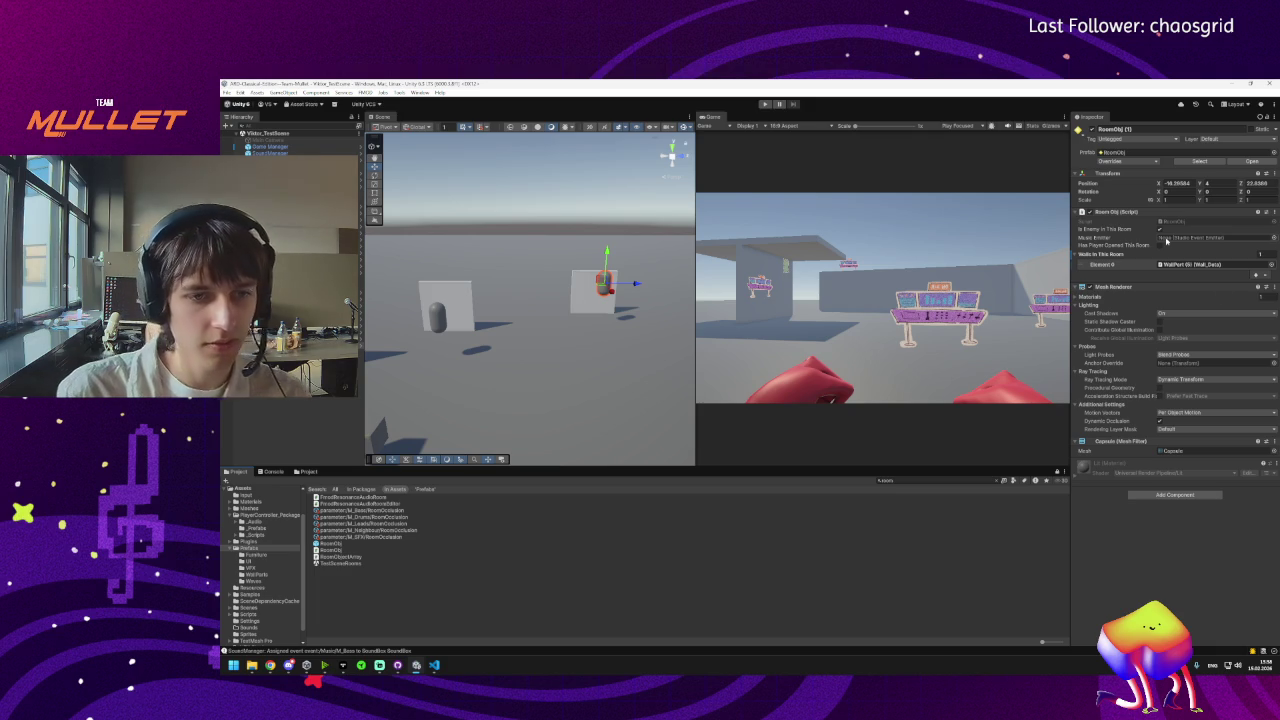
{"action": "left_click", "coordinate": [936, 481]}
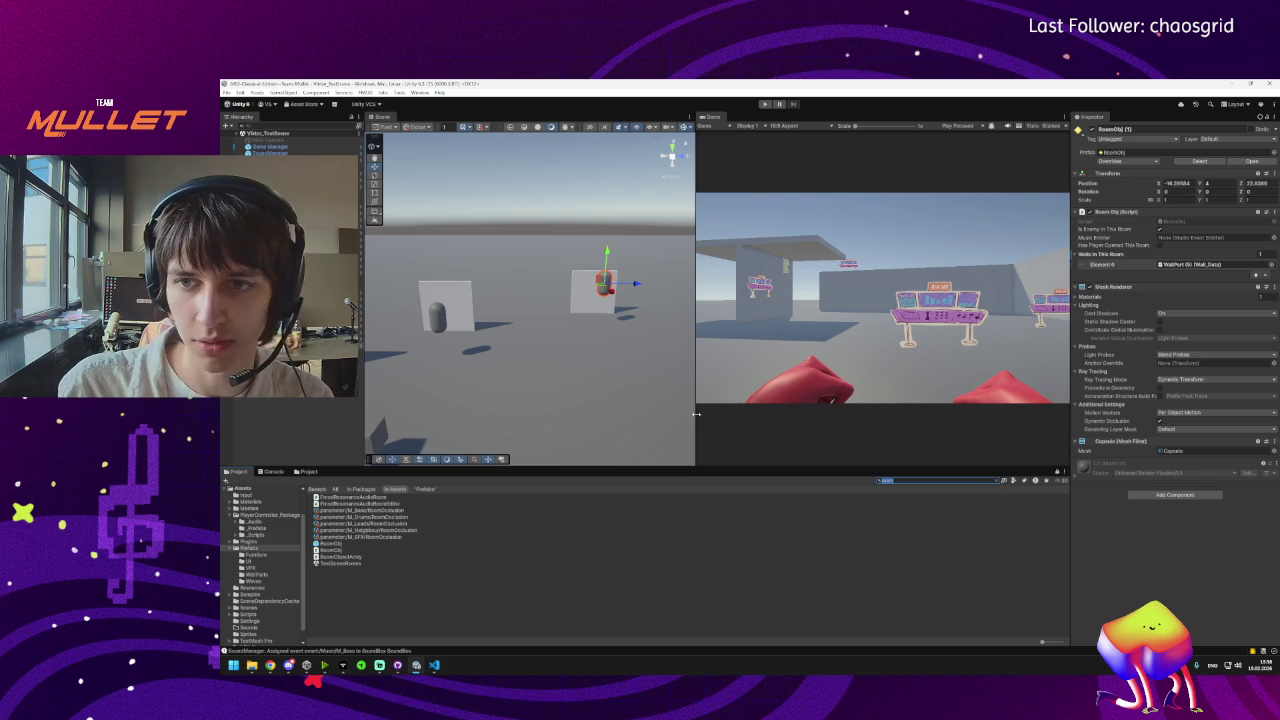
{"action": "left_click", "coordinate": [1172, 568]}
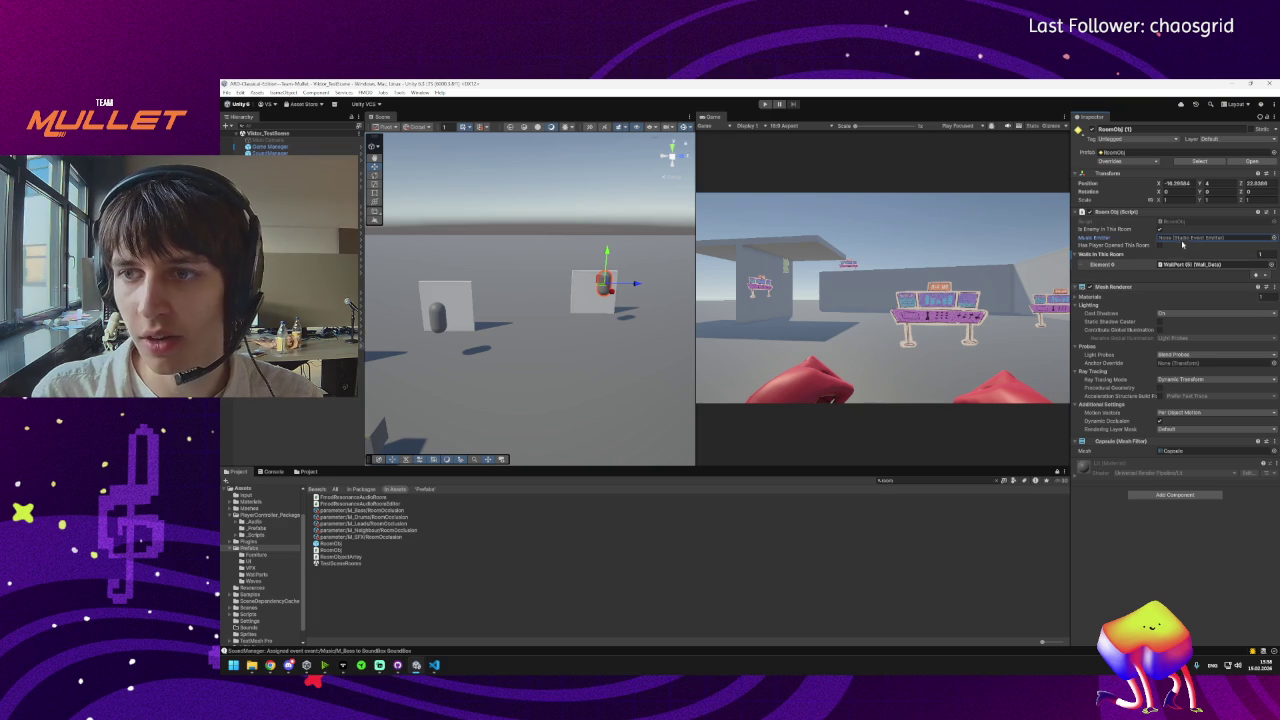
{"action": "left_click", "coordinate": [1273, 238]}
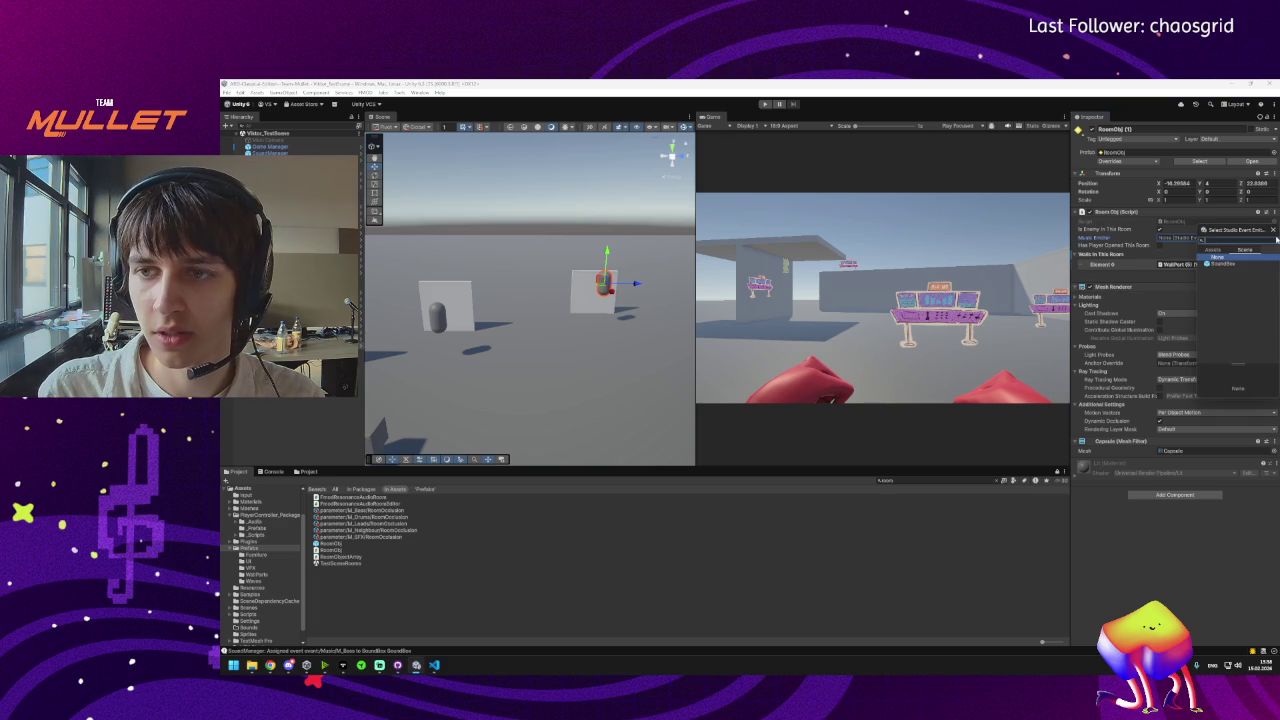
{"action": "left_click", "coordinate": [1273, 231]}
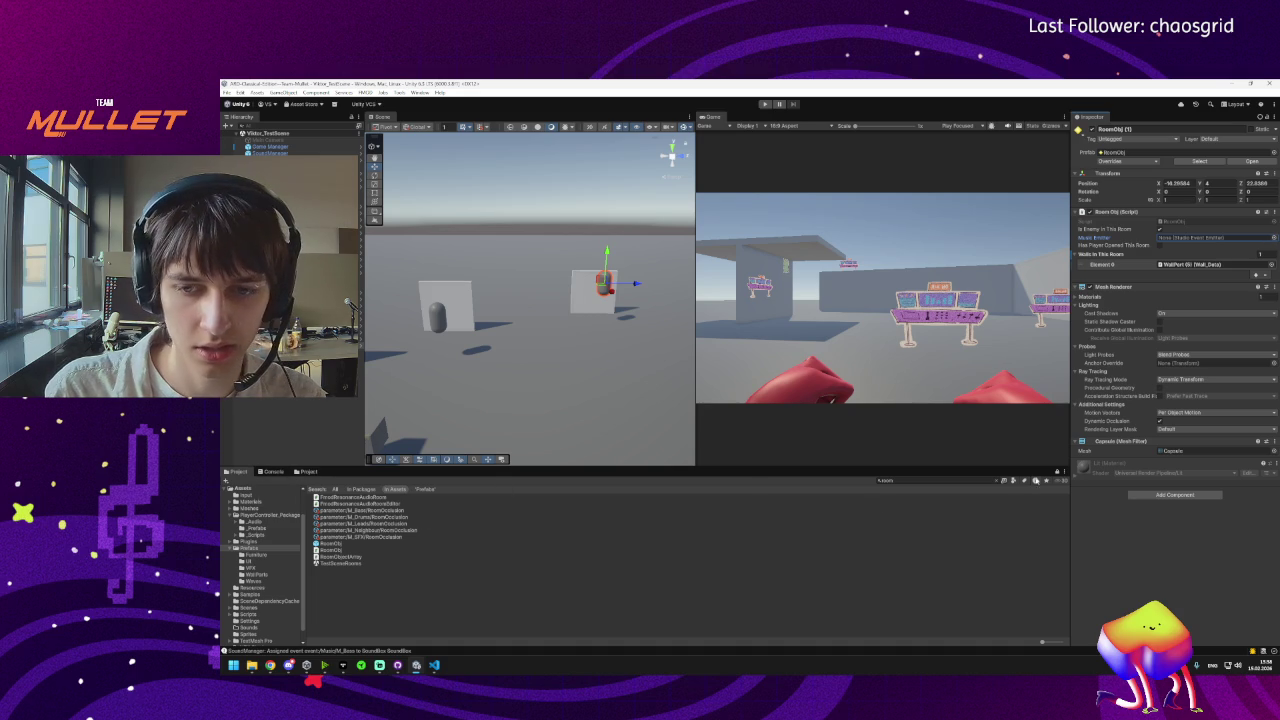
{"action": "left_click", "coordinate": [1011, 481]}
Clear the 'wall' Project search, select the left room capsule, and open the Hierarchy context menu.
{"action": "type", "text": "wall"}
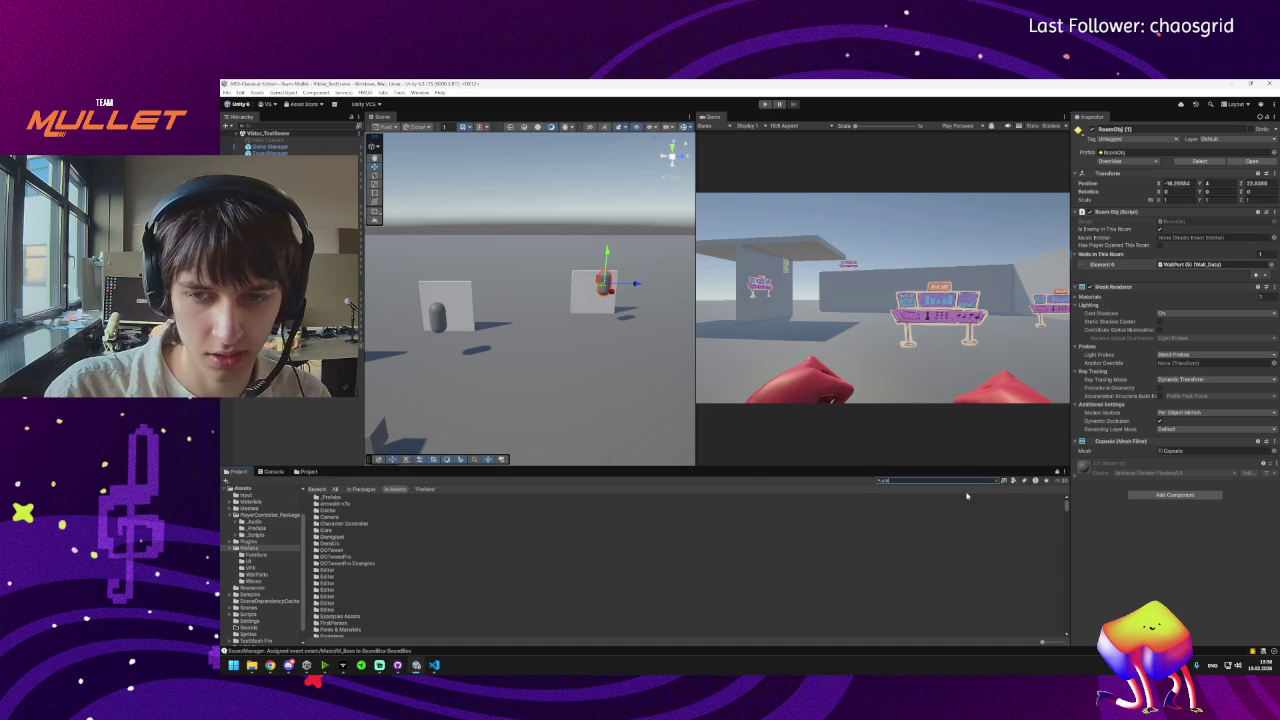
{"action": "key", "text": "BackSpace"}
{"action": "key", "text": "BackSpace"}
{"action": "key", "text": "BackSpace"}
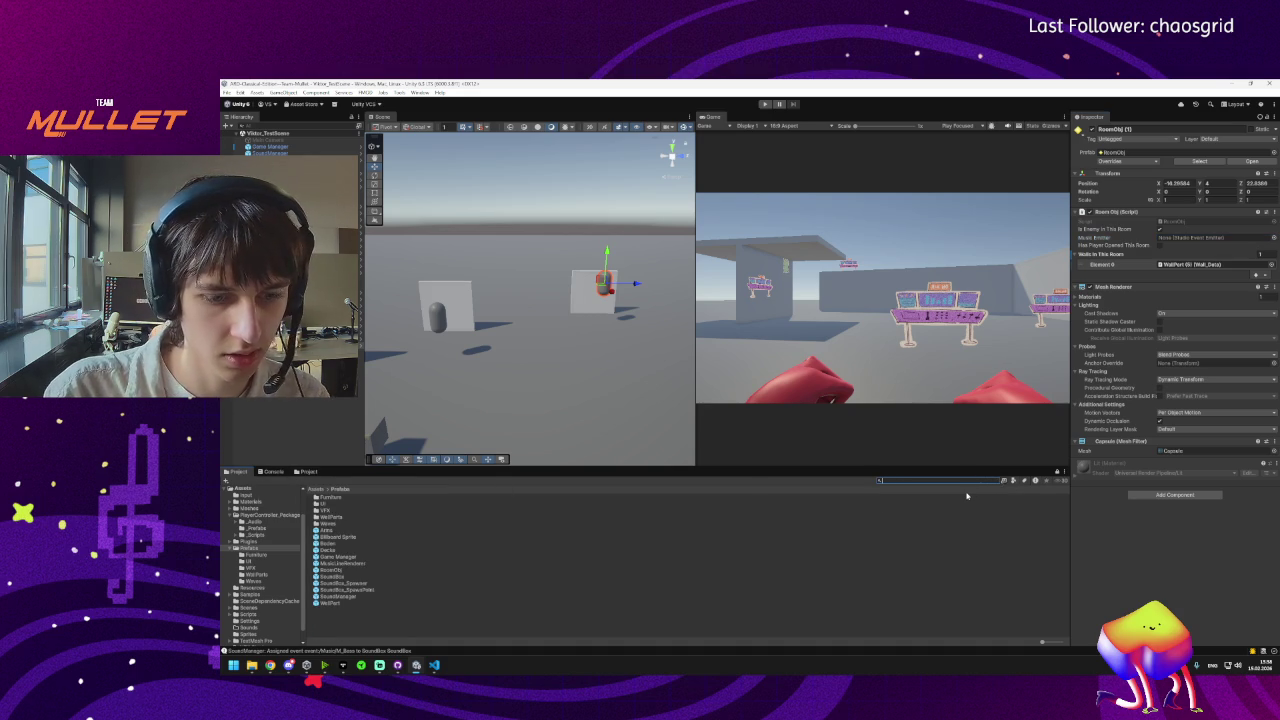
{"action": "key", "text": "BackSpace"}
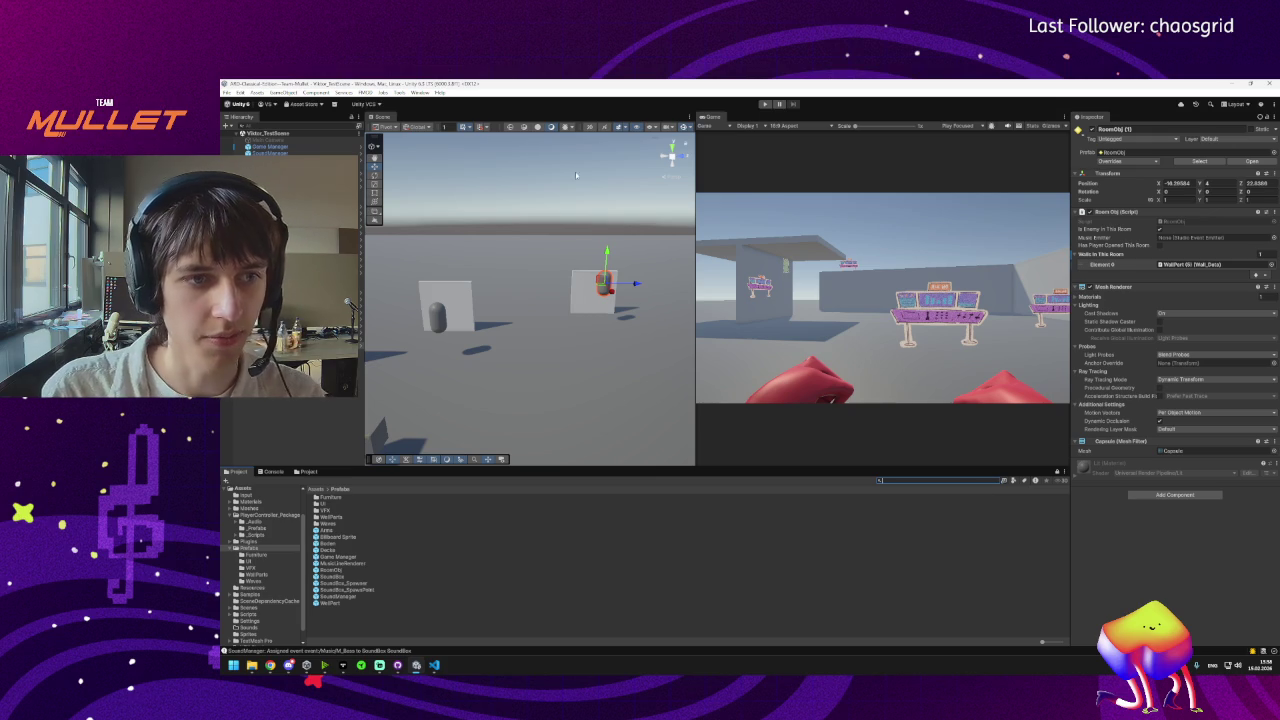
{"action": "left_click_drag", "start_coordinate": [377, 335], "coordinate": [523, 306]}
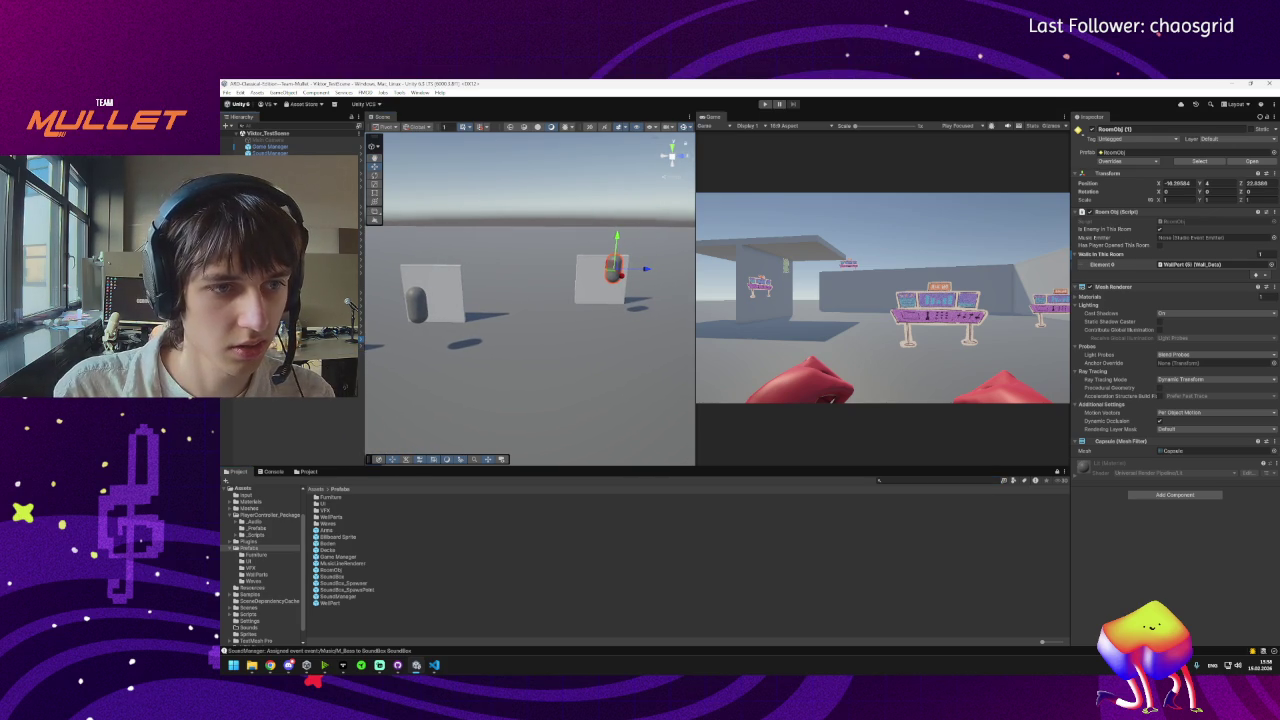
{"action": "left_click", "coordinate": [416, 302]}
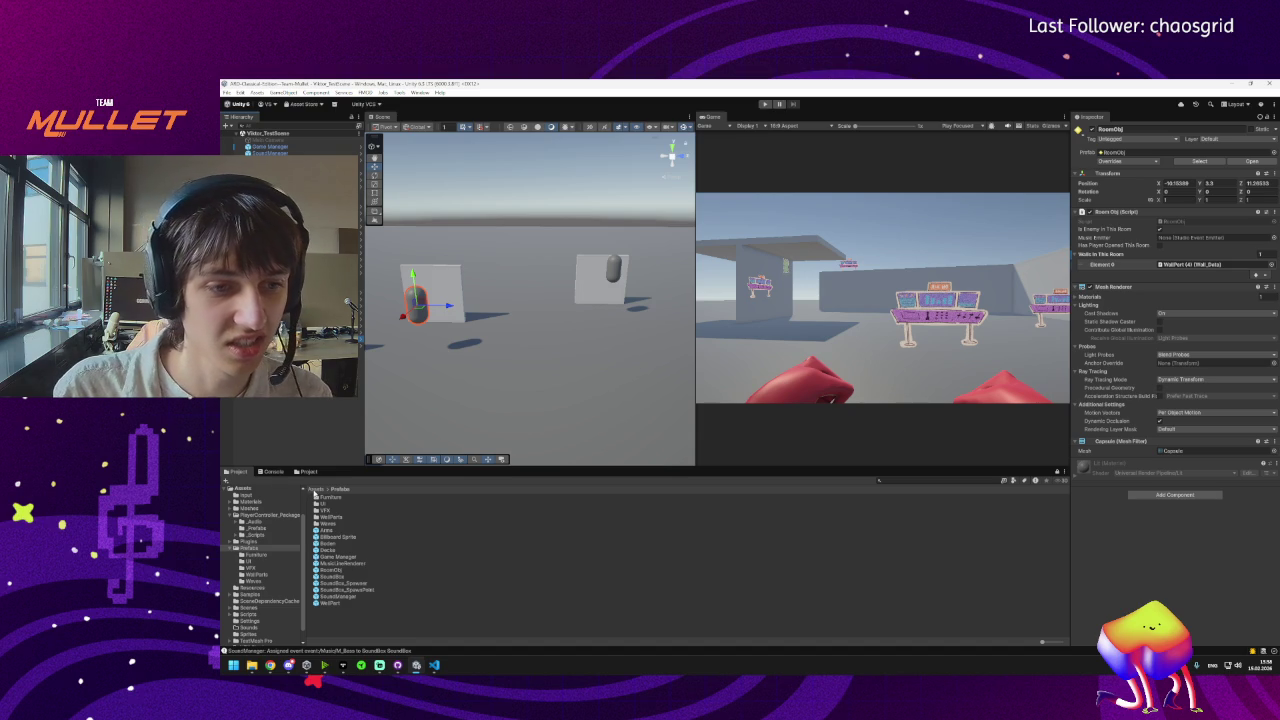
{"action": "right_click", "coordinate": [298, 108]}
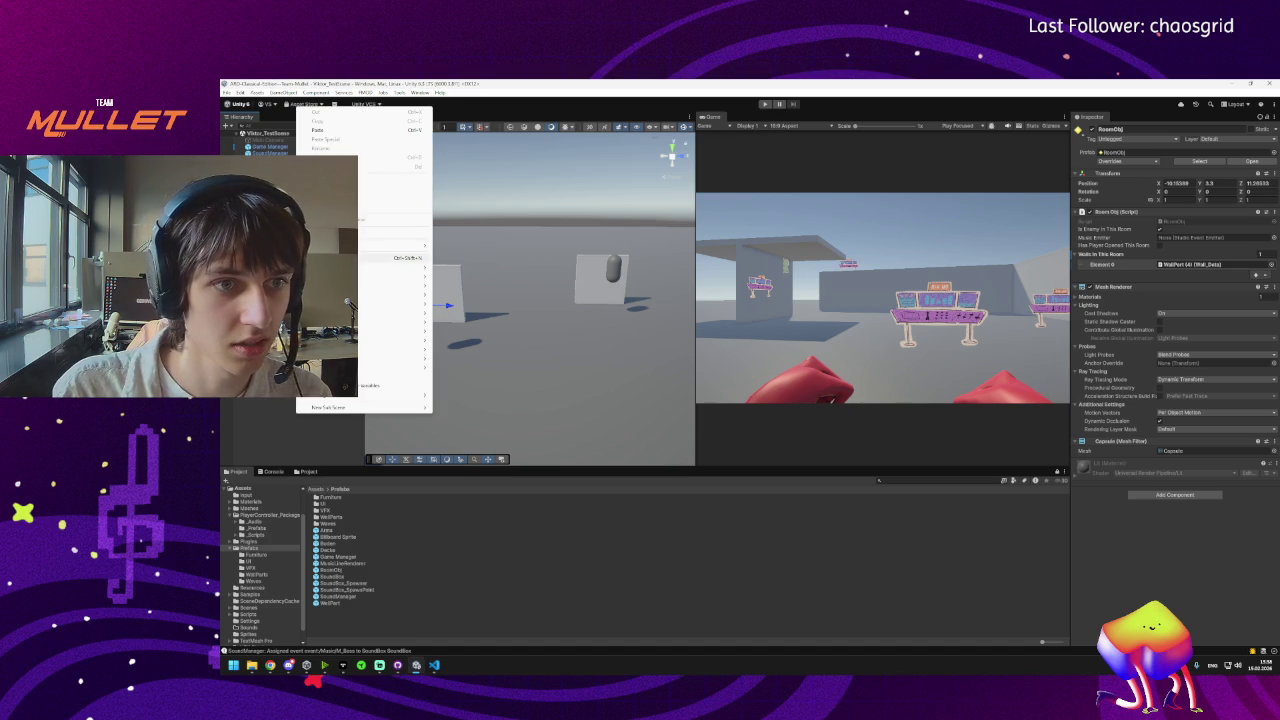
Create an empty GameObject and search Add Component for 'fmod' without adding anything.
{"action": "left_click", "coordinate": [380, 258]}
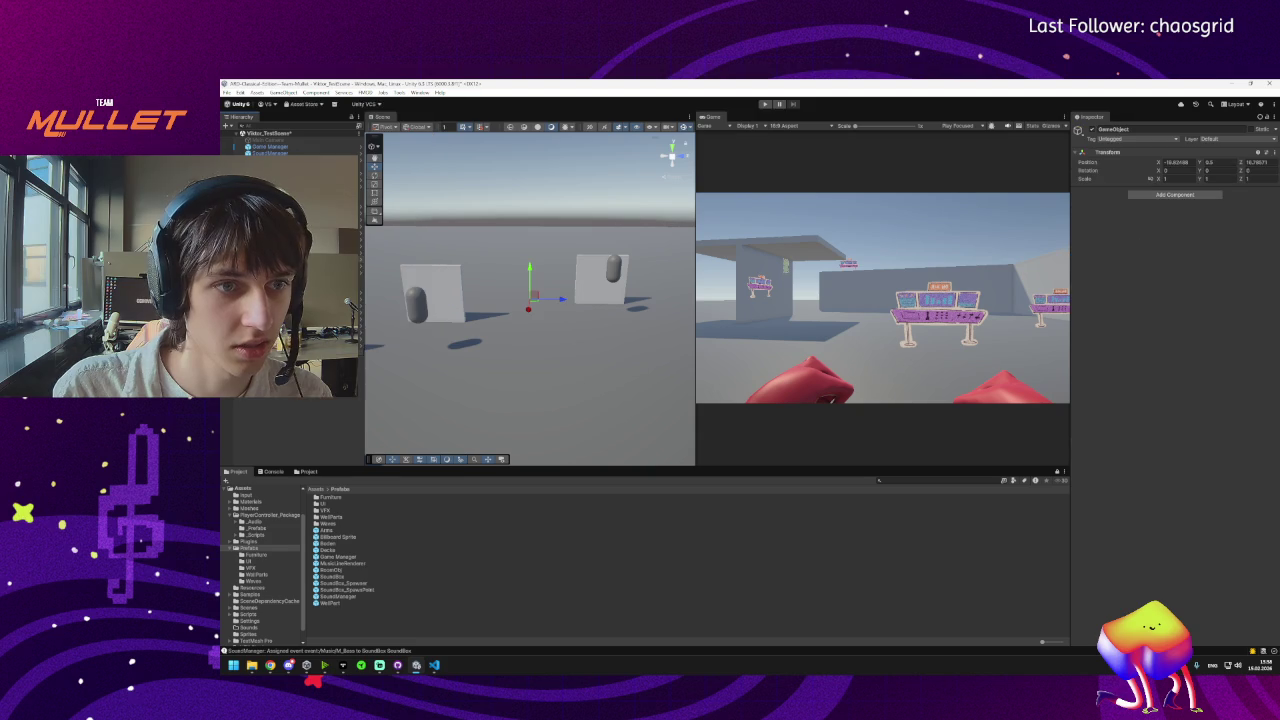
{"action": "left_click", "coordinate": [1166, 196]}
{"action": "type", "text": "fmod"}
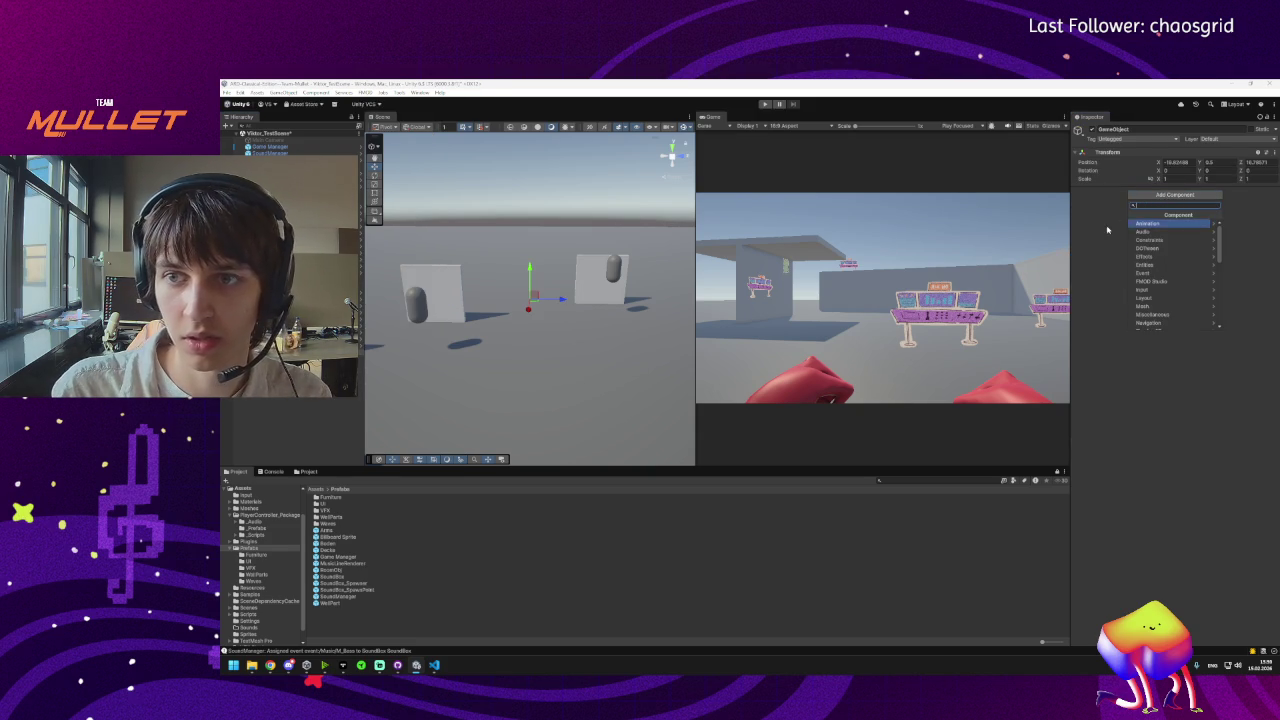
{"action": "key", "text": "Escape"}
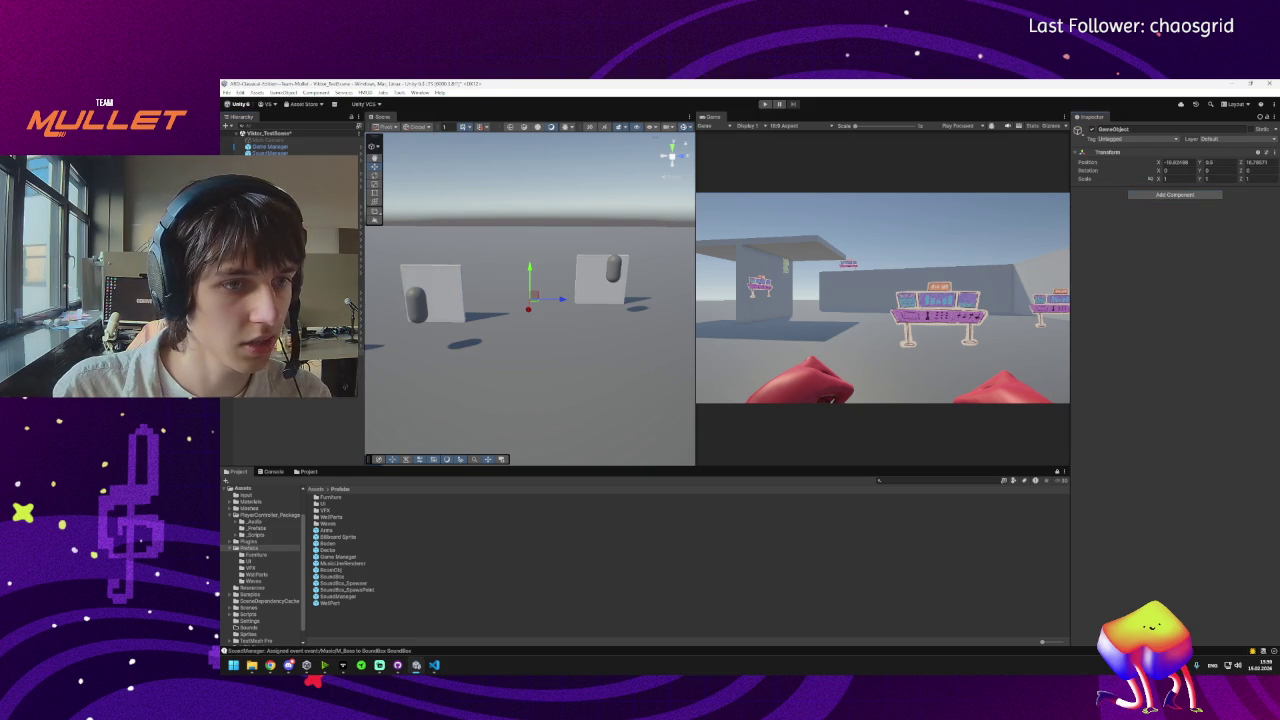
Toggle Is Enemy In This Room on the left RoomObj and create another empty GameObject.
{"action": "left_click", "coordinate": [613, 270]}
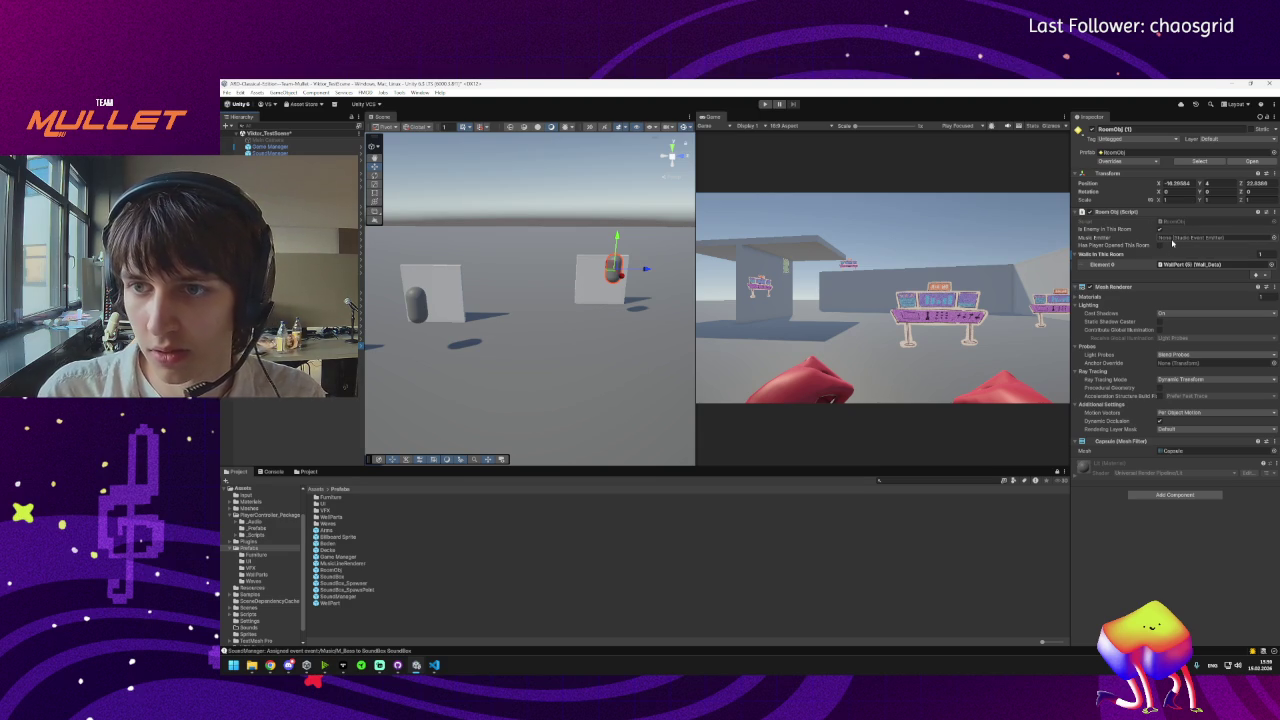
{"action": "key", "text": "ctrl+z"}
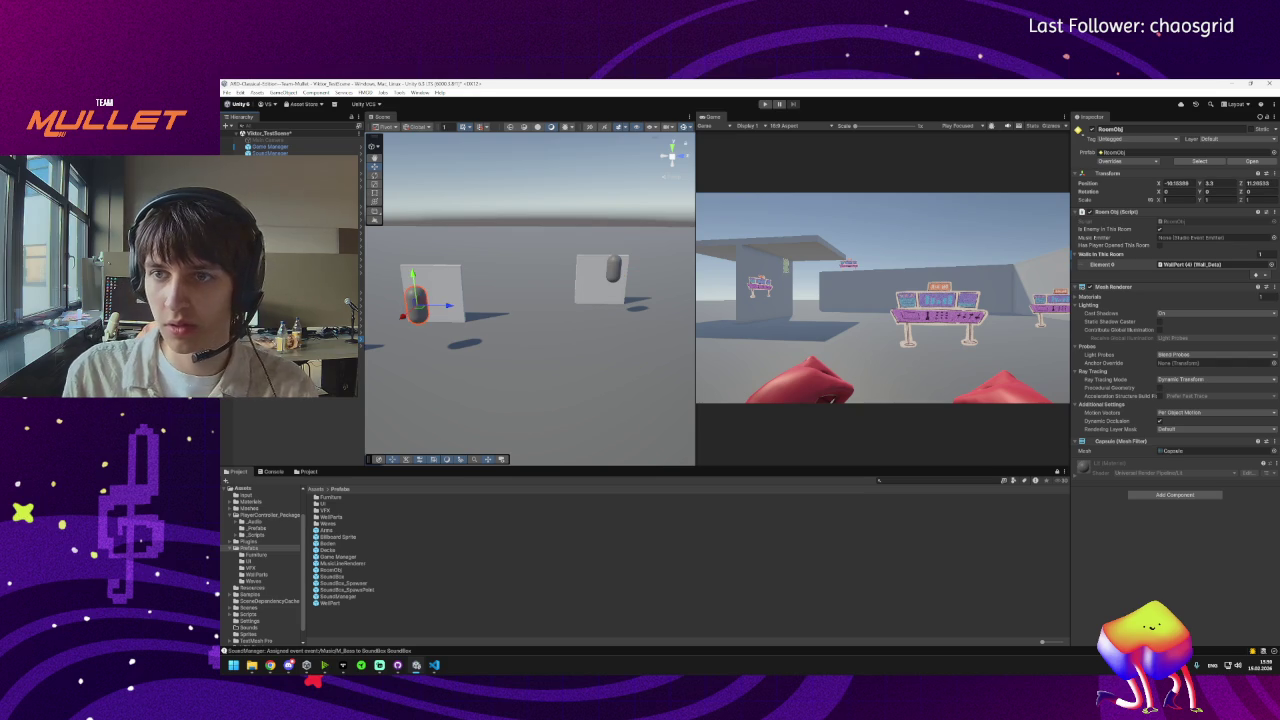
{"action": "left_click", "coordinate": [1160, 230]}
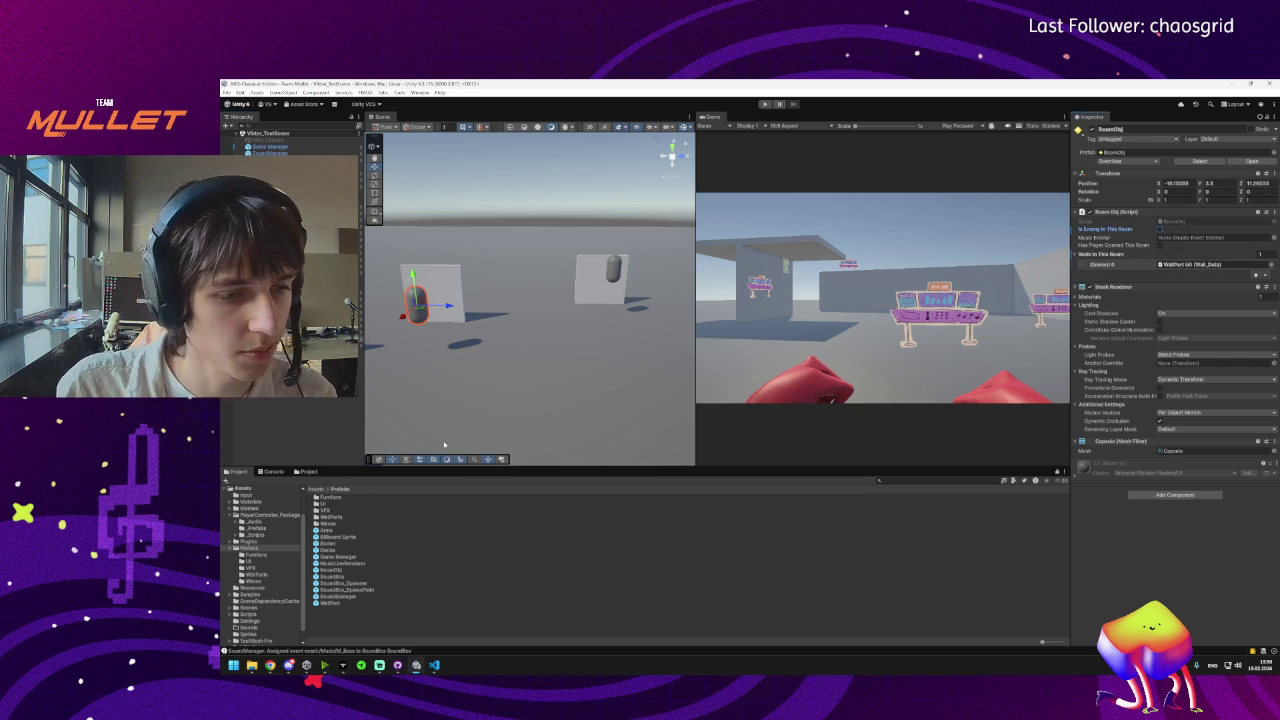
{"action": "key", "text": "ctrl+shift+n"}
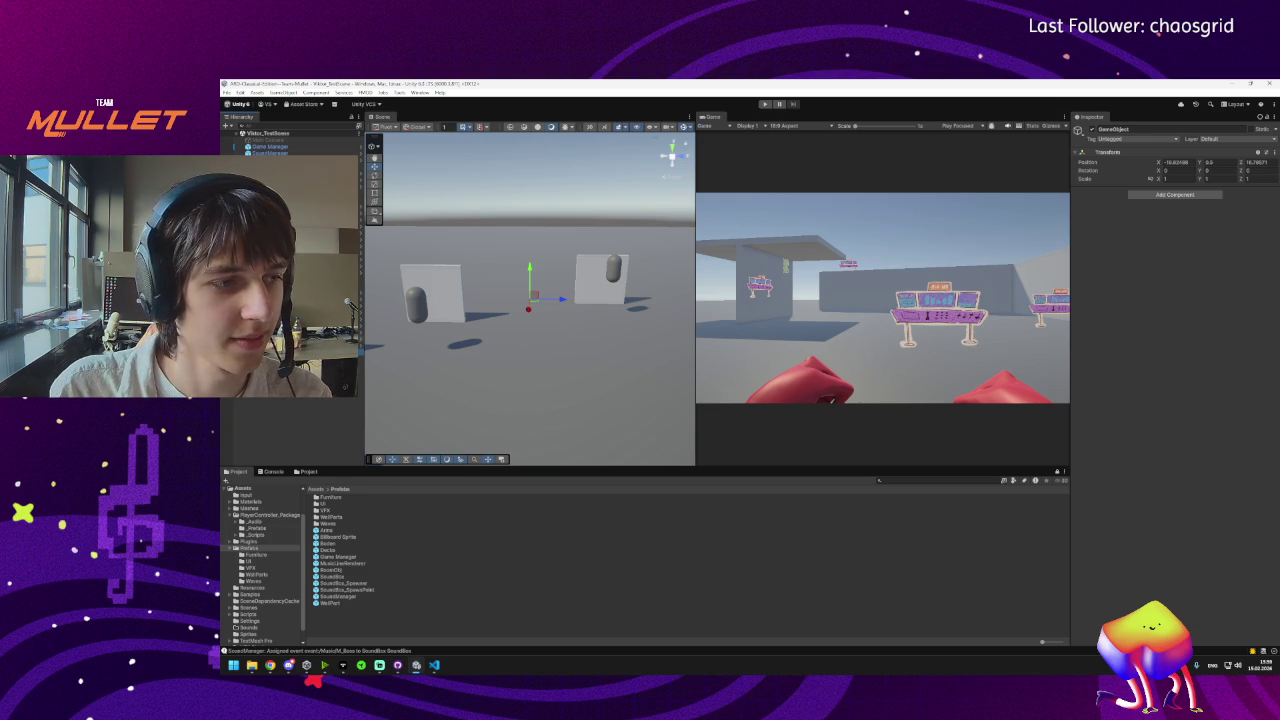
{"action": "left_click", "coordinate": [416, 302]}
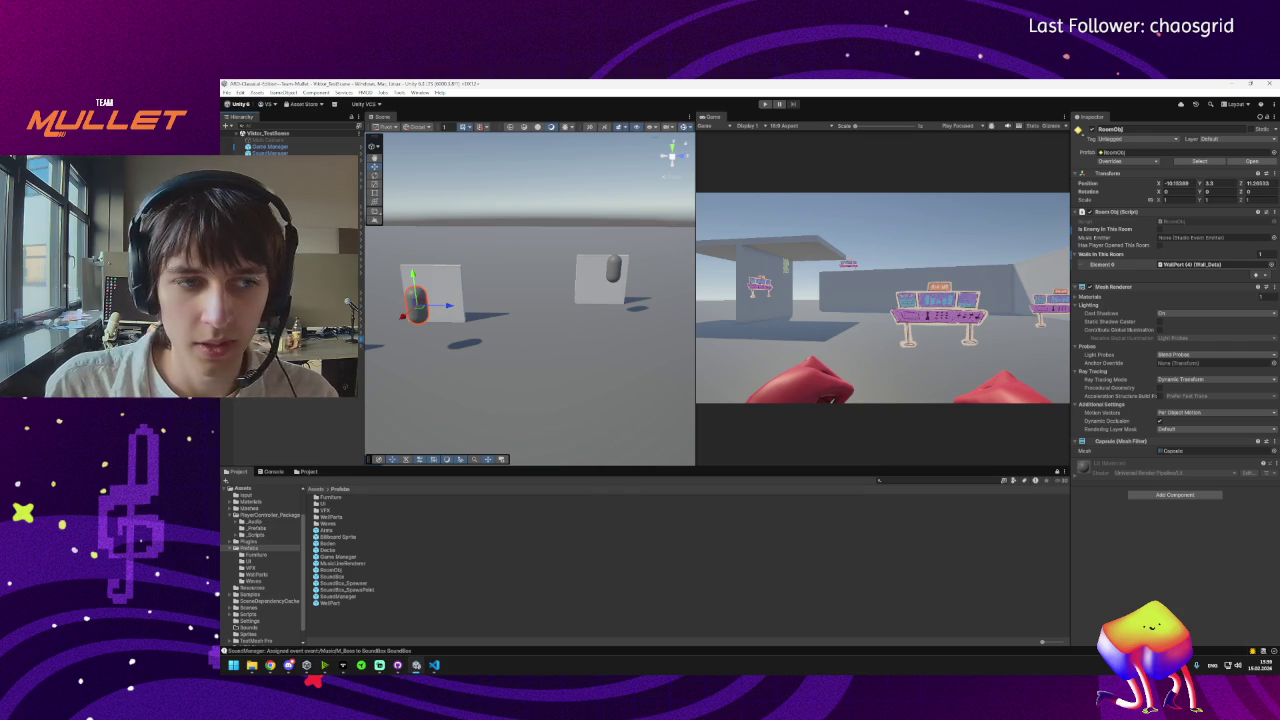
Paste the SoundBox emitter into the Music Emitter field of RoomObj and RoomObj (1).
{"action": "left_click", "coordinate": [1276, 237]}
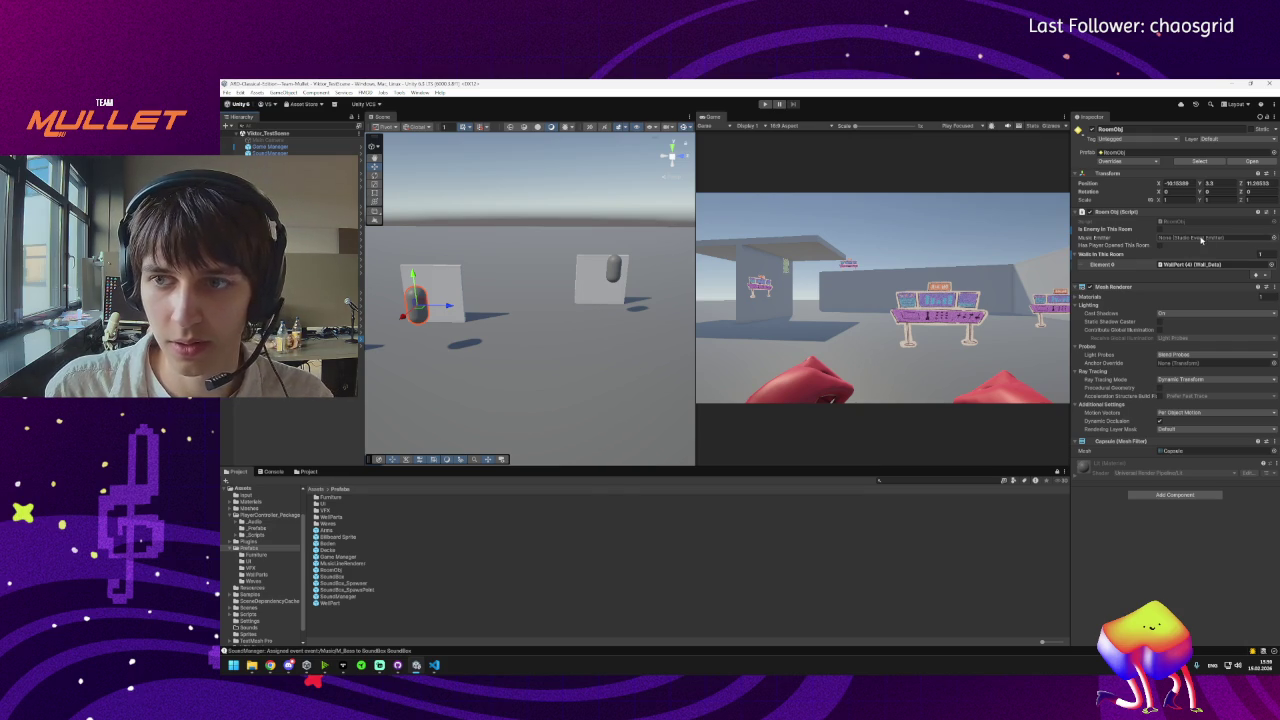
{"action": "key", "text": "ctrl+v"}
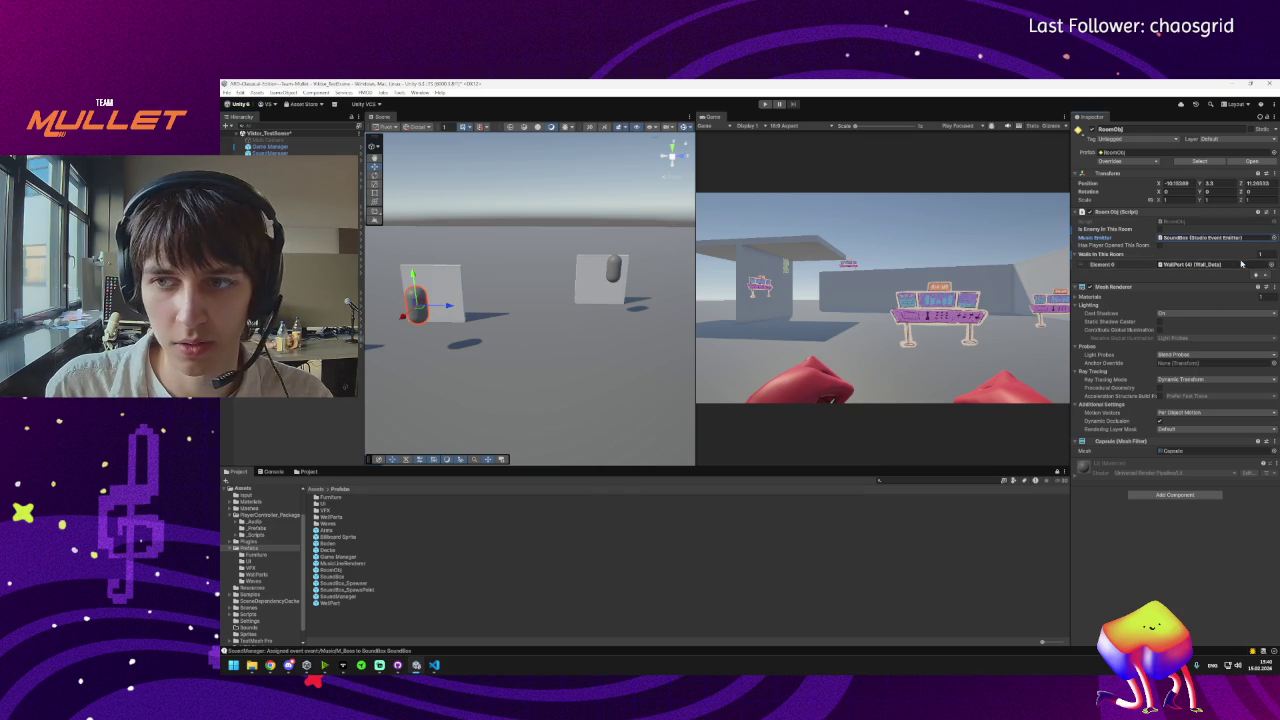
{"action": "left_click", "coordinate": [613, 267]}
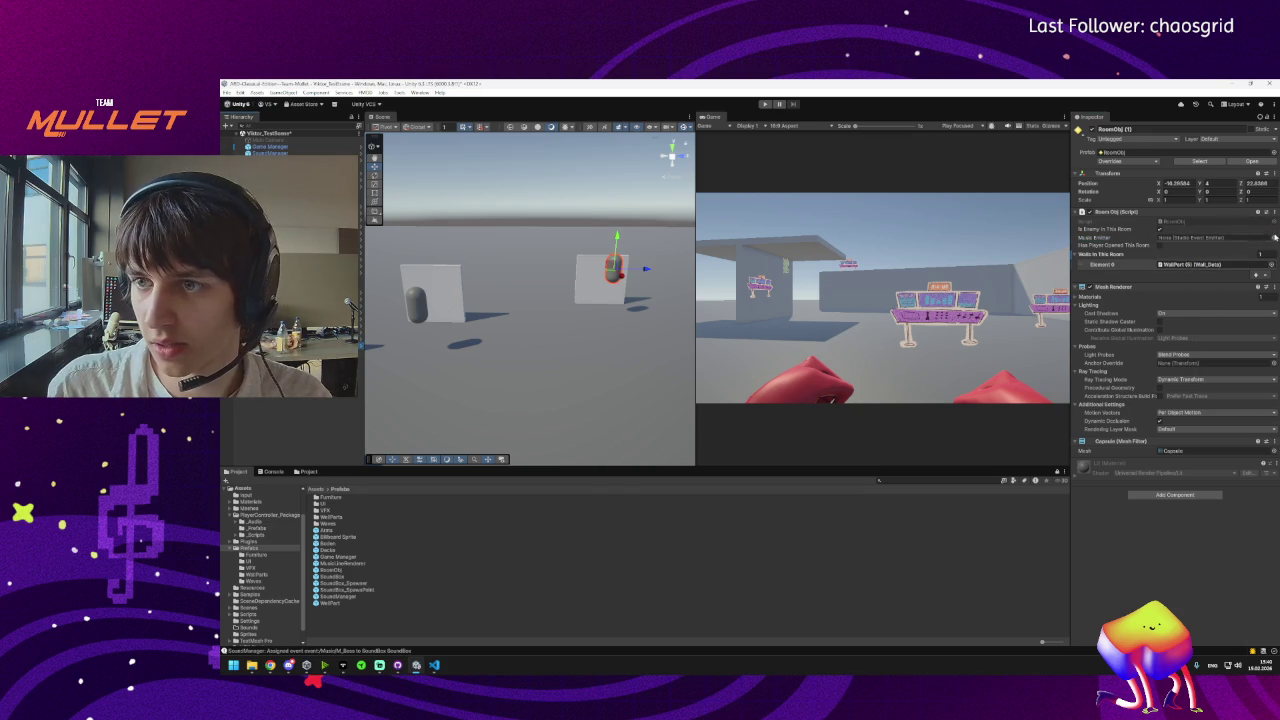
{"action": "left_click", "coordinate": [1273, 239]}
{"action": "key", "text": "ctrl+v"}
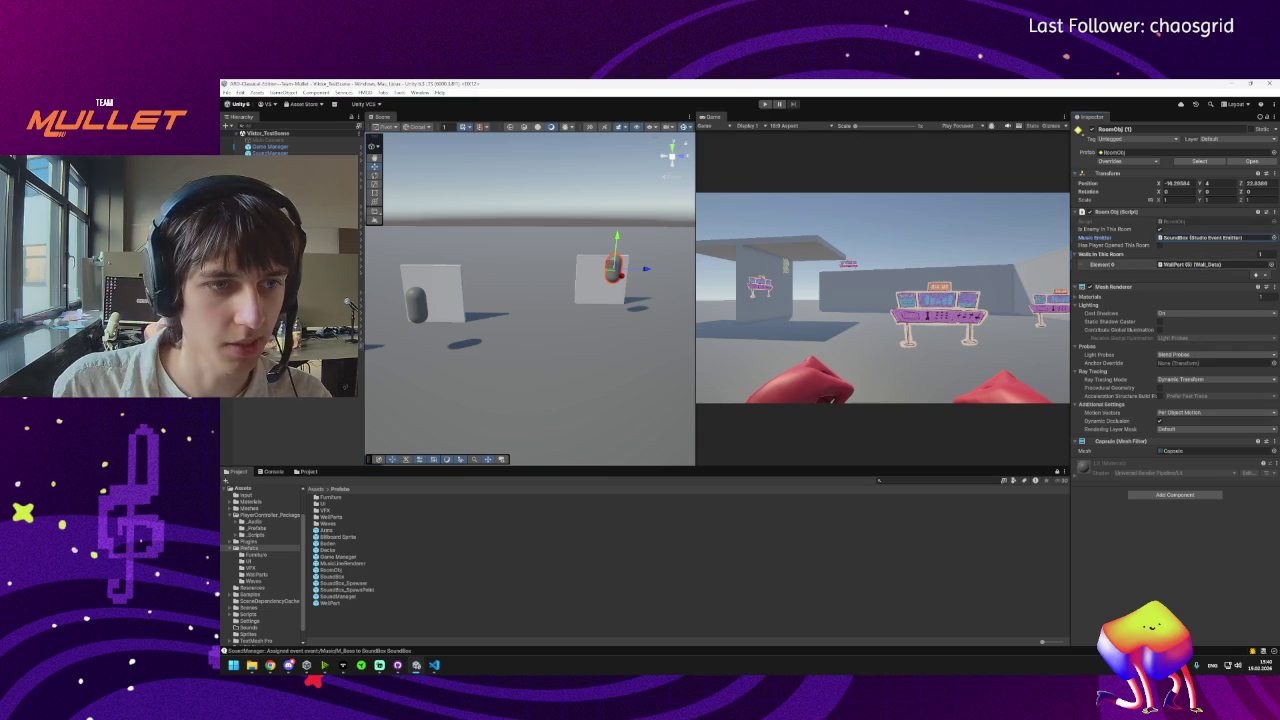
{"action": "left_click_drag", "start_coordinate": [470, 330], "coordinate": [475, 387]}
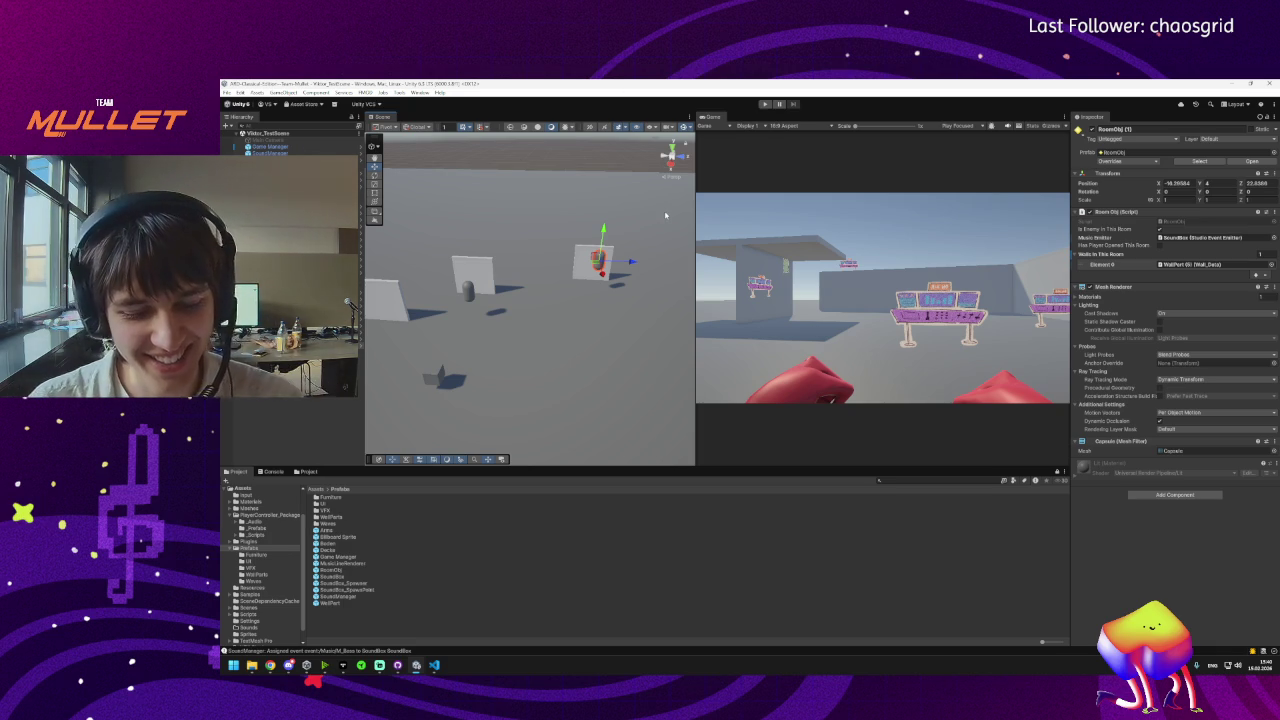
{"action": "mouse_move", "coordinate": [290, 671]}
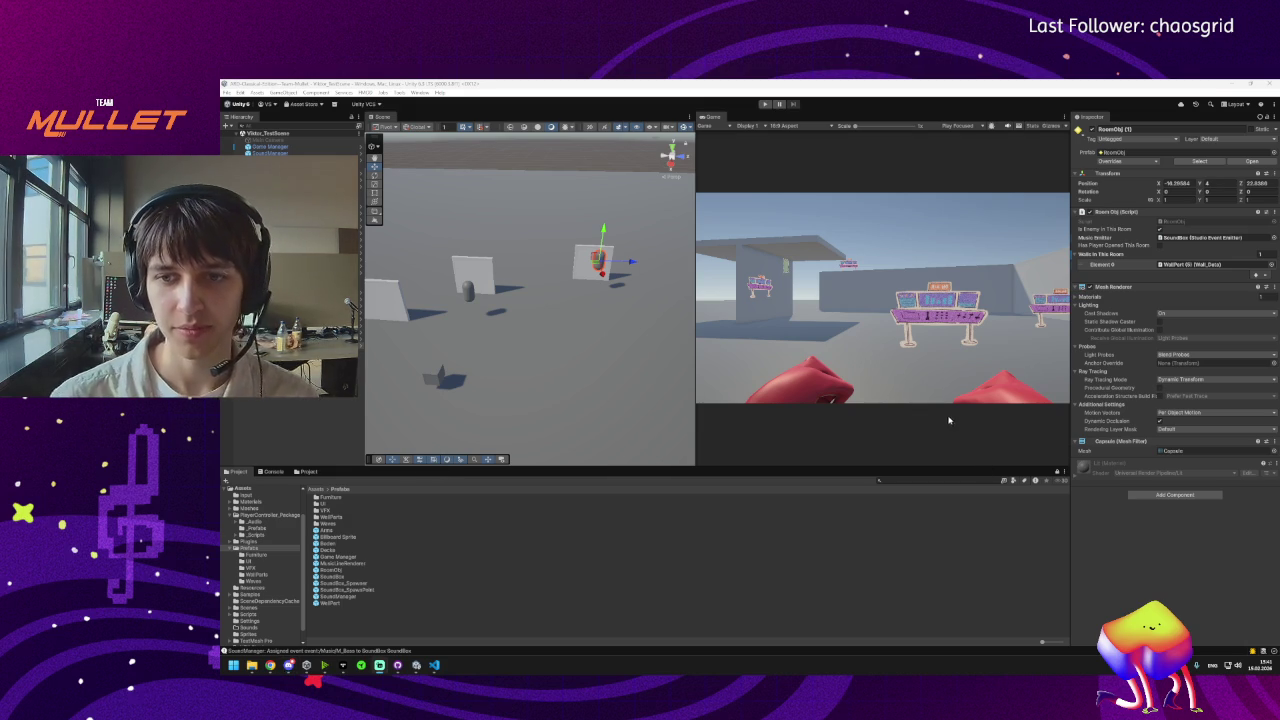
Play the scene, trace the IndexOutOfRange Console error, and select Game Manager.
{"action": "left_click", "coordinate": [763, 104]}
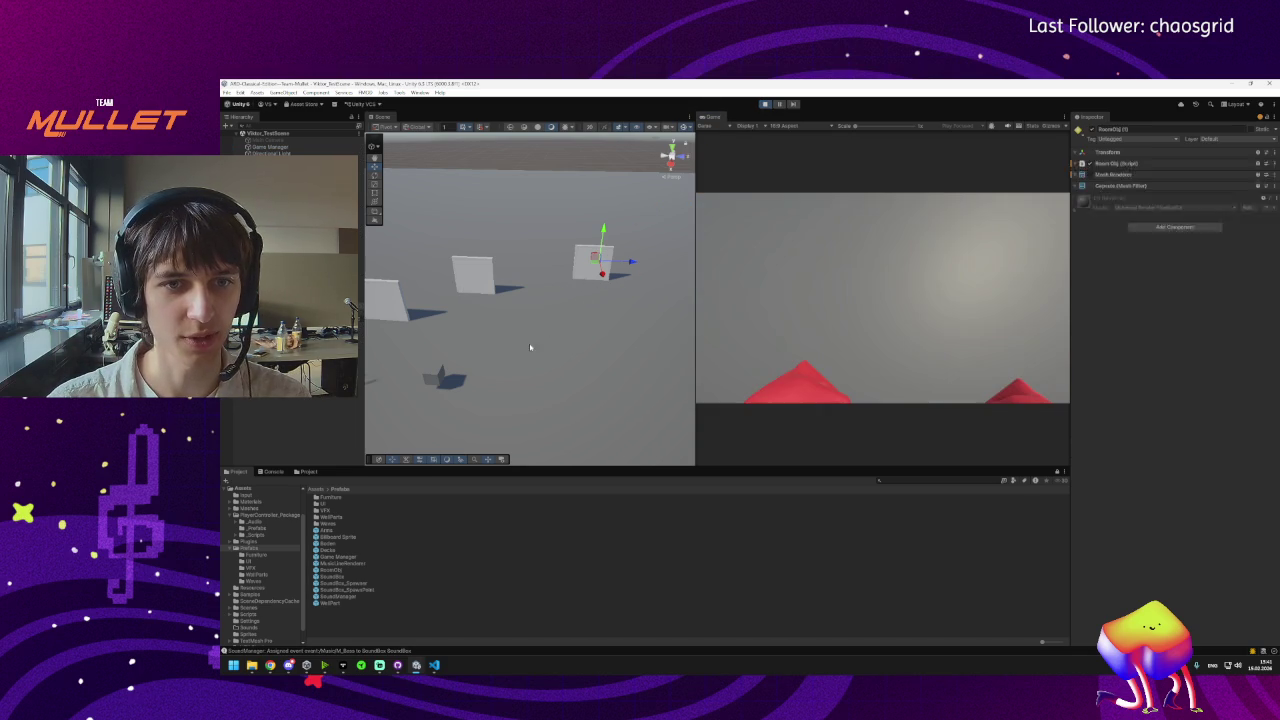
{"action": "left_click_drag", "start_coordinate": [530, 347], "coordinate": [497, 341]}
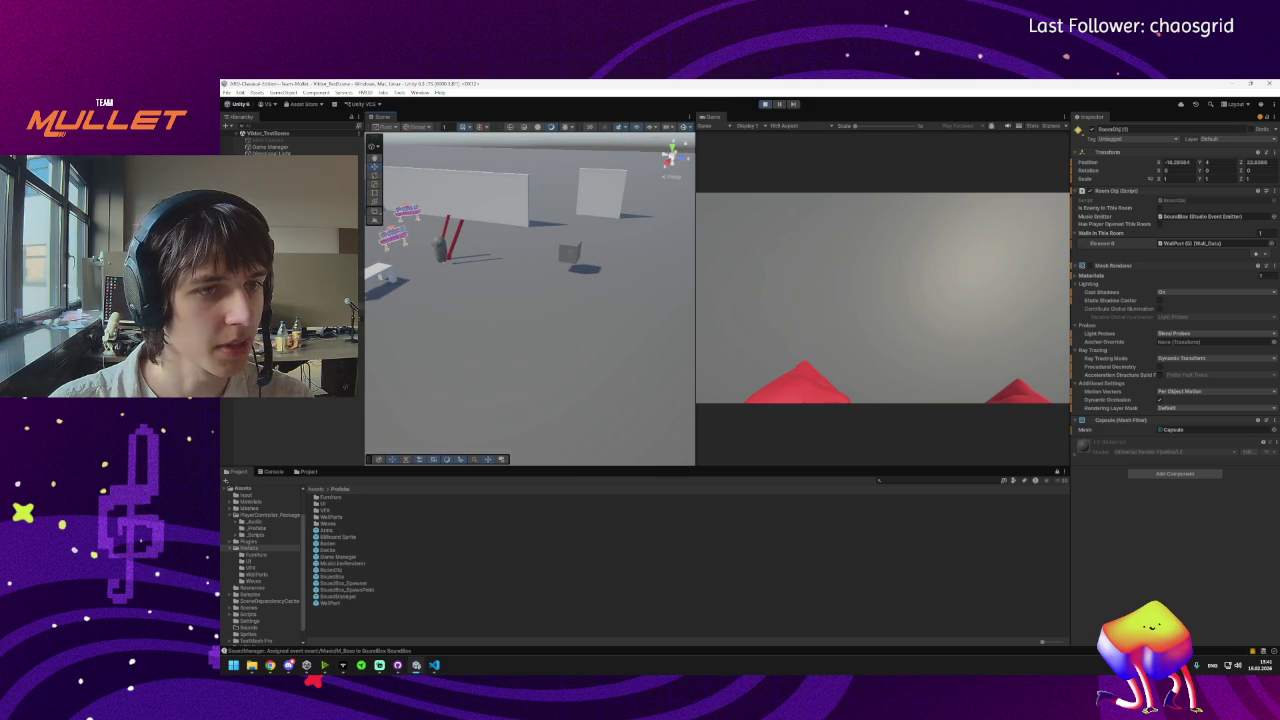
{"action": "left_click", "coordinate": [275, 471]}
{"action": "left_click", "coordinate": [318, 497]}
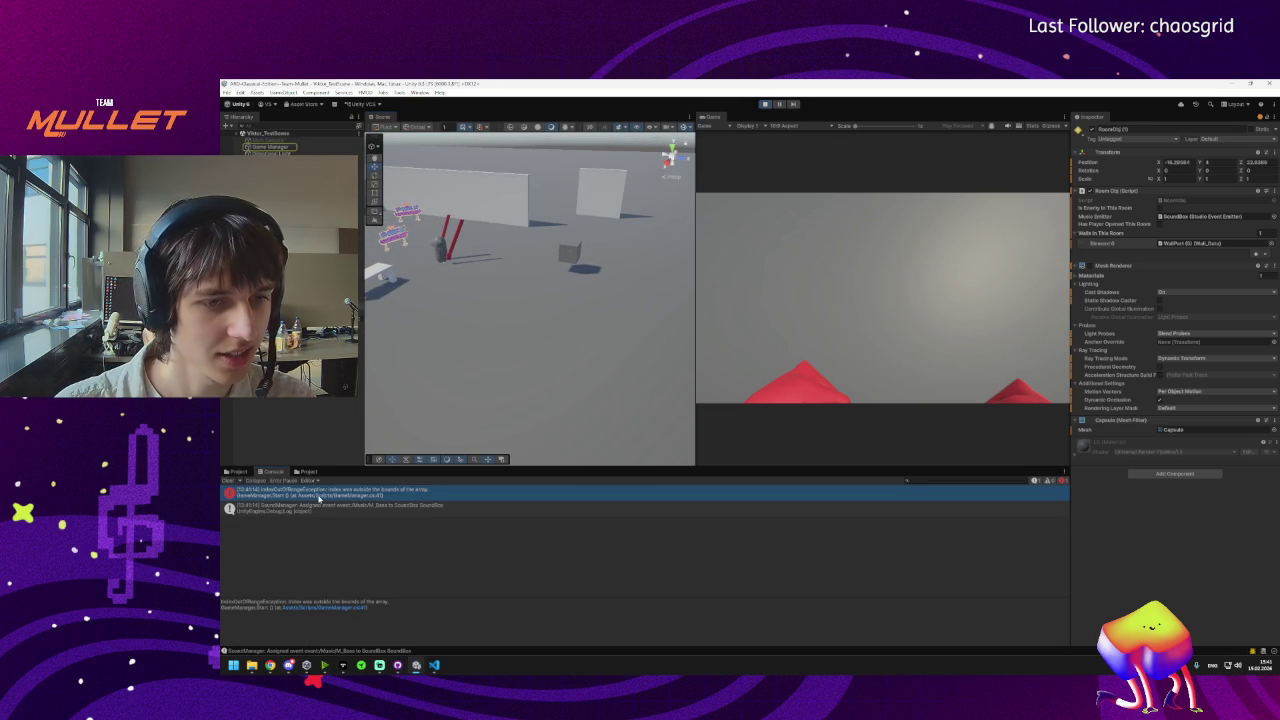
{"action": "left_click", "coordinate": [285, 148]}
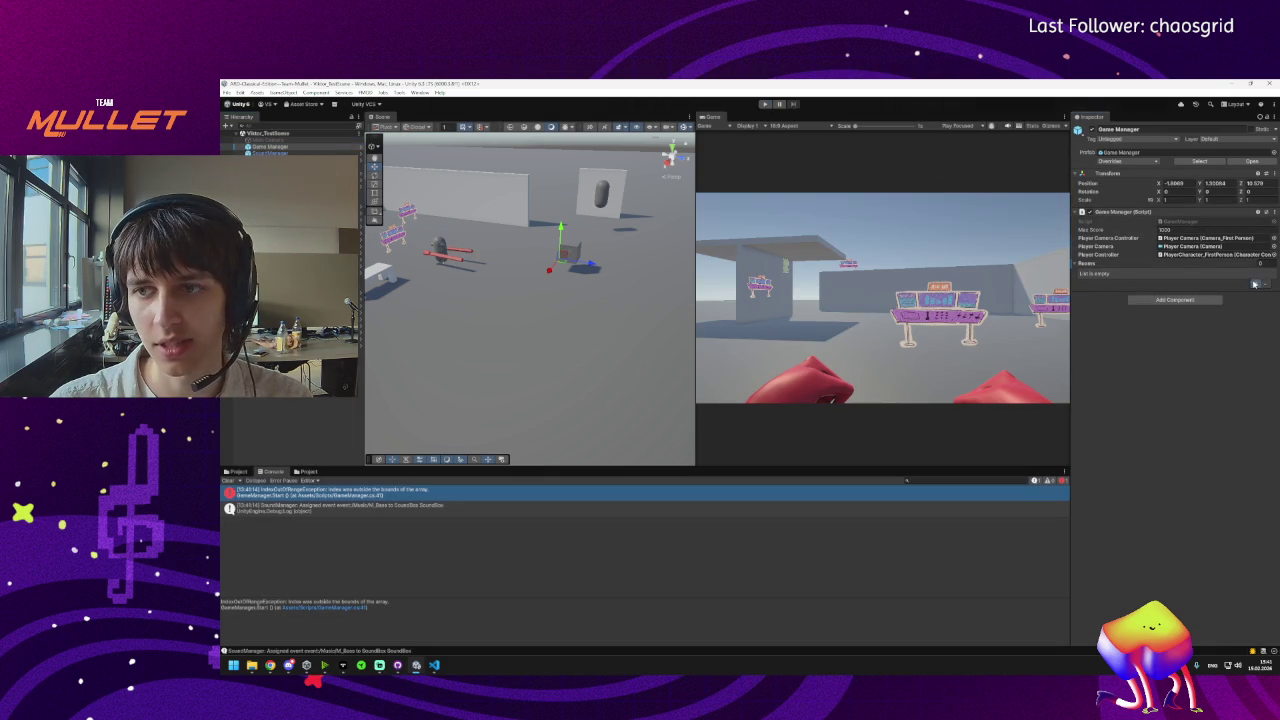
Add two Rooms entries to Game Manager and assign RoomObj and RoomObj (1).
{"action": "left_click", "coordinate": [1256, 283]}
{"action": "left_click", "coordinate": [1256, 283]}
{"action": "left_click", "coordinate": [1268, 278]}
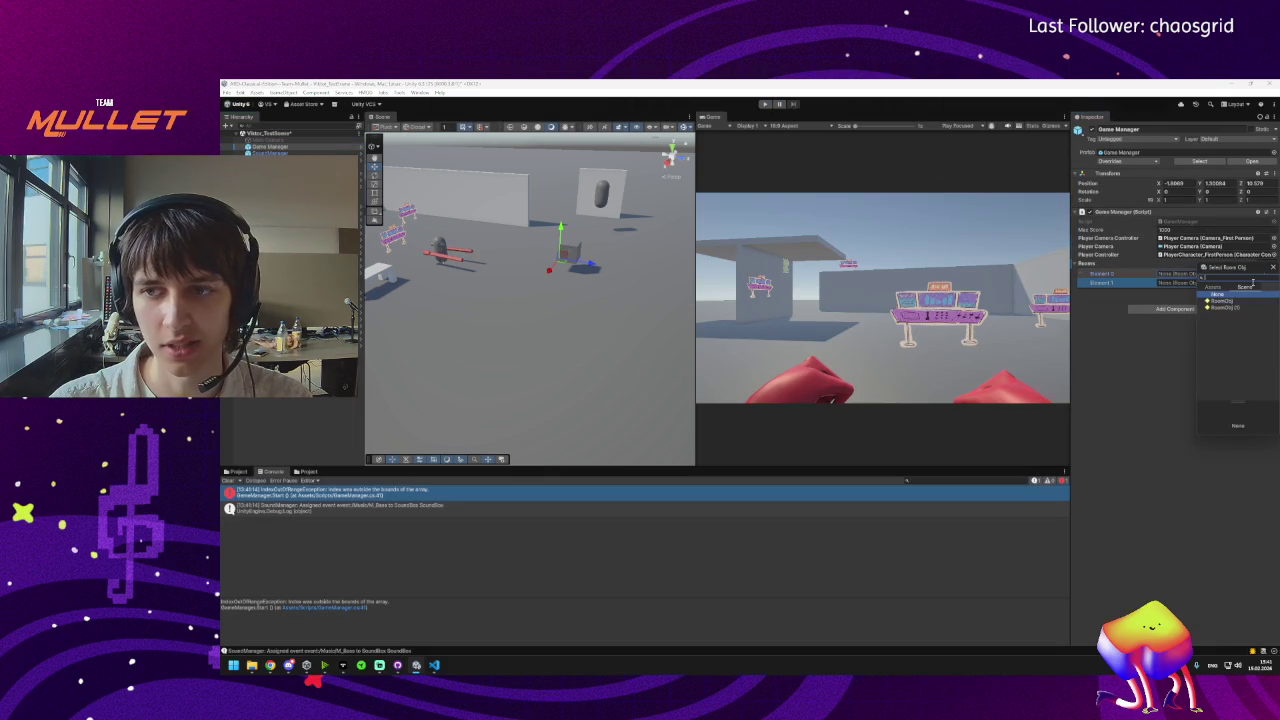
{"action": "double_click", "coordinate": [1222, 309]}
{"action": "left_click", "coordinate": [1268, 283]}
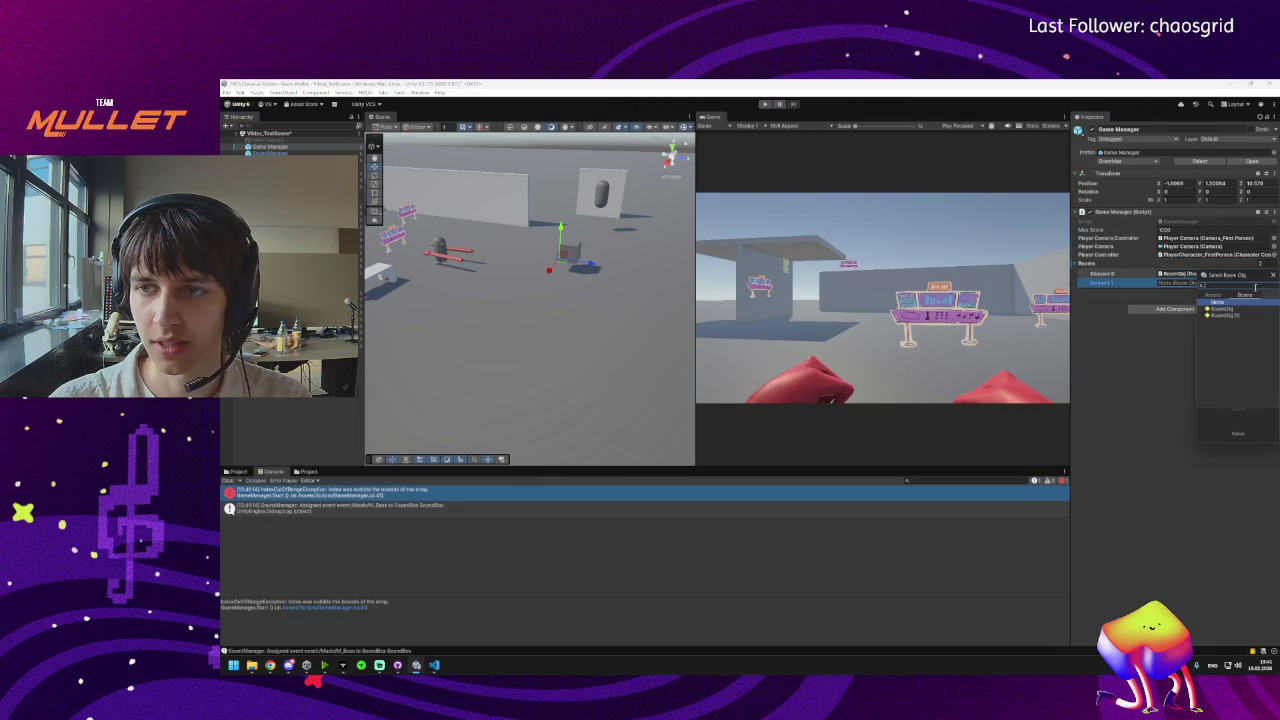
{"action": "double_click", "coordinate": [1214, 315]}
Run the play test again and stop it once it runs without the error.
{"action": "left_click", "coordinate": [764, 104]}
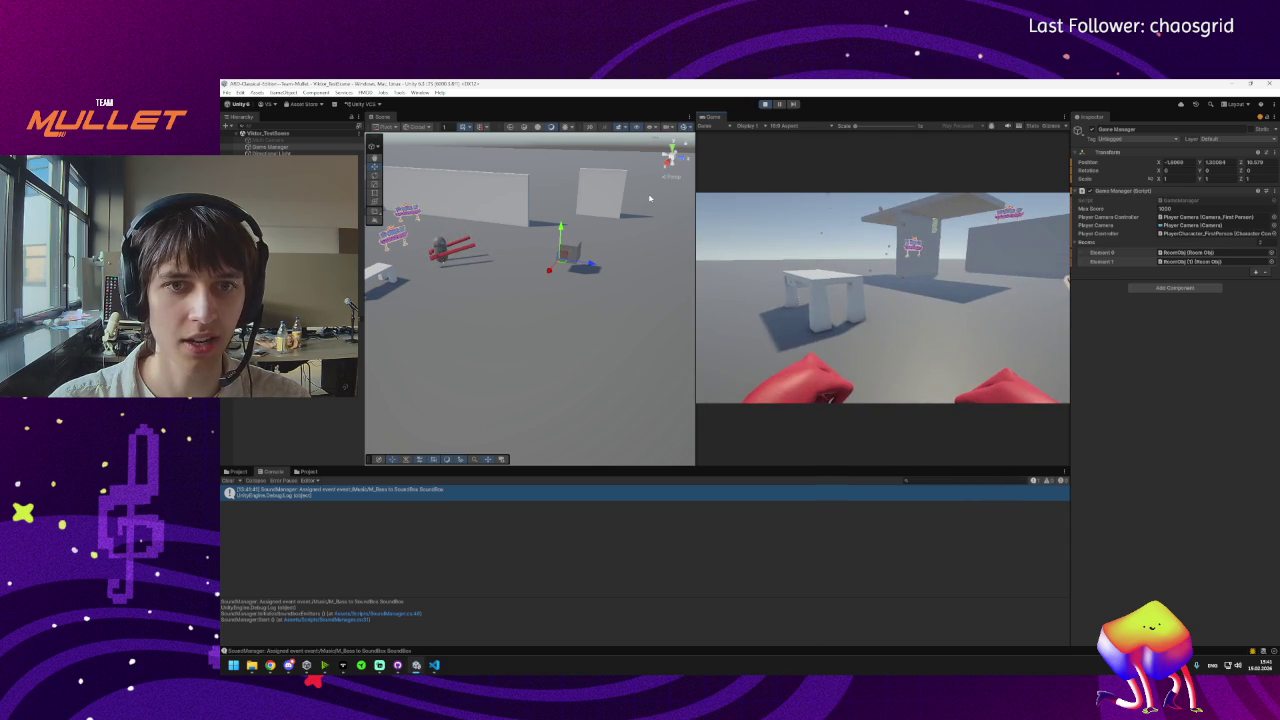
{"action": "key", "text": "super"}
{"action": "key", "text": "Escape"}
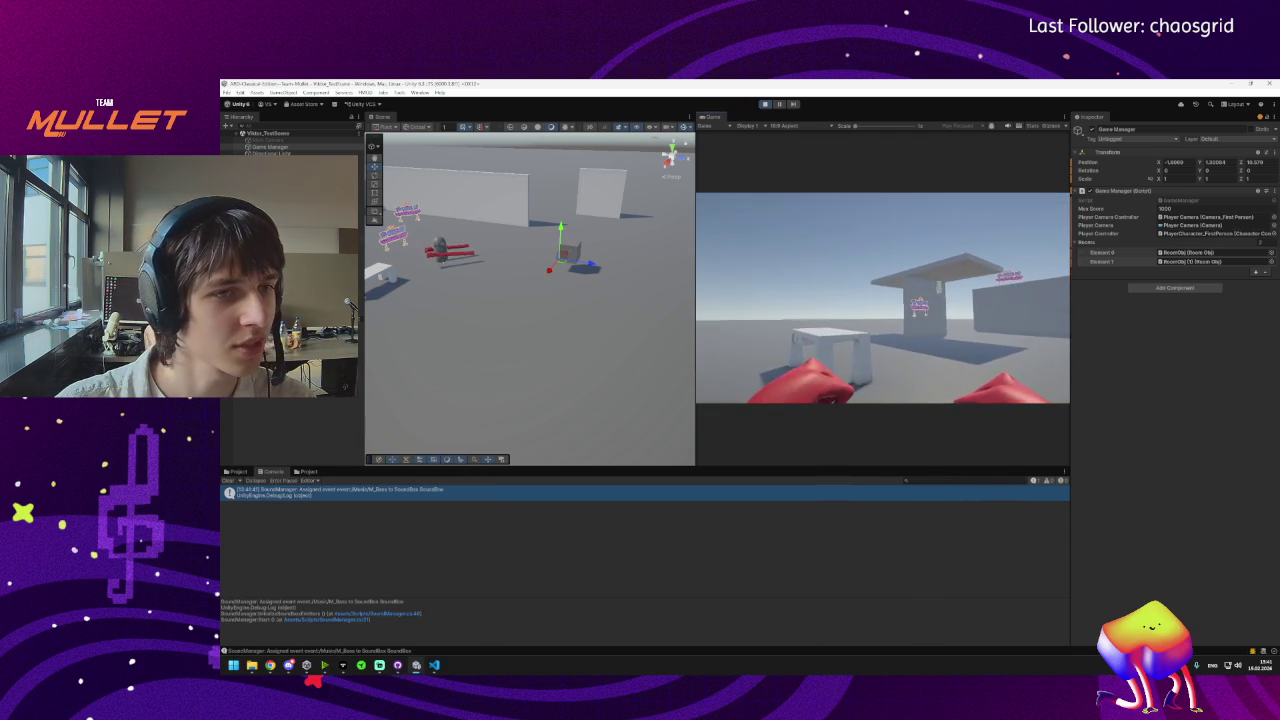
{"action": "left_click", "coordinate": [764, 104]}
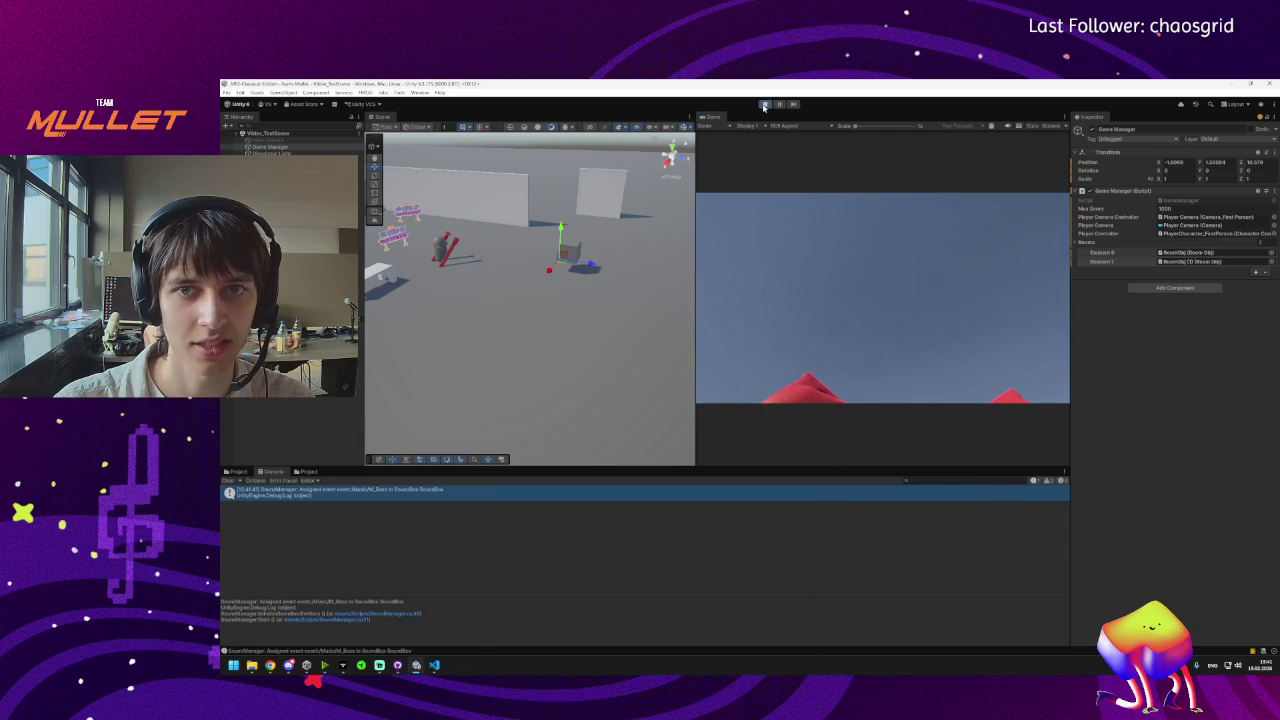
Open SoundBox_Spawner's Wave01, showing three SoundBoxes at spawn positions 0, 1 and 2.
{"action": "left_click", "coordinate": [392, 255]}
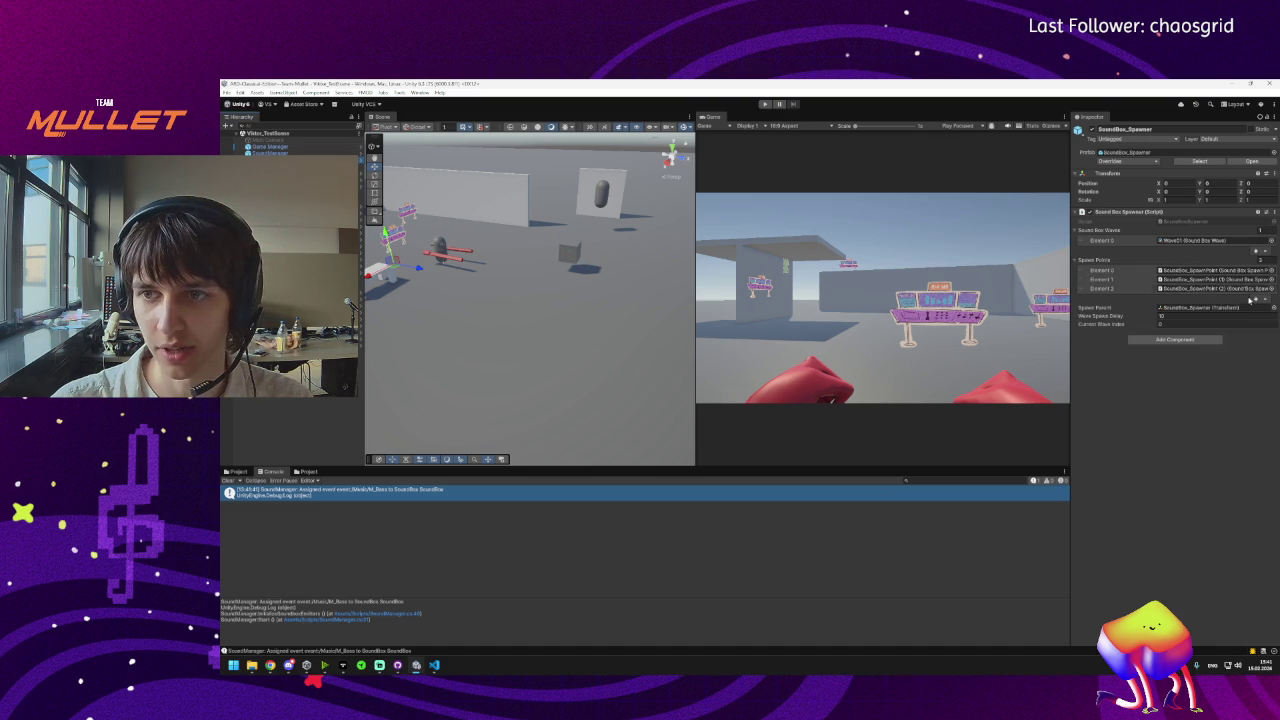
{"action": "left_click", "coordinate": [1195, 241]}
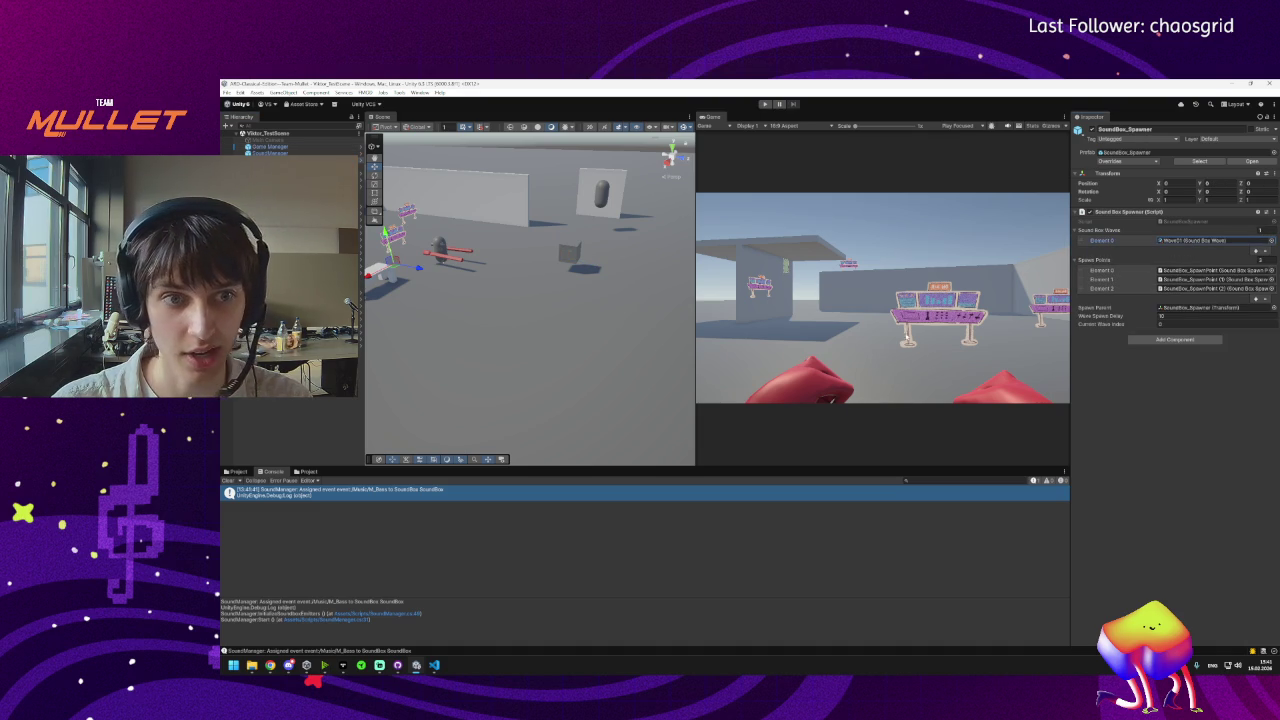
{"action": "double_click", "coordinate": [1195, 241]}
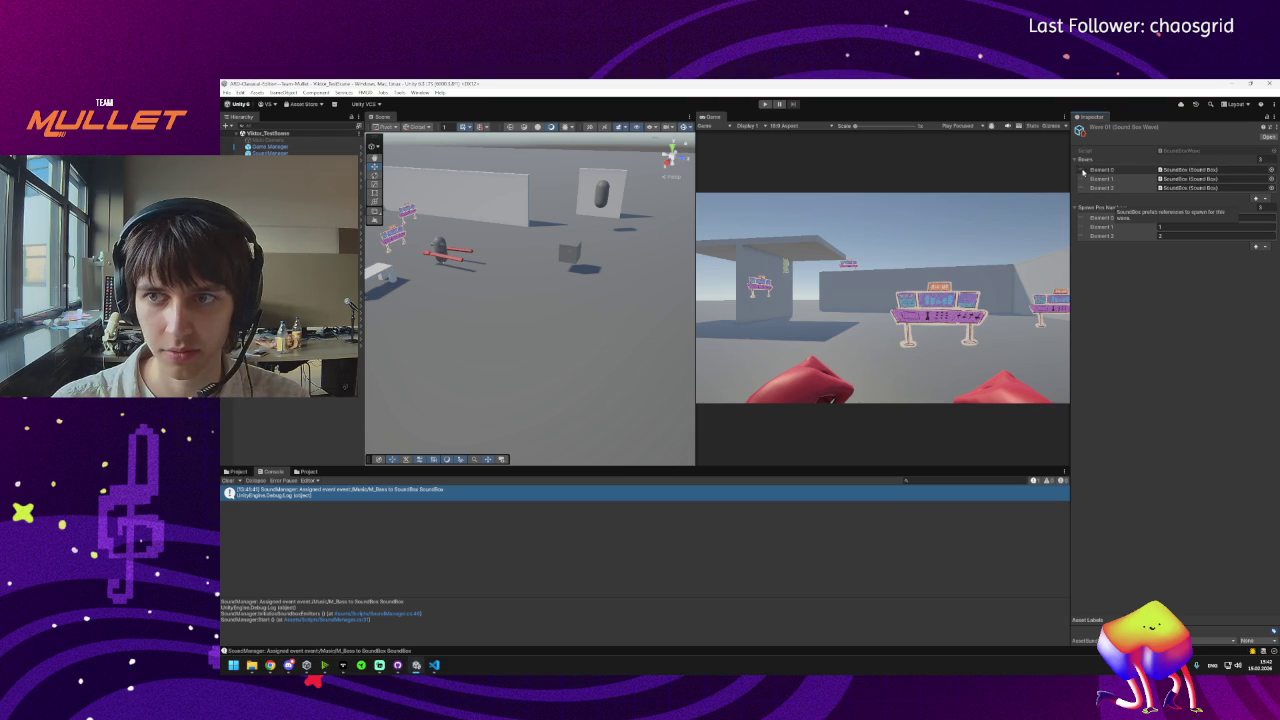
{"action": "left_click", "coordinate": [237, 472]}
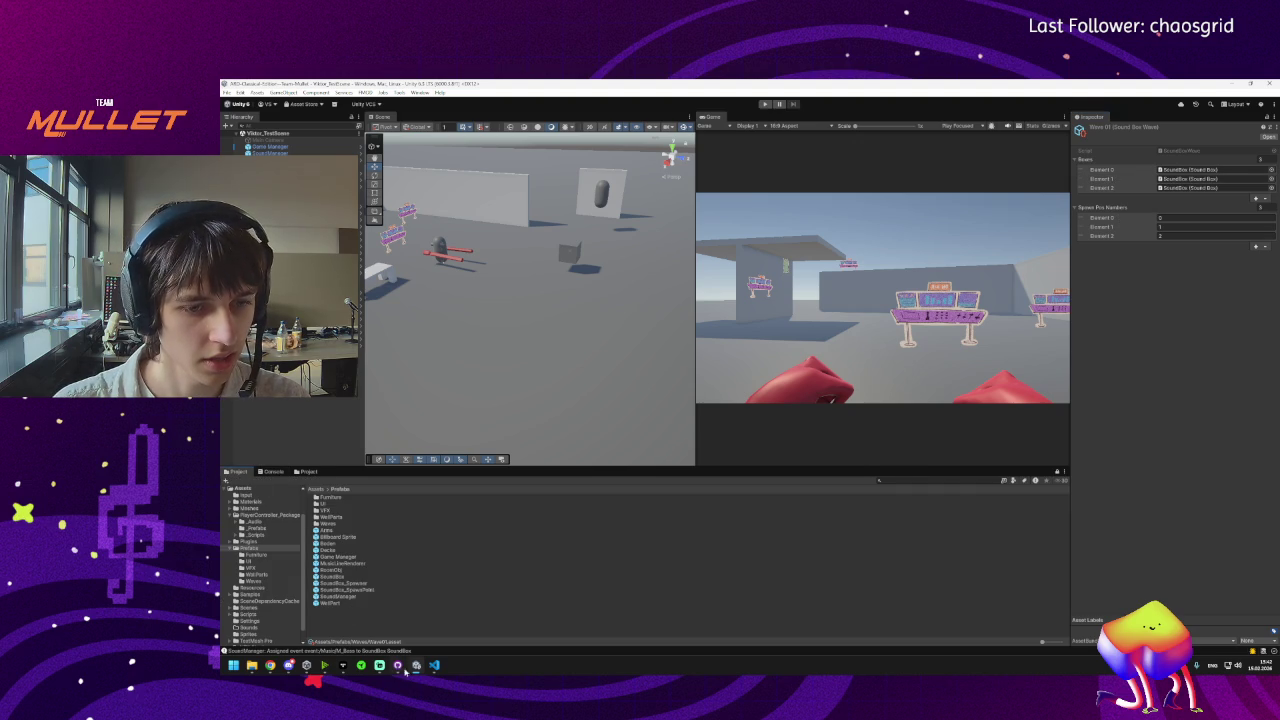
Enter the commit summary 'SoundBox Spawning' for the 6 changed files in GitHub Desktop.
{"action": "left_click", "coordinate": [396, 673]}
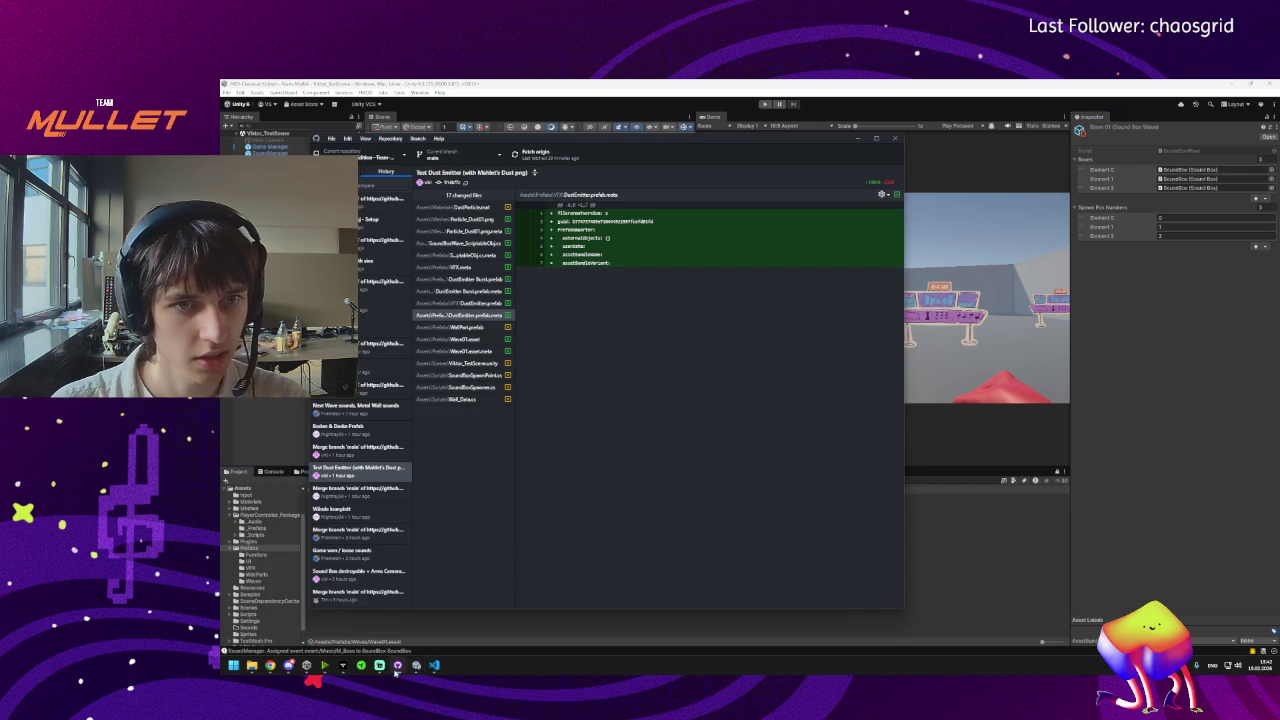
{"action": "left_click", "coordinate": [336, 171]}
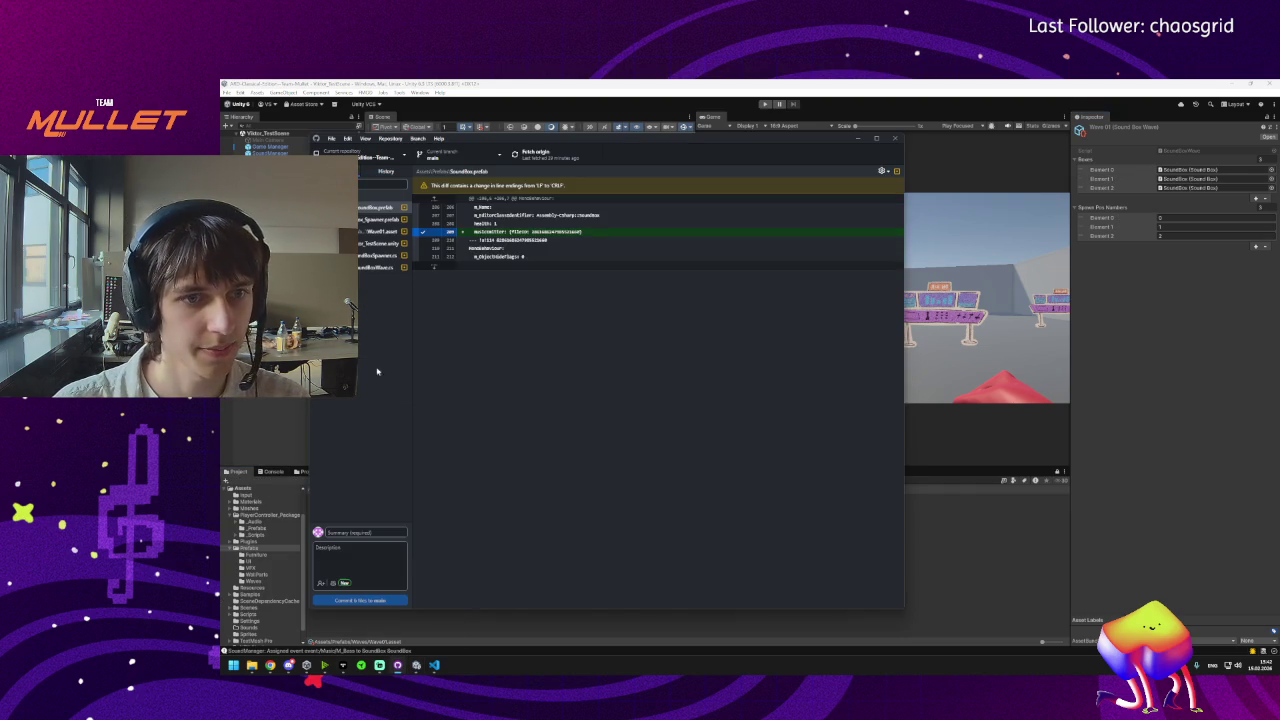
{"action": "left_click", "coordinate": [342, 533]}
{"action": "type", "text": "l"}
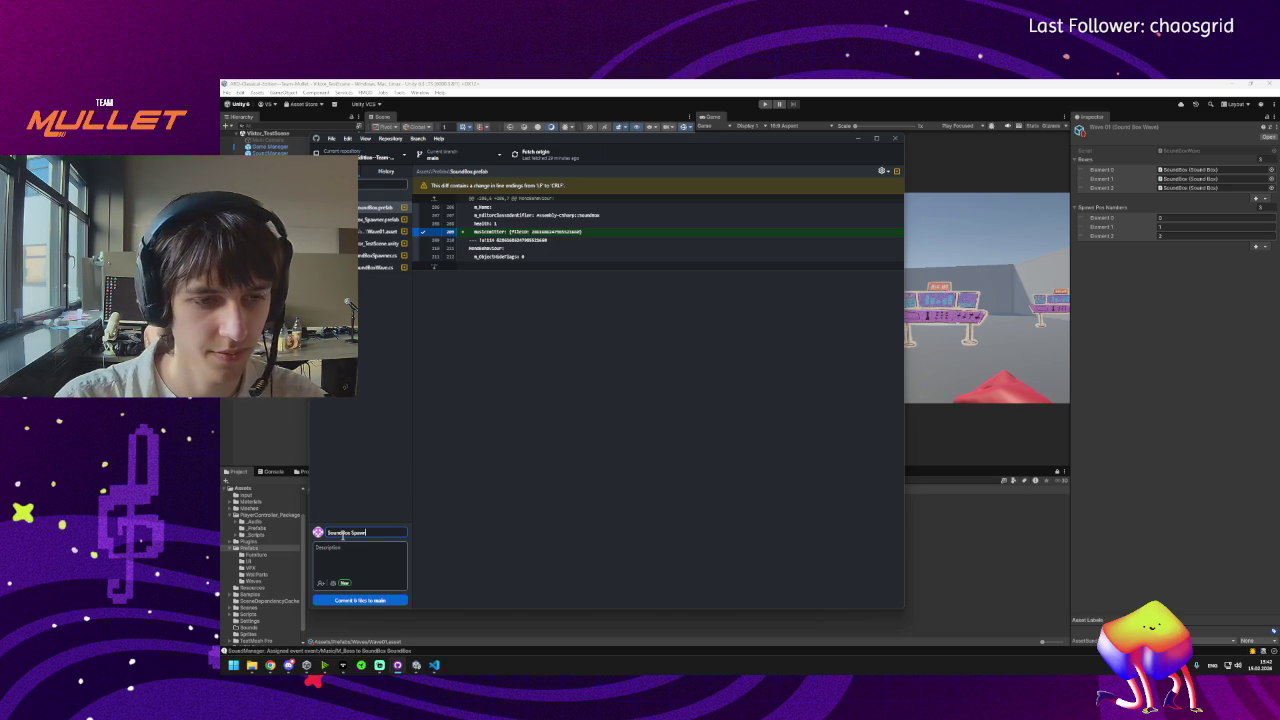
{"action": "type", "text": "ing"}
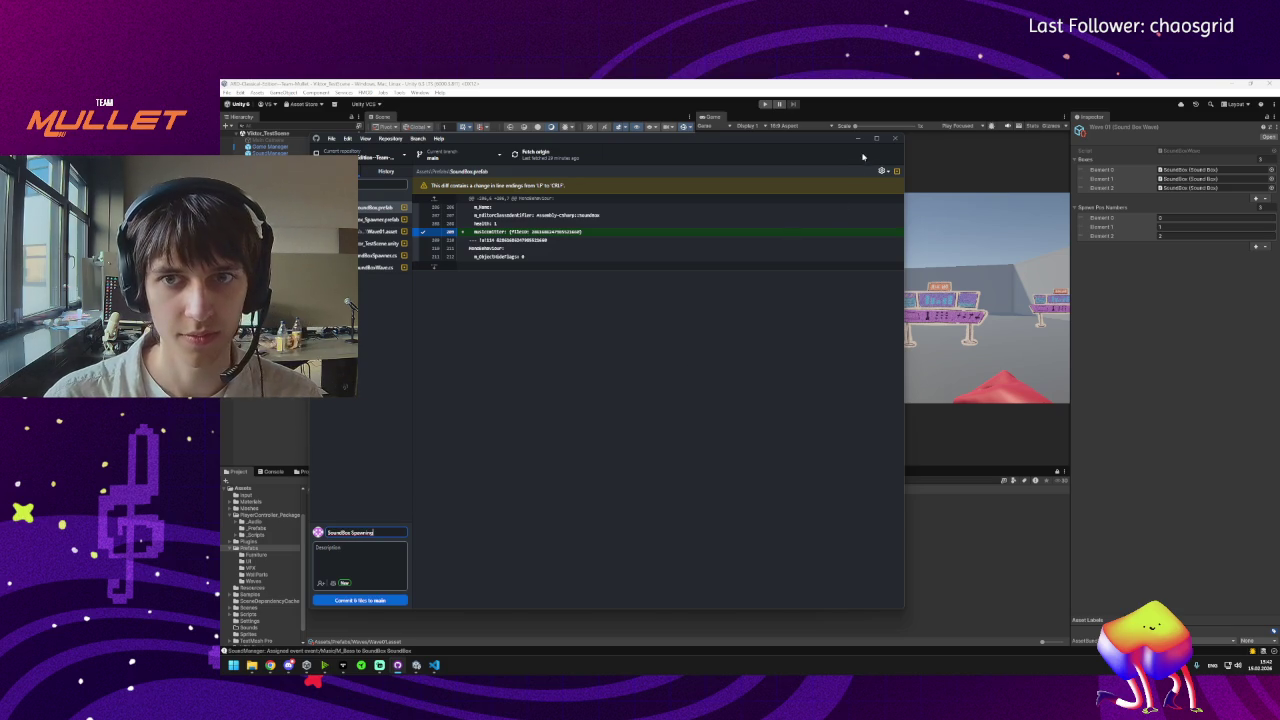
{"action": "left_click", "coordinate": [858, 139]}
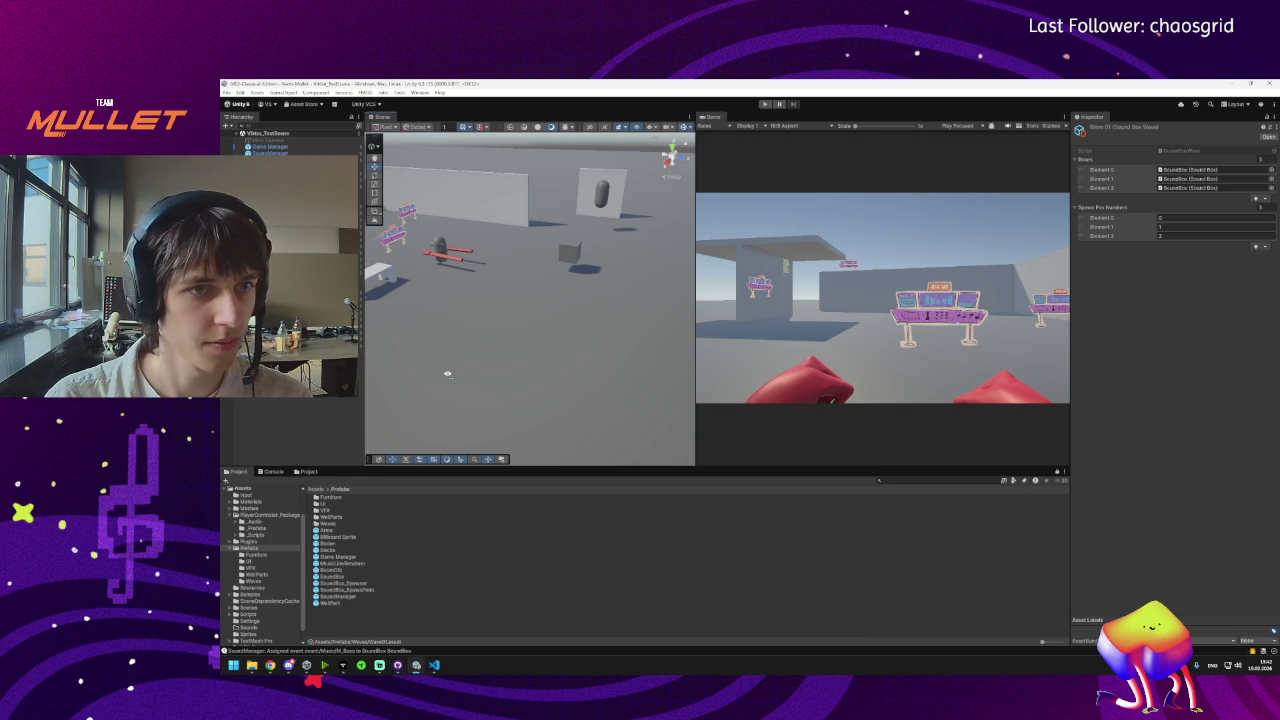
Start a play test, then try duplicating SoundBox_SpawnPoint and undo it.
{"action": "left_click_drag", "start_coordinate": [448, 375], "coordinate": [560, 330]}
{"action": "left_click", "coordinate": [765, 104]}
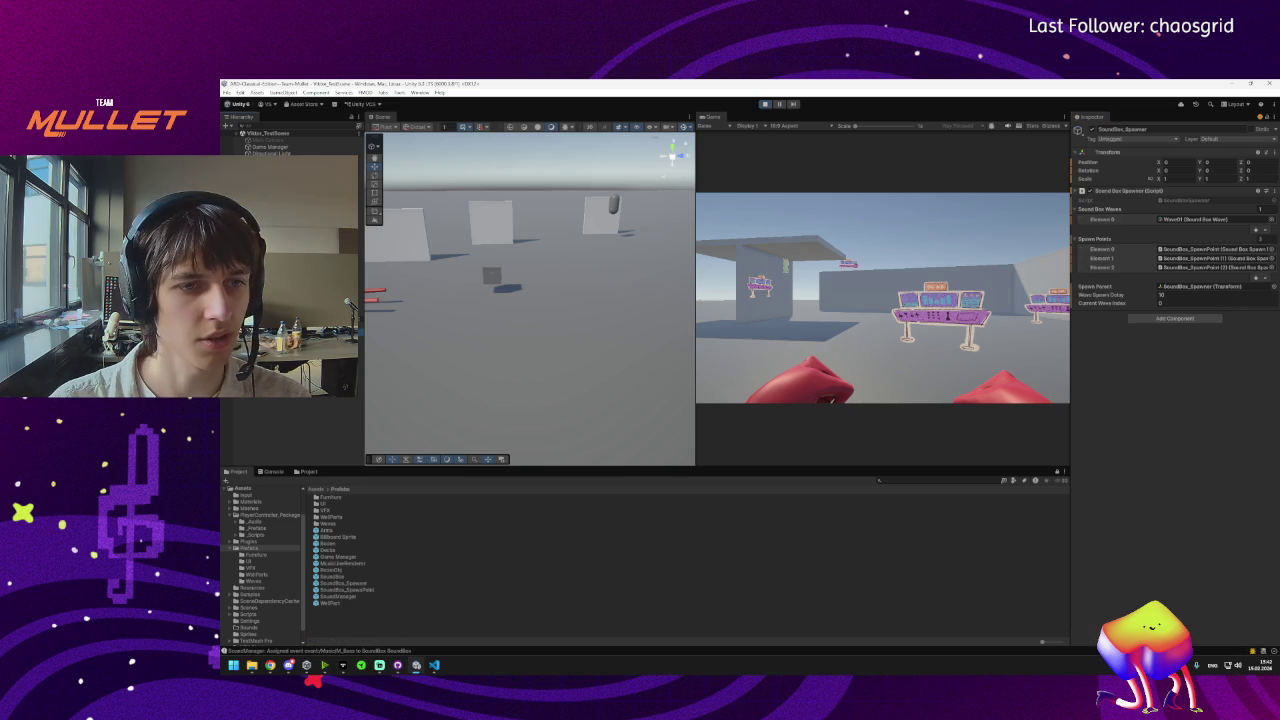
{"action": "double_click", "coordinate": [1210, 248]}
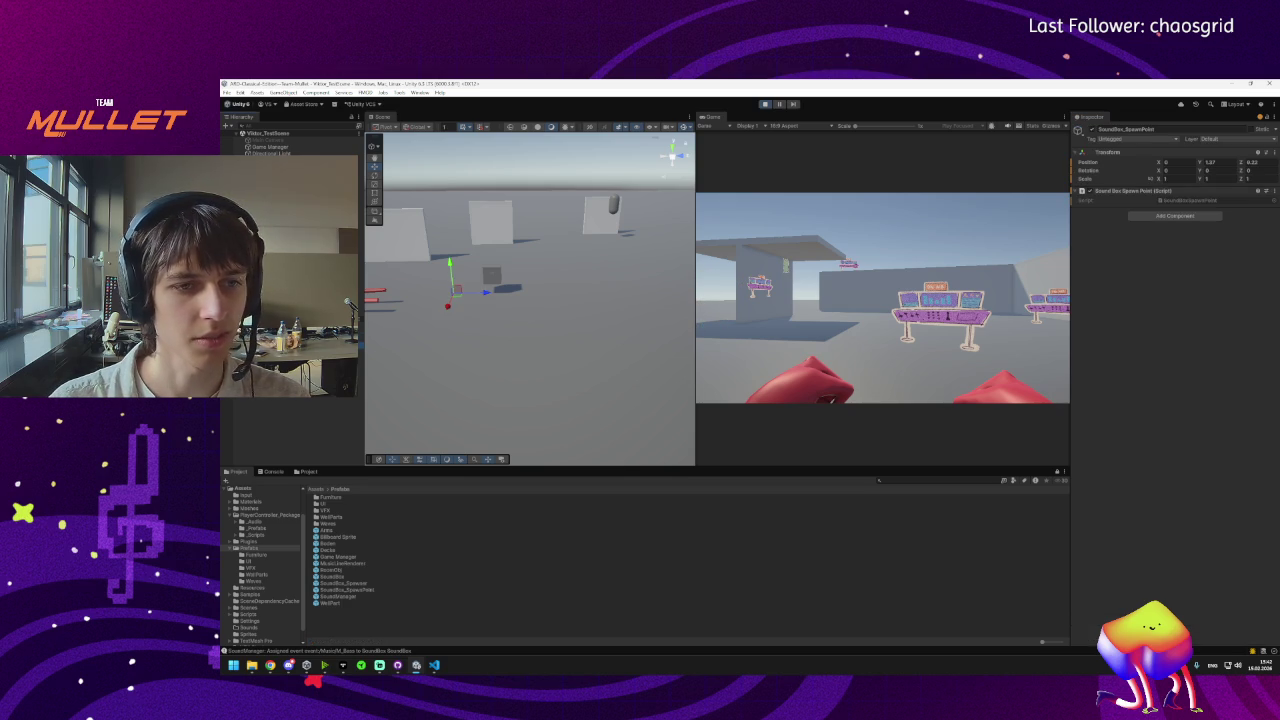
{"action": "key", "text": "f"}
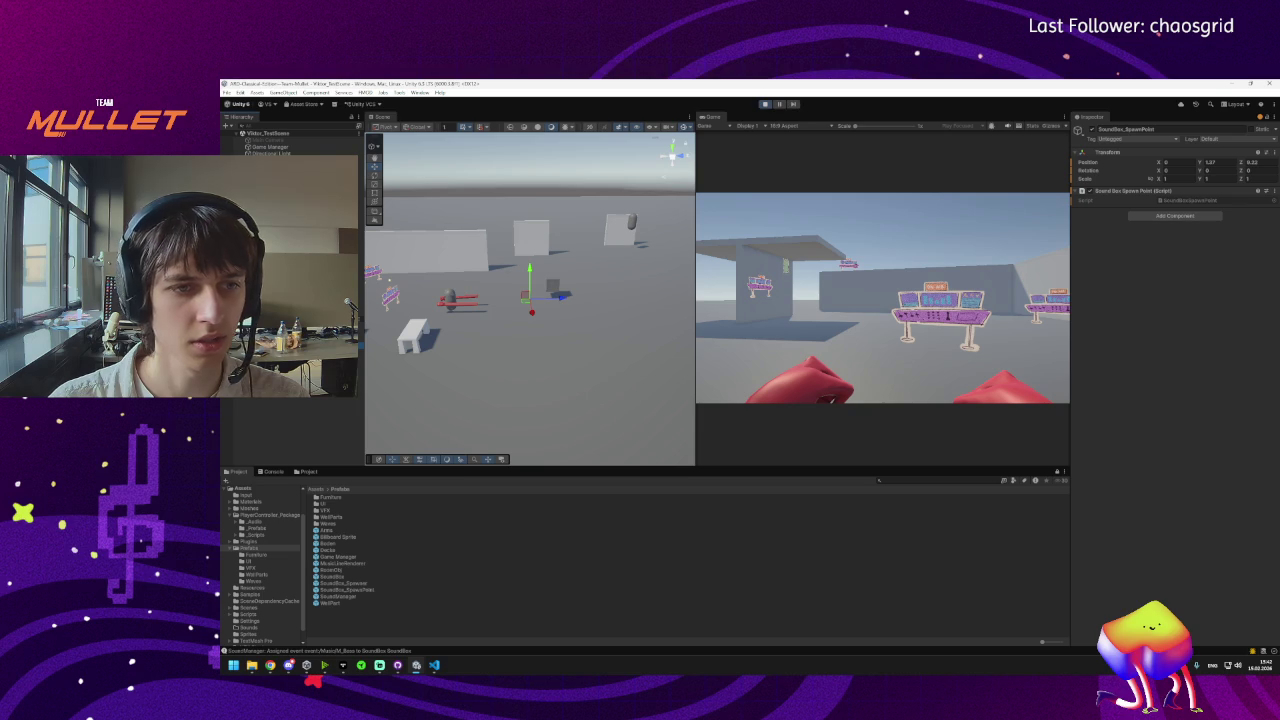
{"action": "key", "text": "ctrl+d"}
{"action": "left_click_drag", "start_coordinate": [563, 296], "coordinate": [610, 296]}
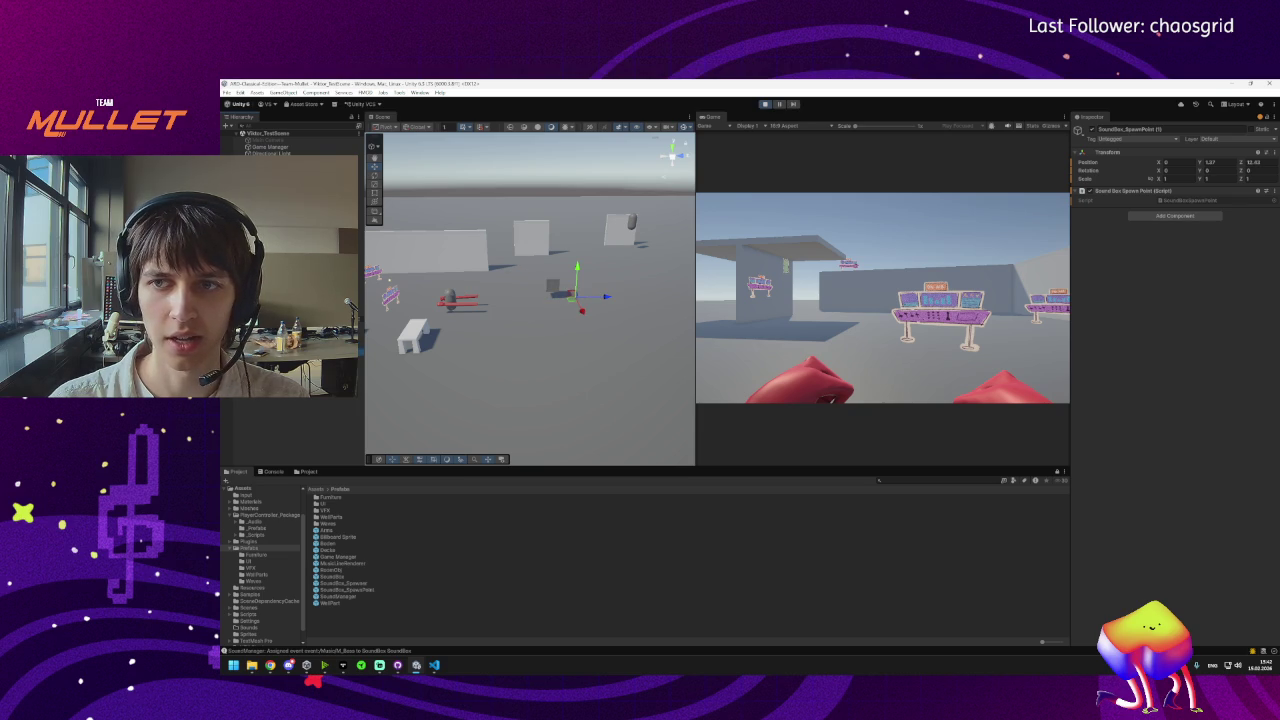
{"action": "key", "text": "ctrl+z"}
{"action": "key", "text": "ctrl+z"}
{"action": "key", "text": "ctrl+z"}
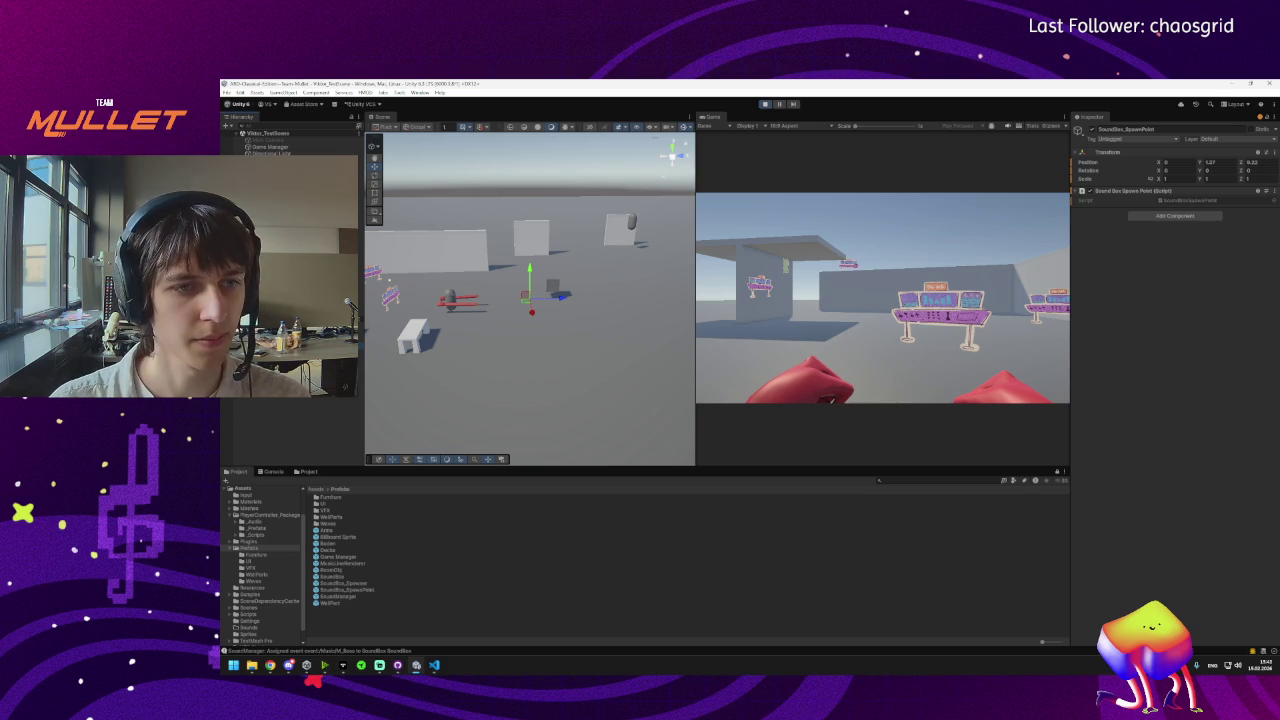
{"action": "key", "text": "ctrl+z"}
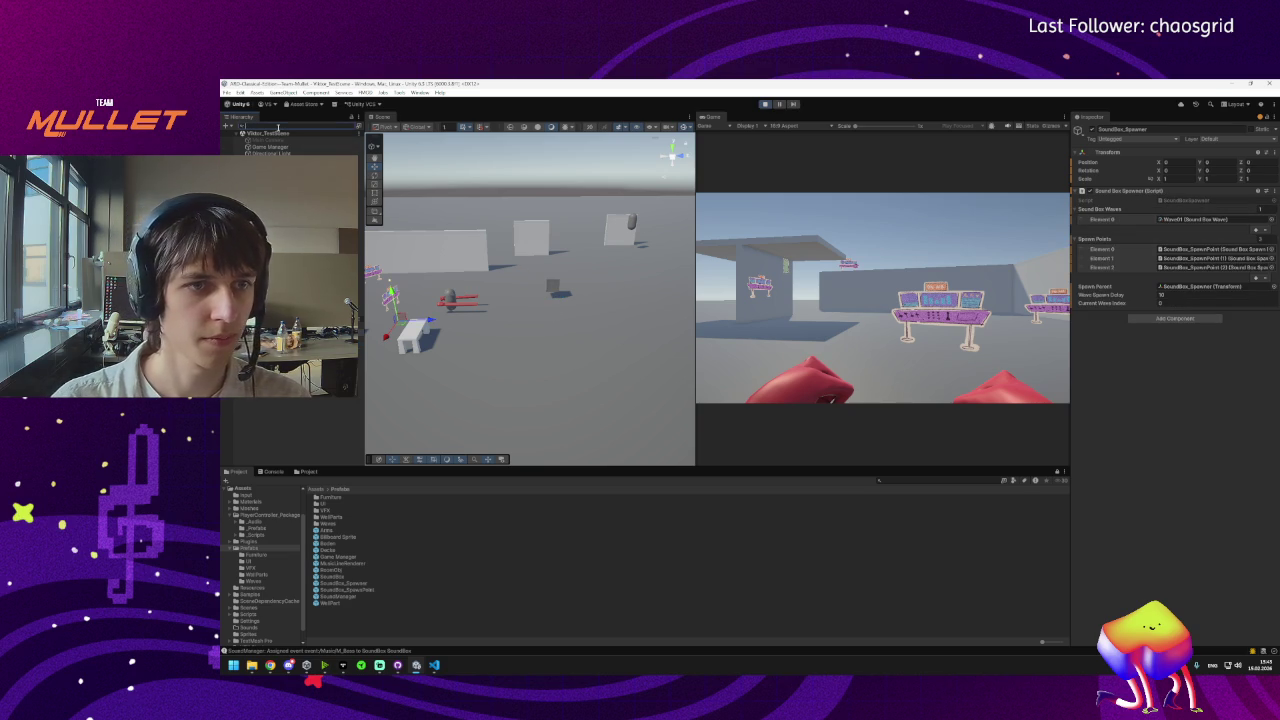
Inspect SoundBox, SoundBox_Spawner and SoundBox_SpawnPoint (2), then switch to VS Code.
{"action": "type", "text": "sound"}
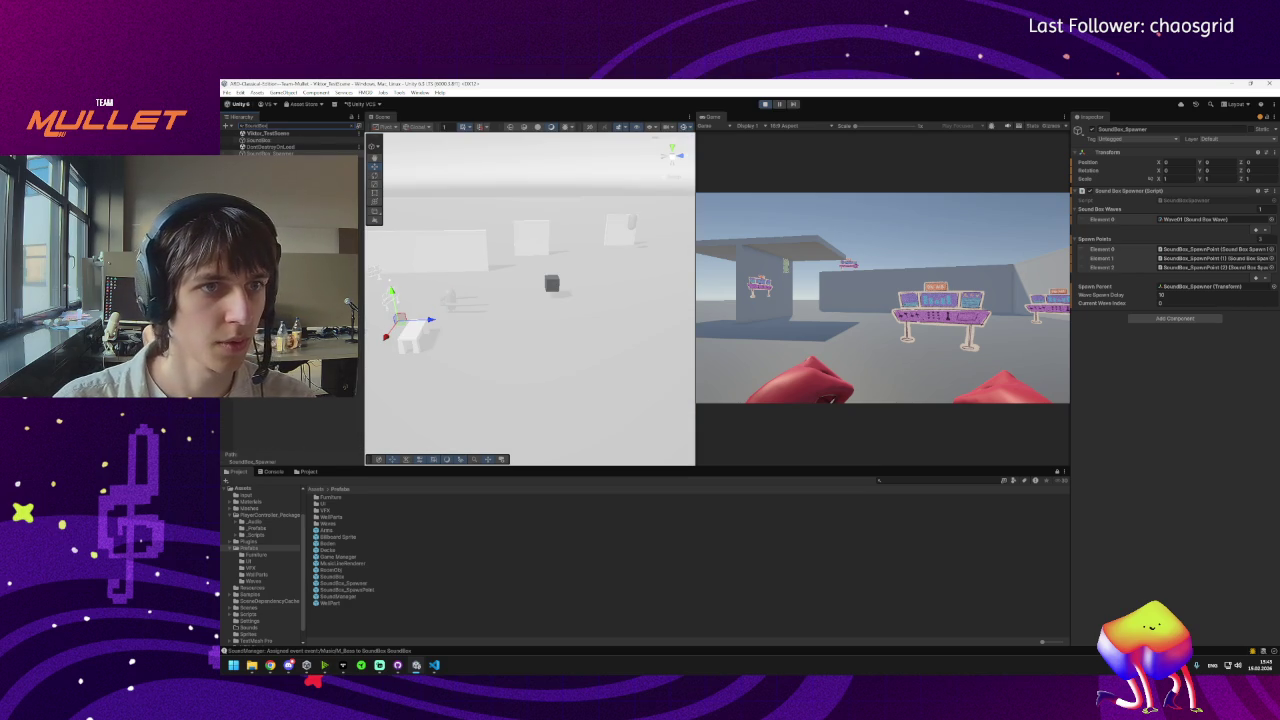
{"action": "left_click", "coordinate": [258, 140]}
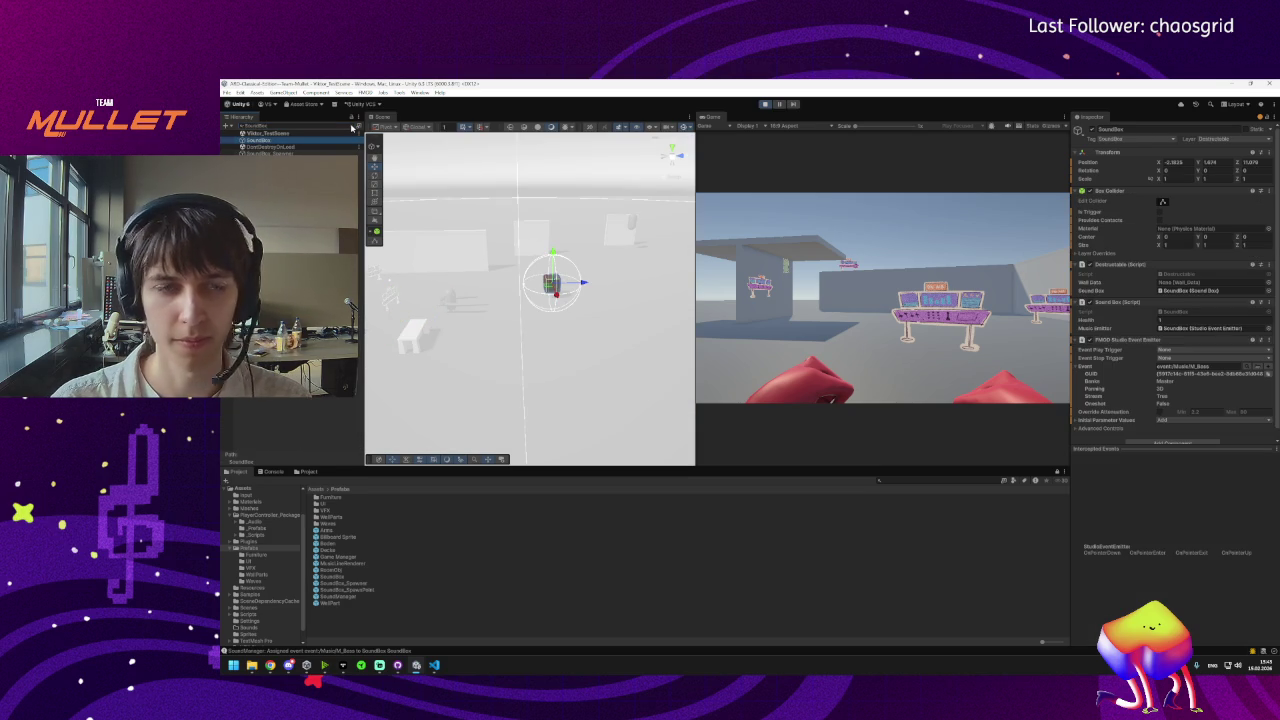
{"action": "left_click", "coordinate": [352, 128]}
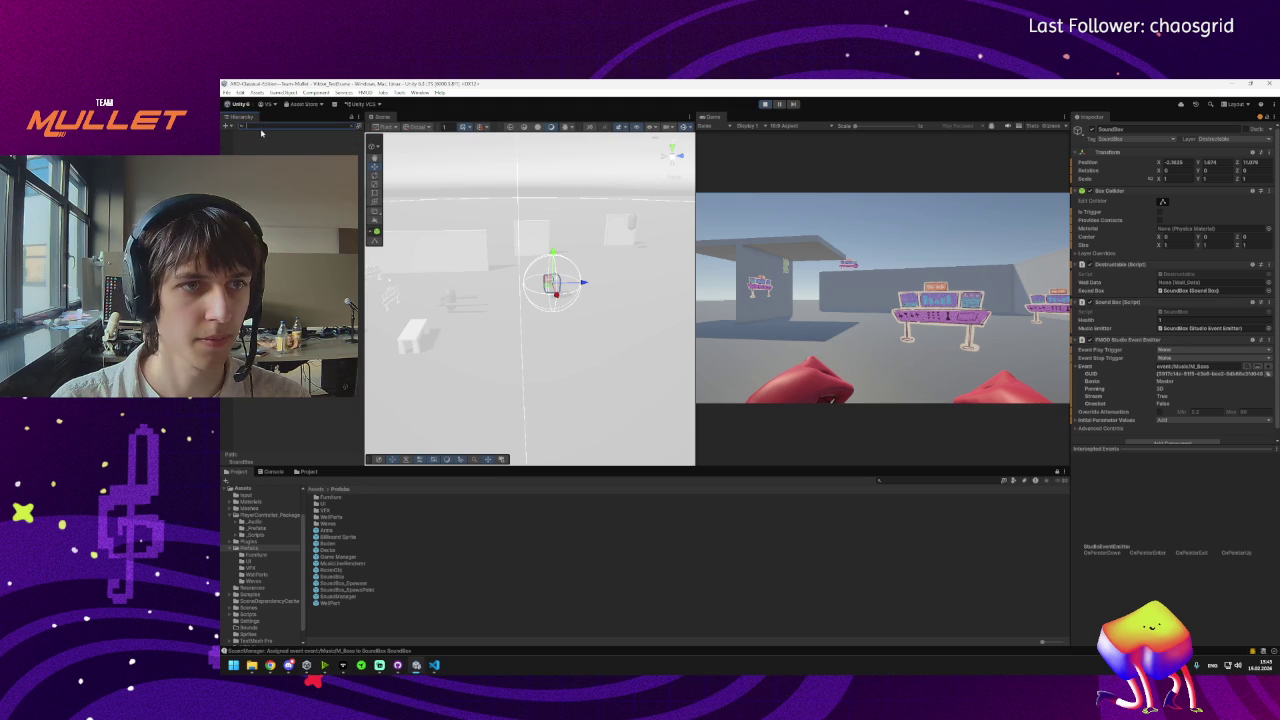
{"action": "left_click", "coordinate": [293, 134]}
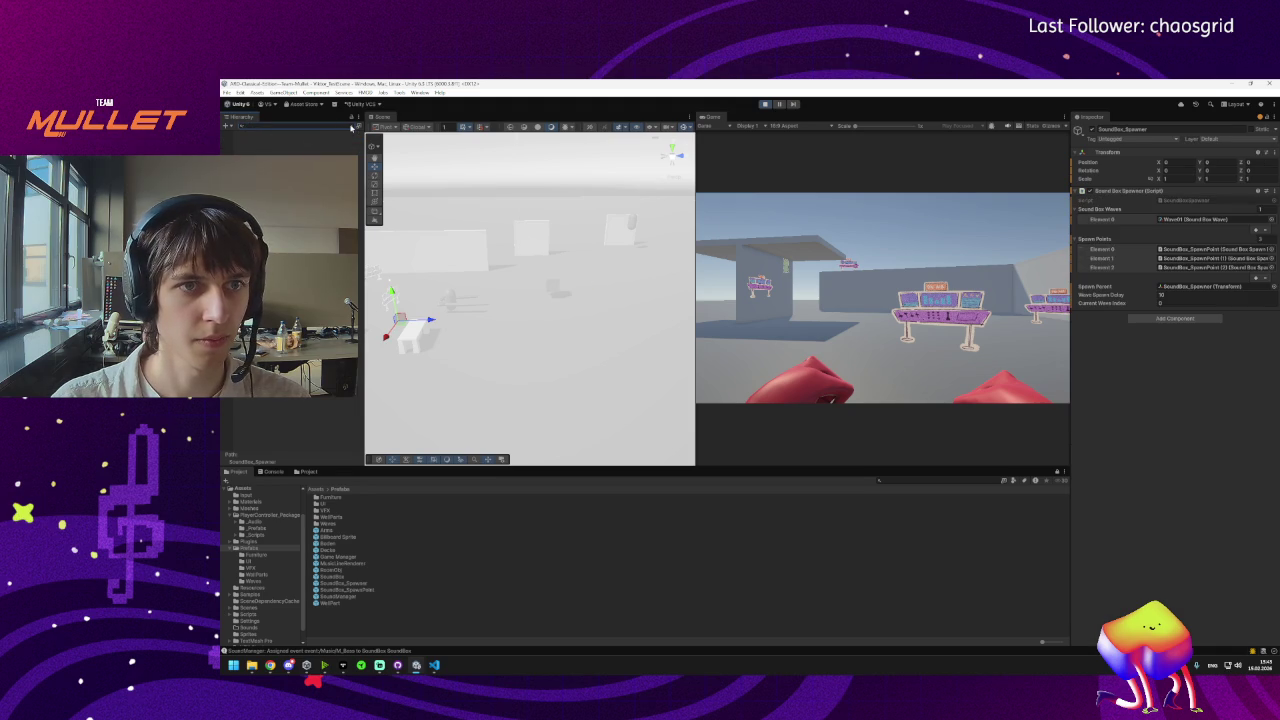
{"action": "left_click", "coordinate": [352, 128]}
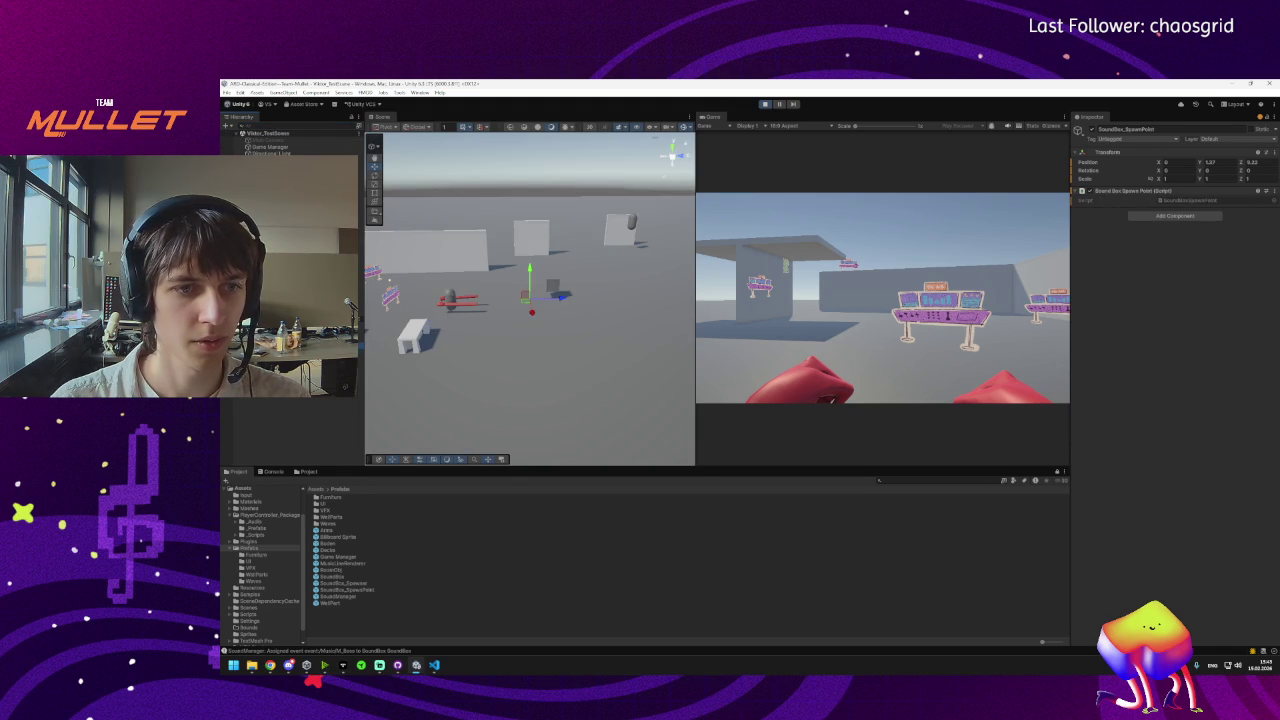
{"action": "key", "text": "Down"}
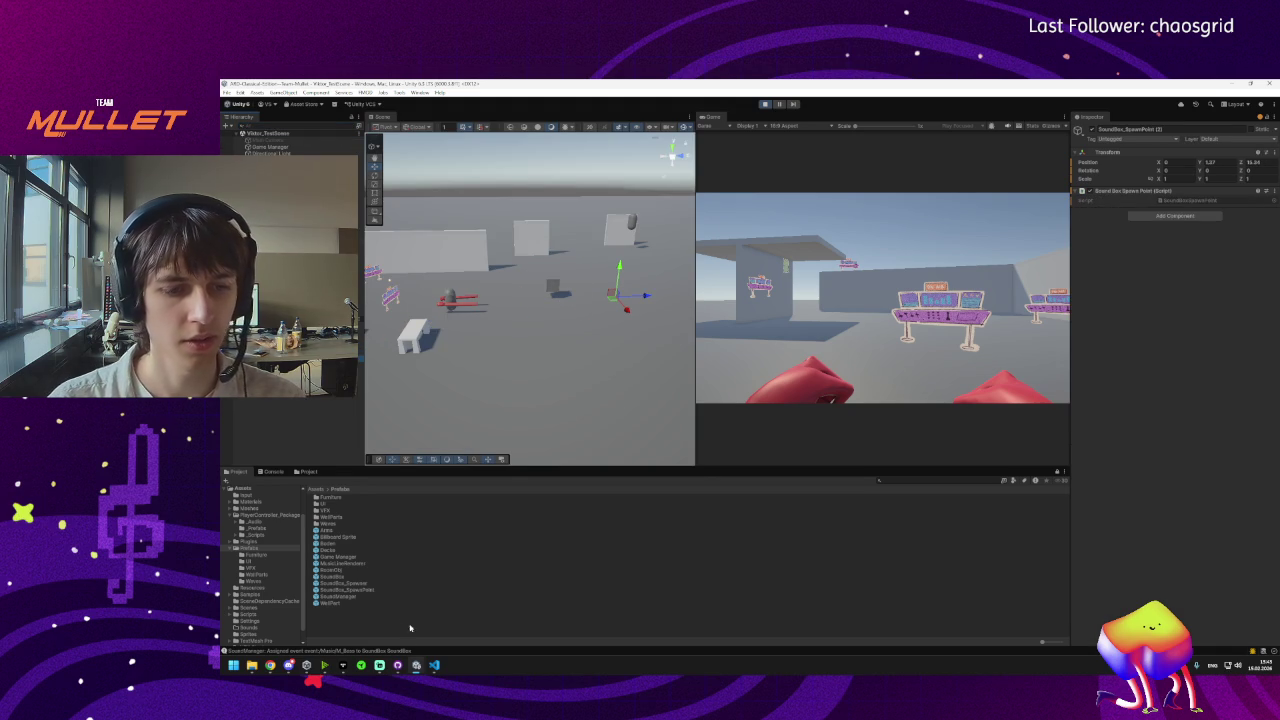
{"action": "left_click", "coordinate": [434, 665]}
Check the rooms line in GameManager's Start, close GameManager.cs and bring up SoundBoxSpawner.cs.
{"action": "scroll", "coordinate": [508, 463], "scroll_direction": "down", "scroll_amount": 2}
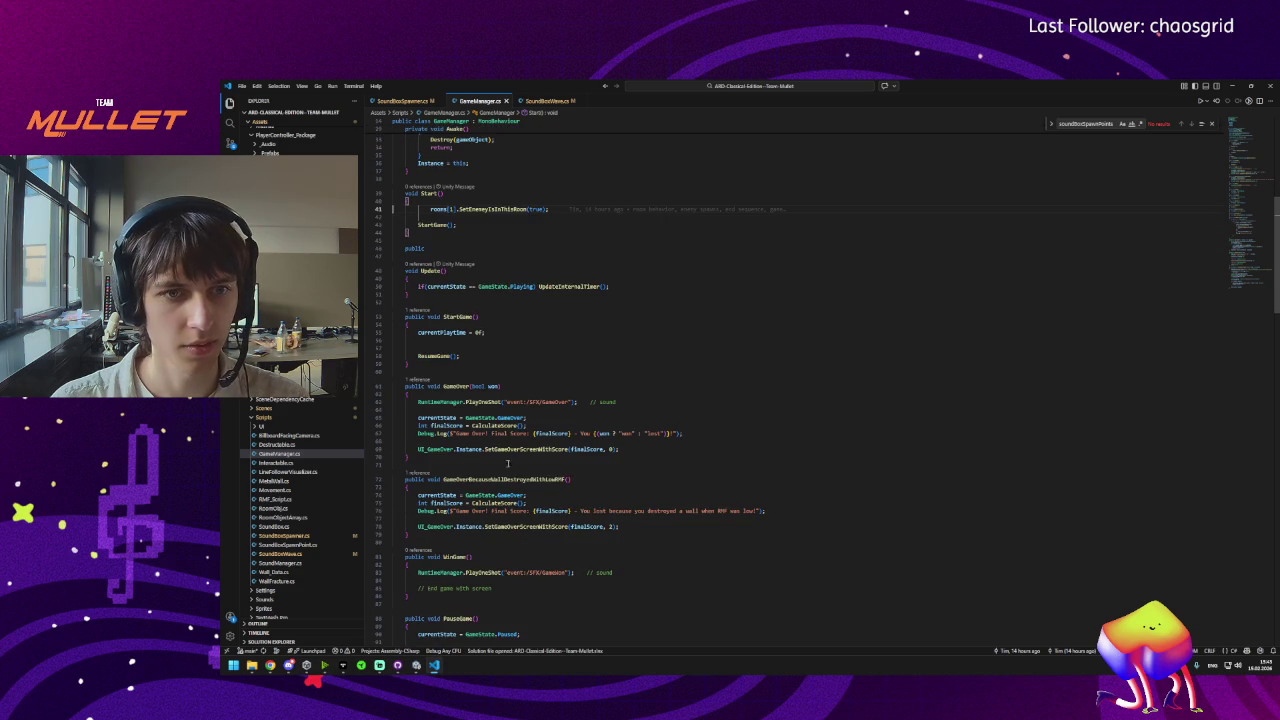
{"action": "left_click", "coordinate": [428, 208]}
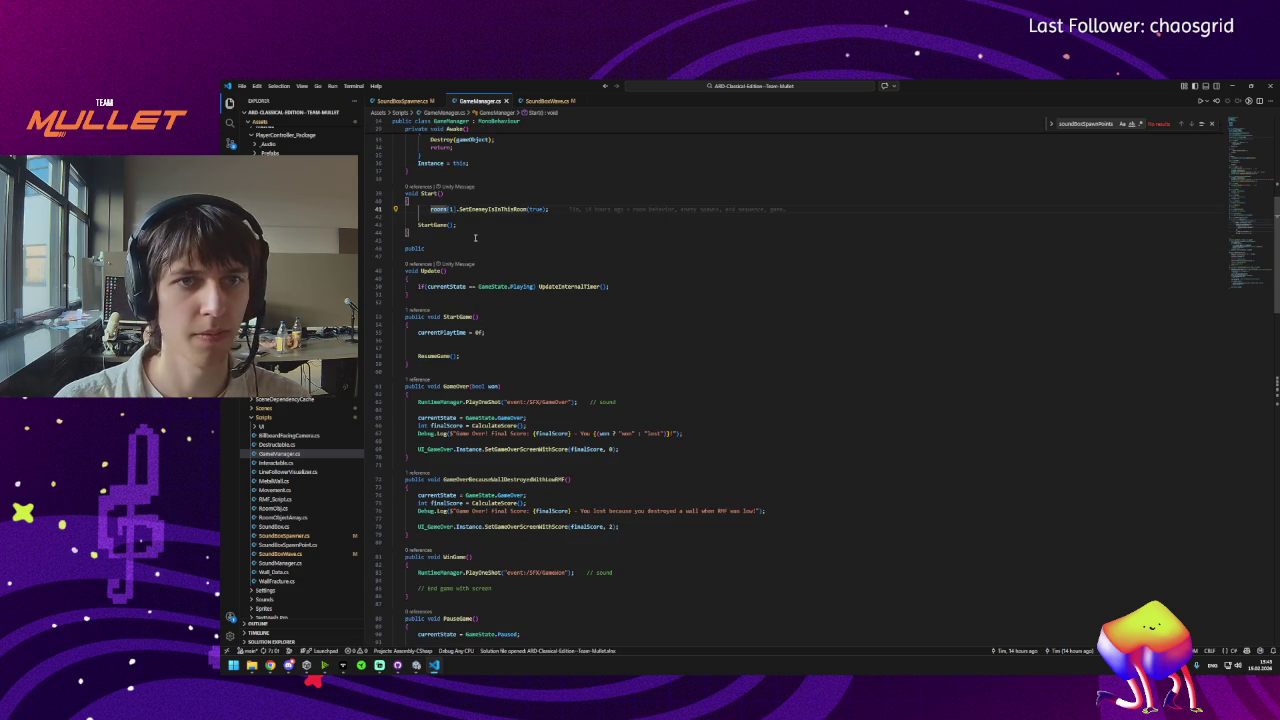
{"action": "left_click", "coordinate": [516, 101]}
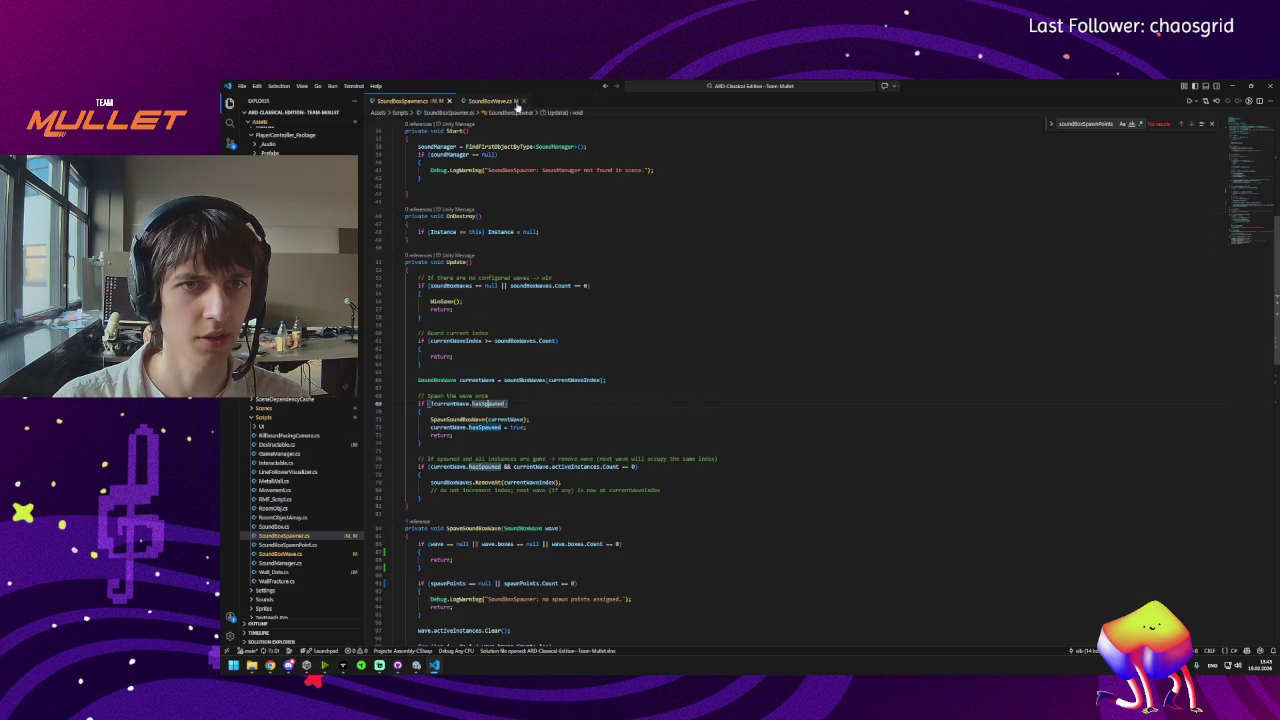
{"action": "left_click", "coordinate": [490, 101]}
{"action": "left_click", "coordinate": [417, 100]}
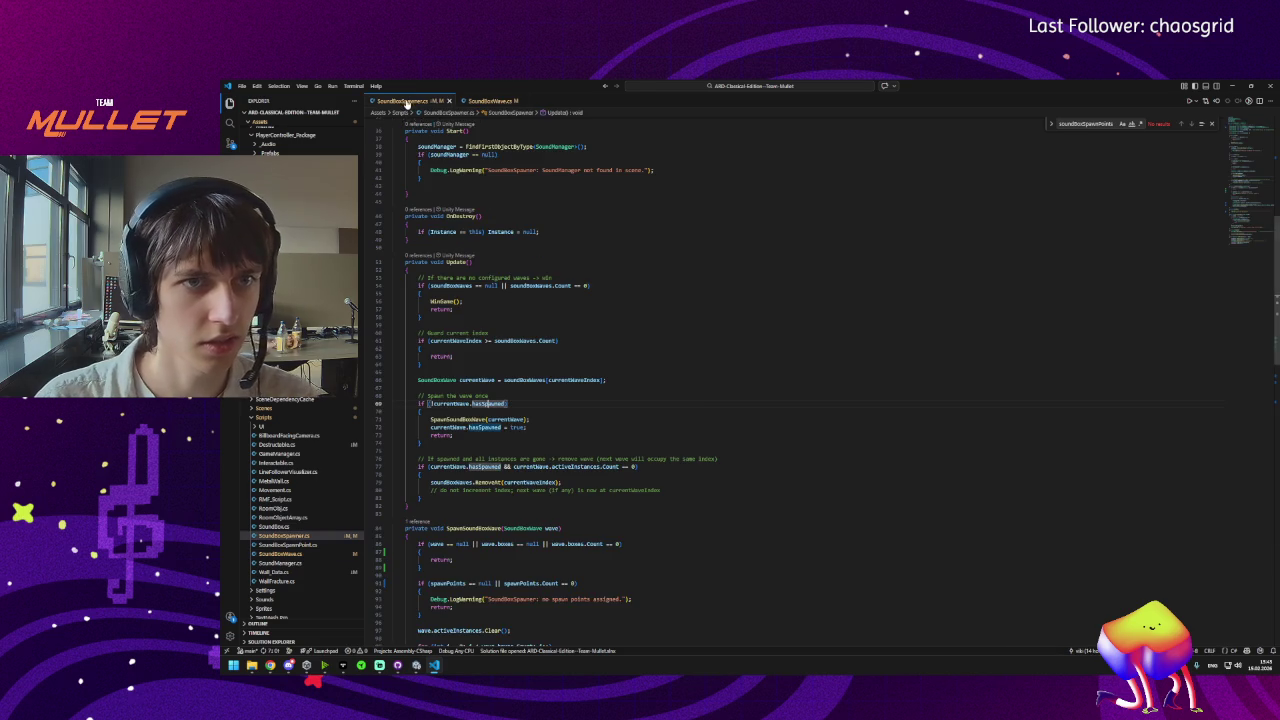
Add a breakpoint on line 69 at the currentWave.hasSpawned check, then return to Unity.
{"action": "left_click", "coordinate": [446, 403]}
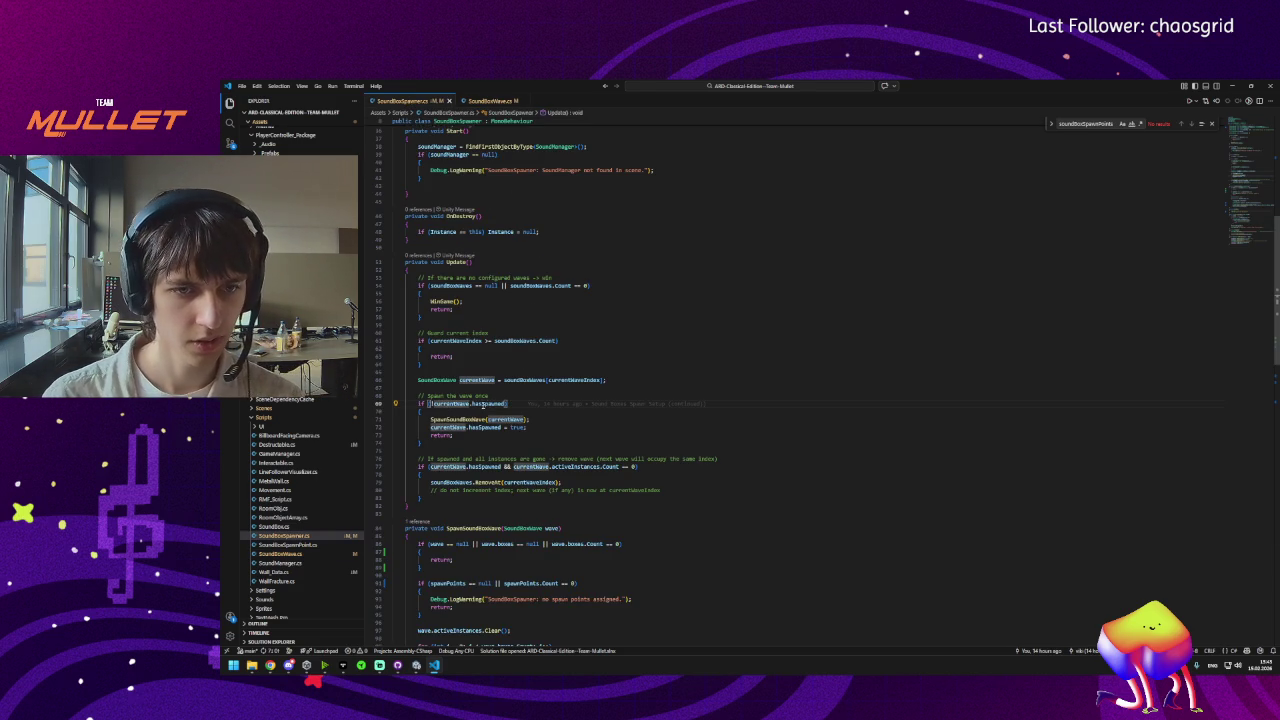
{"action": "left_click", "coordinate": [483, 404]}
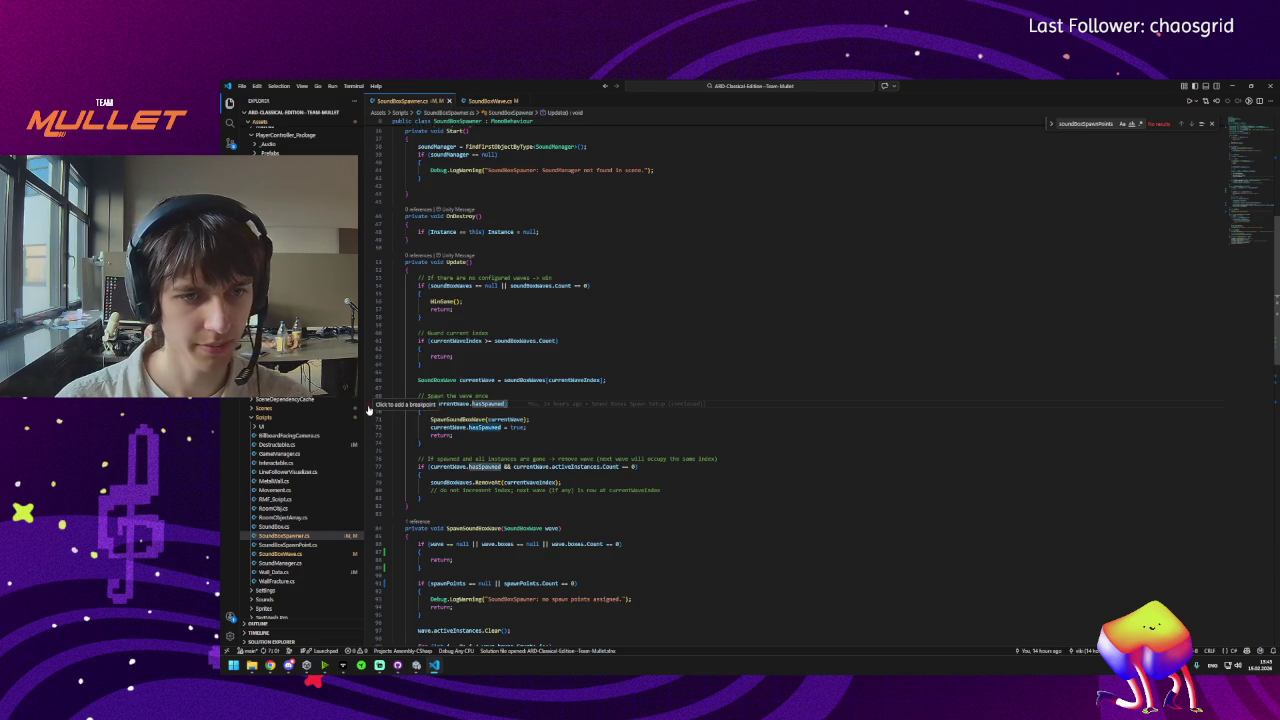
{"action": "left_click", "coordinate": [368, 404]}
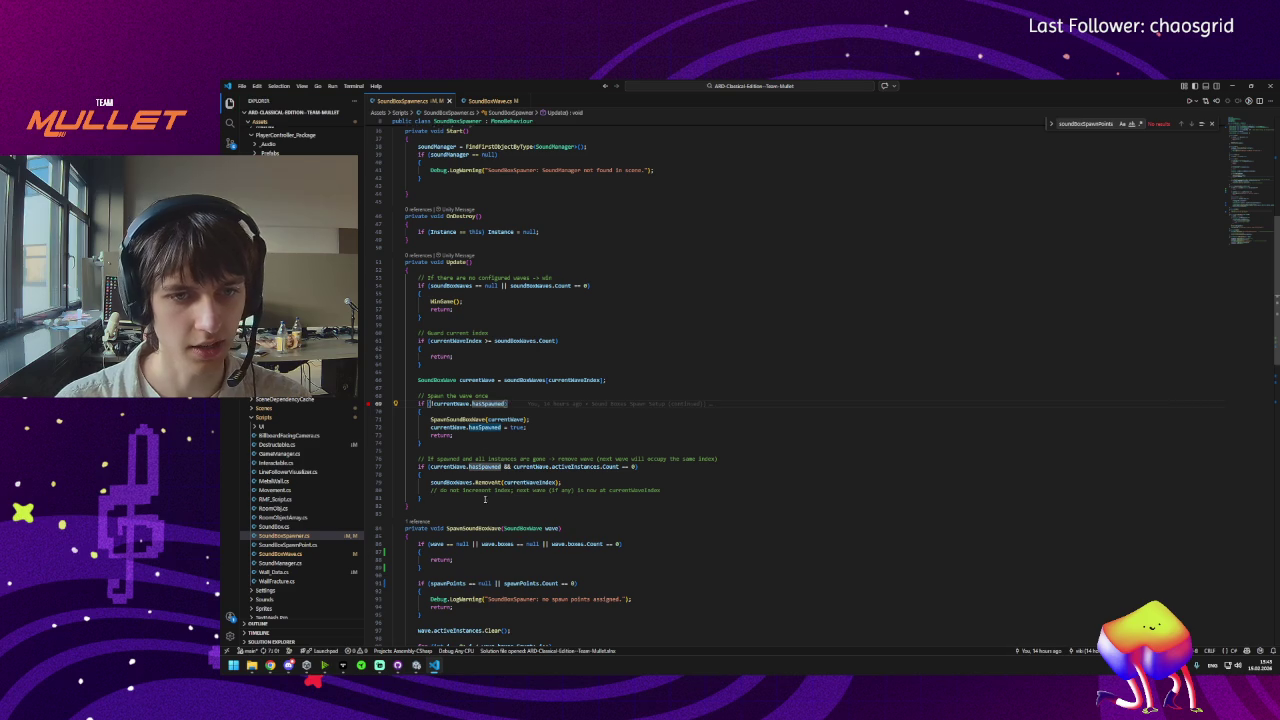
{"action": "key", "text": "alt+Tab"}
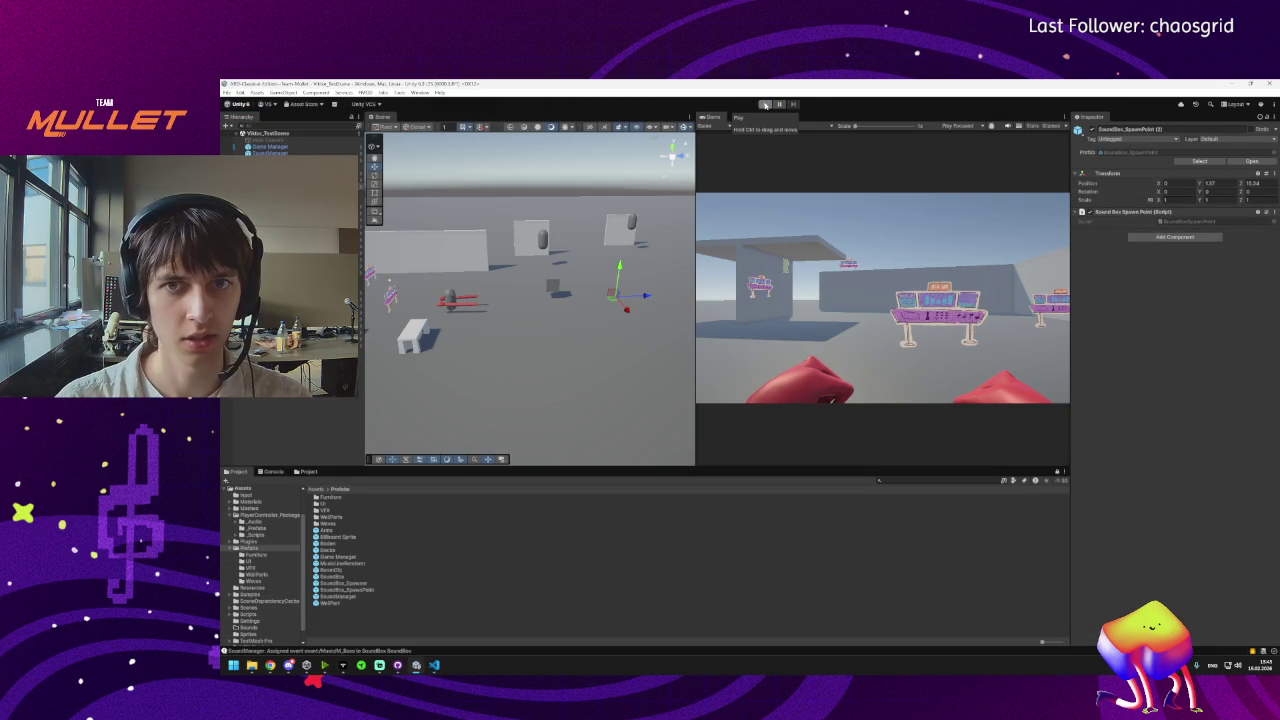
Enter and exit play mode in Unity, then return to VS Code.
{"action": "left_click", "coordinate": [765, 104]}
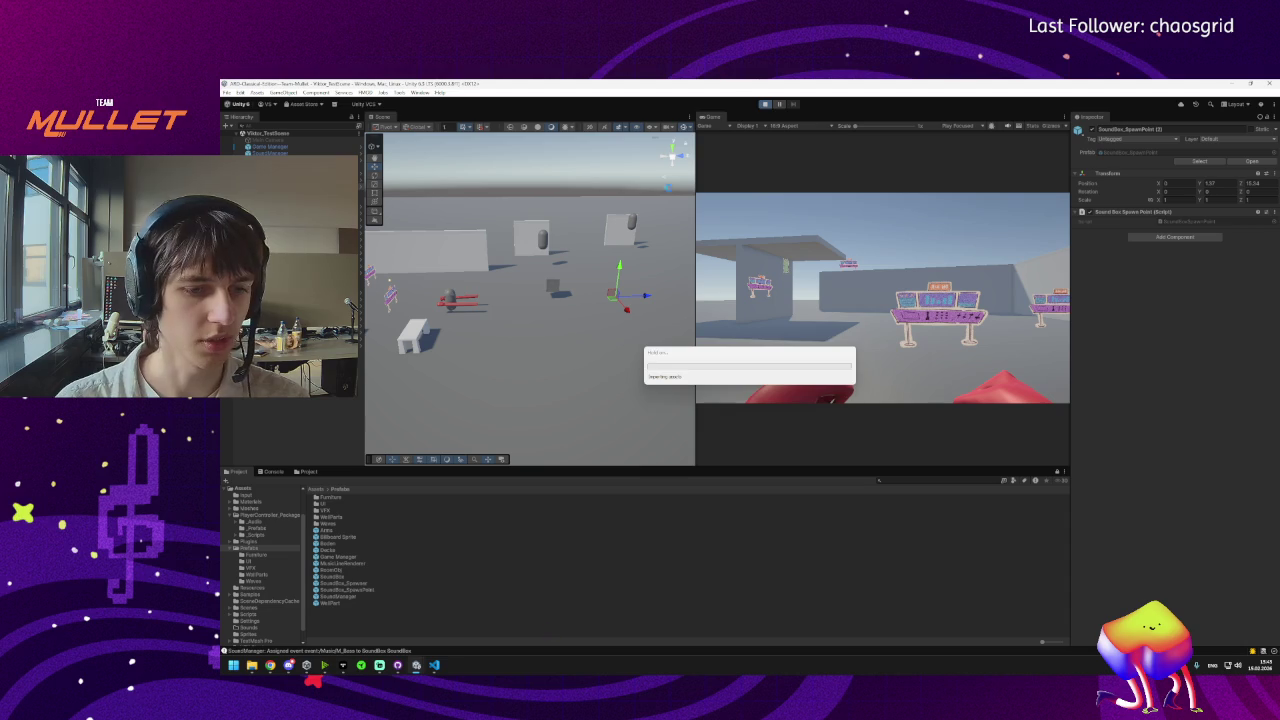
{"action": "left_click", "coordinate": [765, 104]}
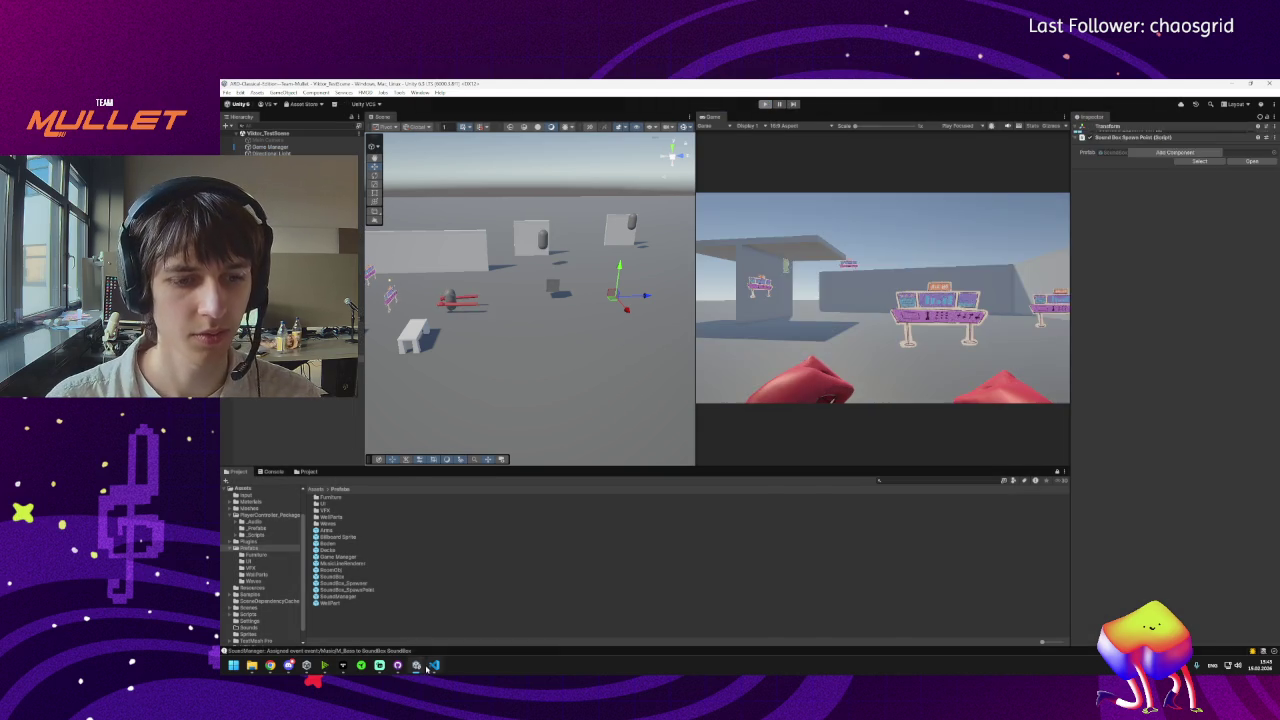
{"action": "key", "text": "alt+Tab"}
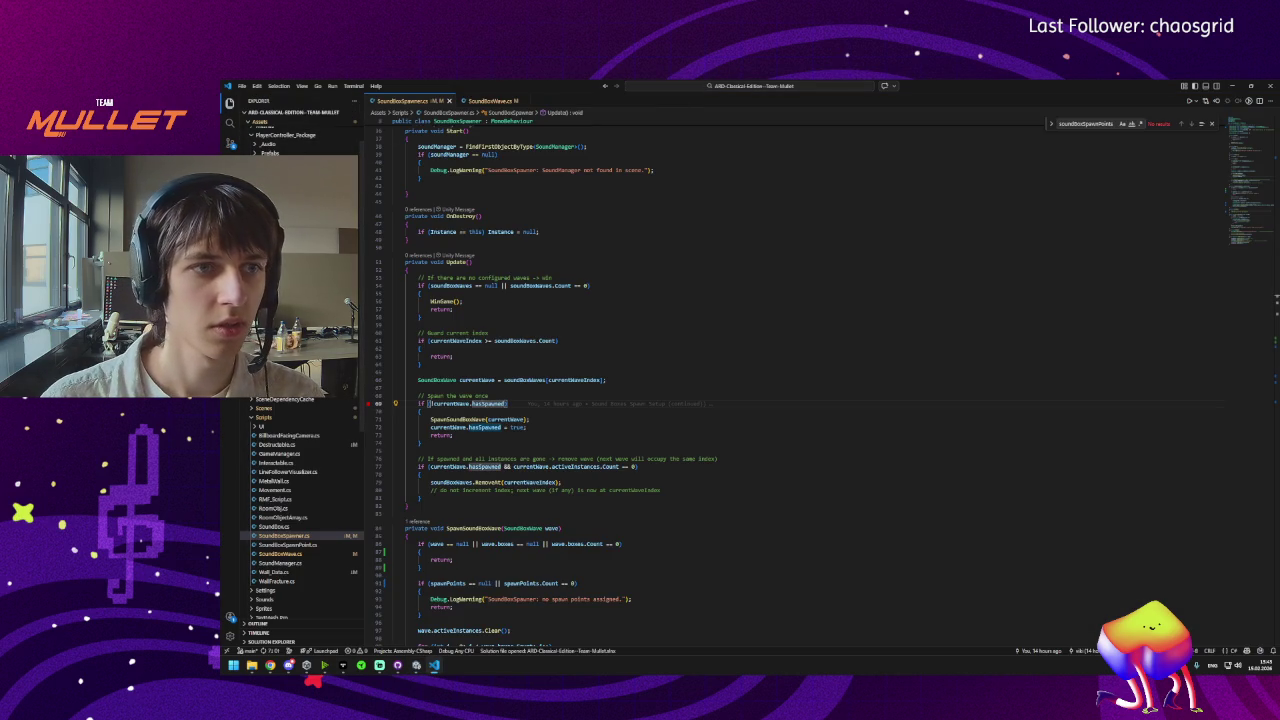
Attach the VS Code debugger to Unity and enter play mode to hit the breakpoint.
{"action": "left_click", "coordinate": [231, 145]}
{"action": "left_click", "coordinate": [293, 104]}
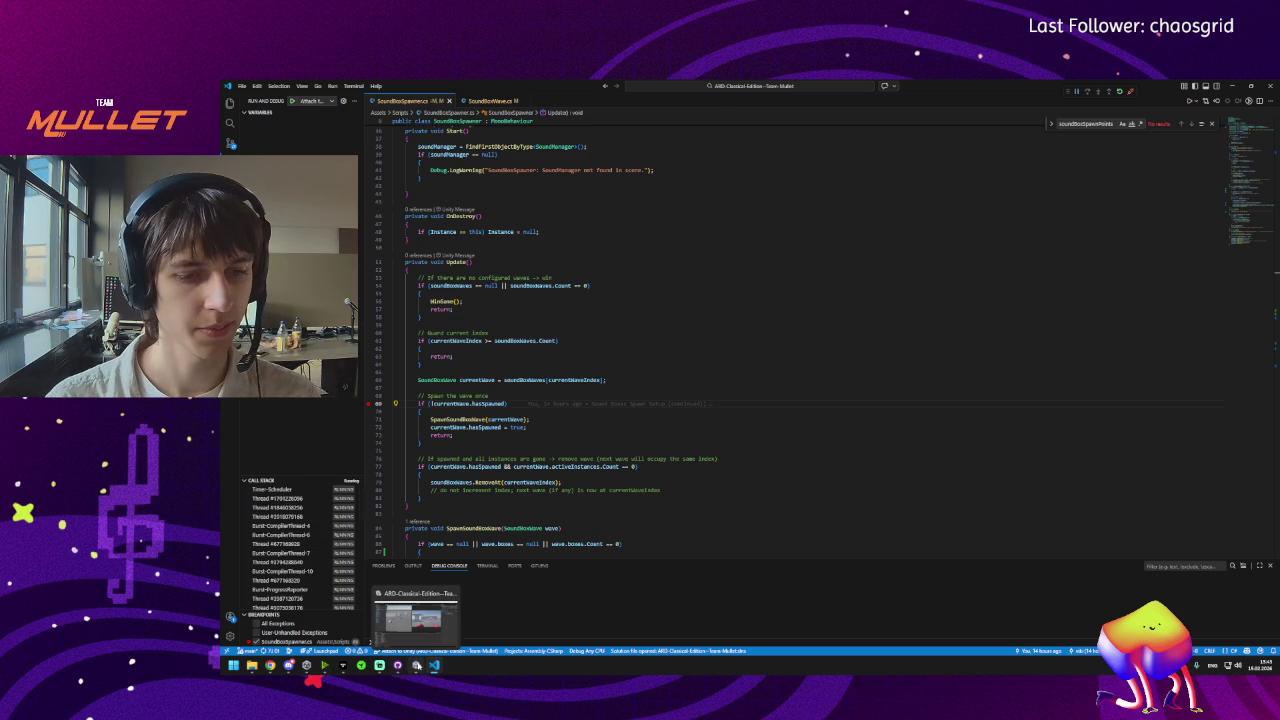
{"action": "left_click", "coordinate": [416, 665]}
{"action": "left_click", "coordinate": [766, 104]}
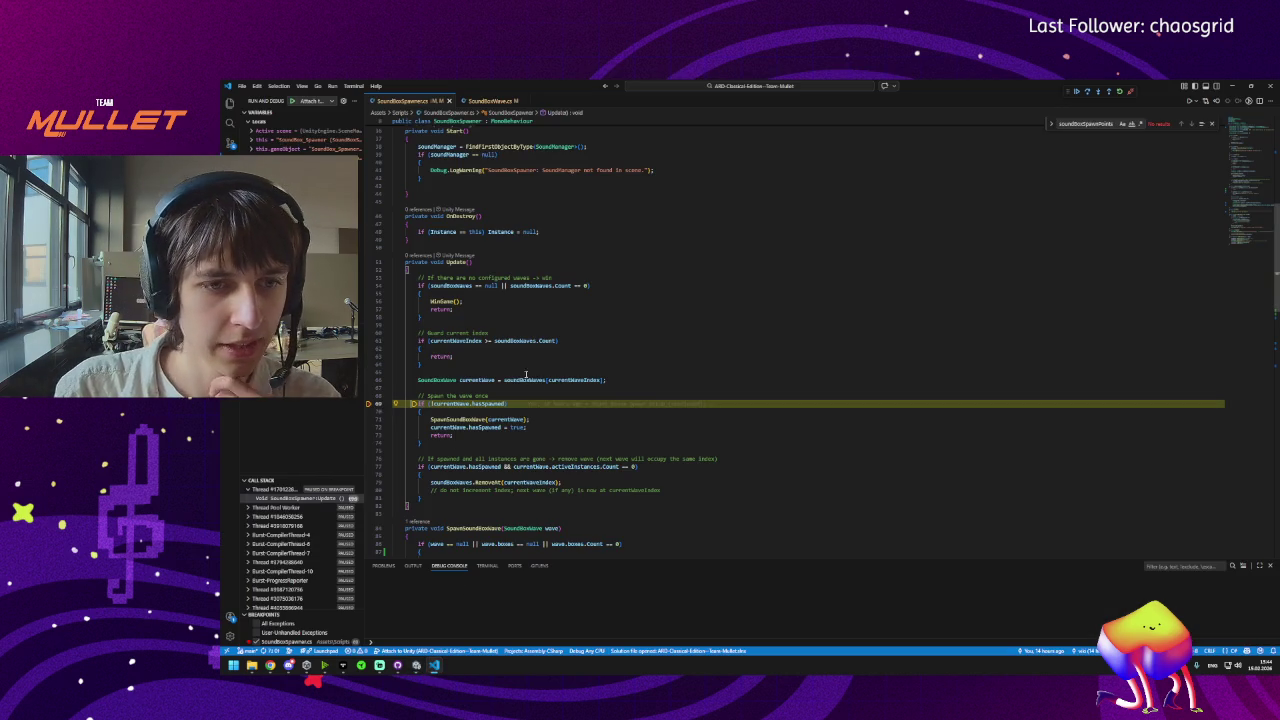
Inspect currentWave's fields by expanding its nested base entries in the value popup.
{"action": "mouse_move", "coordinate": [479, 404]}
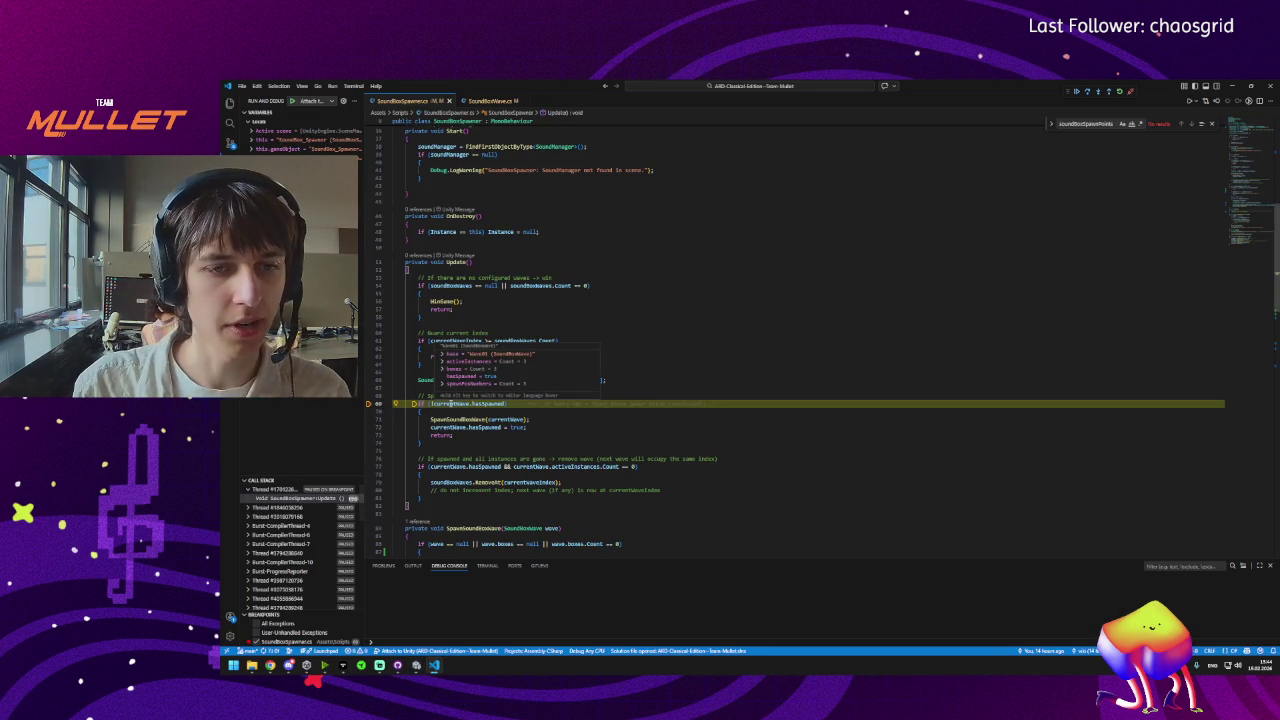
{"action": "left_click", "coordinate": [442, 354]}
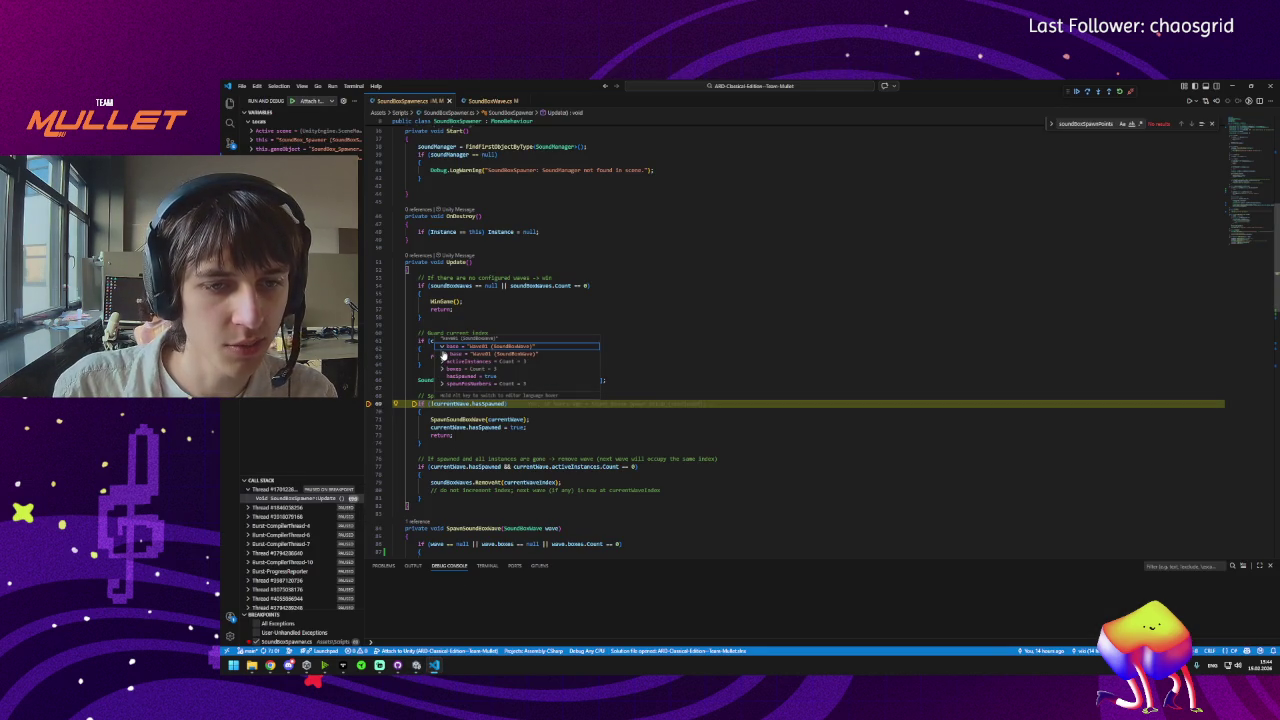
{"action": "left_click", "coordinate": [443, 355]}
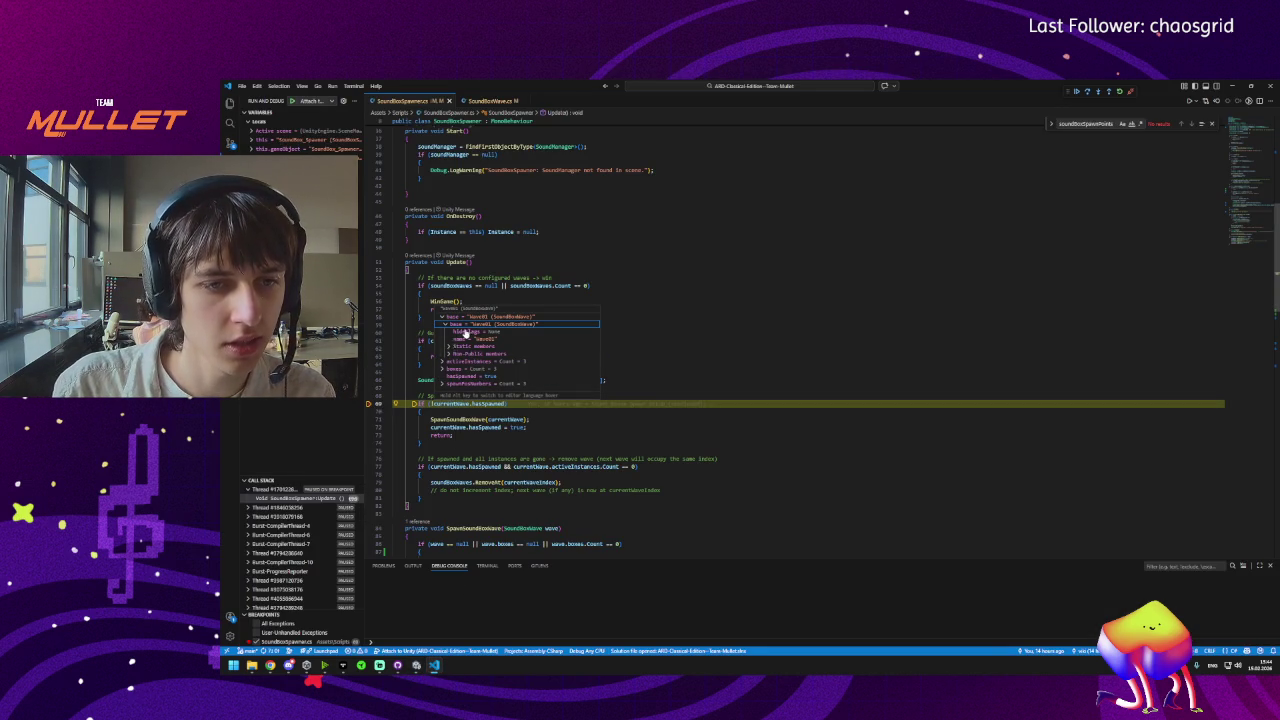
{"action": "key", "text": "Escape"}
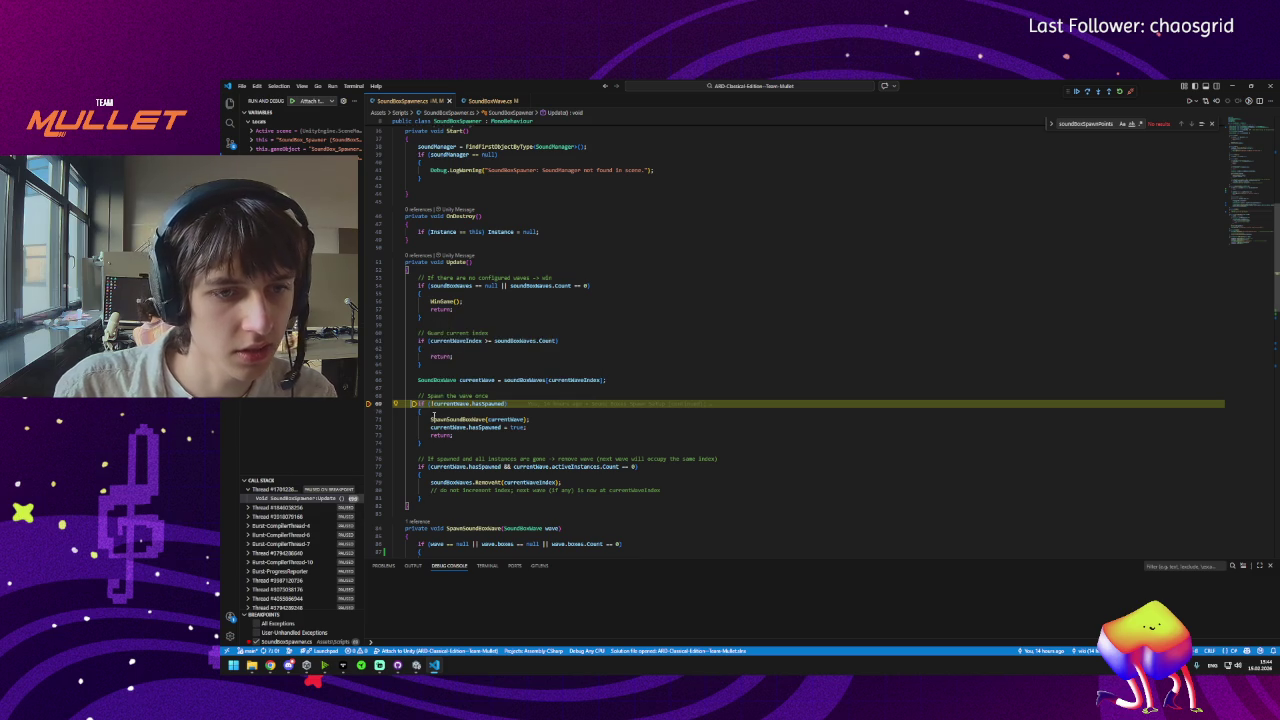
Continue past the line 69 breakpoint and return to the running game in Unity.
{"action": "mouse_move", "coordinate": [440, 398]}
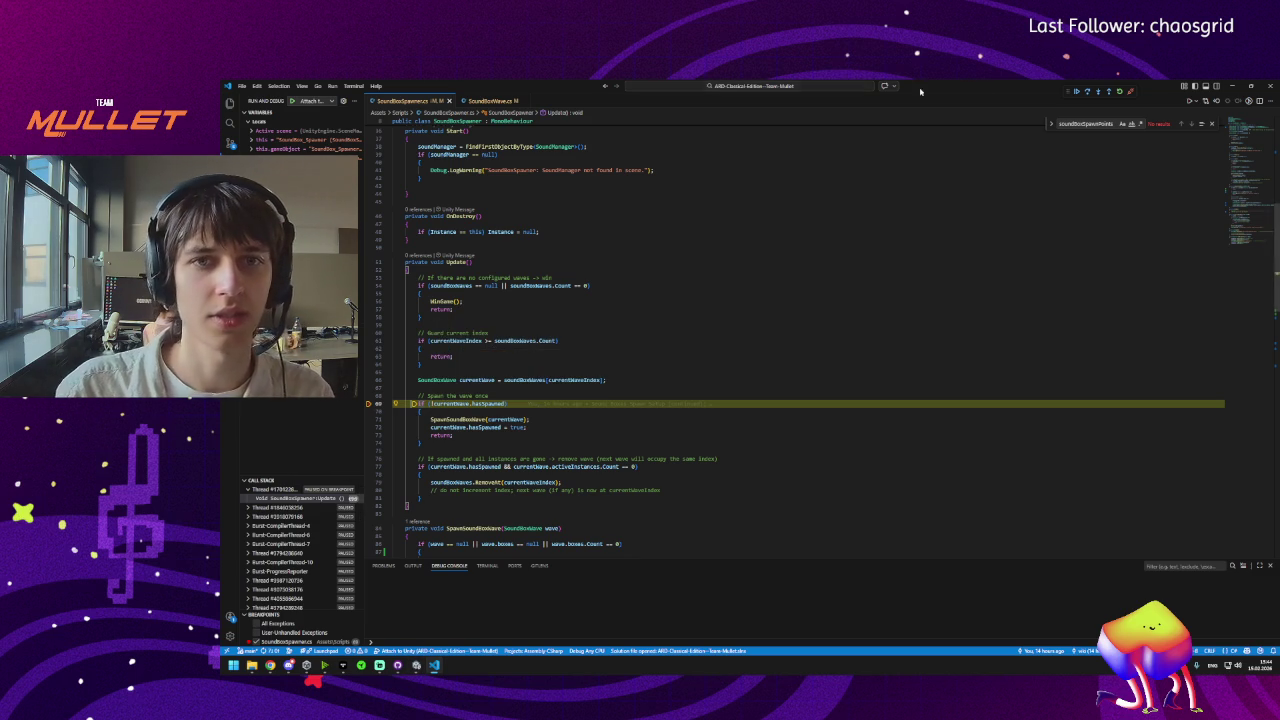
{"action": "left_click", "coordinate": [1077, 91]}
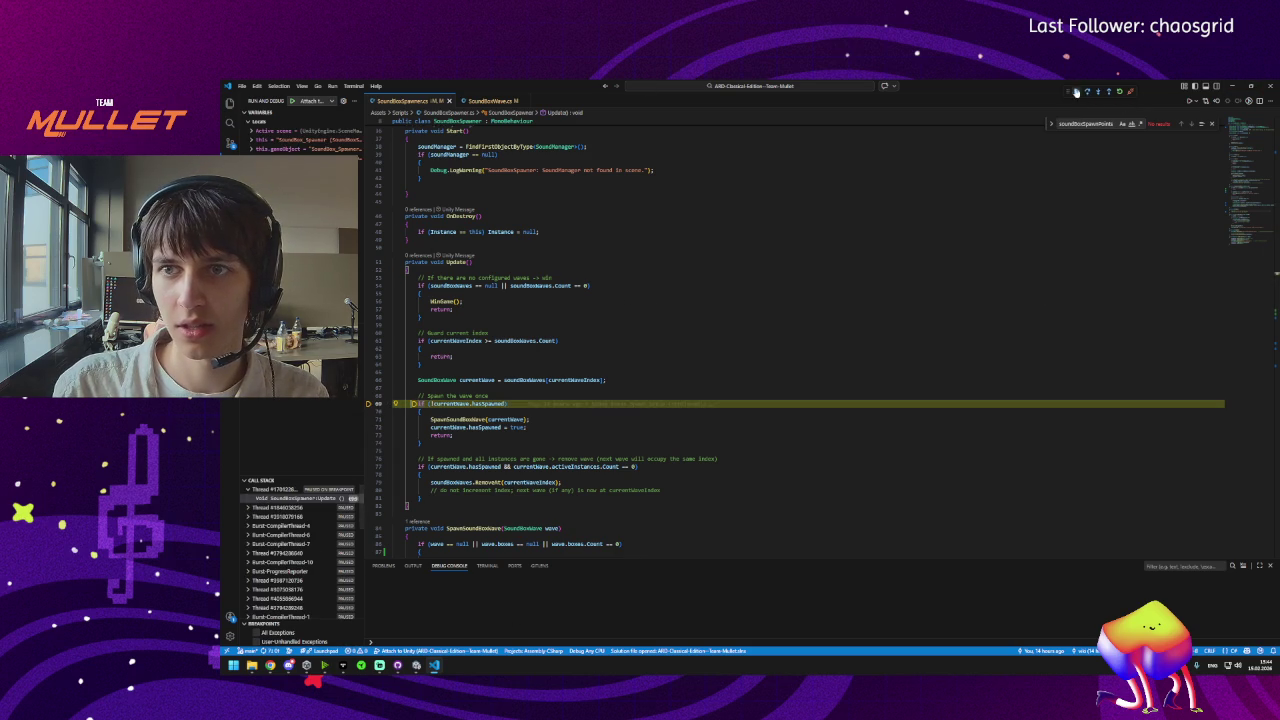
{"action": "left_click", "coordinate": [1077, 91]}
{"action": "key", "text": "alt+Tab"}
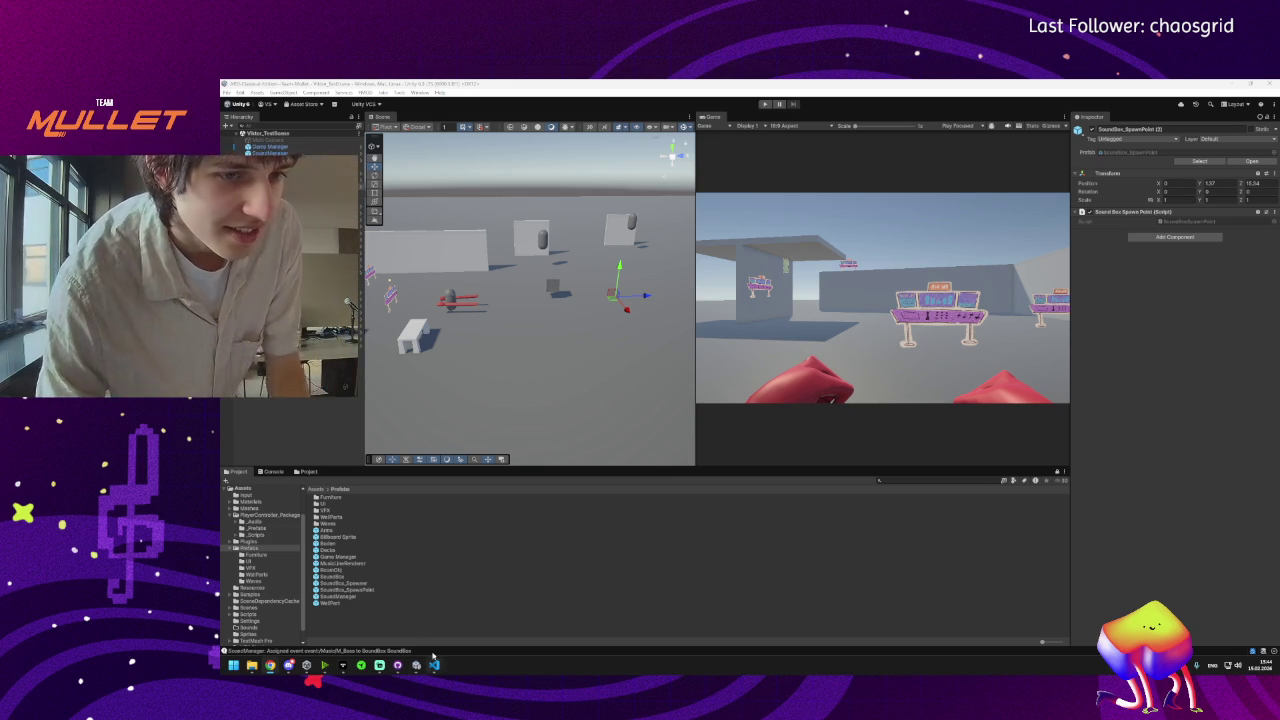
{"action": "mouse_move", "coordinate": [289, 667]}
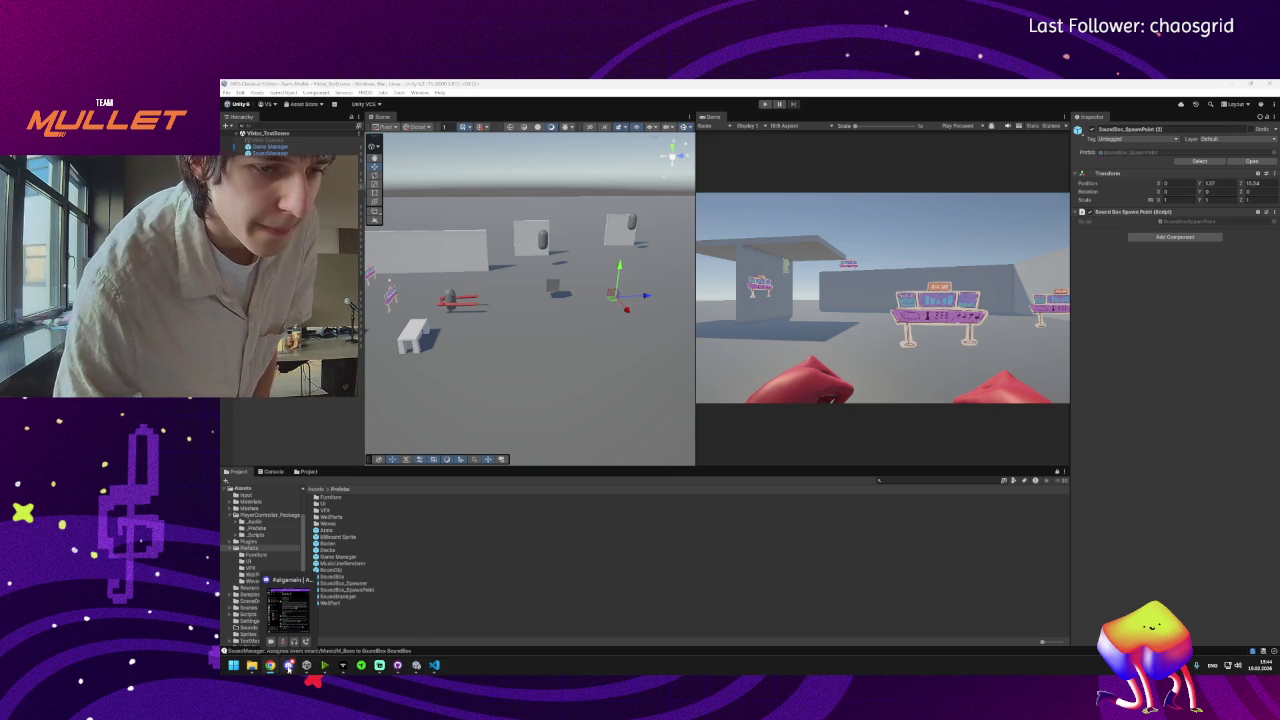
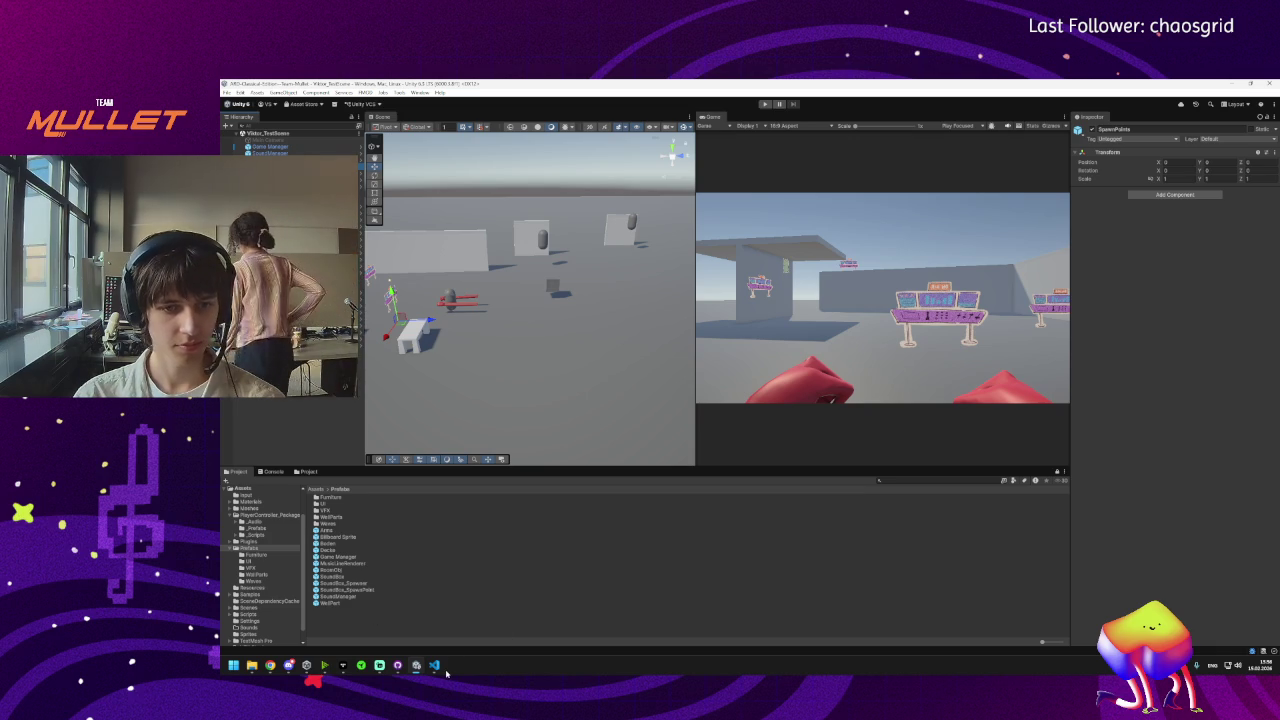
Glance at the code editor, then come back to the Unity editor.
{"action": "left_click", "coordinate": [433, 665]}
{"action": "mouse_move", "coordinate": [415, 667]}
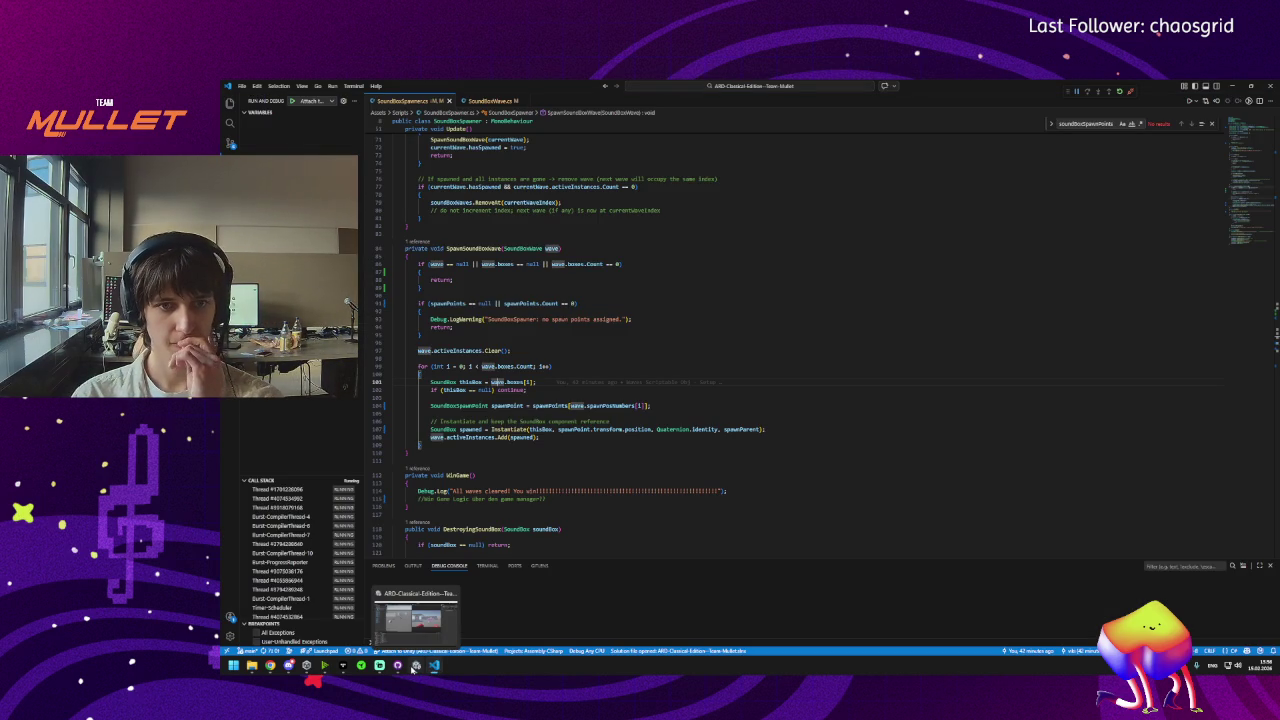
{"action": "left_click", "coordinate": [415, 667]}
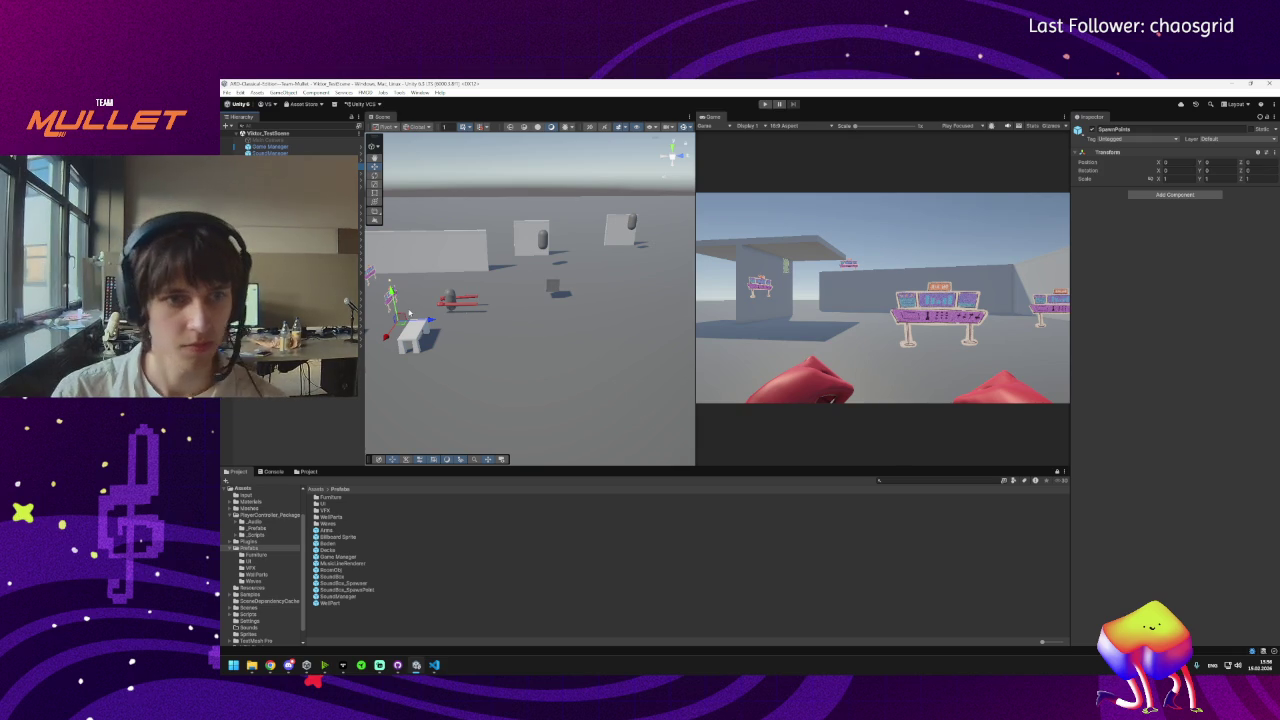
{"action": "mouse_move", "coordinate": [270, 667]}
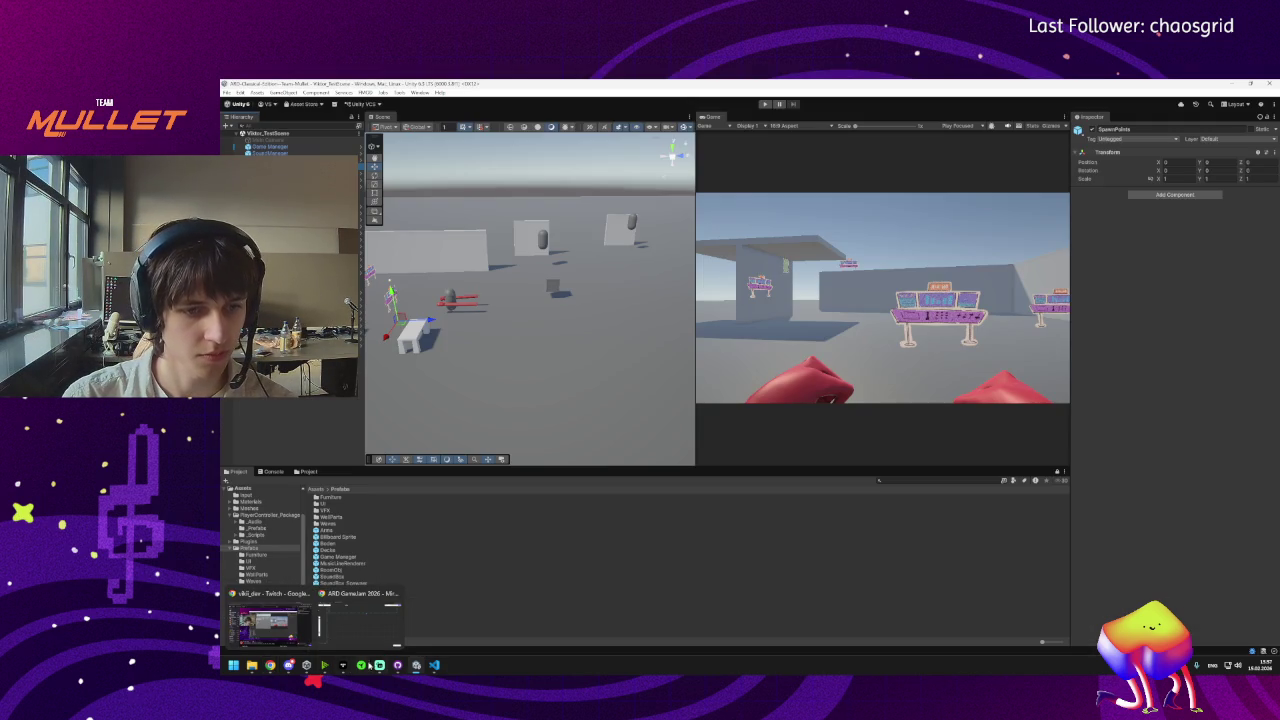
{"action": "mouse_move", "coordinate": [397, 665]}
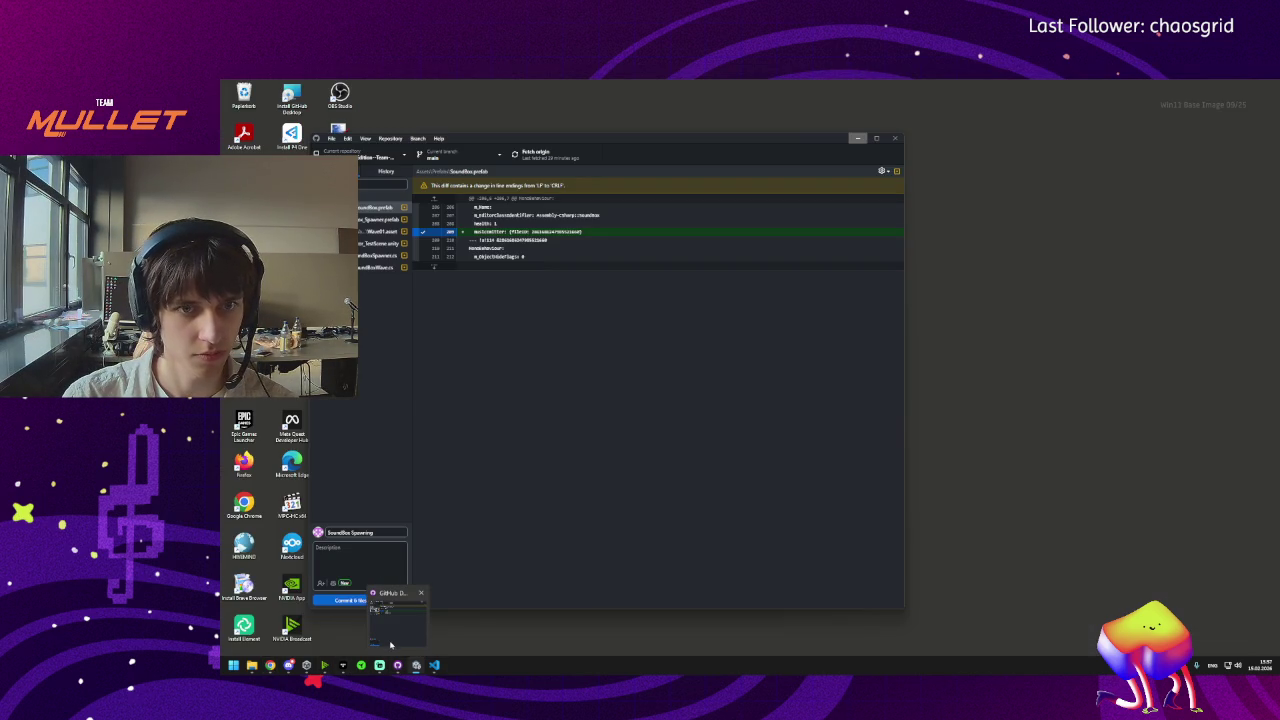
Fetch the latest updates from origin in GitHub Desktop, then return to Unity.
{"action": "left_click", "coordinate": [390, 645]}
{"action": "left_click", "coordinate": [535, 155]}
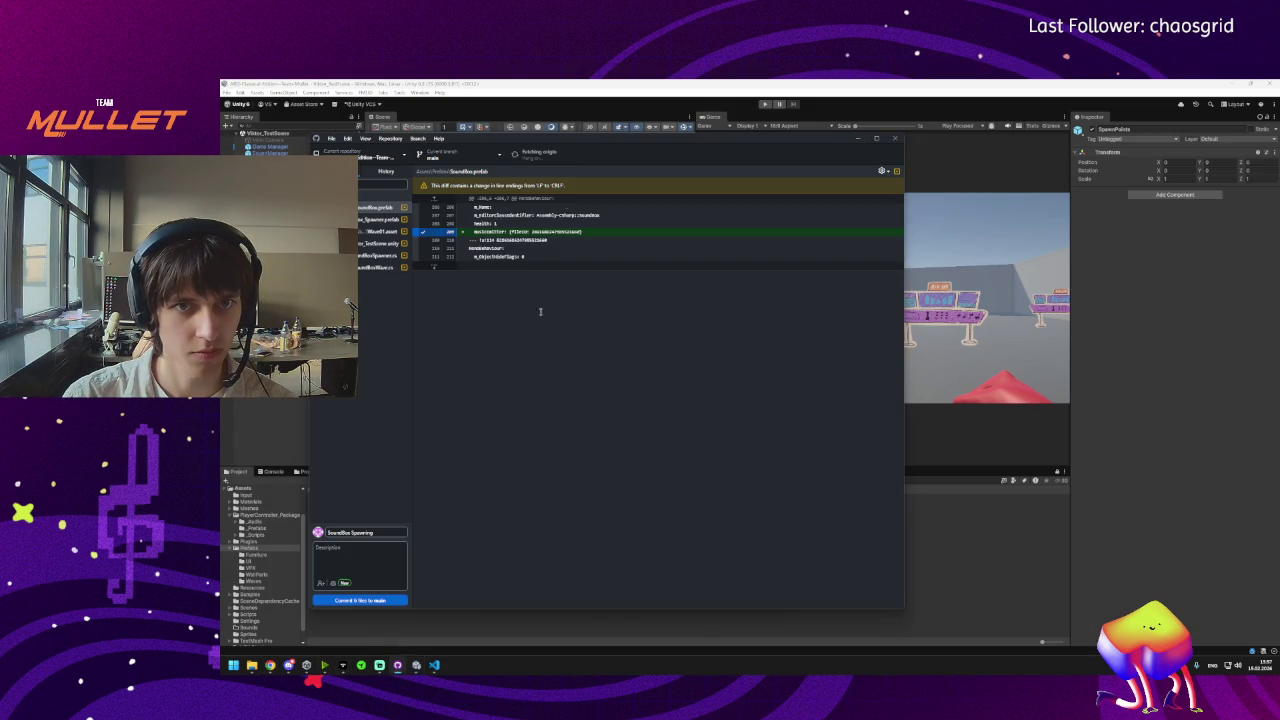
{"action": "left_click", "coordinate": [398, 665]}
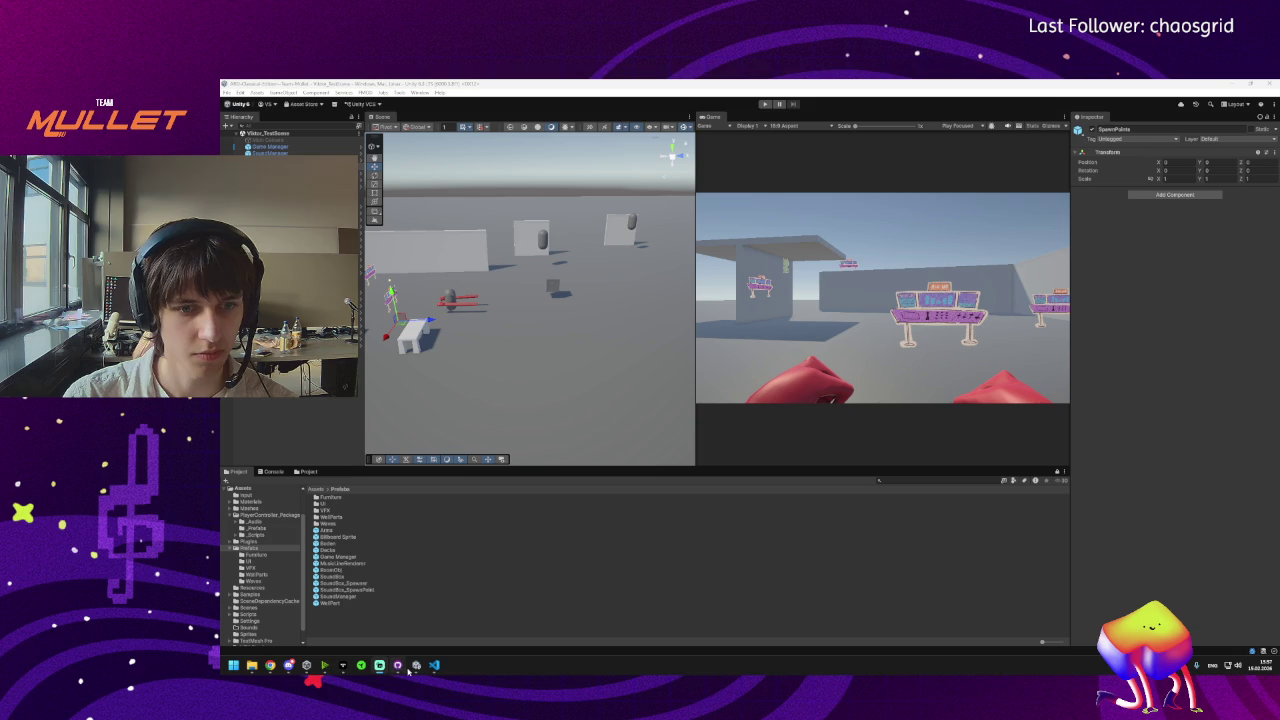
{"action": "mouse_move", "coordinate": [433, 665]}
{"action": "mouse_move", "coordinate": [440, 640]}
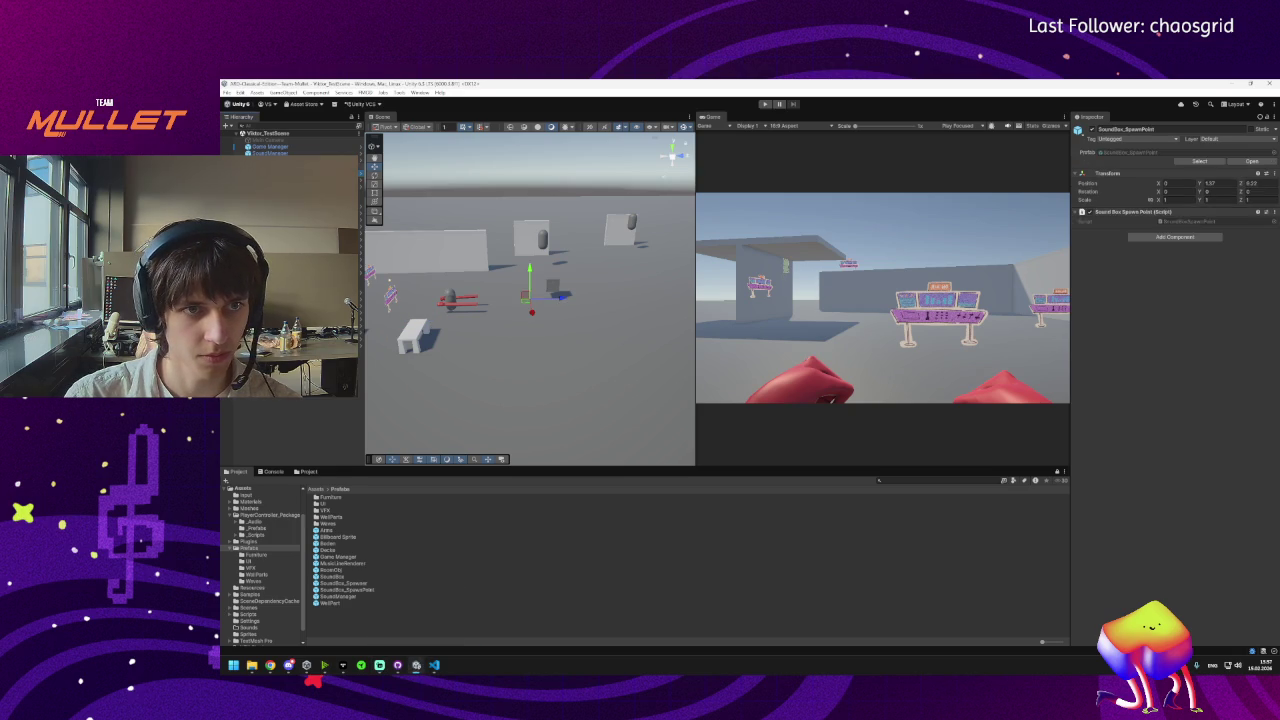
Enter Play mode and watch the Game view until a grey SoundBox cube spawns.
{"action": "left_click", "coordinate": [766, 104]}
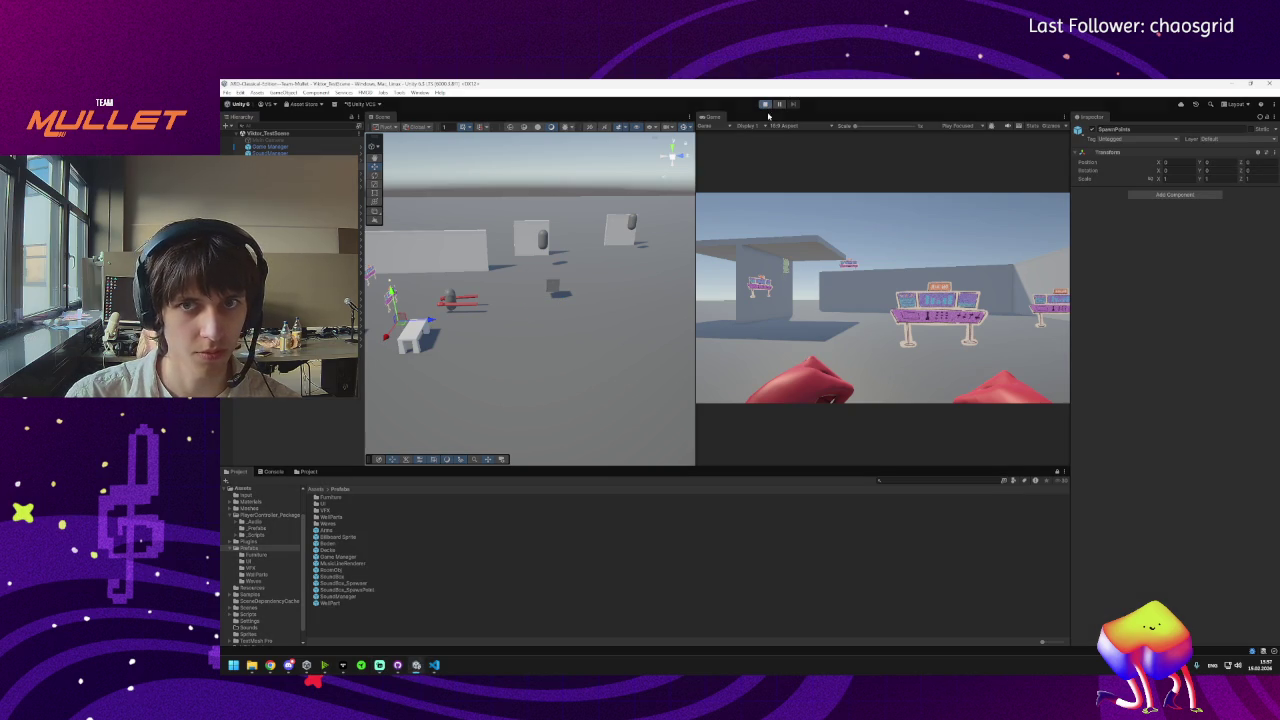
{"action": "mouse_move", "coordinate": [263, 672]}
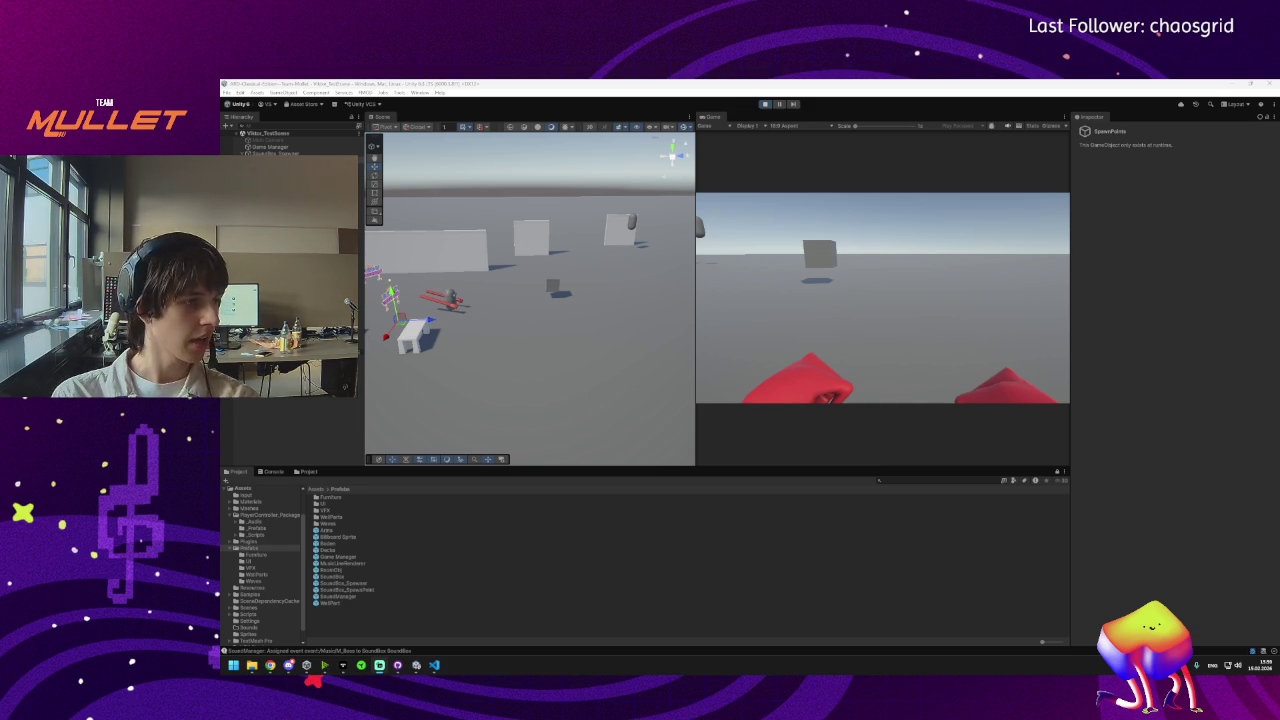
Show the pending SoundBox prefab changes in GitHub Desktop and fetch from origin.
{"action": "left_click", "coordinate": [397, 664]}
{"action": "left_click", "coordinate": [540, 155]}
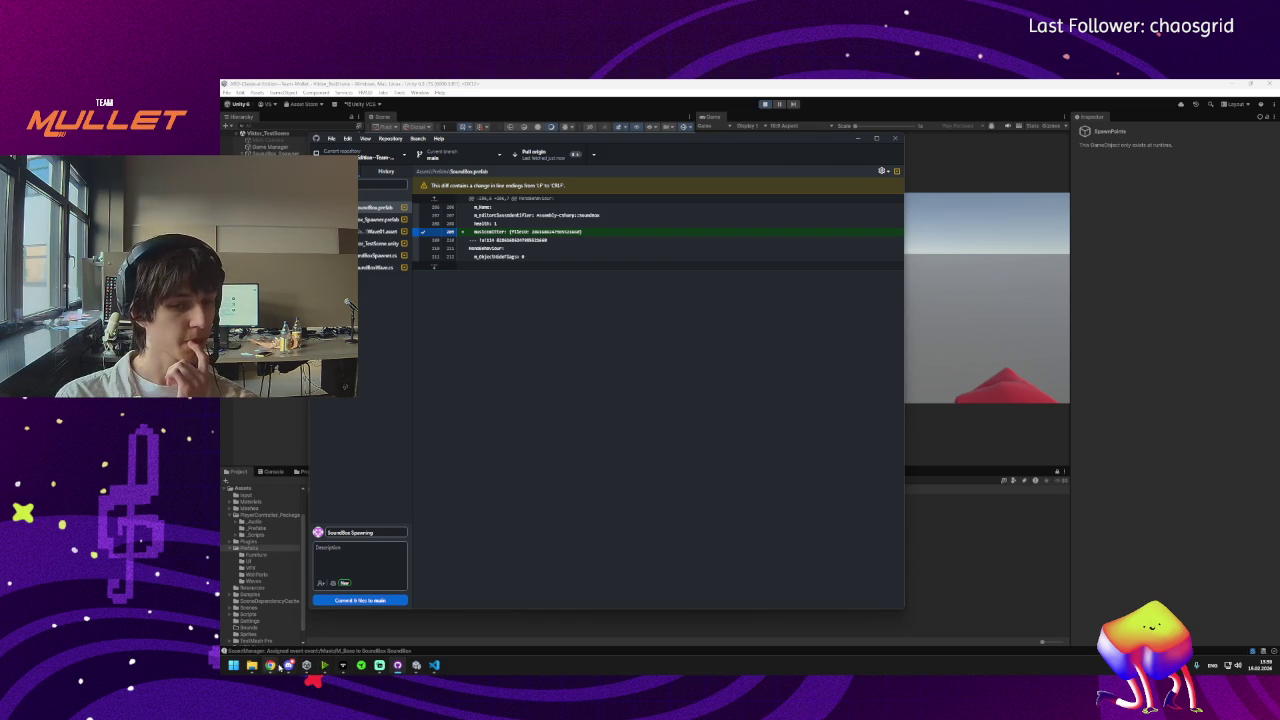
Browse the Art Assets and Wand frames on the Miro game jam board, then return to Unity.
{"action": "mouse_move", "coordinate": [270, 665]}
{"action": "left_click", "coordinate": [361, 630]}
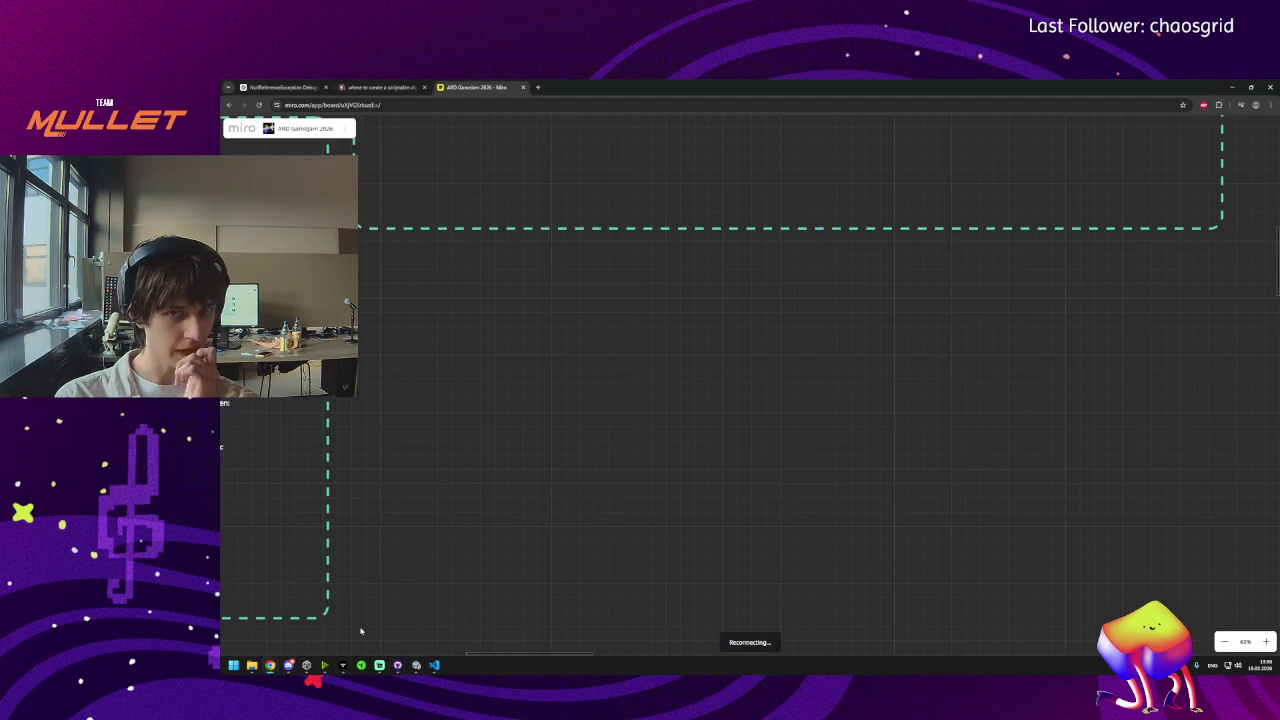
{"action": "scroll", "coordinate": [590, 460], "scroll_direction": "down", "scroll_amount": 3}
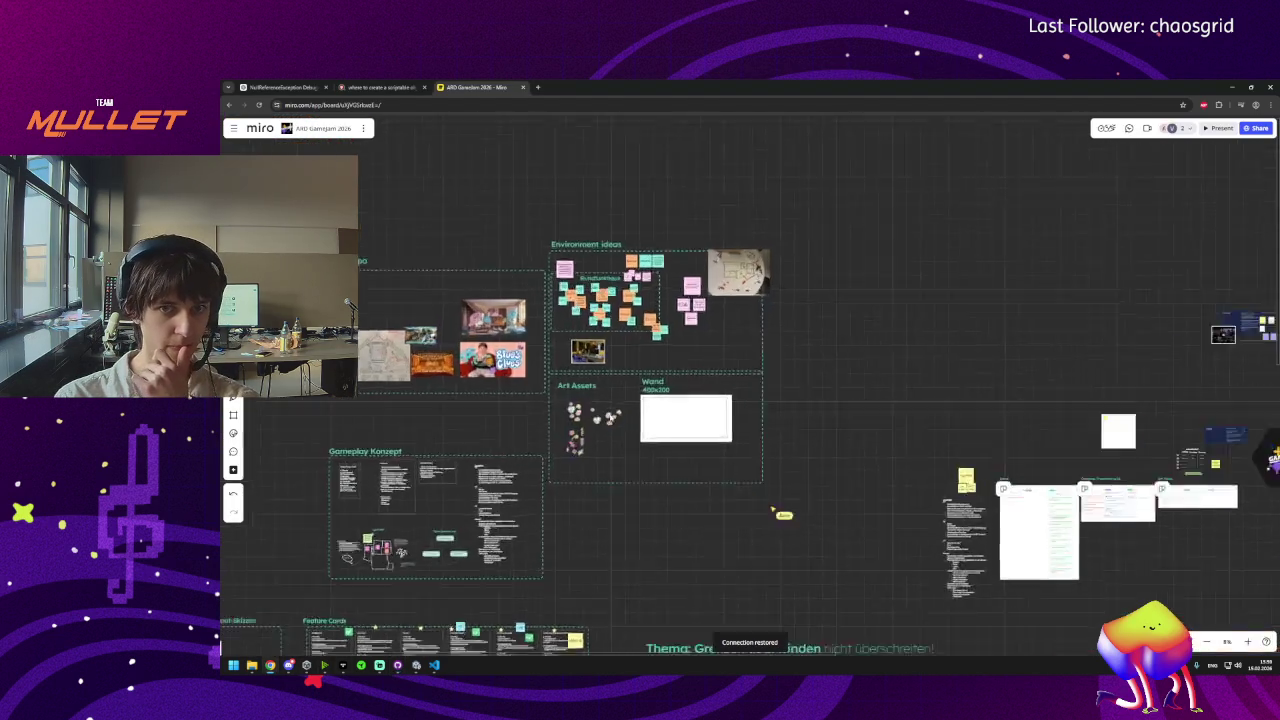
{"action": "scroll", "coordinate": [585, 468], "scroll_direction": "up", "scroll_amount": 5}
{"action": "scroll", "coordinate": [700, 476], "scroll_direction": "down", "scroll_amount": 5}
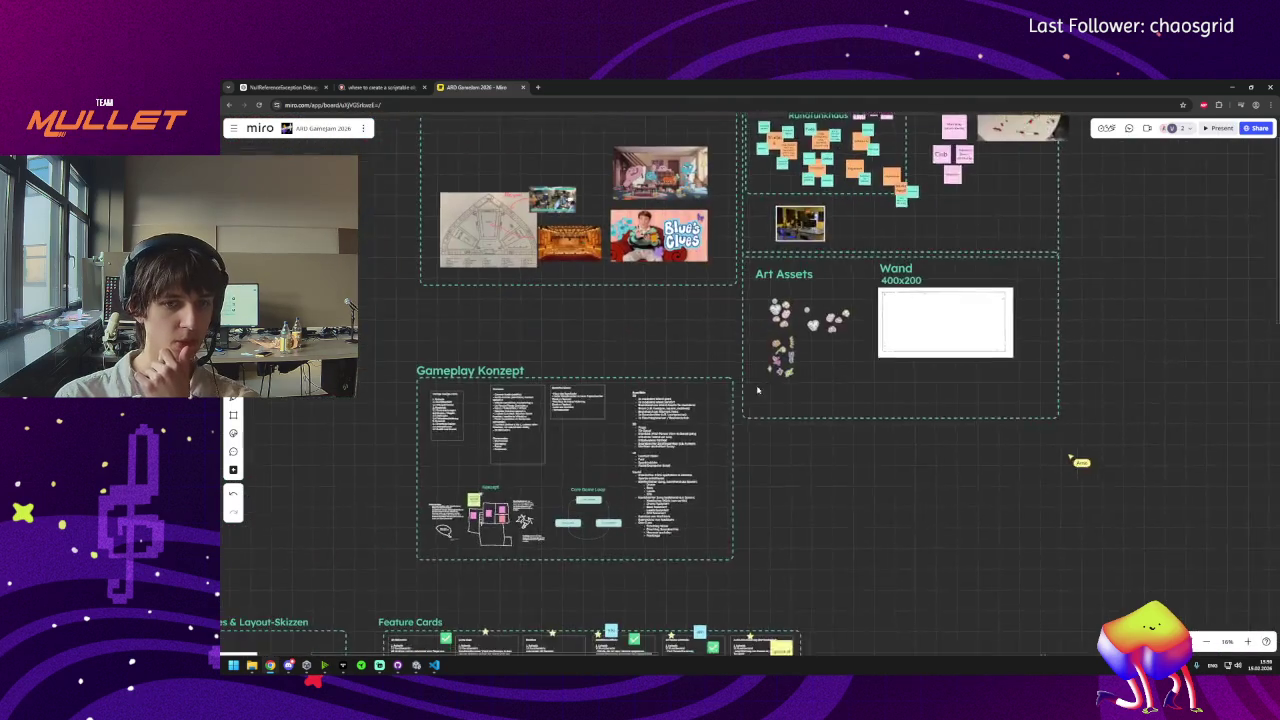
{"action": "scroll", "coordinate": [600, 560], "scroll_direction": "left", "scroll_amount": 3}
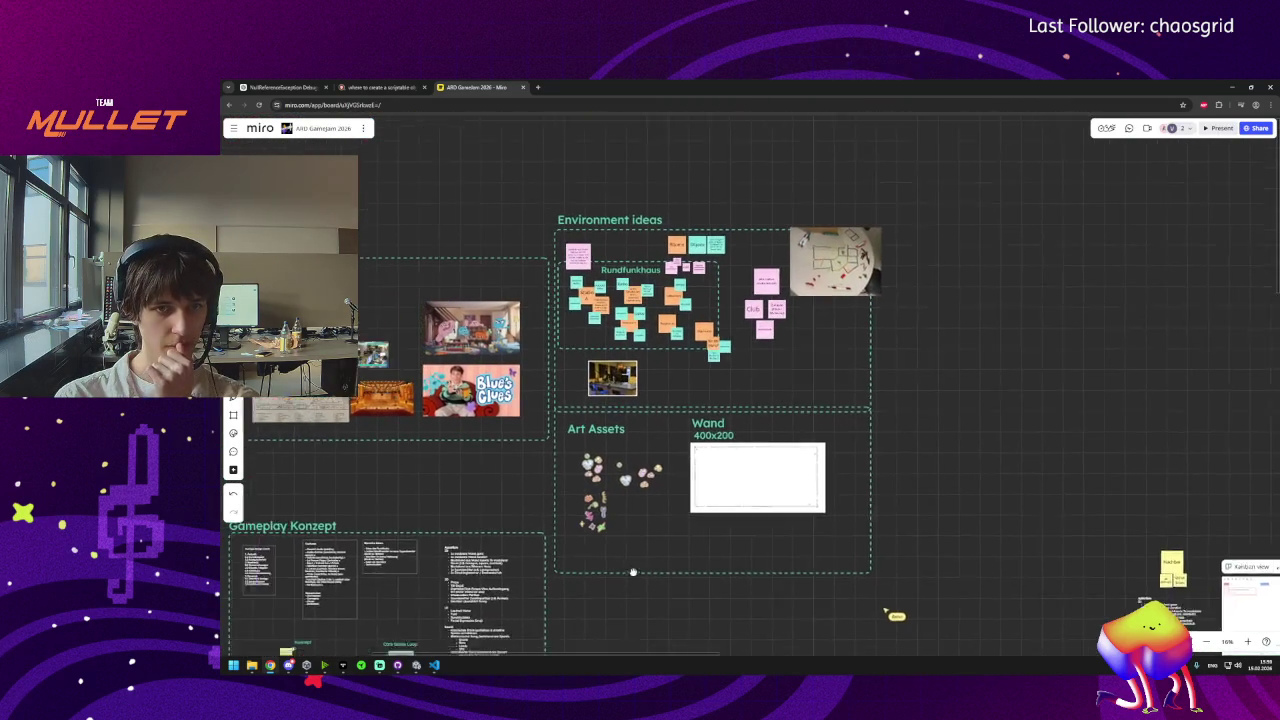
{"action": "scroll", "coordinate": [690, 540], "scroll_direction": "down", "scroll_amount": 3}
{"action": "scroll", "coordinate": [669, 513], "scroll_direction": "down", "scroll_amount": 3}
{"action": "scroll", "coordinate": [565, 424], "scroll_direction": "up", "scroll_amount": 5}
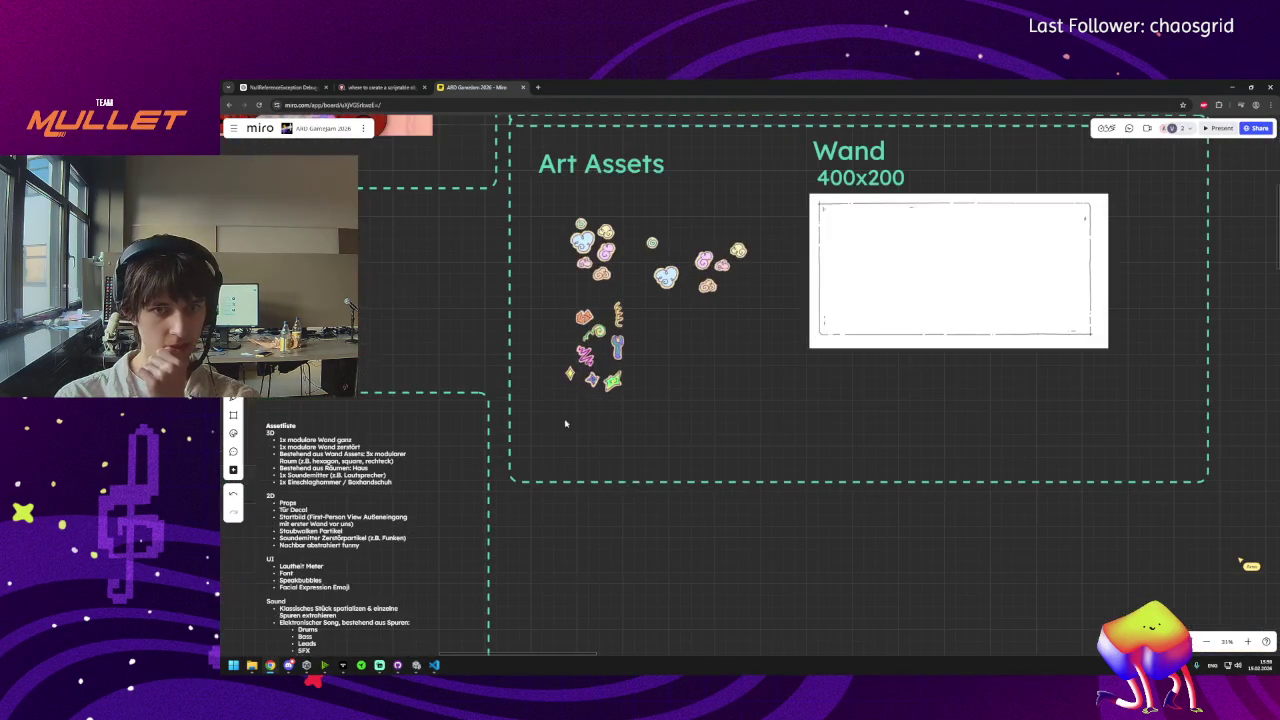
{"action": "mouse_move", "coordinate": [421, 672]}
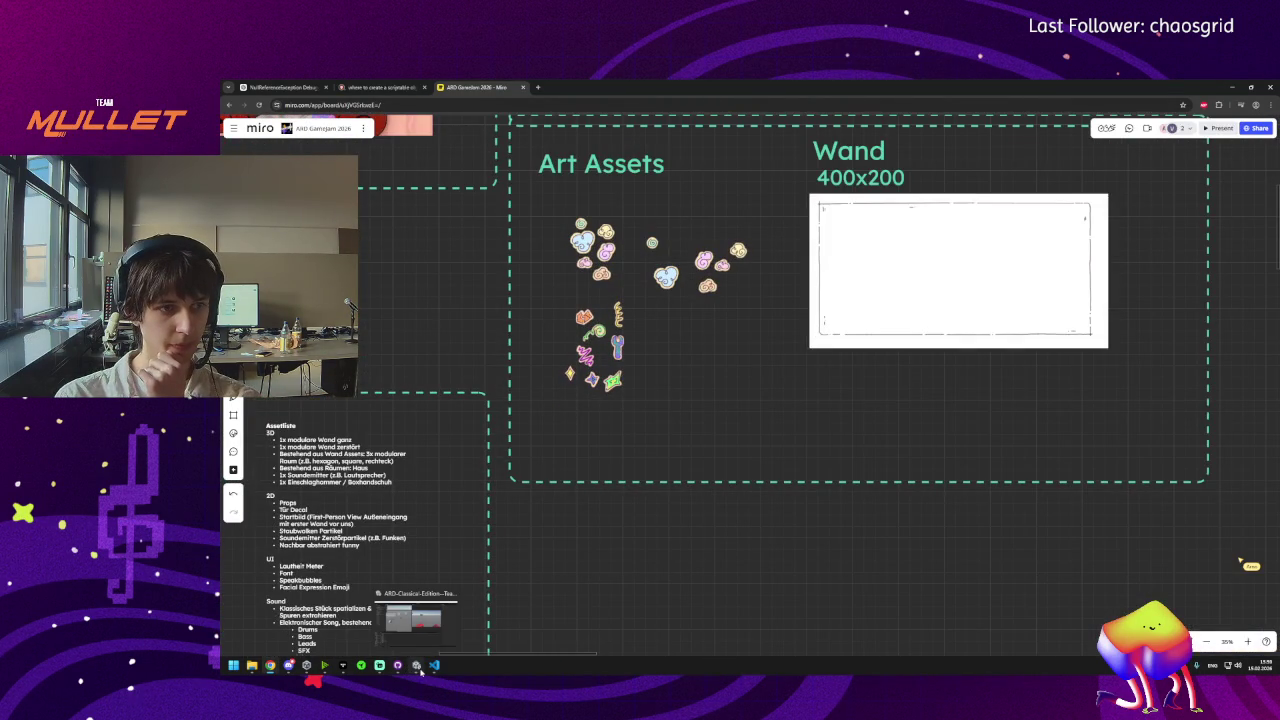
{"action": "left_click", "coordinate": [421, 672]}
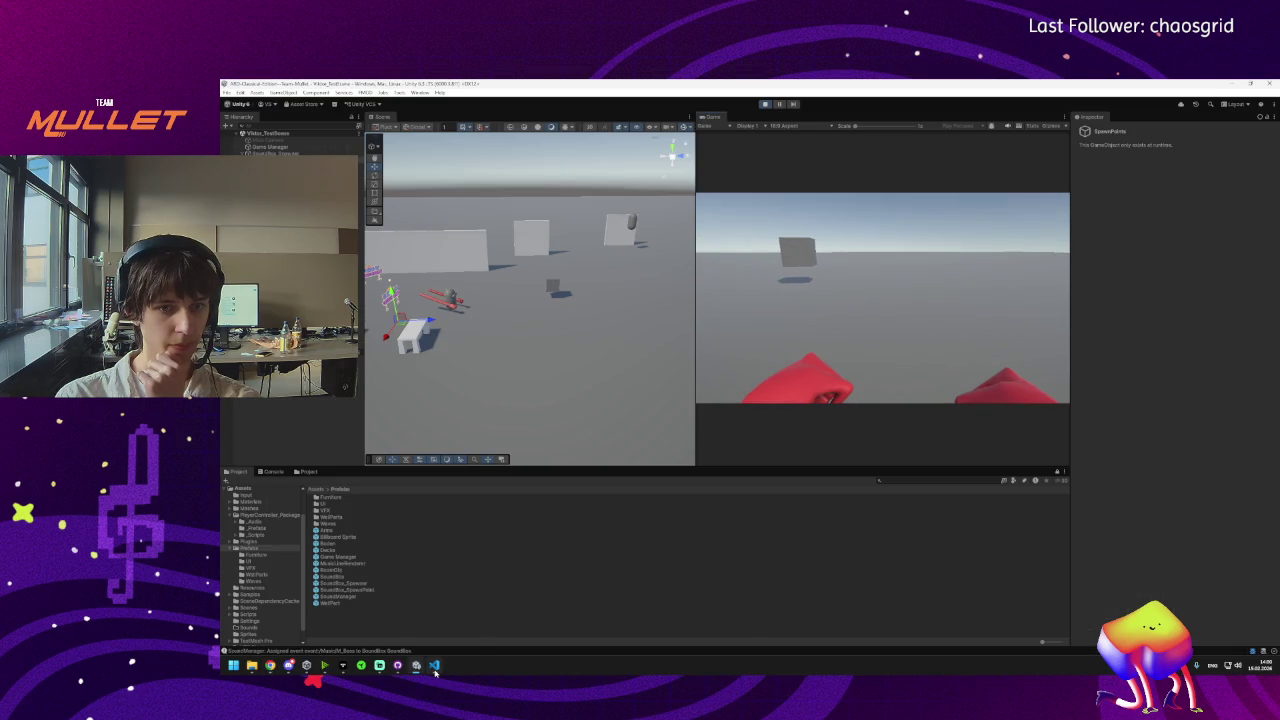
Exit Play mode so the test scene is back in edit mode.
{"action": "mouse_move", "coordinate": [434, 665]}
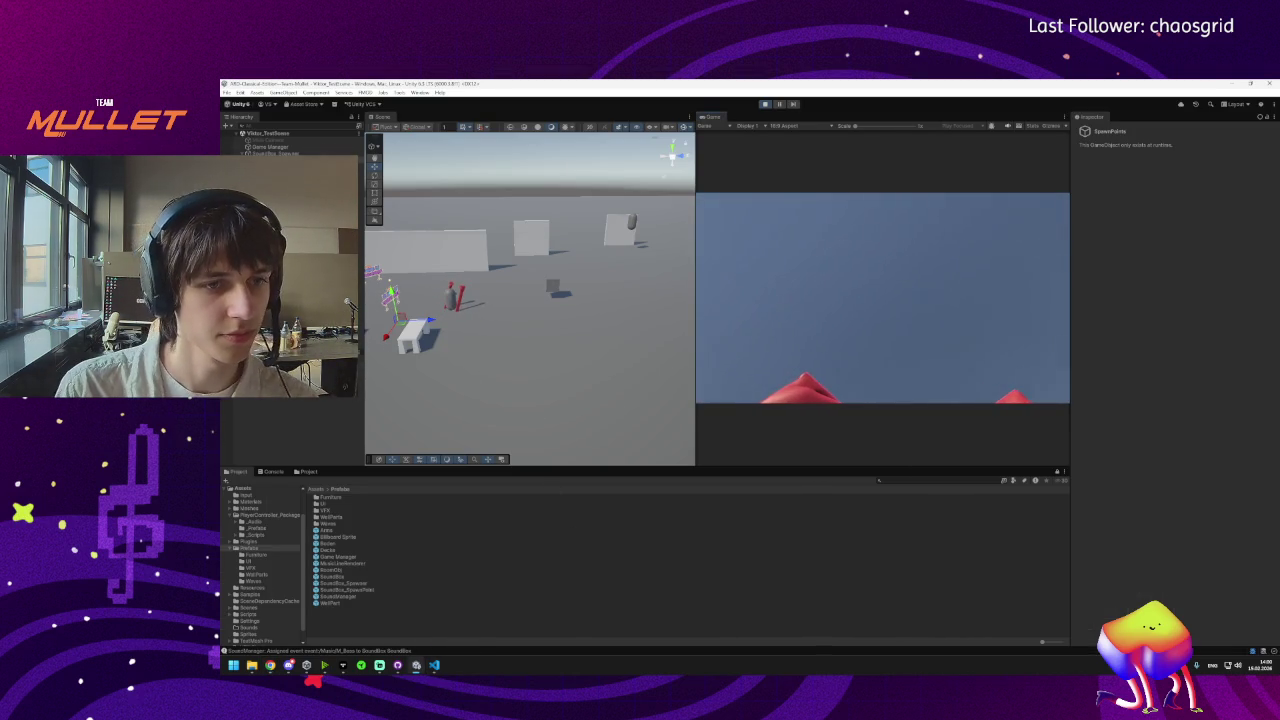
{"action": "left_click", "coordinate": [767, 105]}
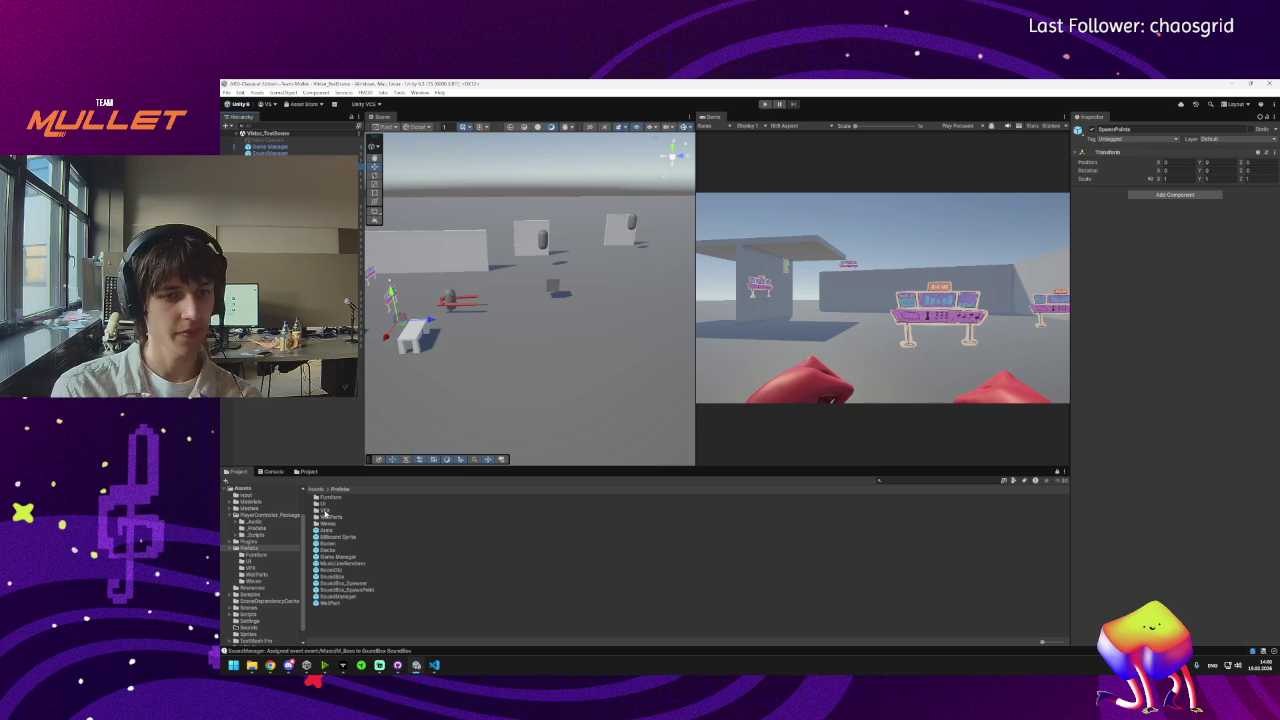
Fly the Scene view camera toward the table and select the player character.
{"action": "mouse_move", "coordinate": [289, 666]}
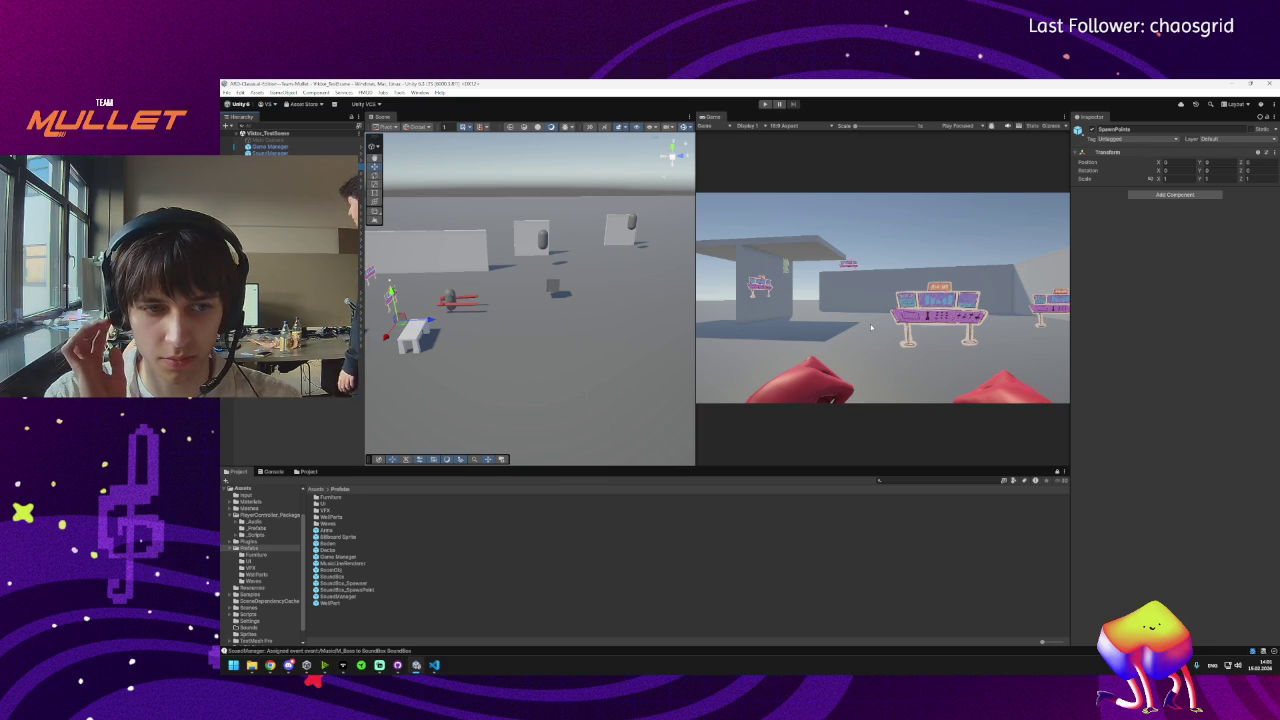
{"action": "mouse_move", "coordinate": [530, 300]}
{"action": "left_mouse_down"}
{"action": "mouse_move", "coordinate": [580, 304]}
{"action": "mouse_move", "coordinate": [520, 292]}
{"action": "left_mouse_up"}
{"action": "left_click", "coordinate": [513, 288]}
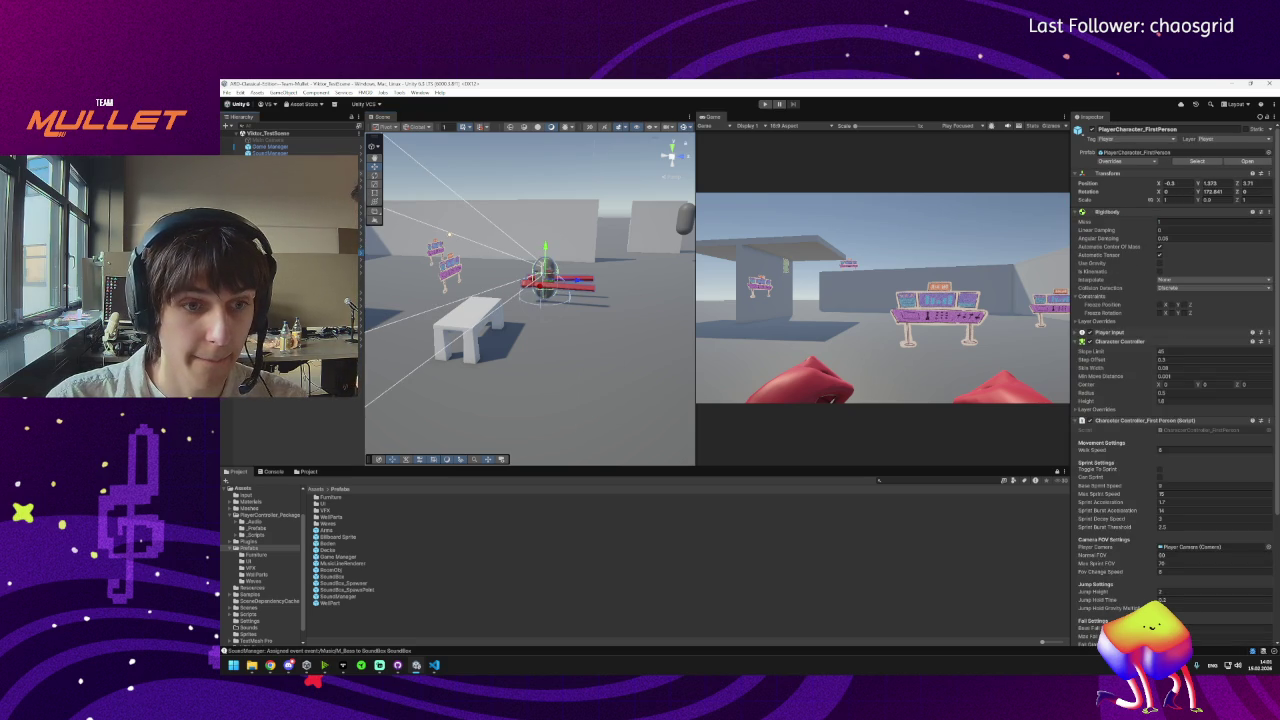
Change SoundBoxWave.cs's boxes field from List<SoundBox> to List<GameObject> and save.
{"action": "left_click", "coordinate": [434, 665]}
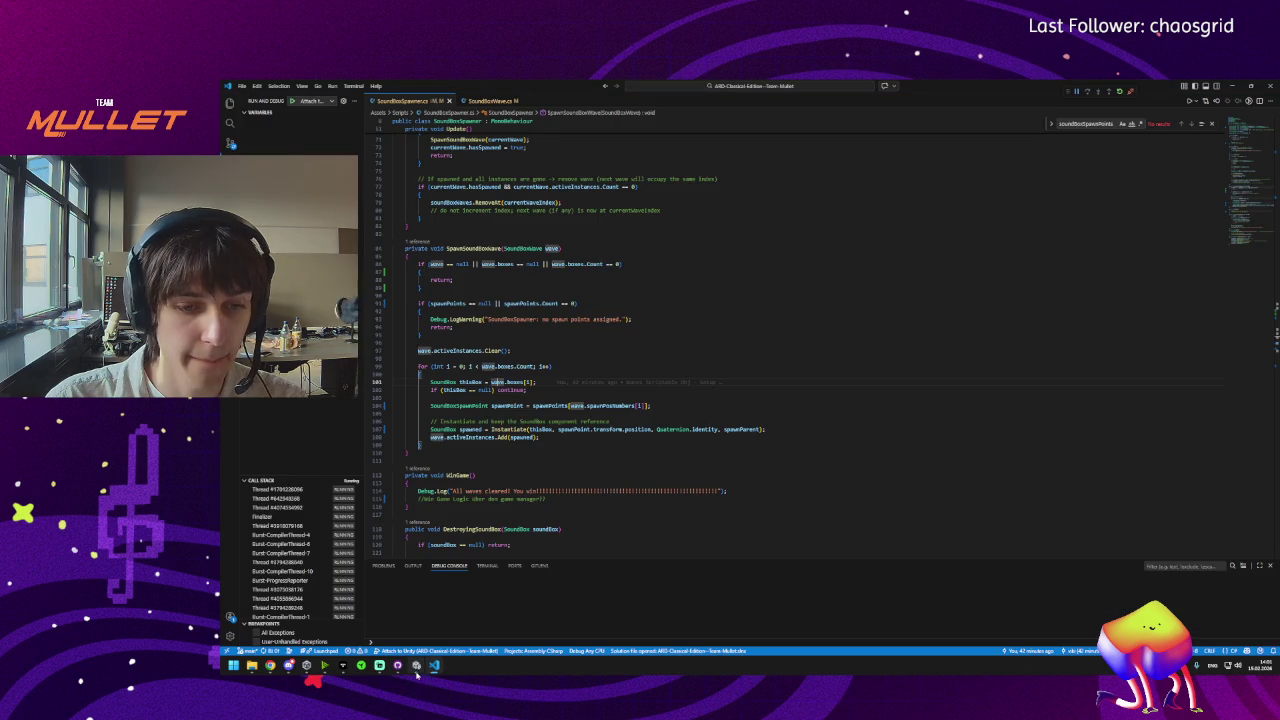
{"action": "left_click", "coordinate": [488, 101]}
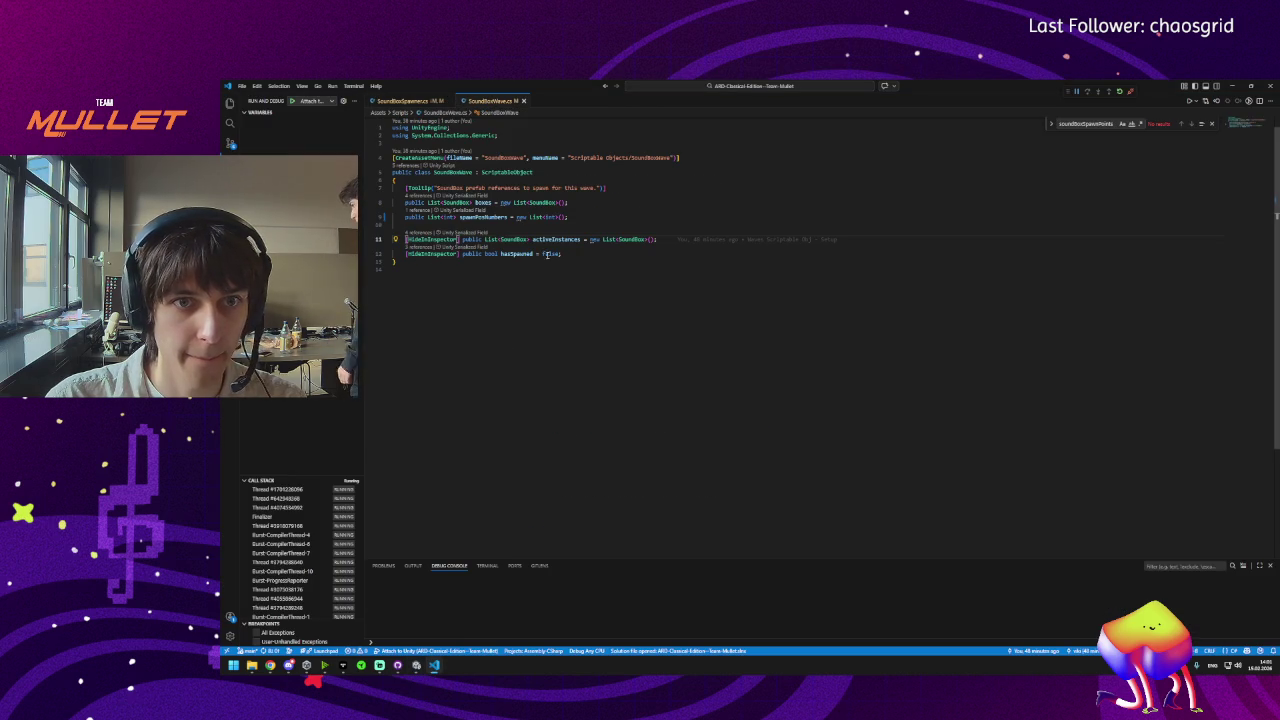
{"action": "left_click", "coordinate": [468, 202]}
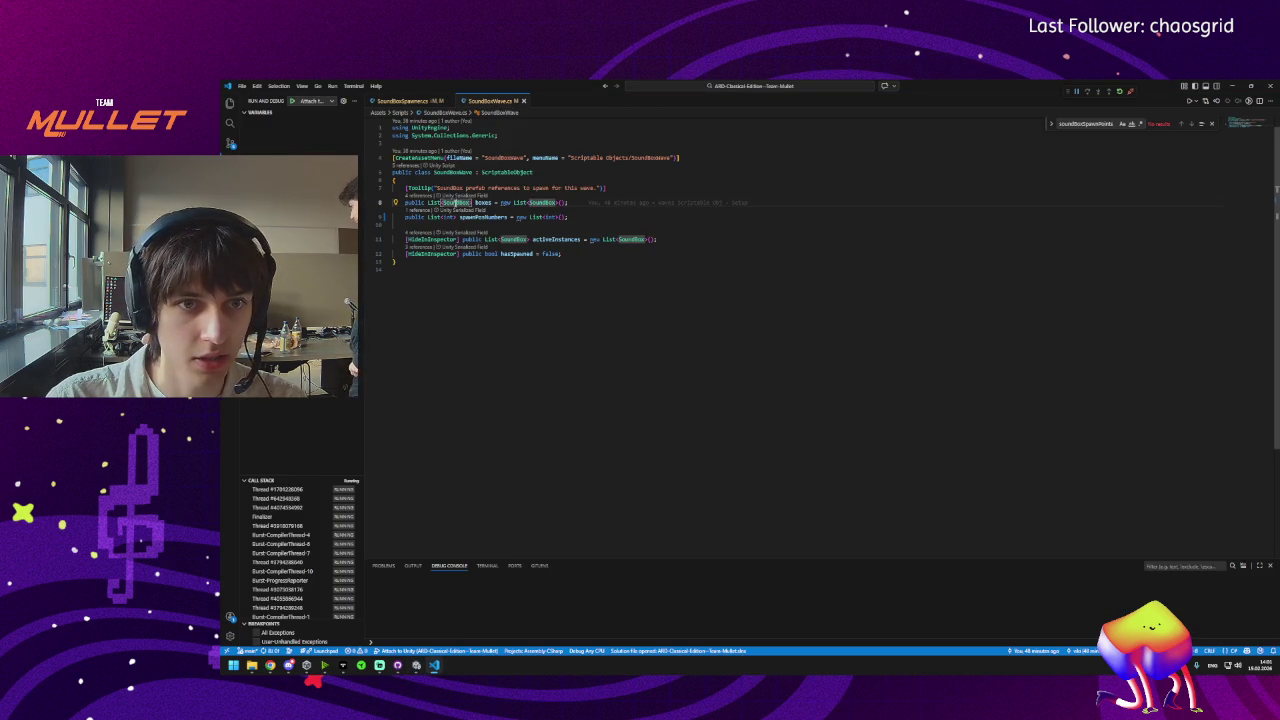
{"action": "type", "text": "GameOb"}
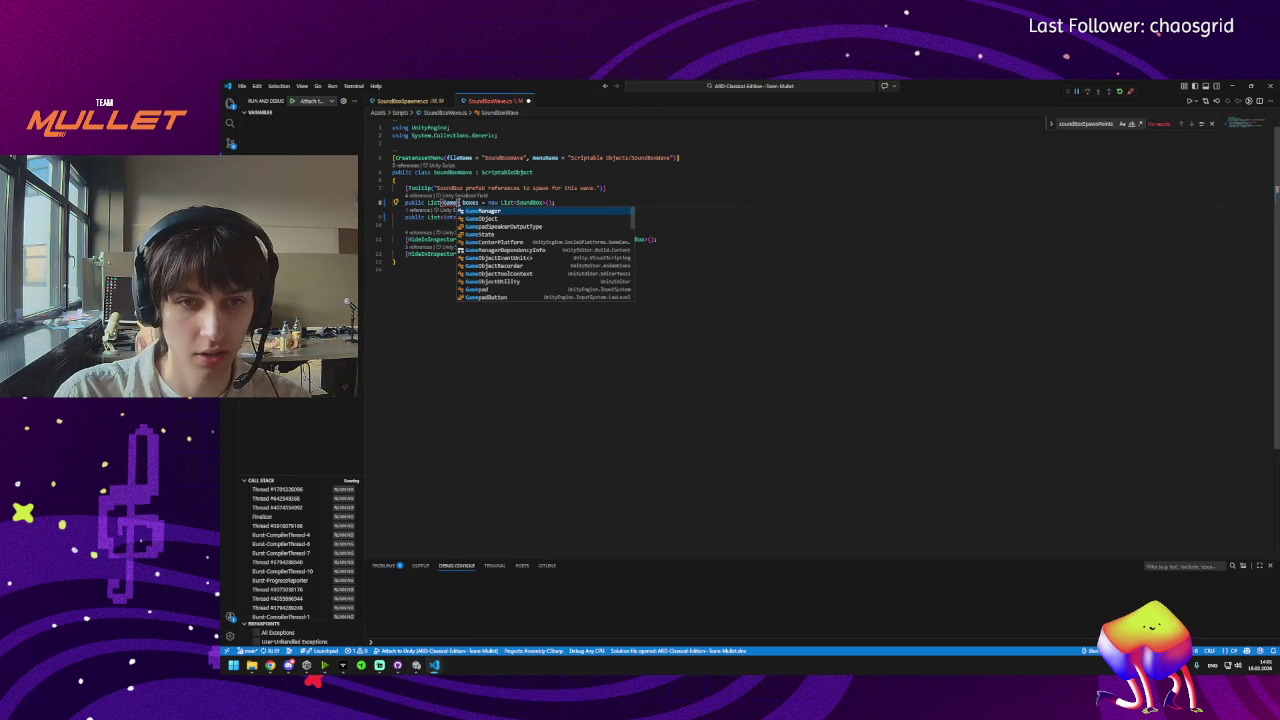
{"action": "key", "text": "Return"}
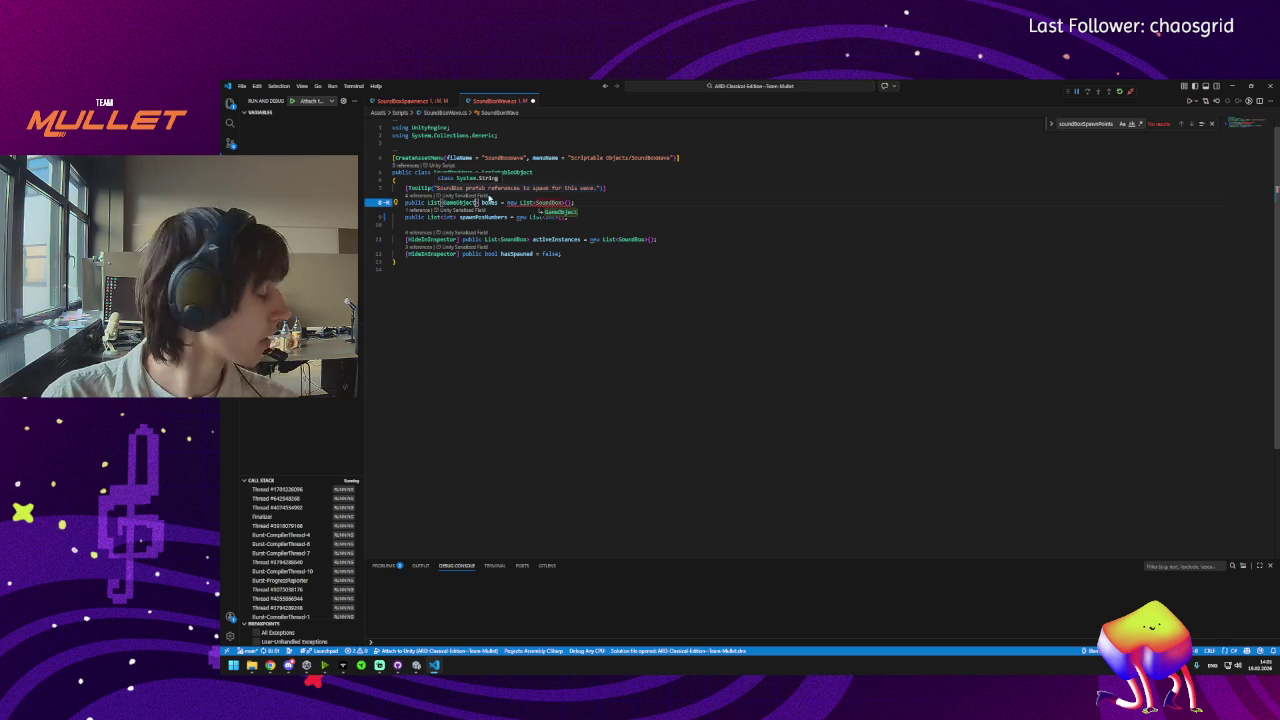
{"action": "key", "text": "Tab"}
{"action": "key", "text": "ctrl+s"}
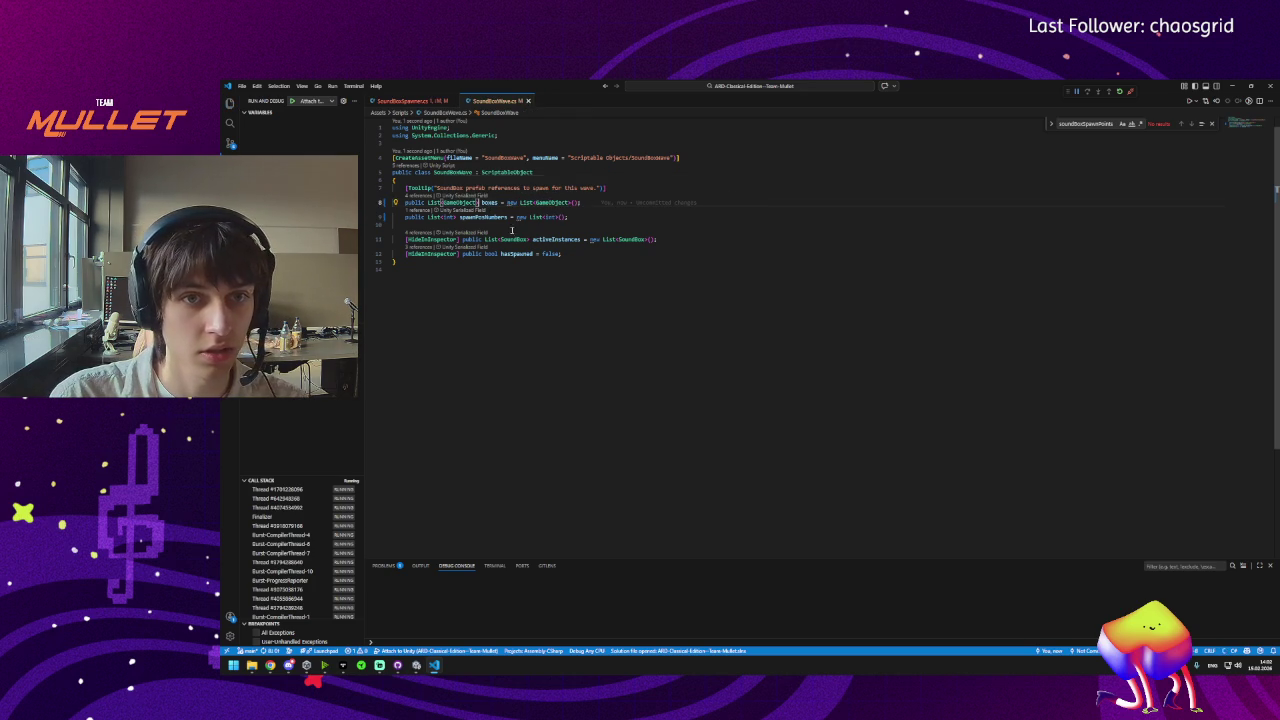
{"action": "left_click", "coordinate": [415, 665]}
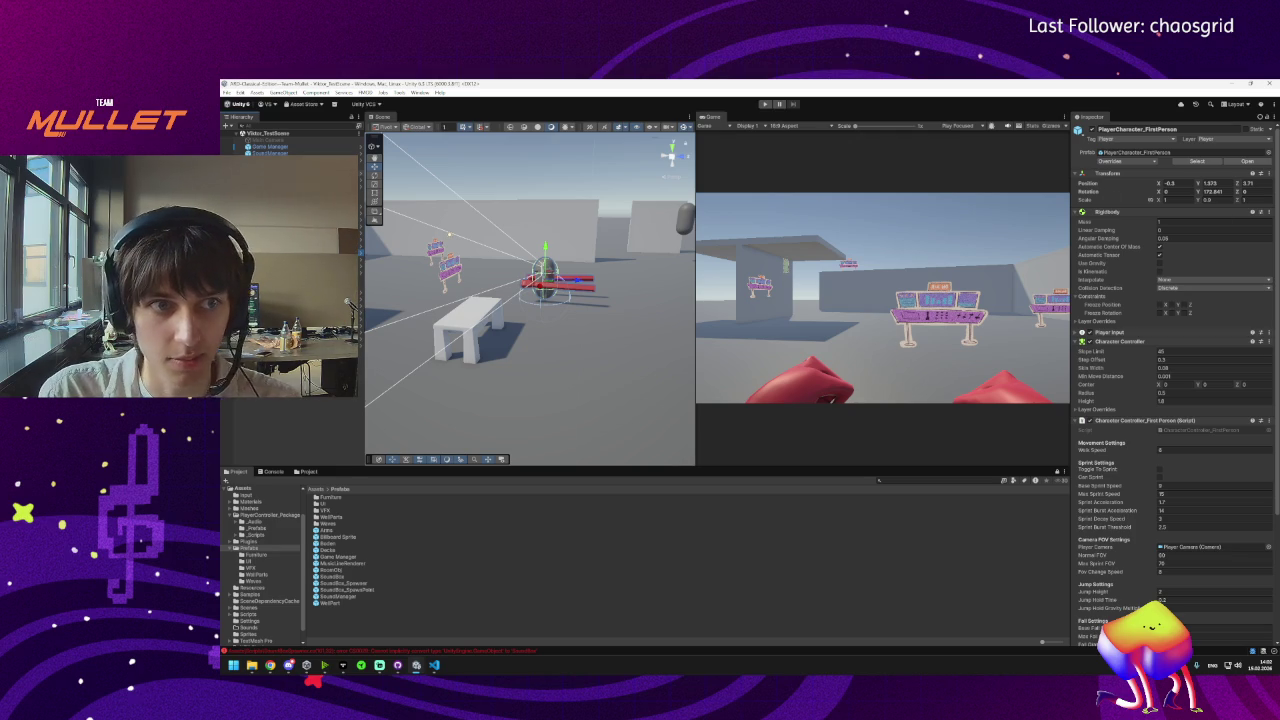
Select the SoundBox_Spawner, search assets for 'oundb', and redo its spawn point assignments.
{"action": "left_click", "coordinate": [340, 175]}
{"action": "left_click", "coordinate": [345, 170]}
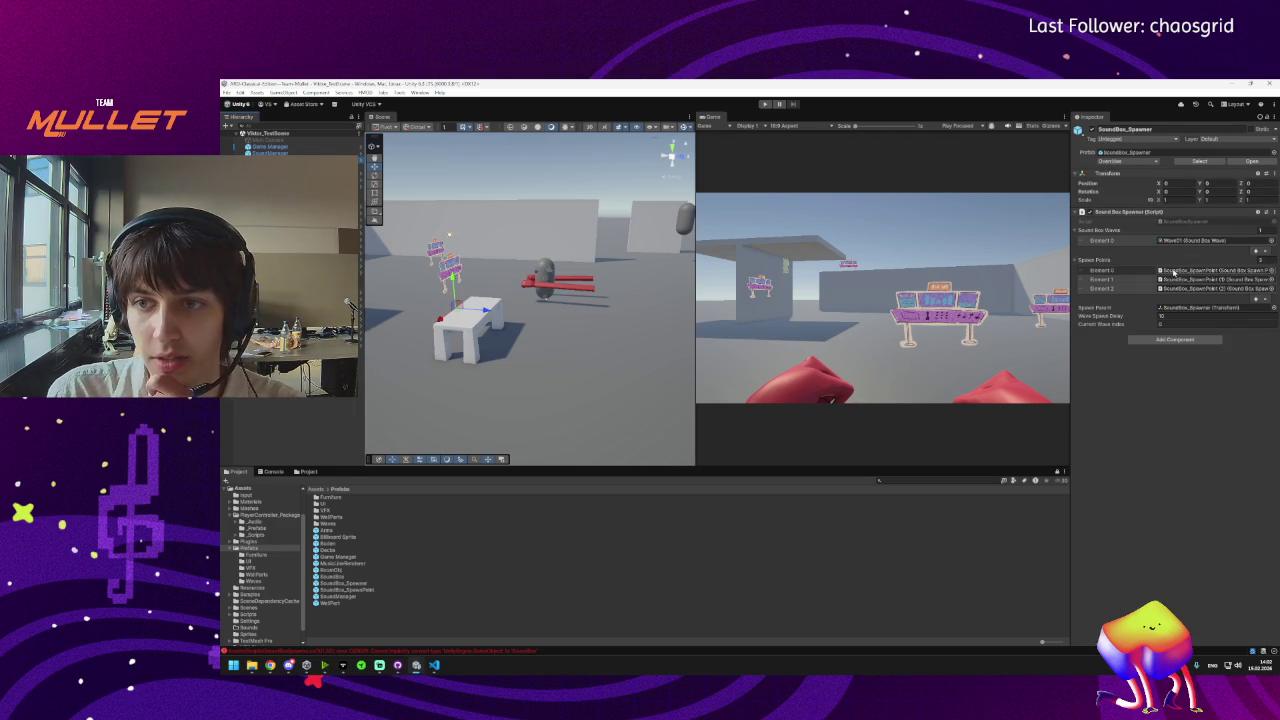
{"action": "left_click", "coordinate": [957, 481]}
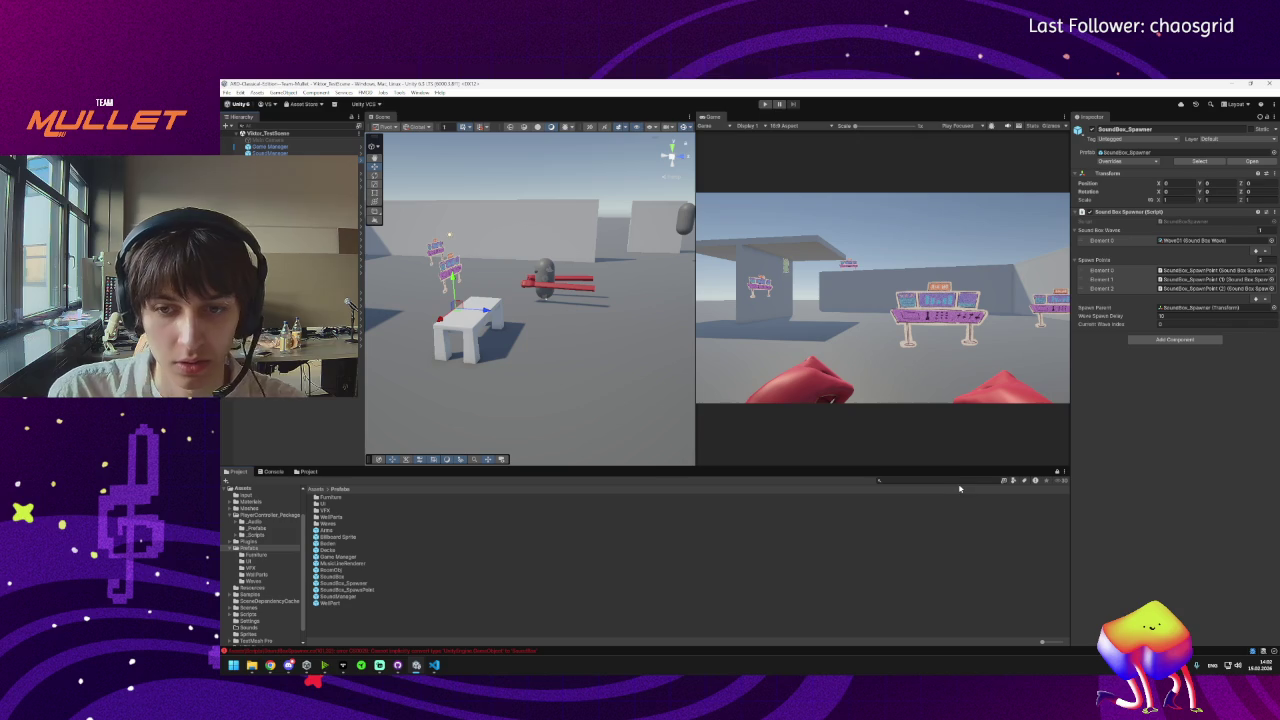
{"action": "type", "text": "sound"}
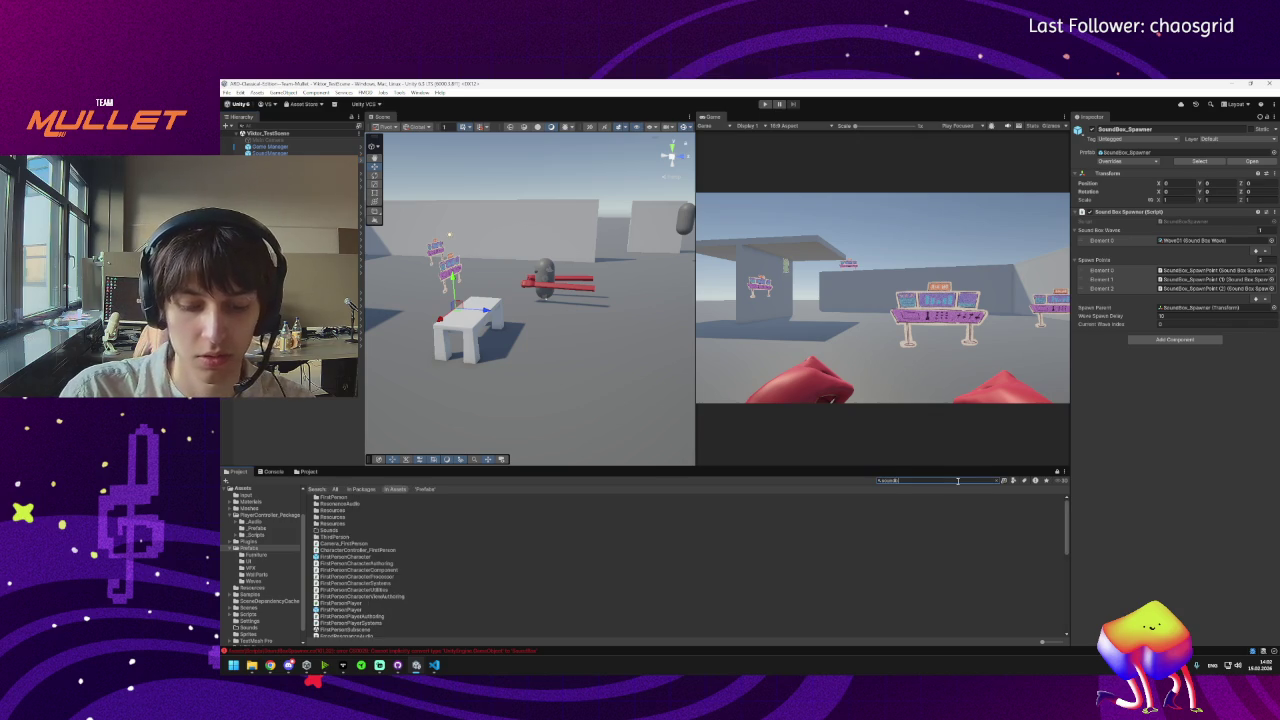
{"action": "type", "text": "box"}
{"action": "left_click_drag", "start_coordinate": [337, 503], "coordinate": [1175, 275]}
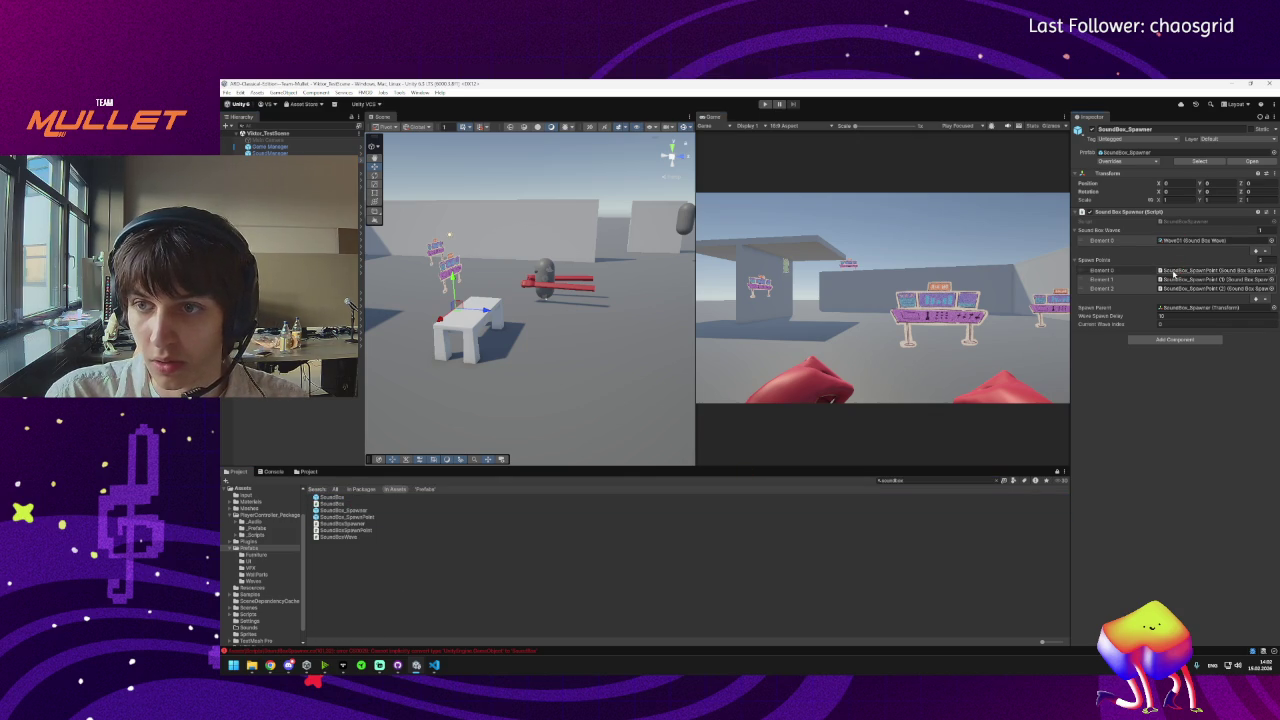
{"action": "key", "text": "ctrl+z"}
{"action": "key", "text": "ctrl+z"}
{"action": "key", "text": "ctrl+z"}
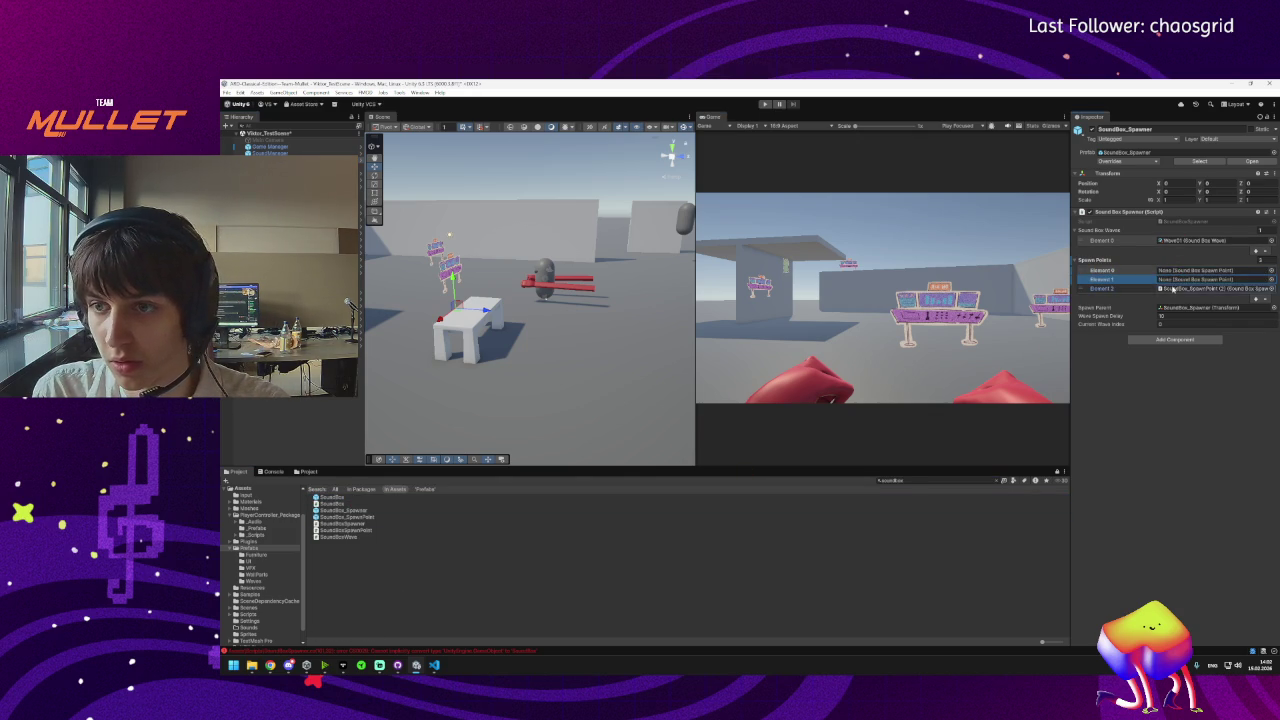
{"action": "key", "text": "ctrl+y"}
{"action": "key", "text": "ctrl+y"}
{"action": "key", "text": "ctrl+y"}
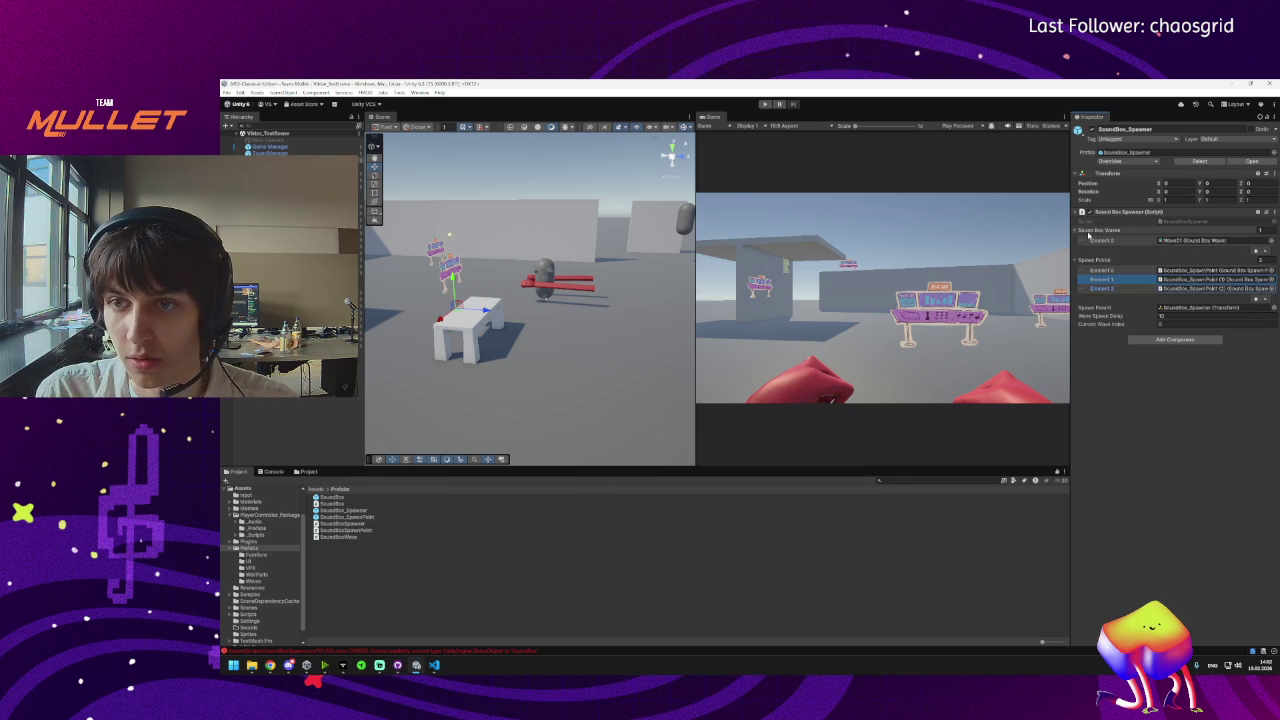
Open the Wave01 asset and clear Boxes Elements 0–2 to None.
{"action": "double_click", "coordinate": [1193, 241]}
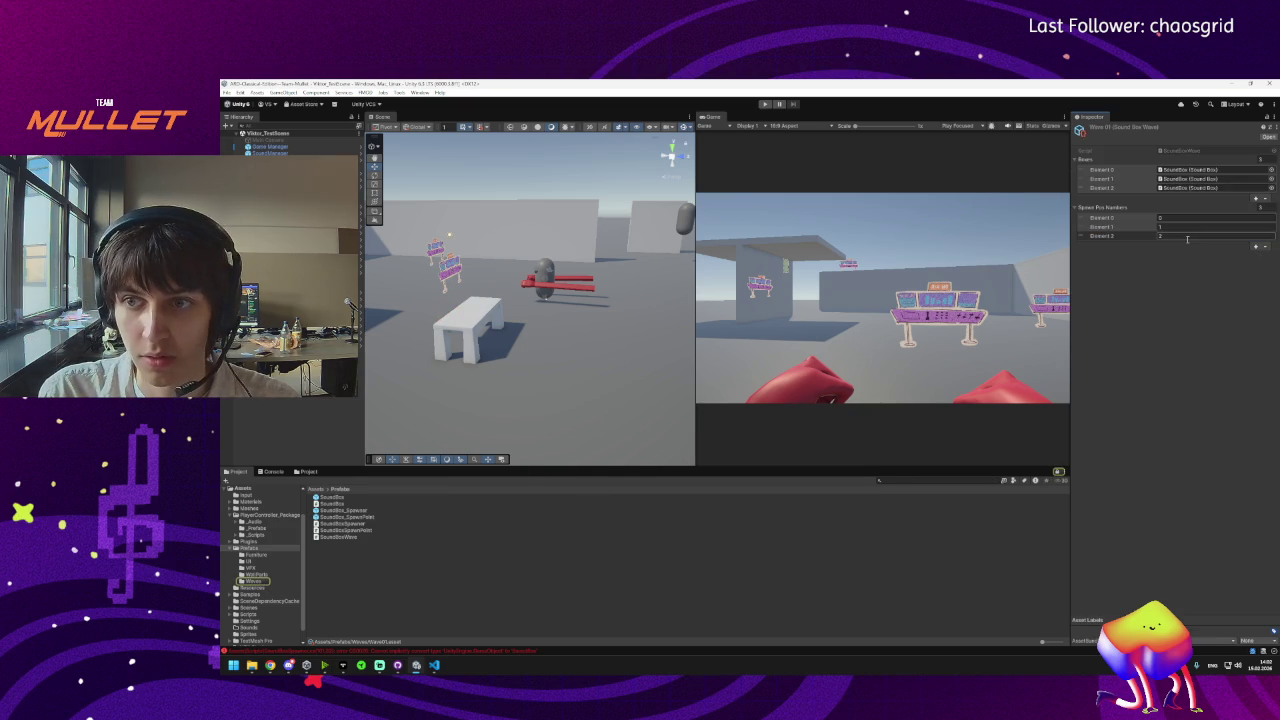
{"action": "left_click", "coordinate": [1186, 172]}
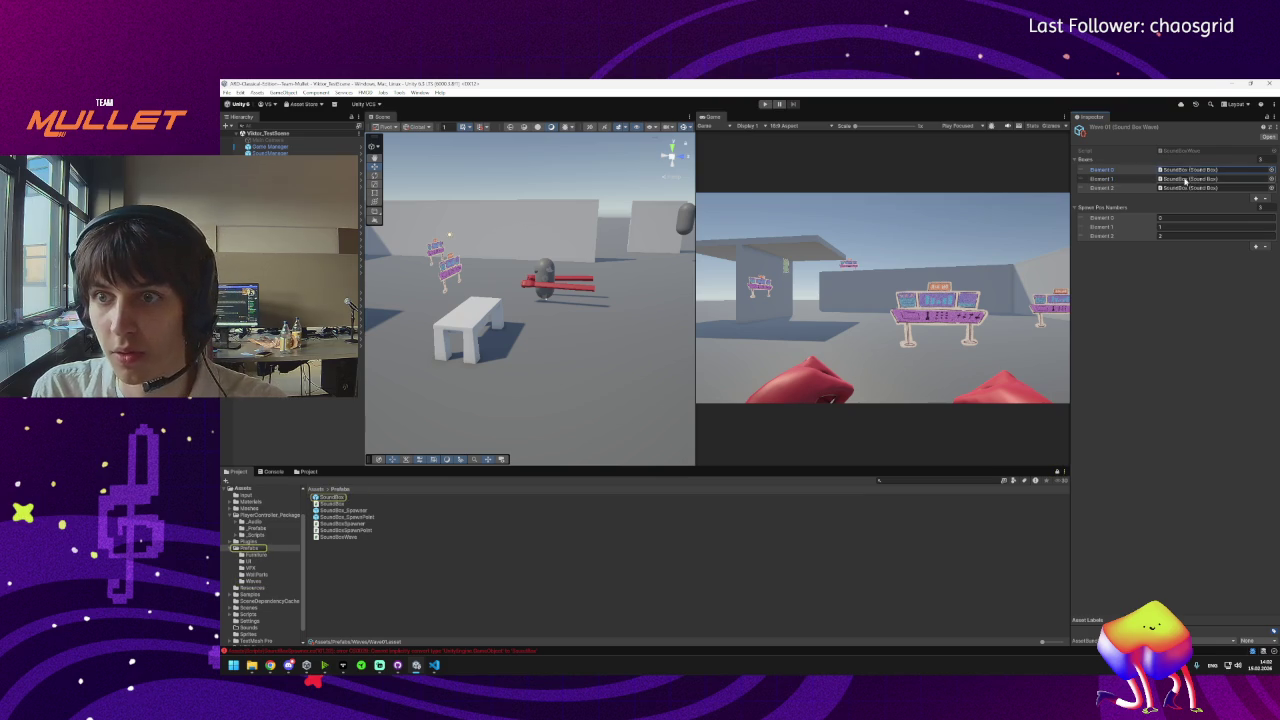
{"action": "key", "text": "Delete"}
{"action": "key", "text": "Tab"}
{"action": "key", "text": "Delete"}
{"action": "key", "text": "Tab"}
{"action": "key", "text": "Delete"}
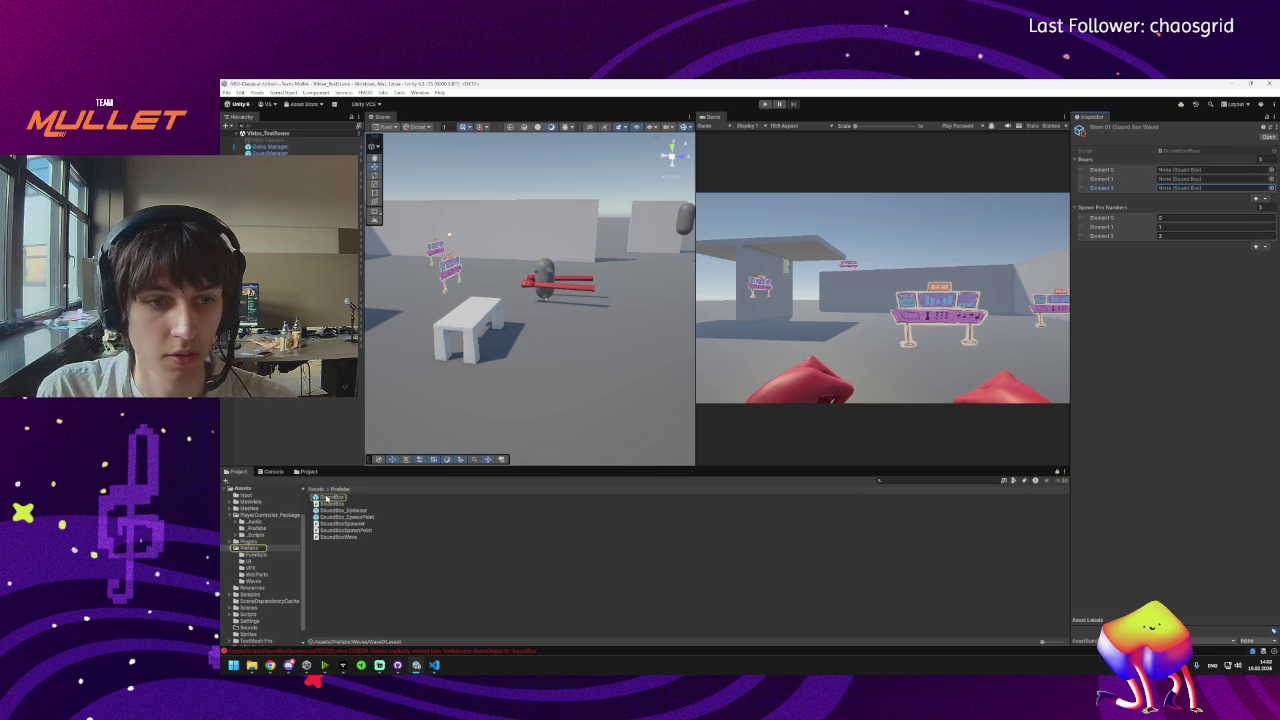
{"action": "mouse_move", "coordinate": [327, 498]}
{"action": "left_mouse_down"}
{"action": "mouse_move", "coordinate": [1110, 235]}
{"action": "mouse_move", "coordinate": [1190, 170]}
{"action": "left_mouse_up"}
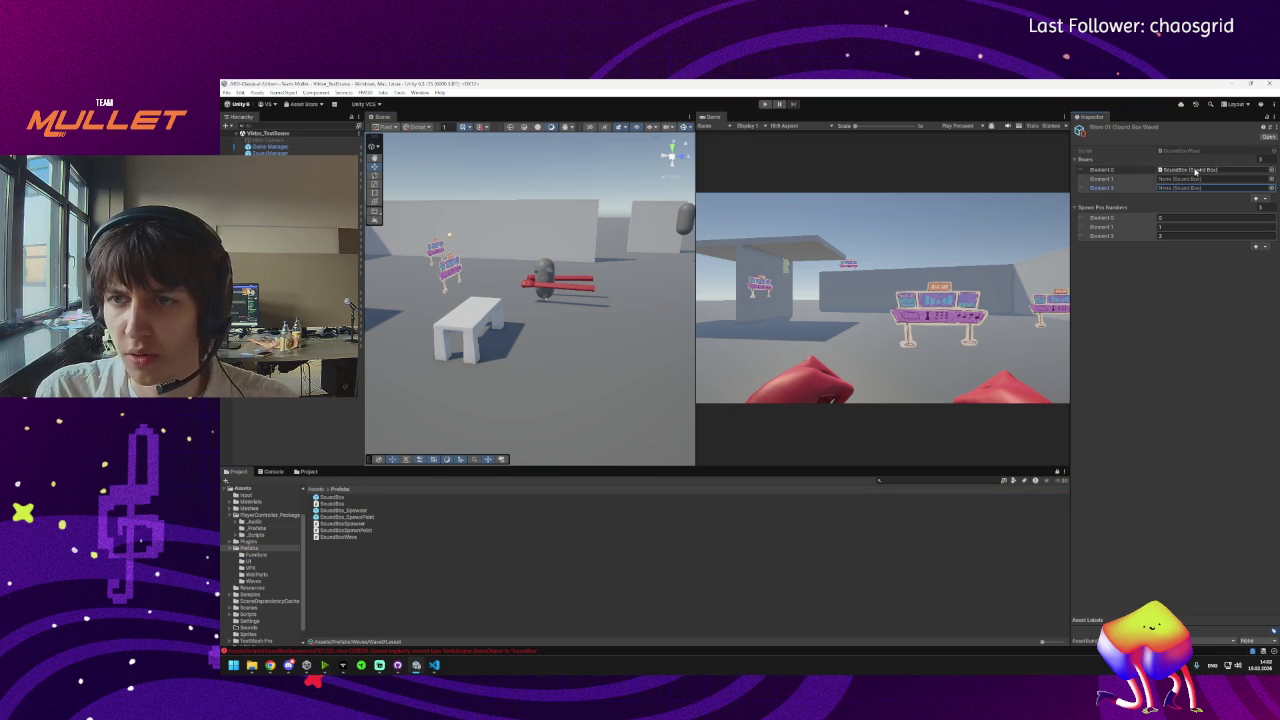
{"action": "left_click", "coordinate": [1194, 172]}
{"action": "key", "text": "Delete"}
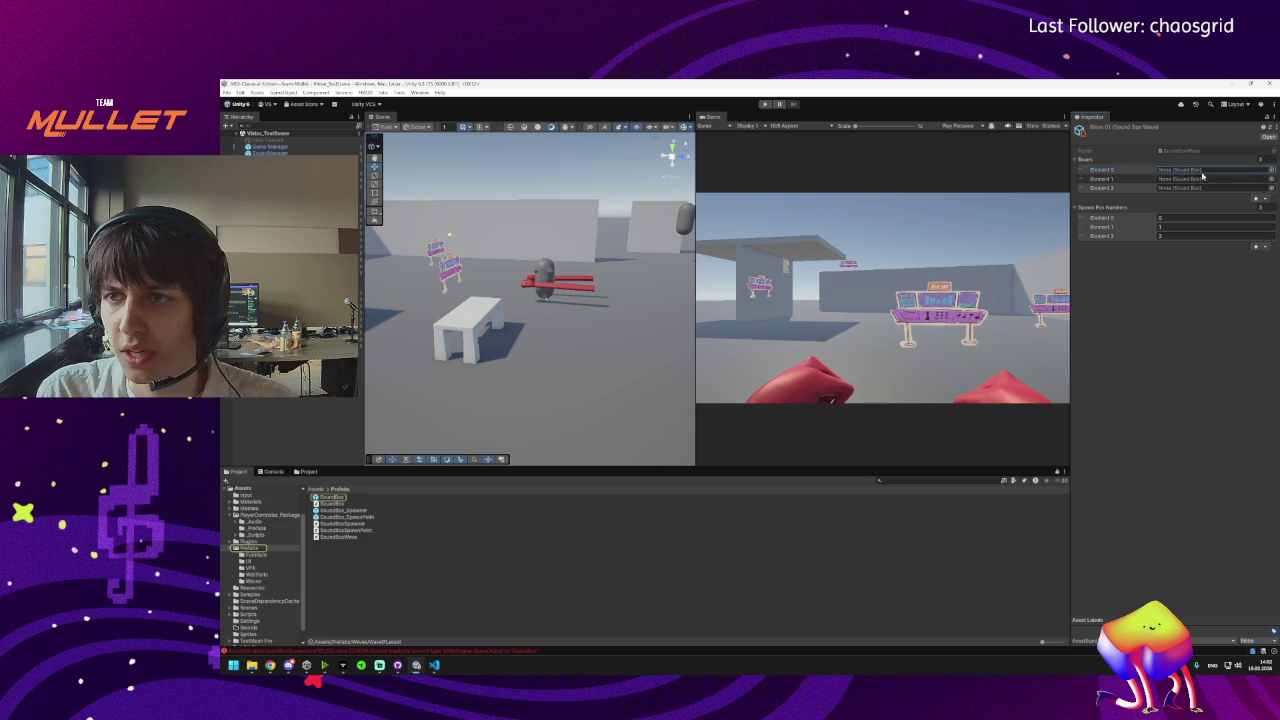
{"action": "left_click", "coordinate": [432, 666]}
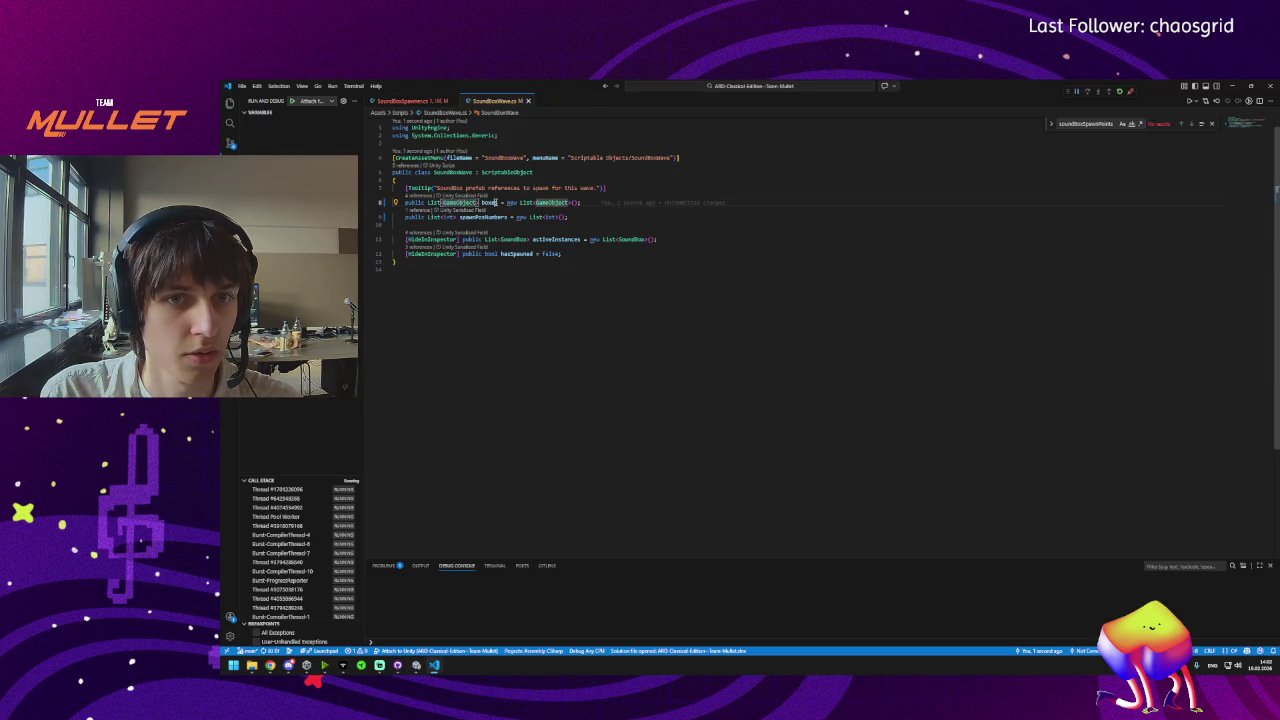
In SoundBoxSpawner.cs, read each wave box as GameObject boxPrefab and GetComponent<SoundBox>() from it.
{"action": "left_click", "coordinate": [405, 101]}
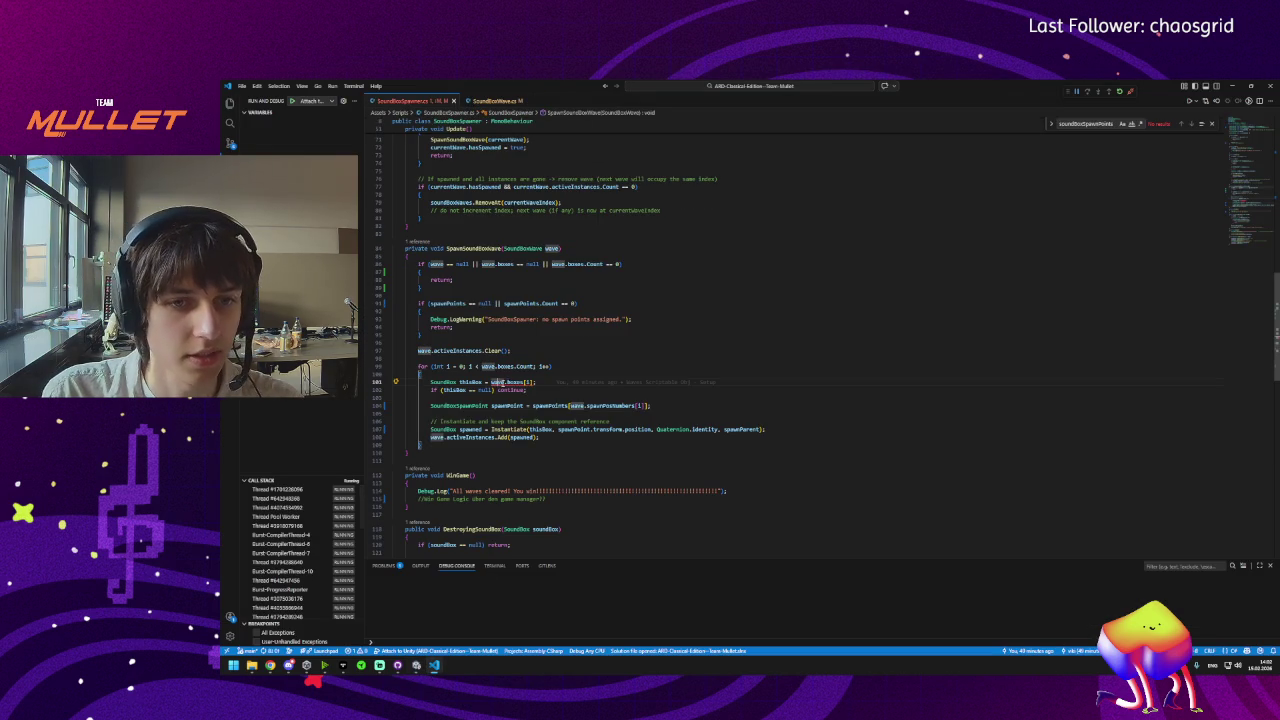
{"action": "mouse_move", "coordinate": [505, 383]}
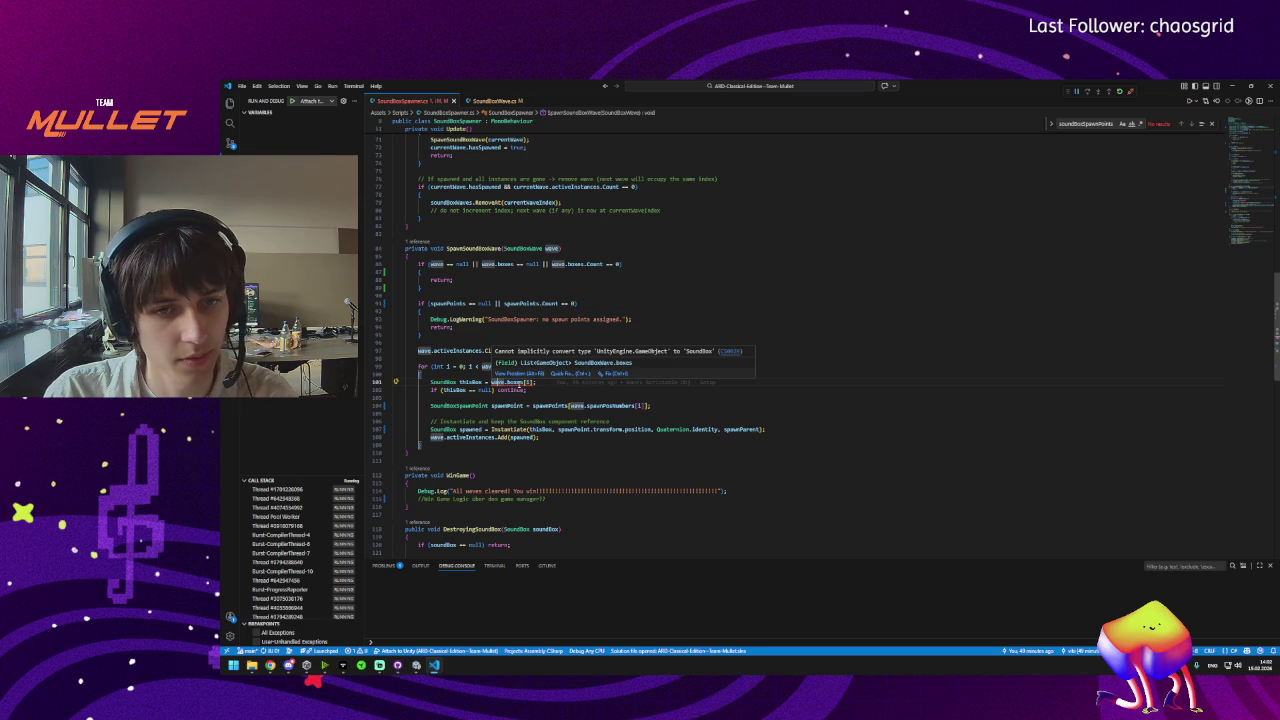
{"action": "left_click", "coordinate": [512, 383]}
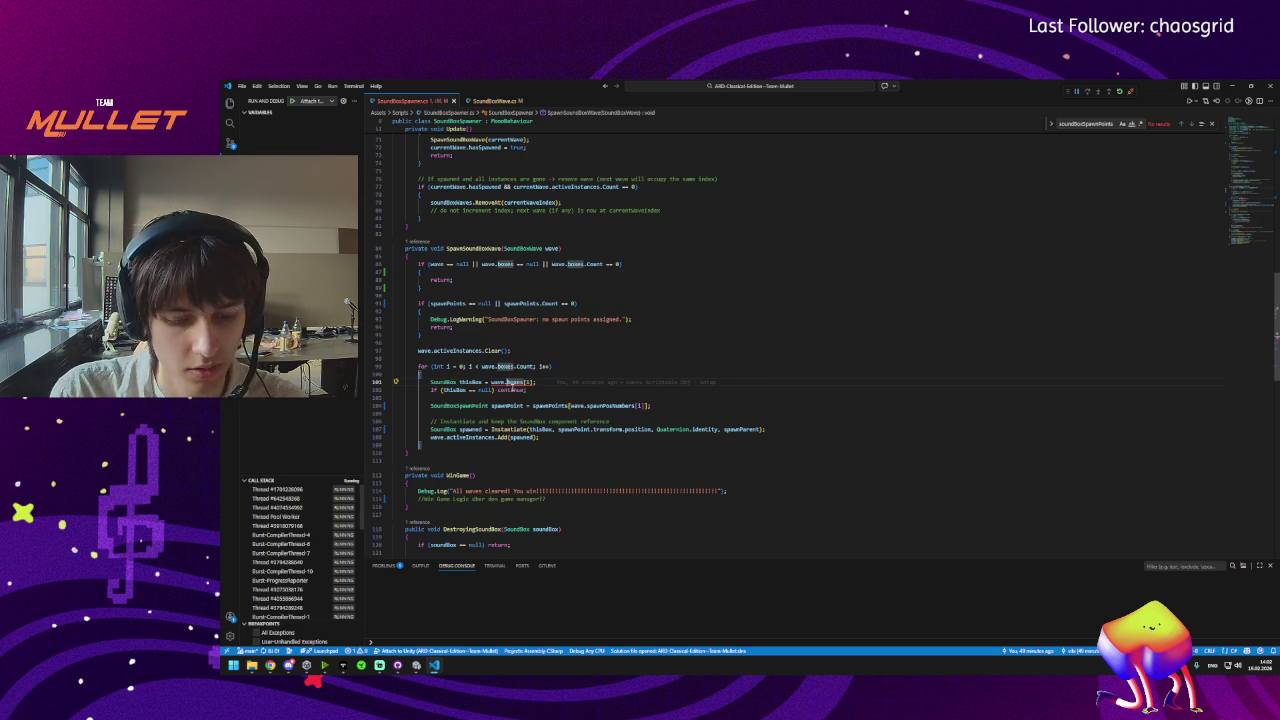
{"action": "type", "text": "GetCom"}
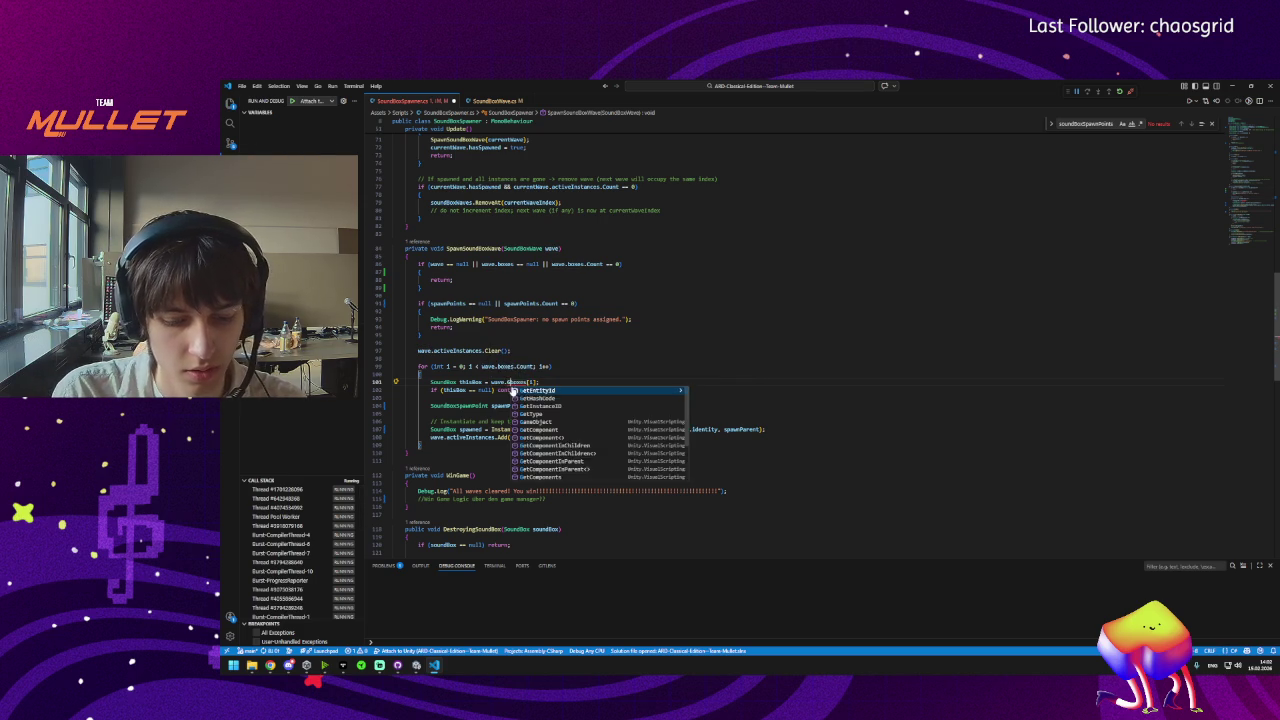
{"action": "key", "text": "Tab"}
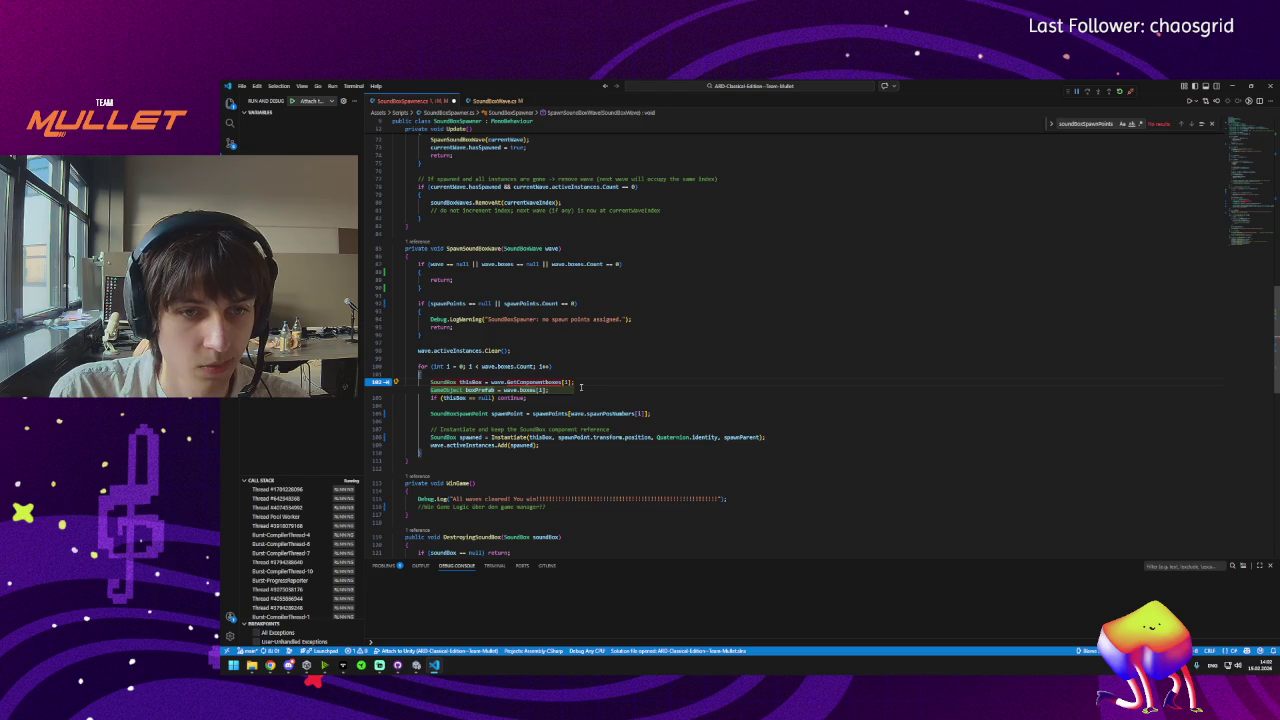
{"action": "key", "text": "Tab"}
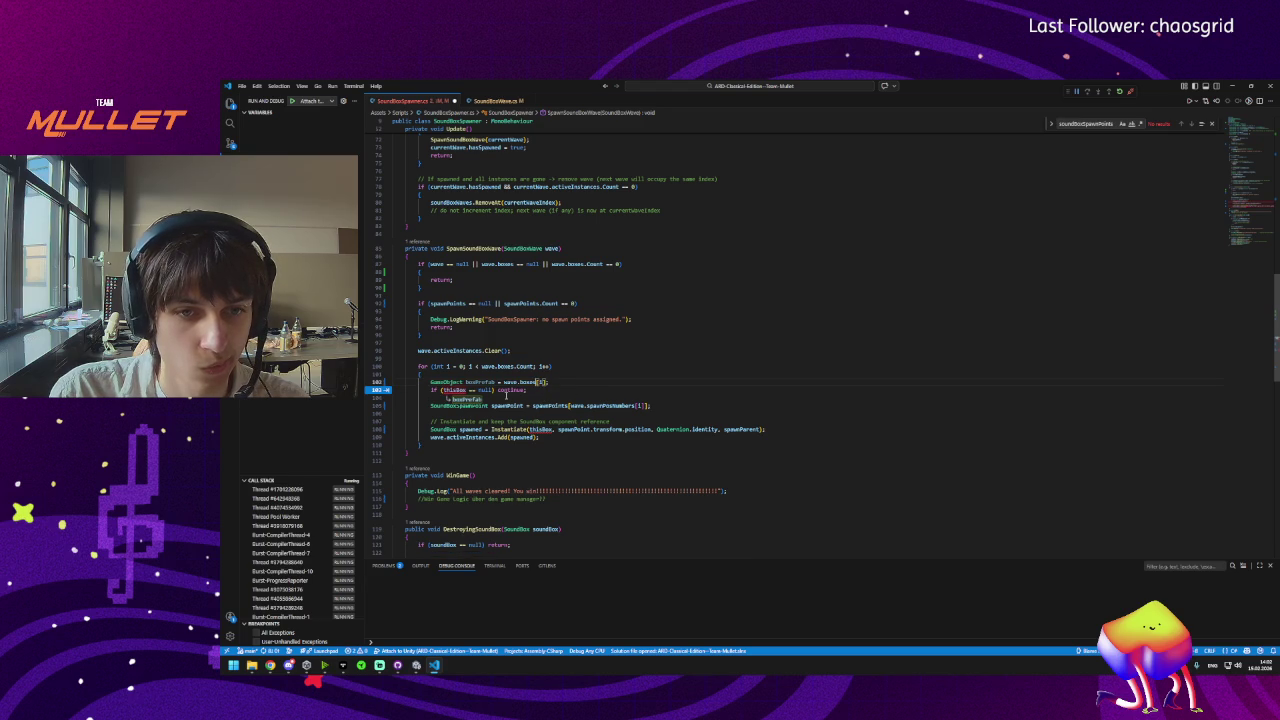
{"action": "key", "text": "Tab"}
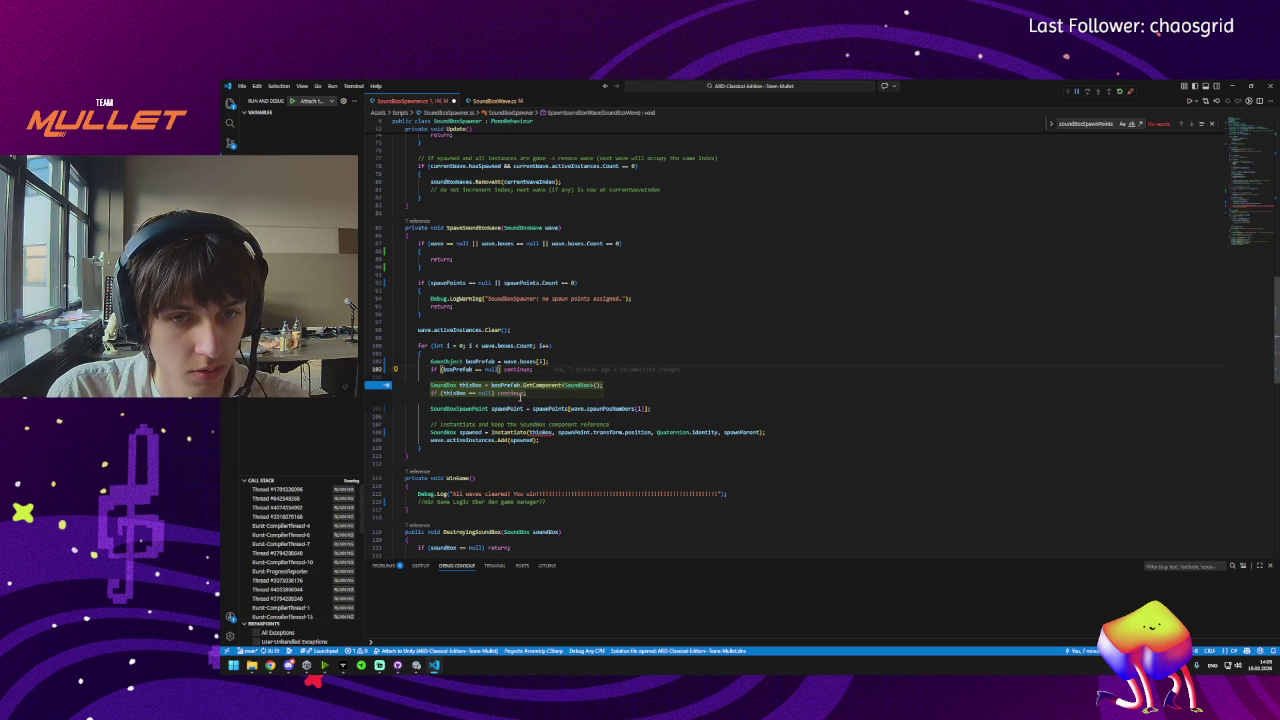
{"action": "key", "text": "F5"}
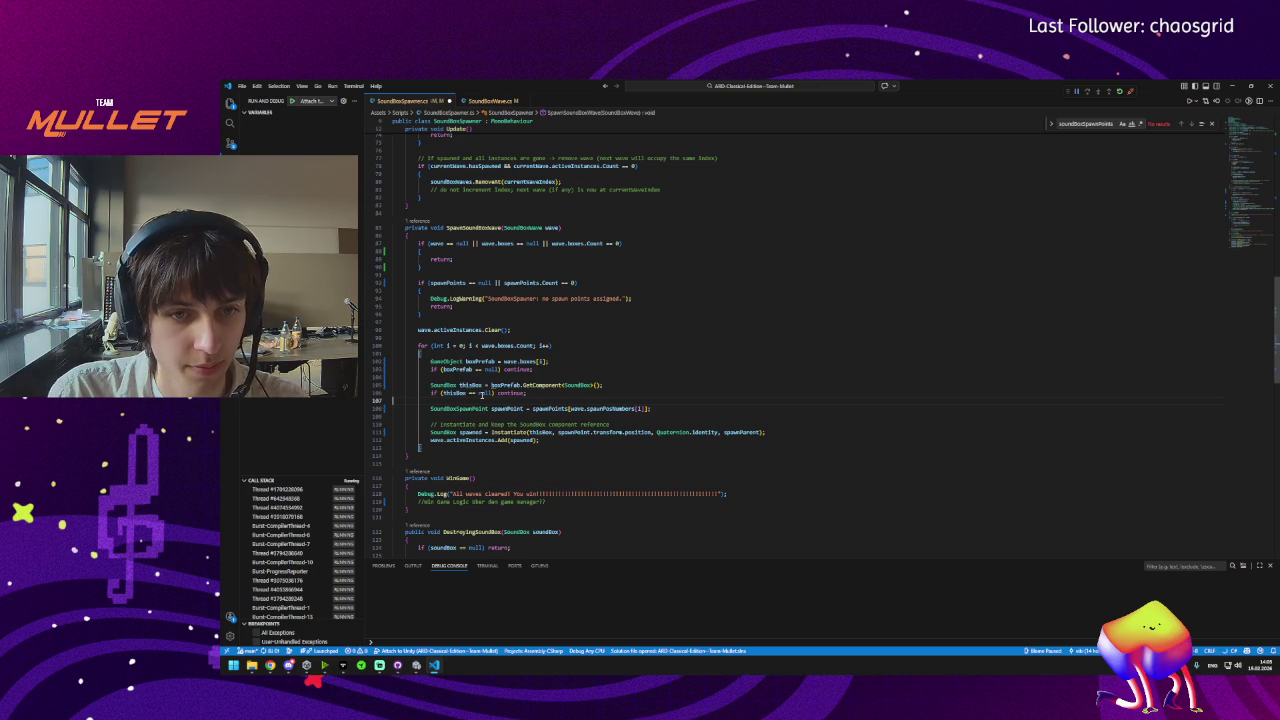
Wrap the thisBox null check in braces and open a braced block after boxPrefab.
{"action": "key", "text": "Return"}
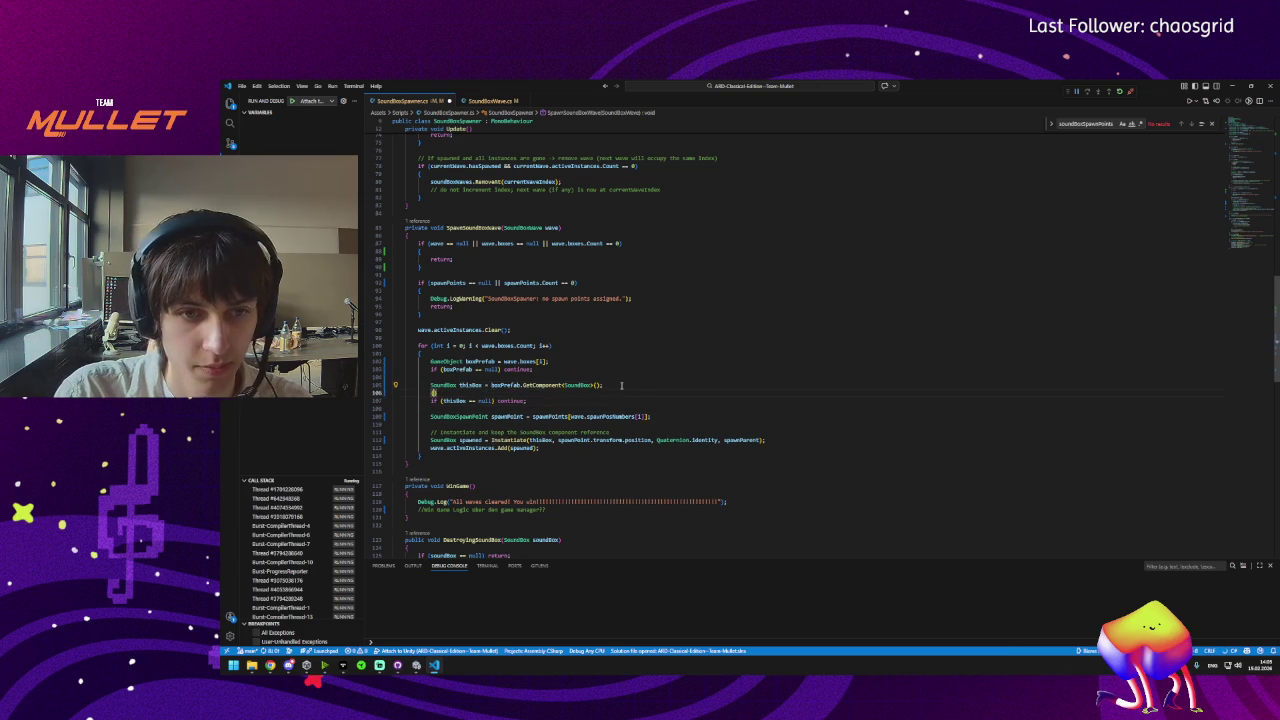
{"action": "key", "text": "Down"}
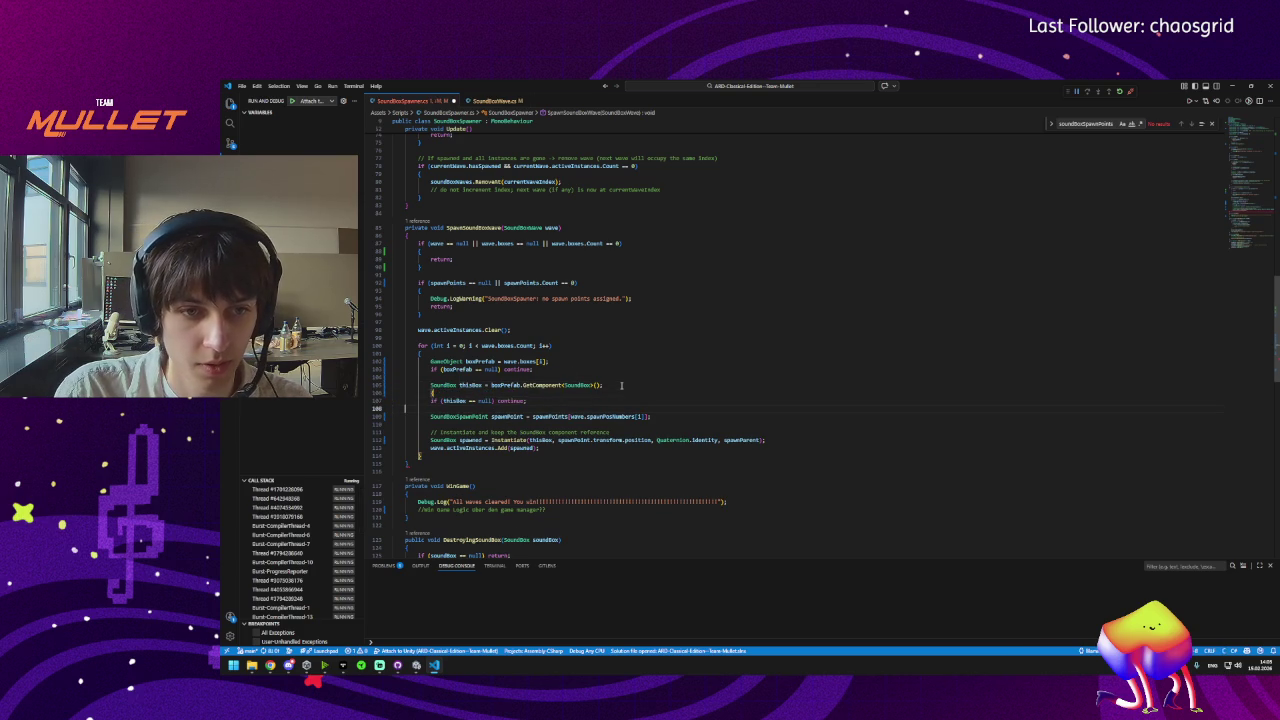
{"action": "key", "text": "Return"}
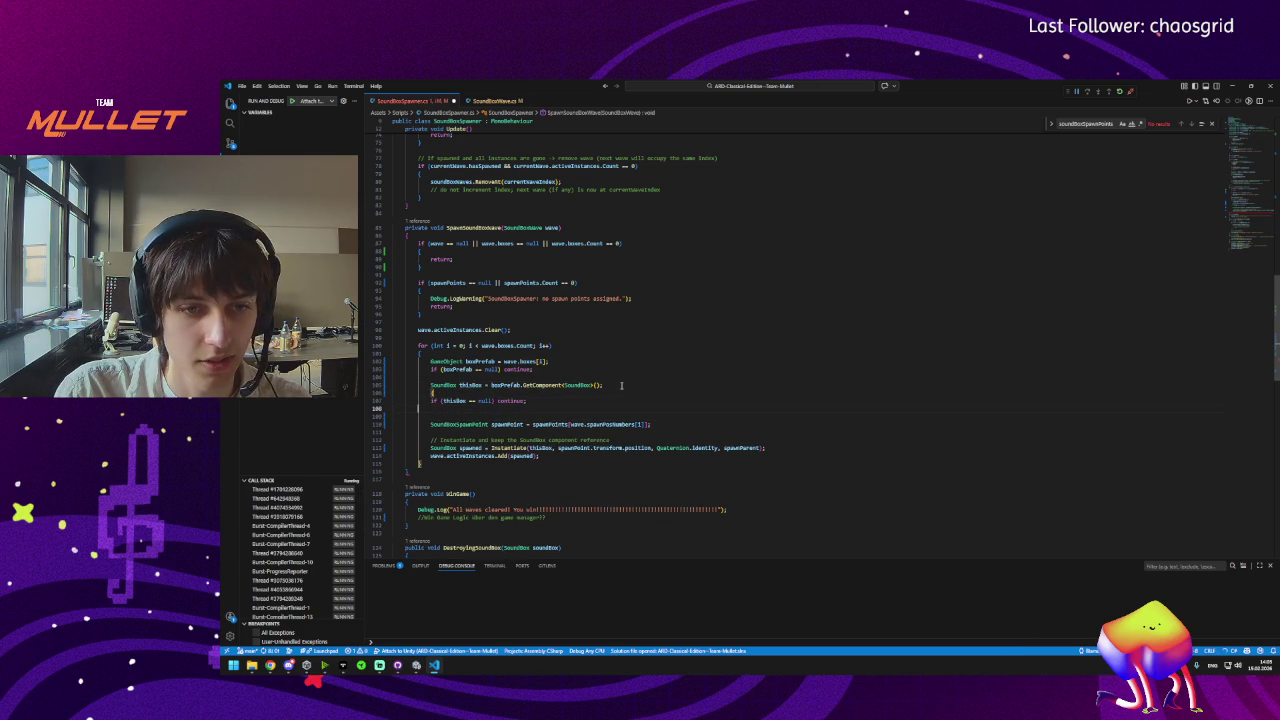
{"action": "type", "text": "}"}
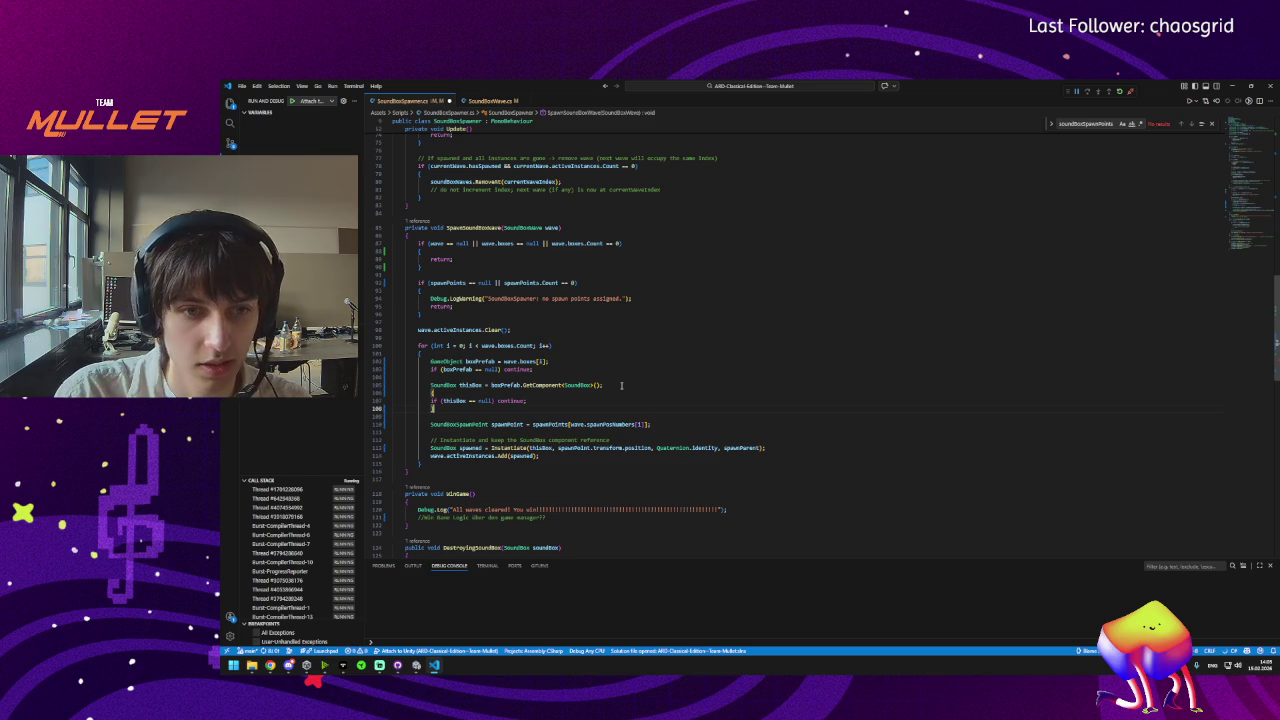
{"action": "left_click", "coordinate": [430, 401]}
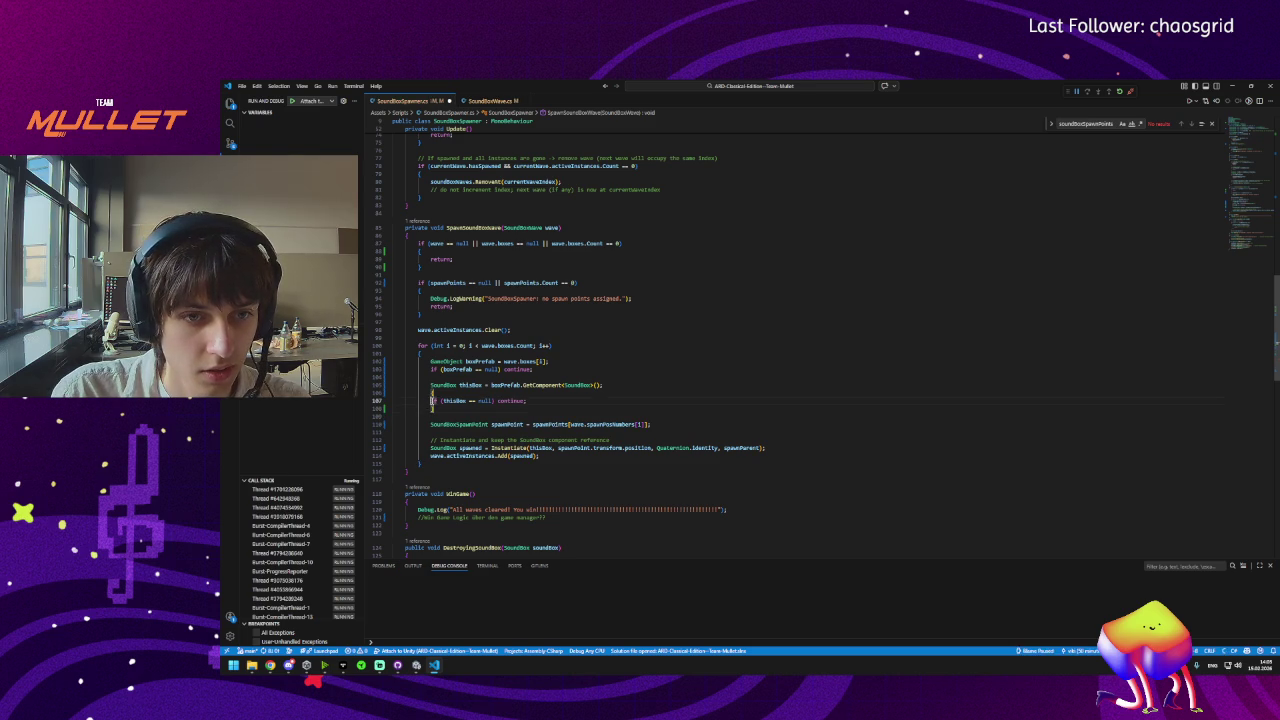
{"action": "key", "text": "Tab"}
{"action": "left_click", "coordinate": [553, 361]}
{"action": "key", "text": "Return"}
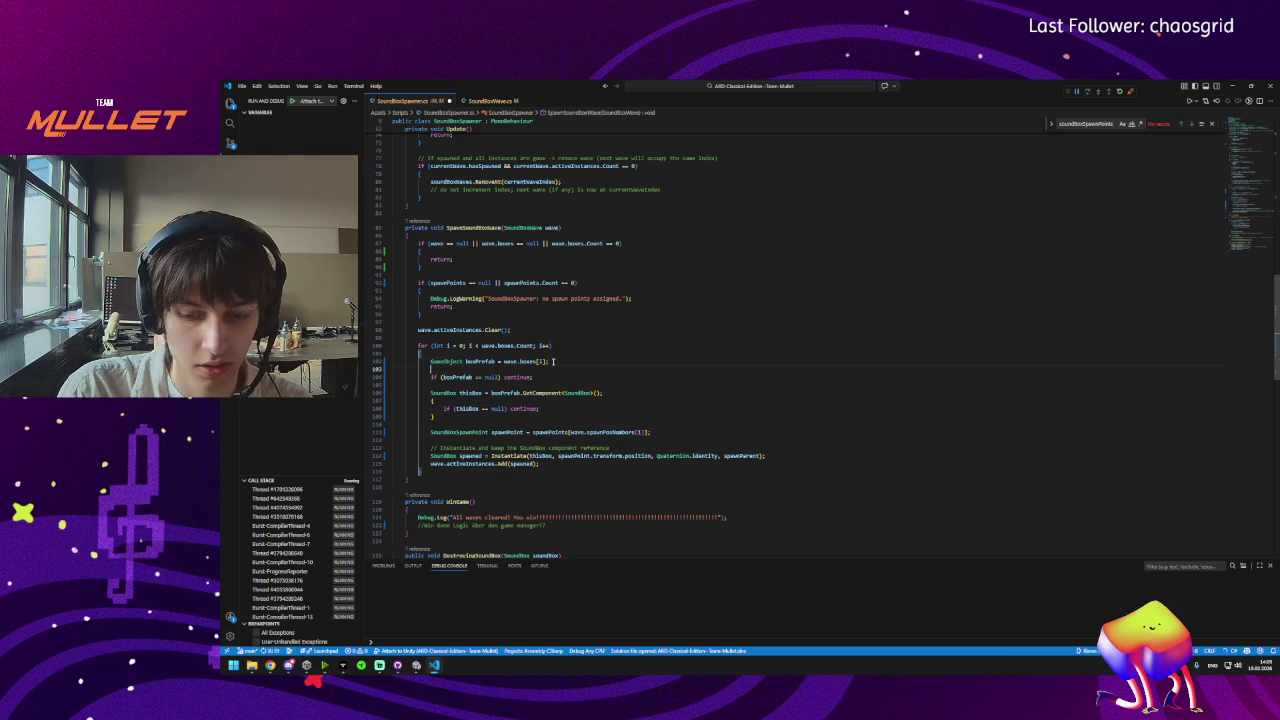
{"action": "type", "text": "{"}
{"action": "key", "text": "Escape"}
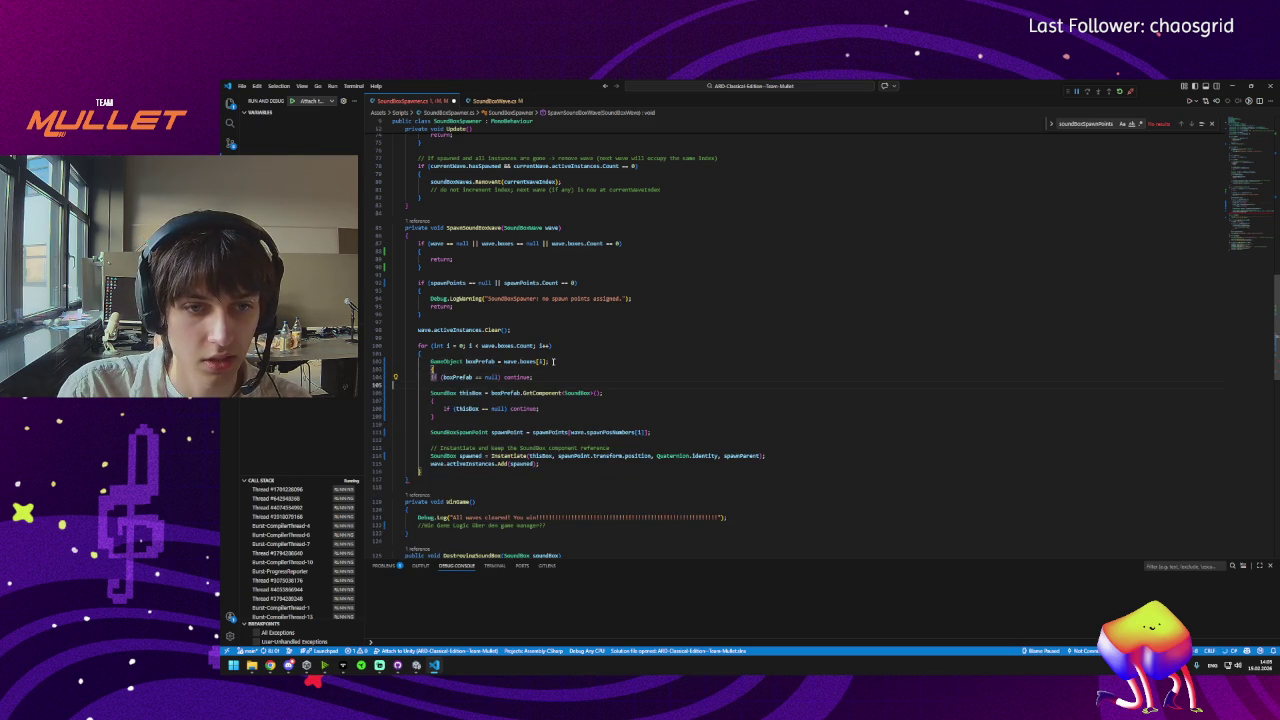
{"action": "key", "text": "Delete"}
{"action": "key", "text": "Tab"}
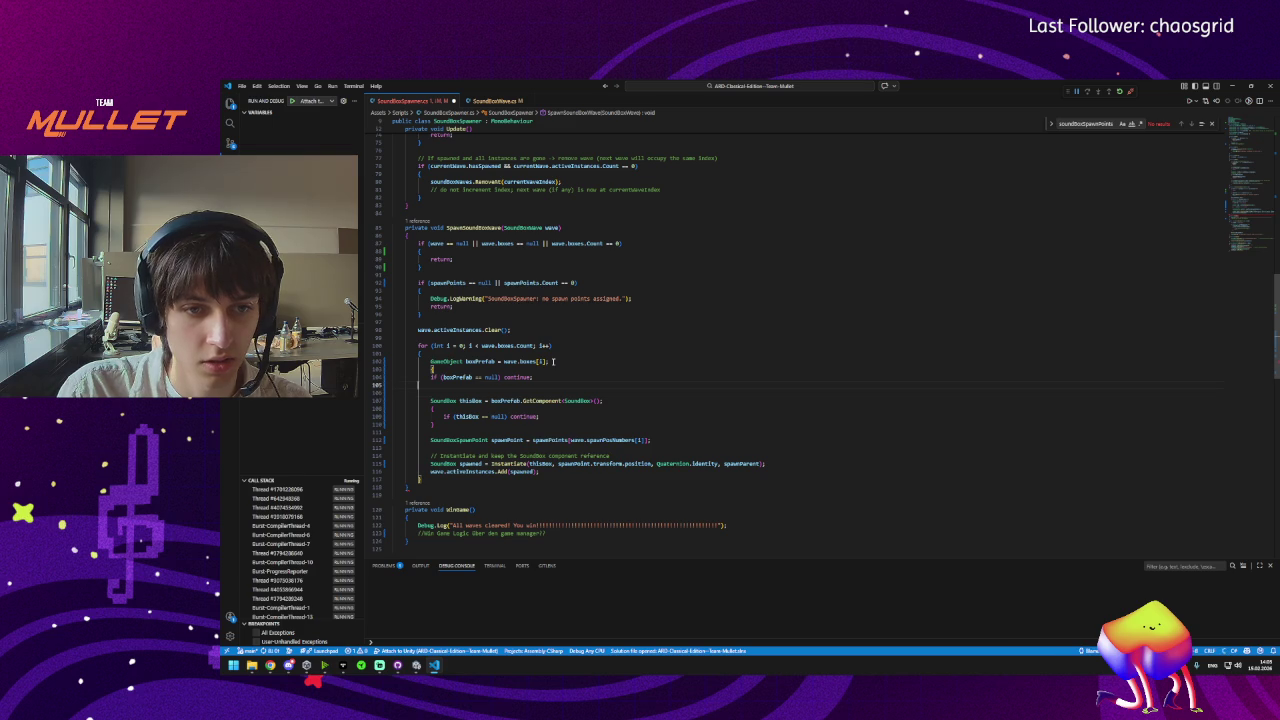
Close the boxPrefab null-check block with a brace and indent the check inside it.
{"action": "type", "text": "}"}
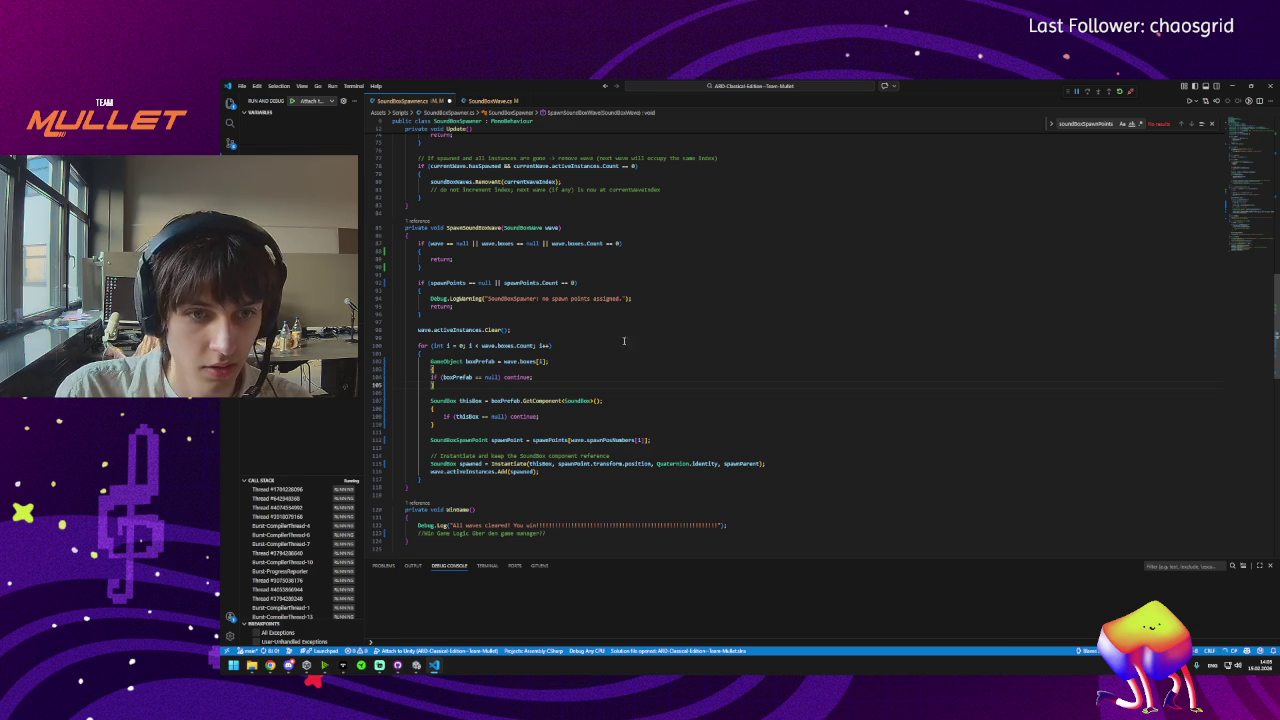
{"action": "left_click", "coordinate": [429, 377]}
{"action": "key", "text": "Tab"}
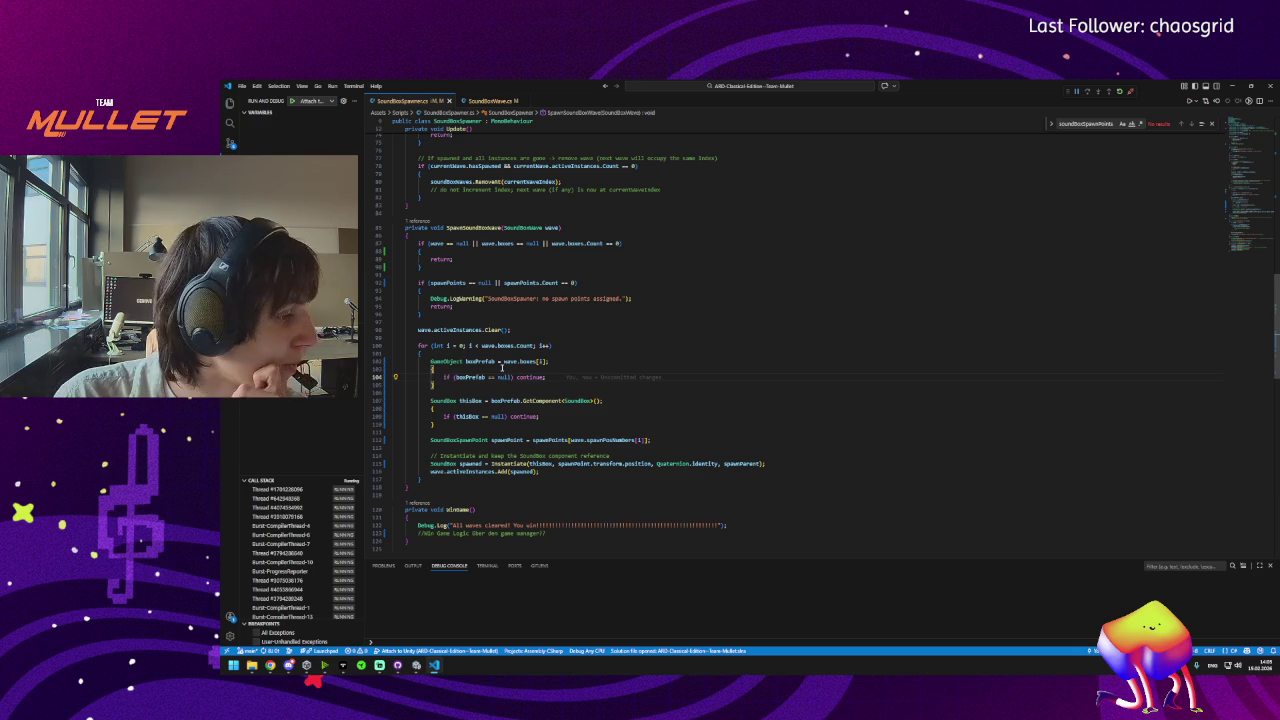
Close the Find widget in SoundBoxSpawner.cs.
{"action": "mouse_move", "coordinate": [288, 667]}
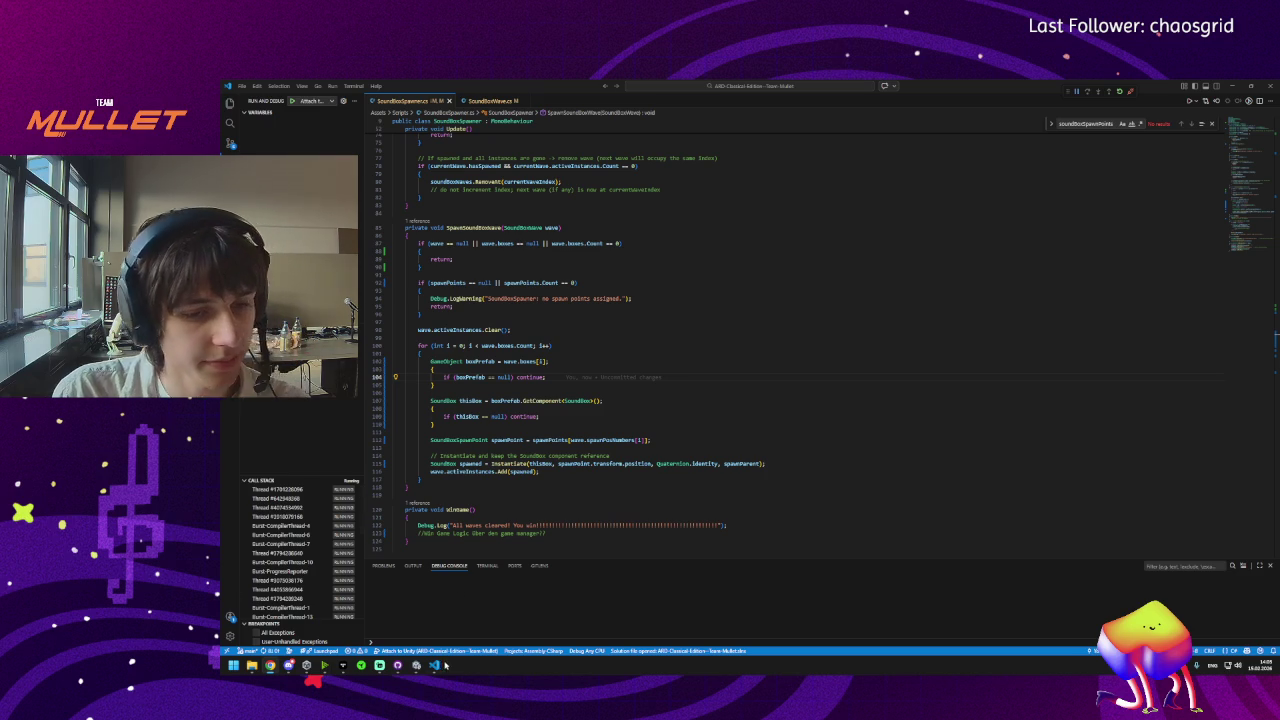
{"action": "mouse_move", "coordinate": [433, 667]}
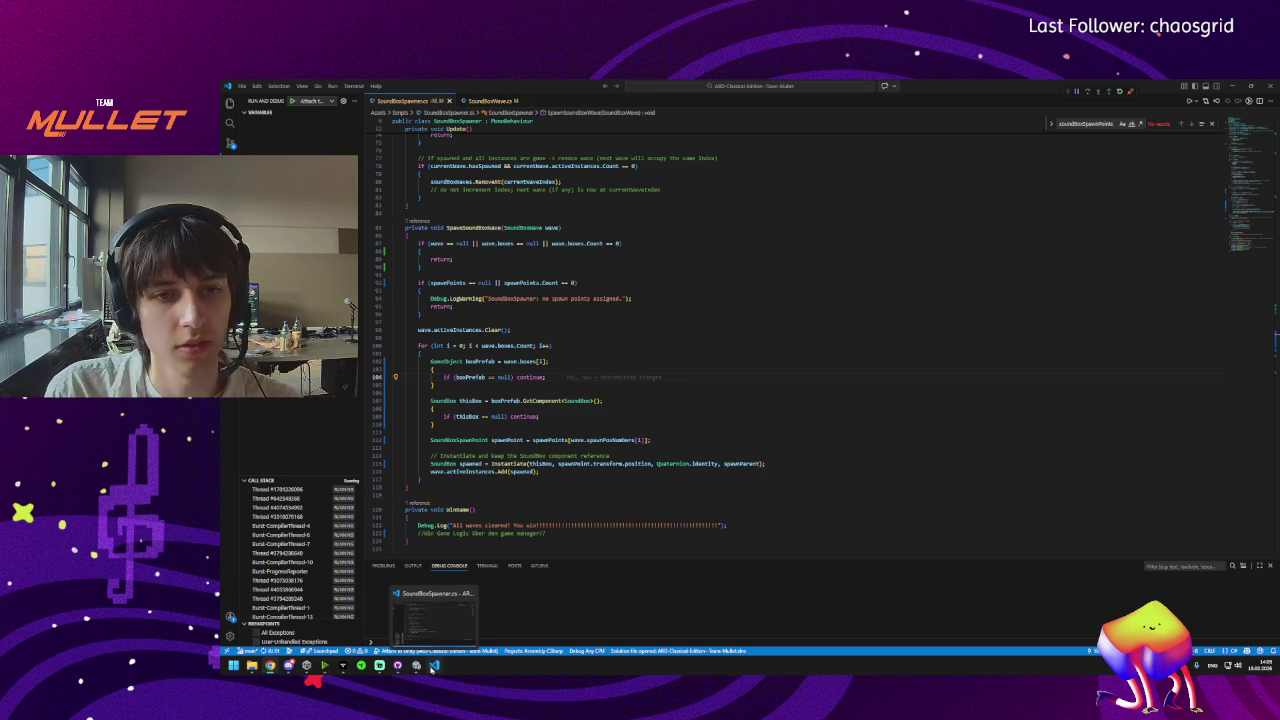
{"action": "key", "text": "Escape"}
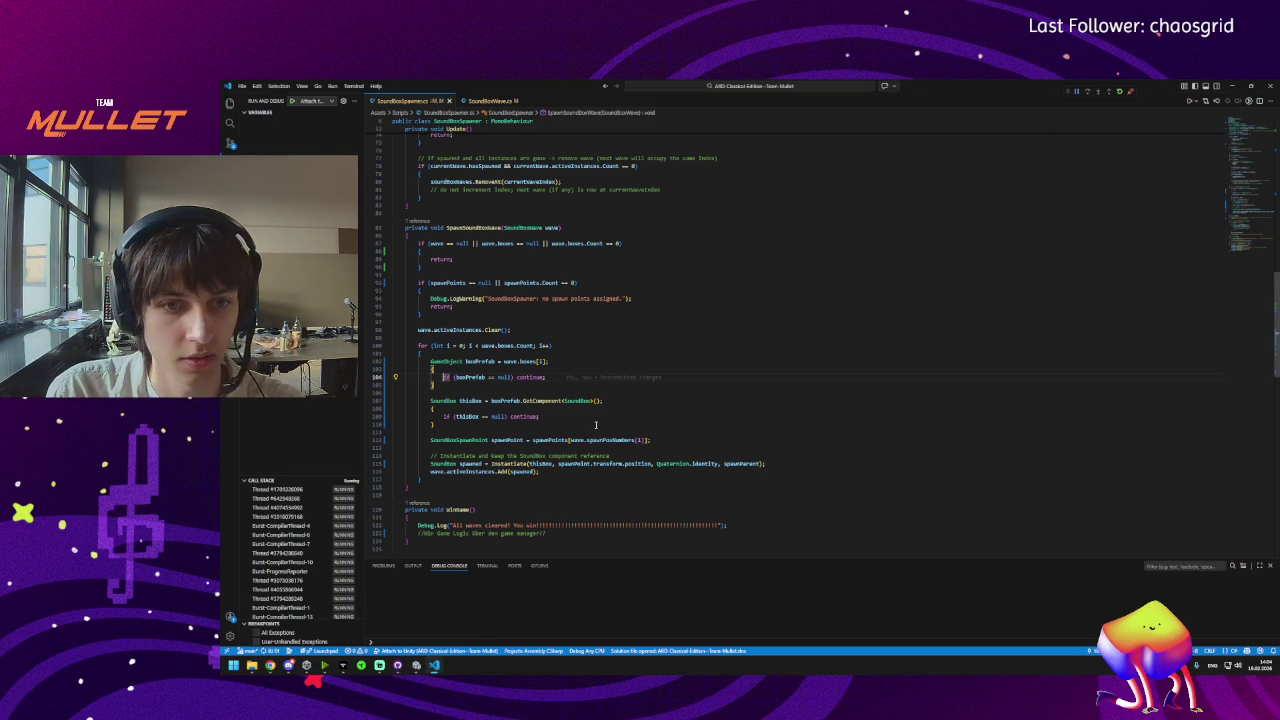
In Unity, use the object picker to assign SoundBox to Wave 01's first Boxes slot.
{"action": "left_click", "coordinate": [416, 665]}
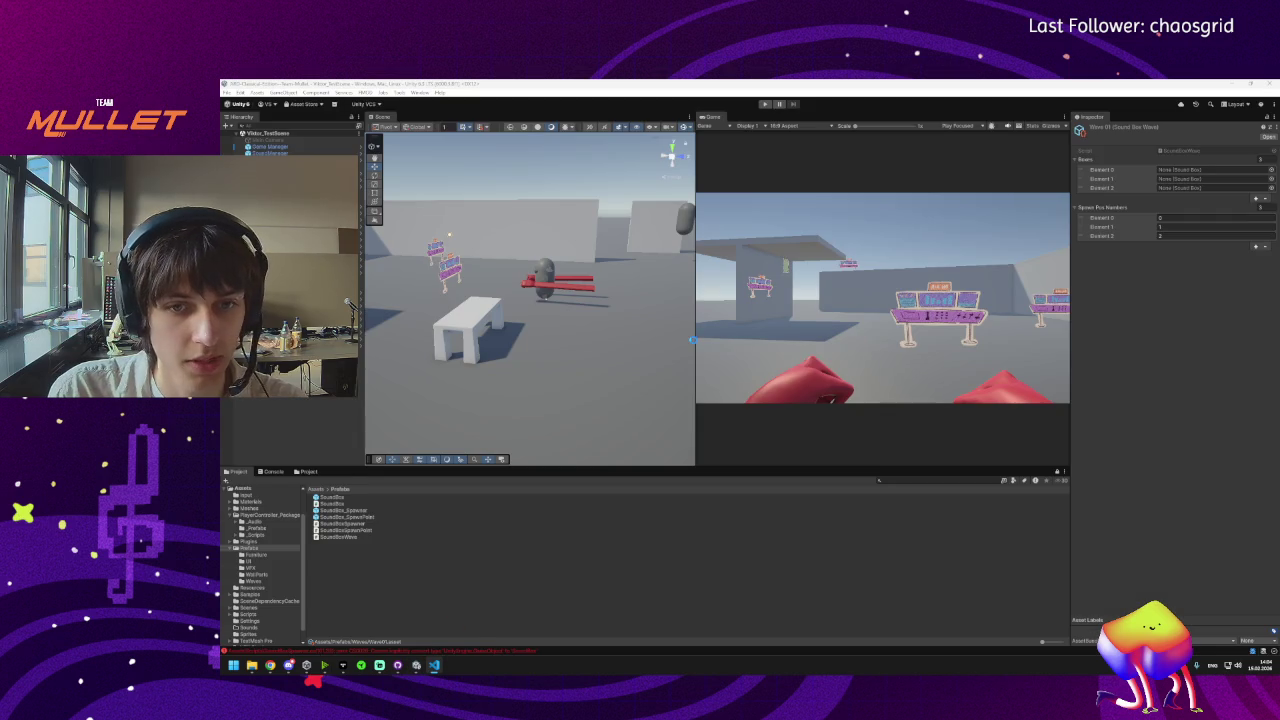
{"action": "mouse_move", "coordinate": [430, 657]}
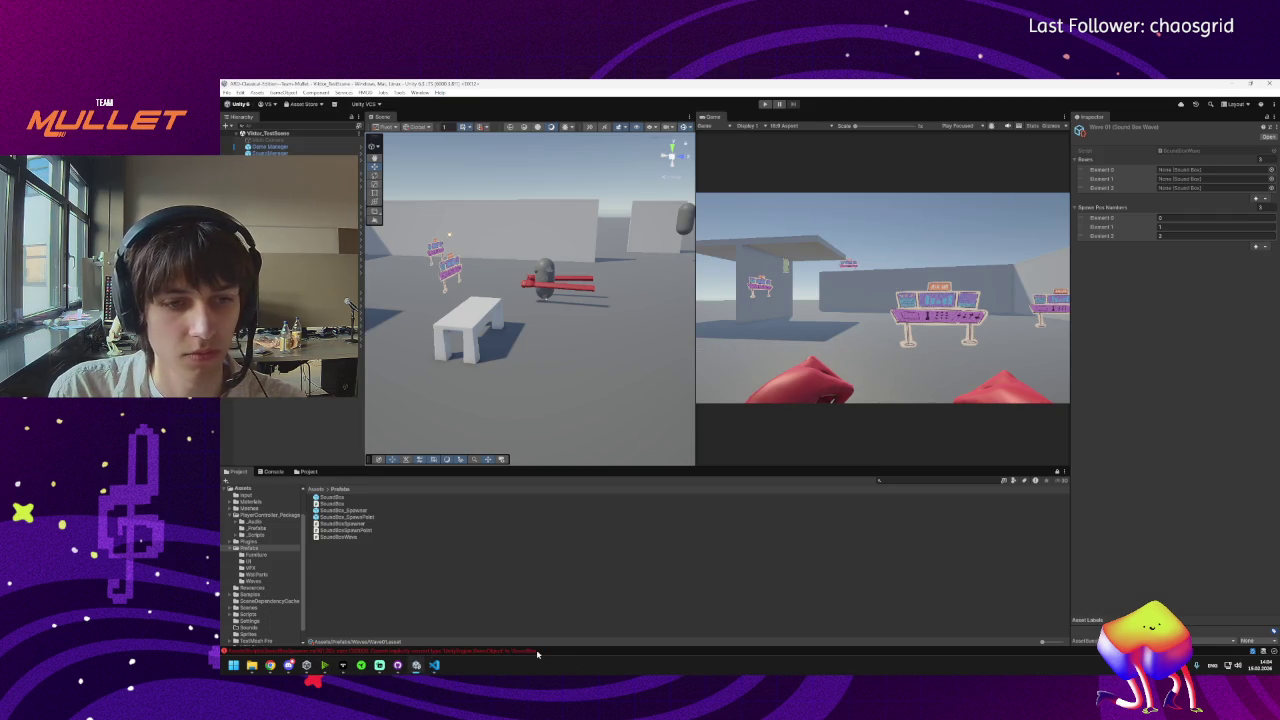
{"action": "left_click", "coordinate": [1181, 172]}
{"action": "left_click", "coordinate": [1271, 171]}
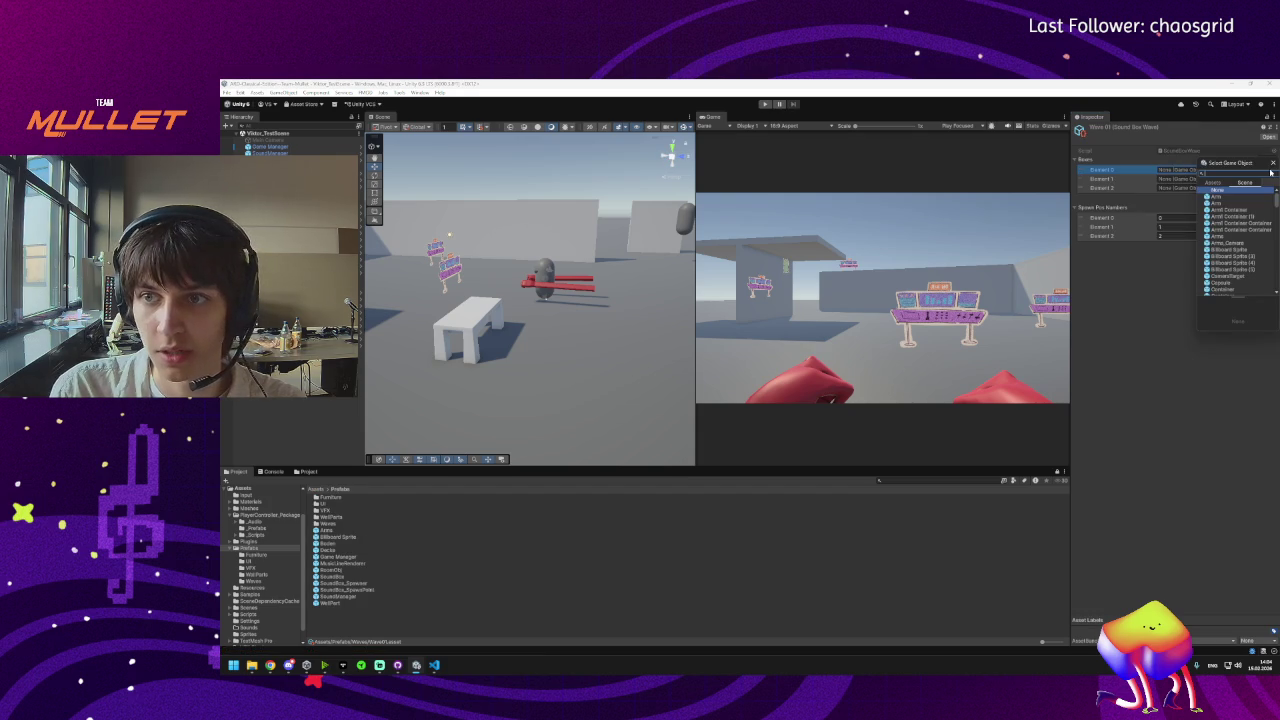
{"action": "type", "text": "sound"}
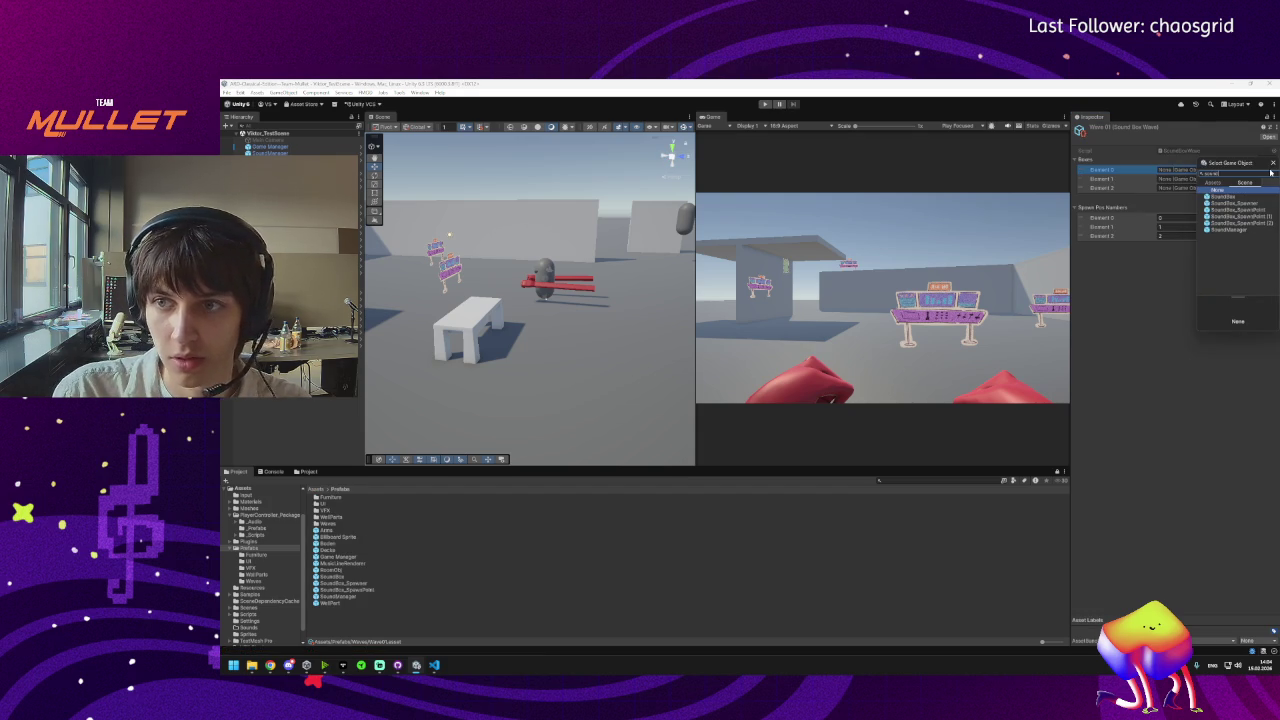
{"action": "double_click", "coordinate": [1230, 193]}
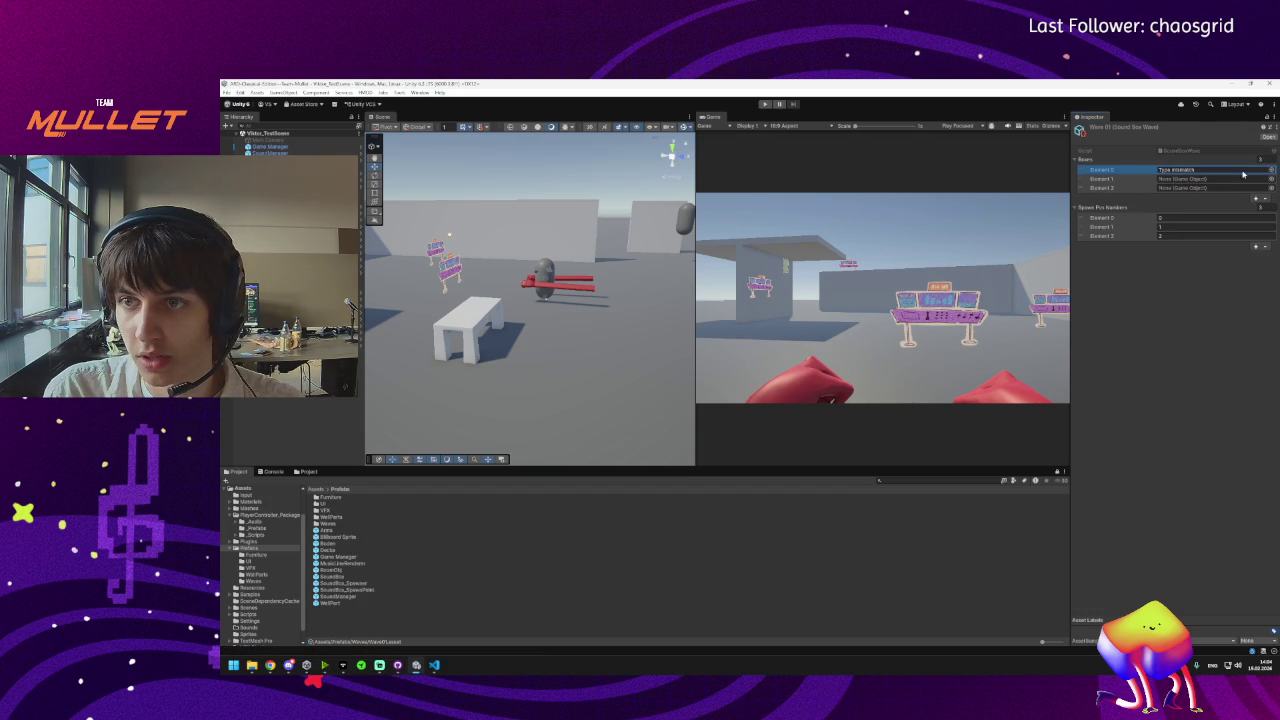
{"action": "left_click", "coordinate": [1271, 171]}
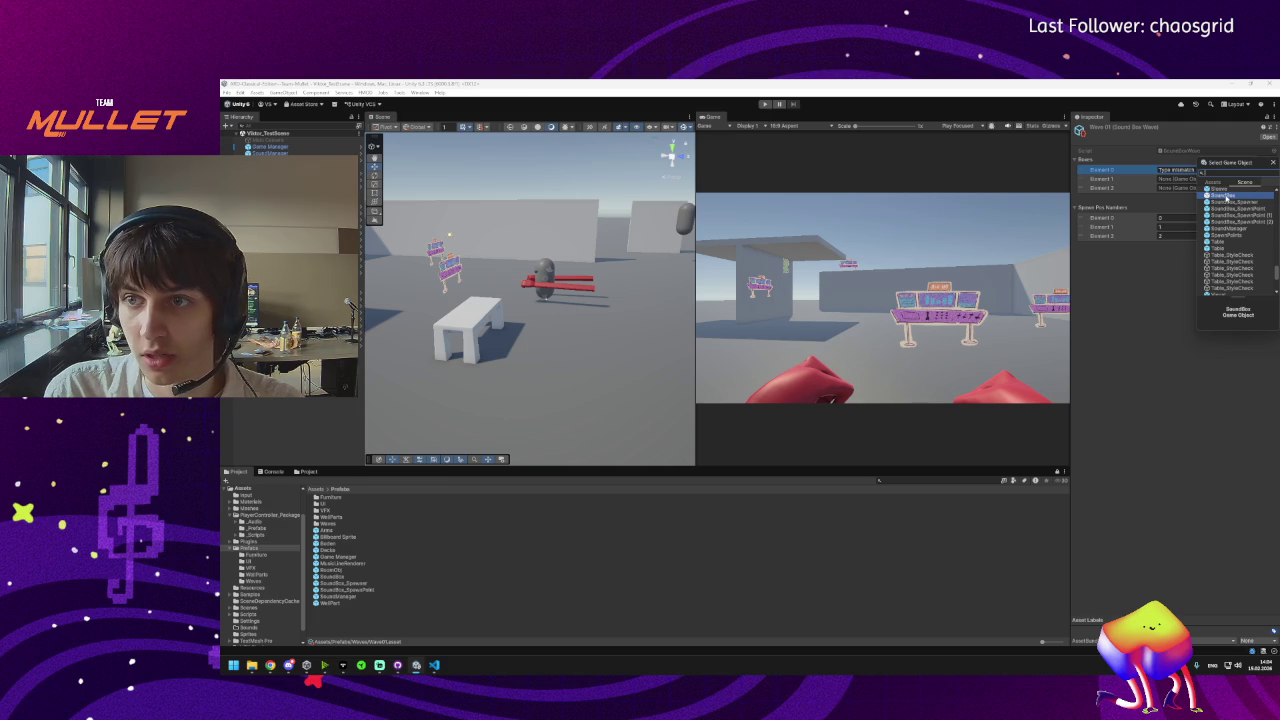
{"action": "double_click", "coordinate": [1231, 195]}
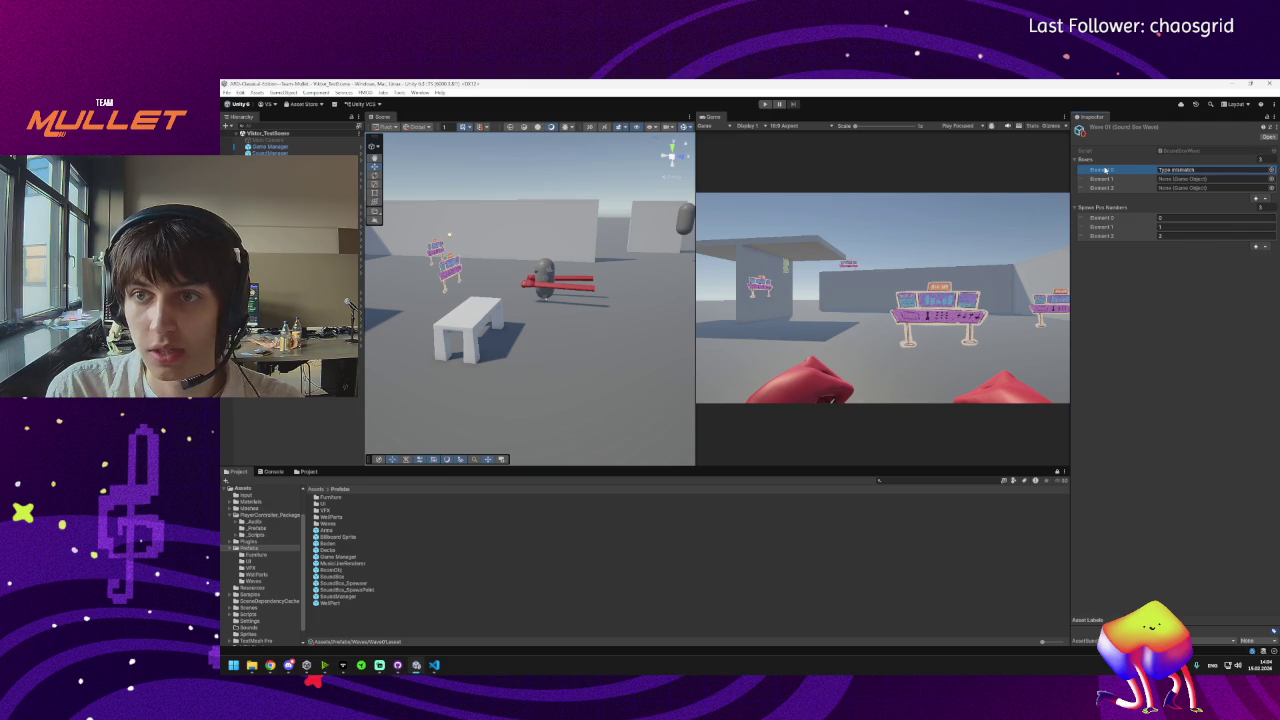
Drag the SoundBox prefab from the Project panel into Boxes Element 0, 1 and 2.
{"action": "left_click", "coordinate": [1205, 179]}
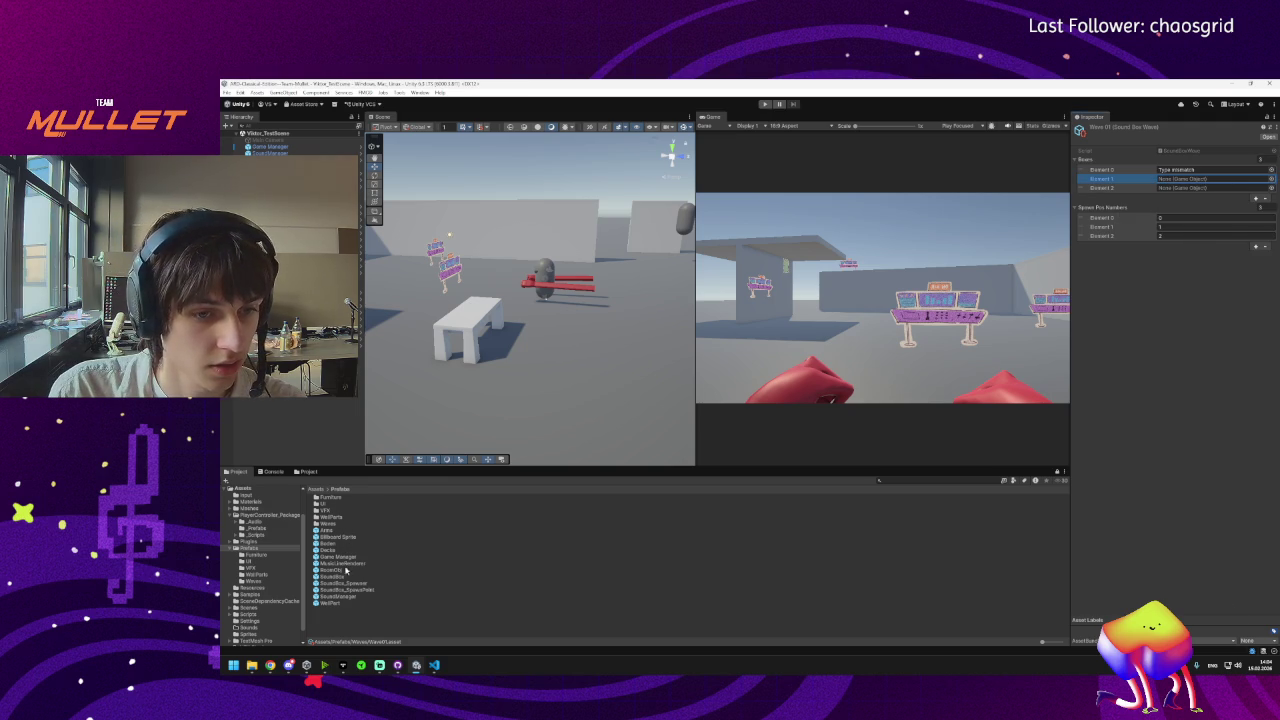
{"action": "mouse_move", "coordinate": [340, 577]}
{"action": "left_mouse_down"}
{"action": "mouse_move", "coordinate": [900, 300]}
{"action": "mouse_move", "coordinate": [1210, 179]}
{"action": "left_mouse_up"}
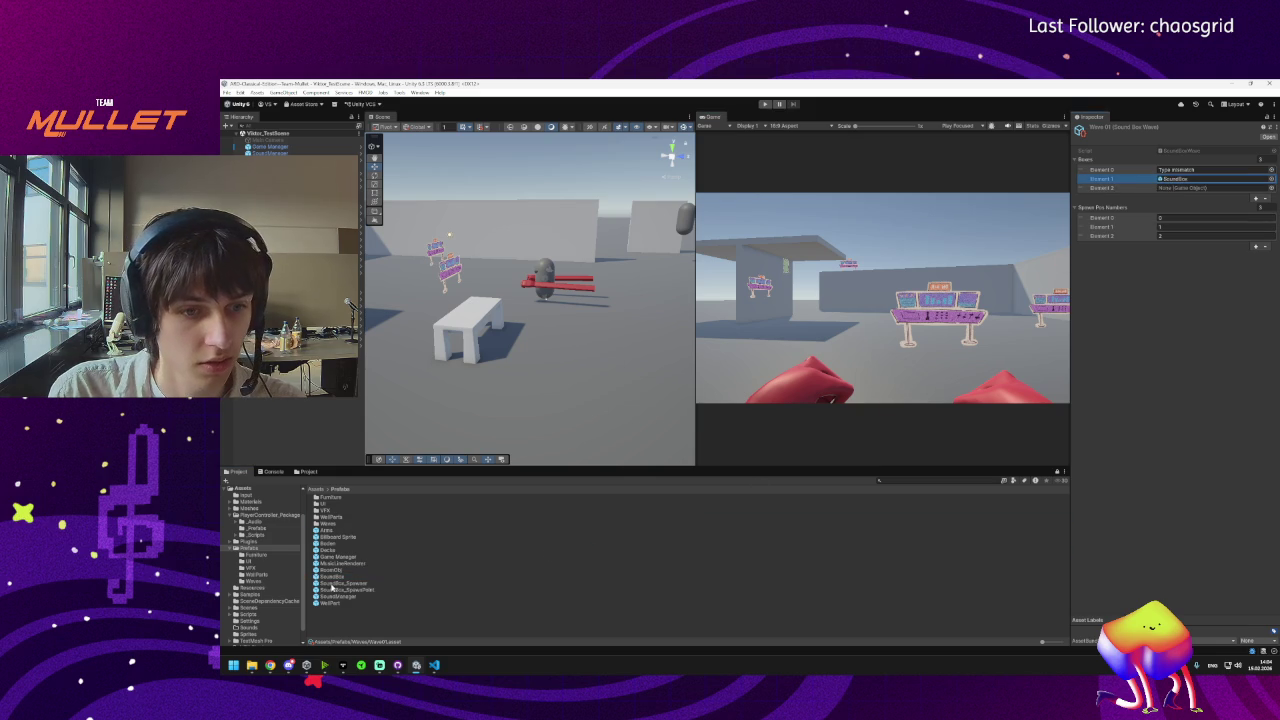
{"action": "left_click_drag", "start_coordinate": [335, 578], "coordinate": [1162, 171]}
{"action": "left_click_drag", "start_coordinate": [330, 580], "coordinate": [1194, 190]}
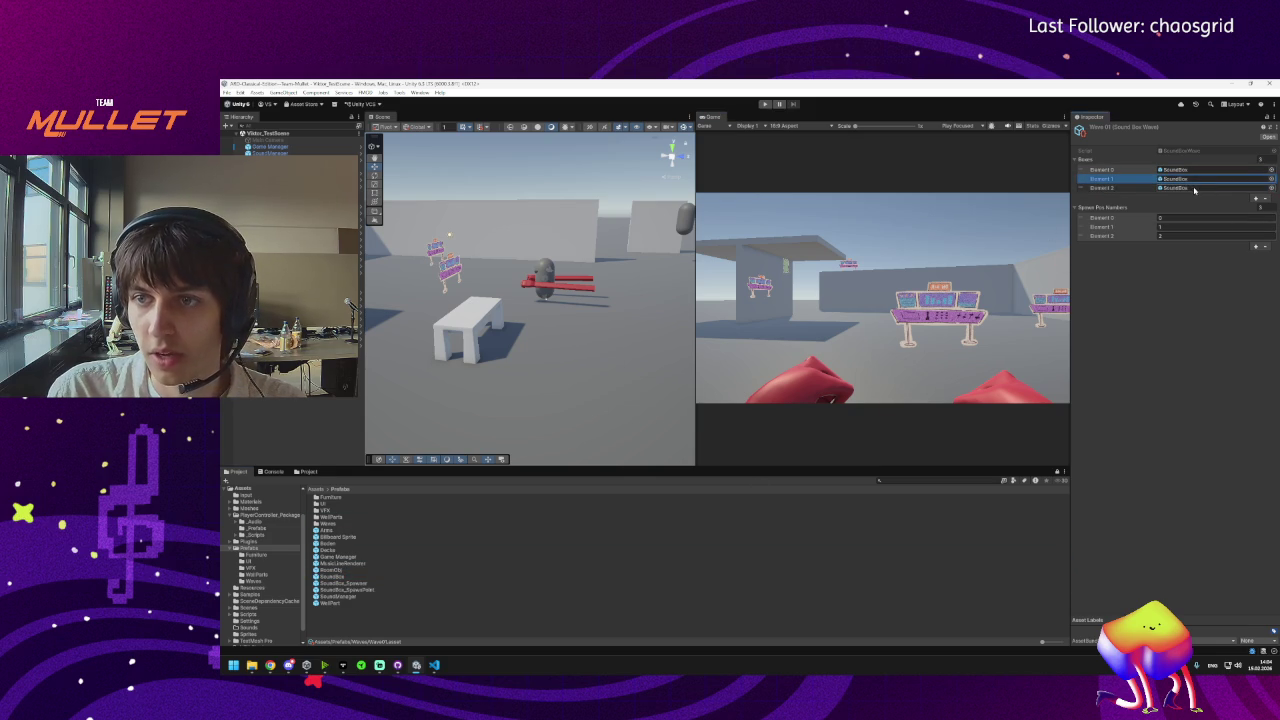
Enter Play mode and test the first-person scene with the configured Wave 01.
{"action": "left_click", "coordinate": [763, 104]}
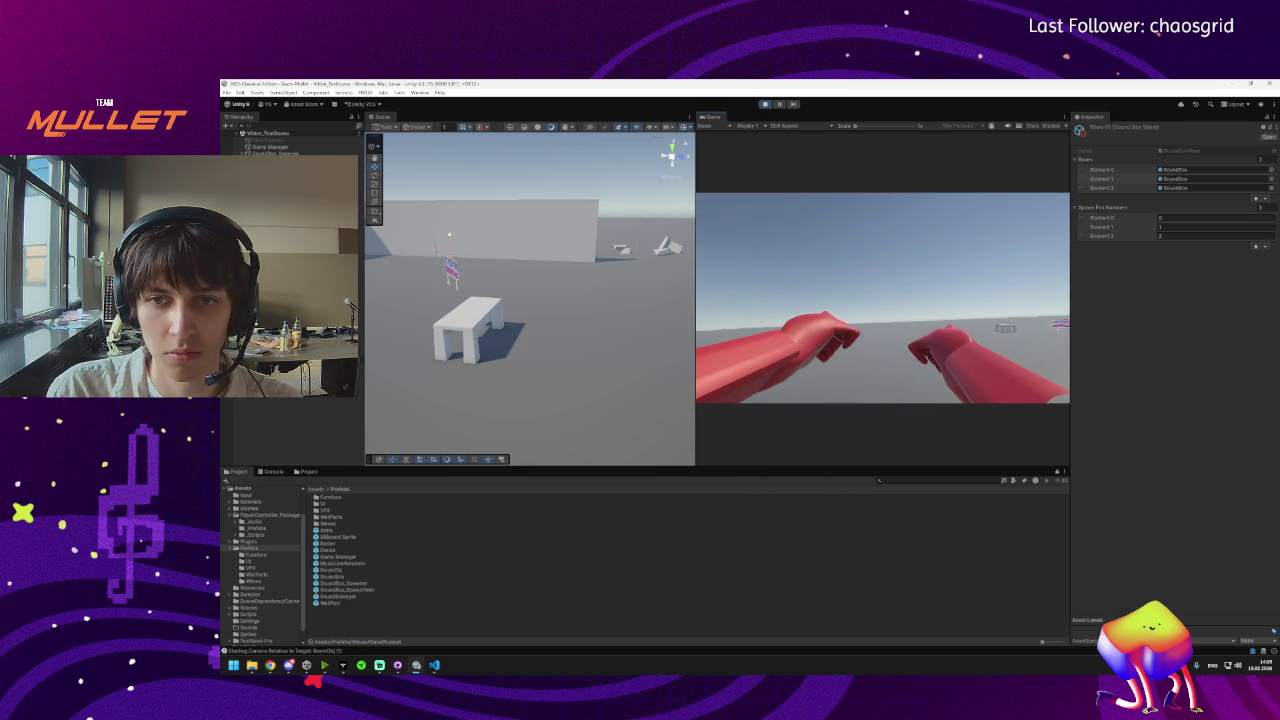
{"action": "key", "text": "super"}
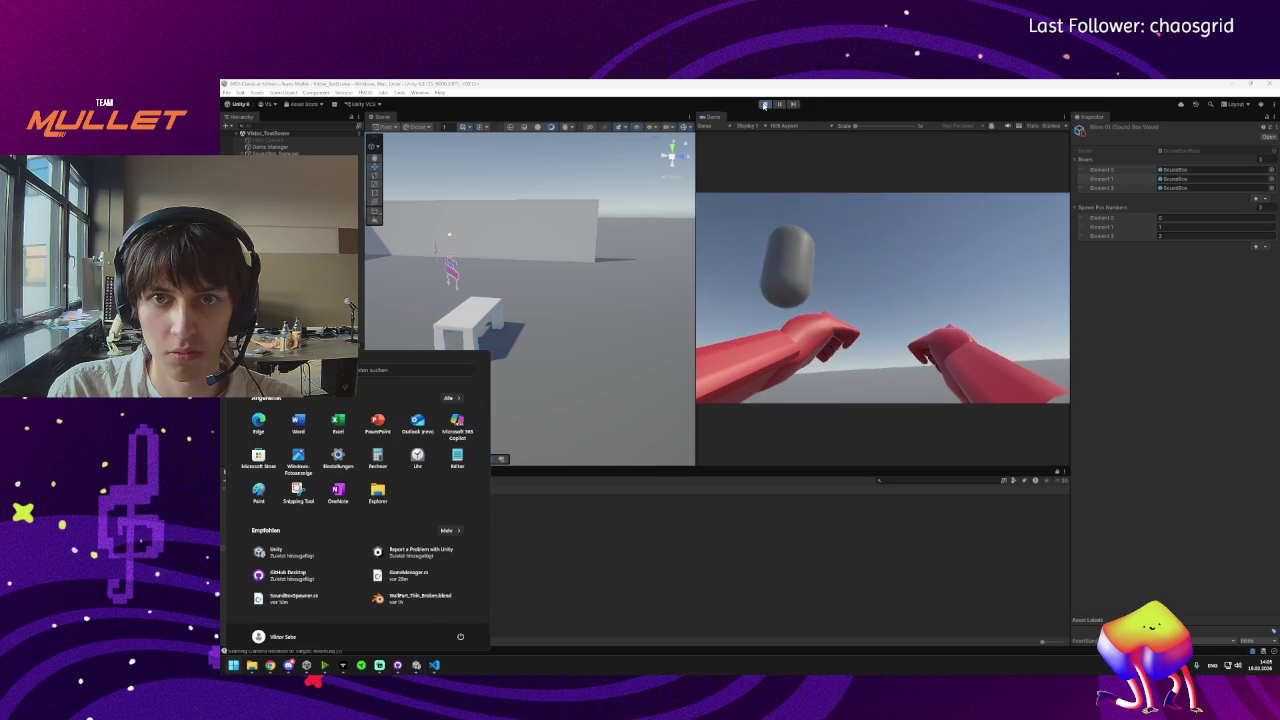
{"action": "key", "text": "super"}
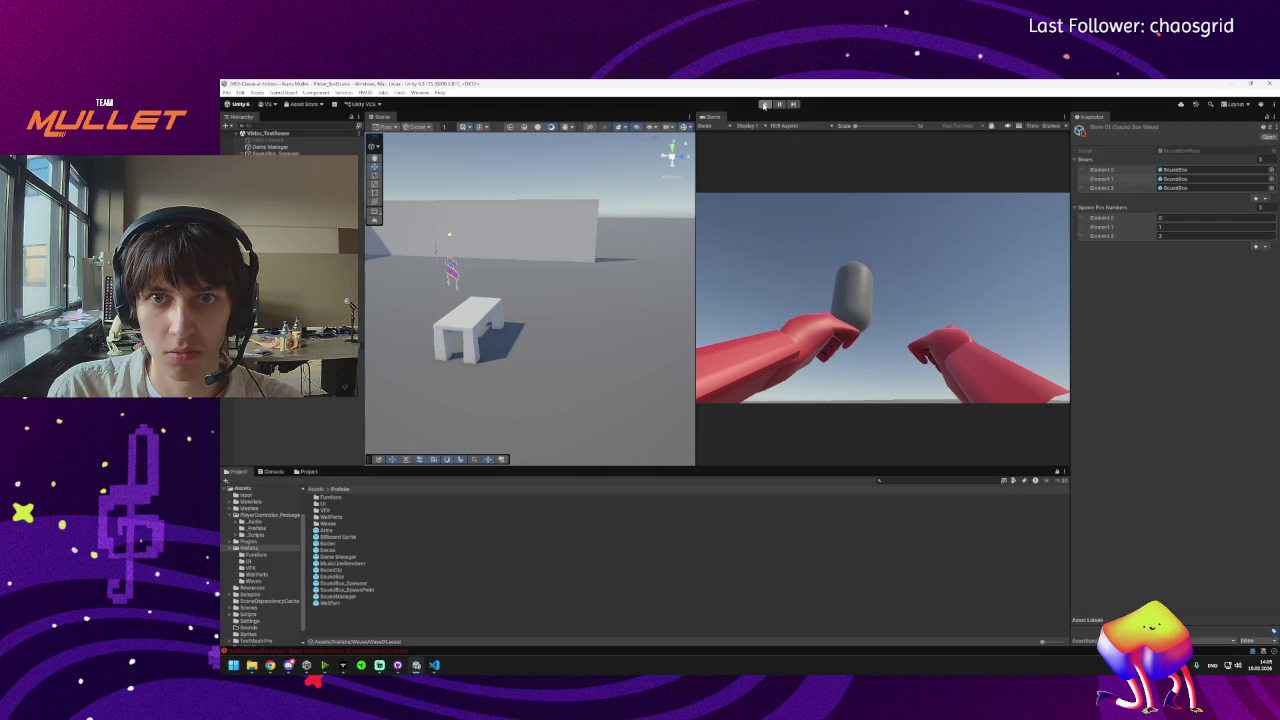
In the Console, examine the NullReferenceException and IndexOutOfRange error traces and the Game Manager.
{"action": "left_click", "coordinate": [383, 652]}
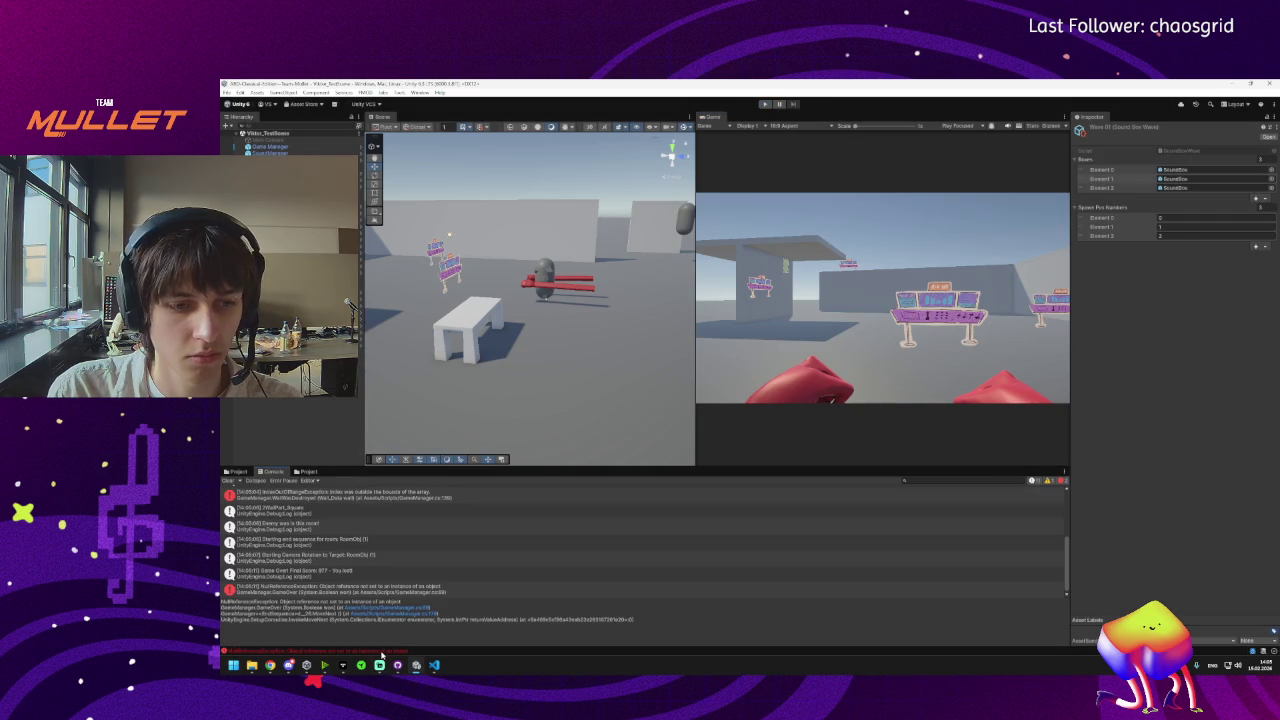
{"action": "left_click", "coordinate": [328, 594]}
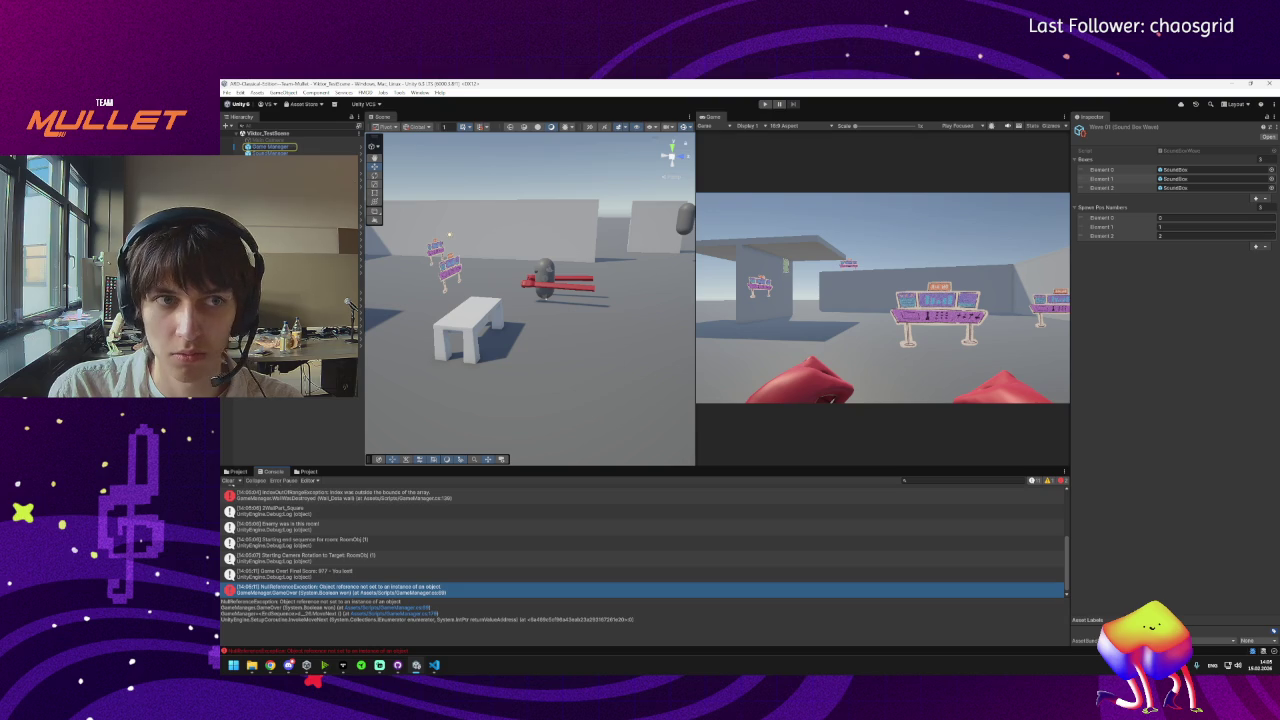
{"action": "left_click", "coordinate": [268, 147]}
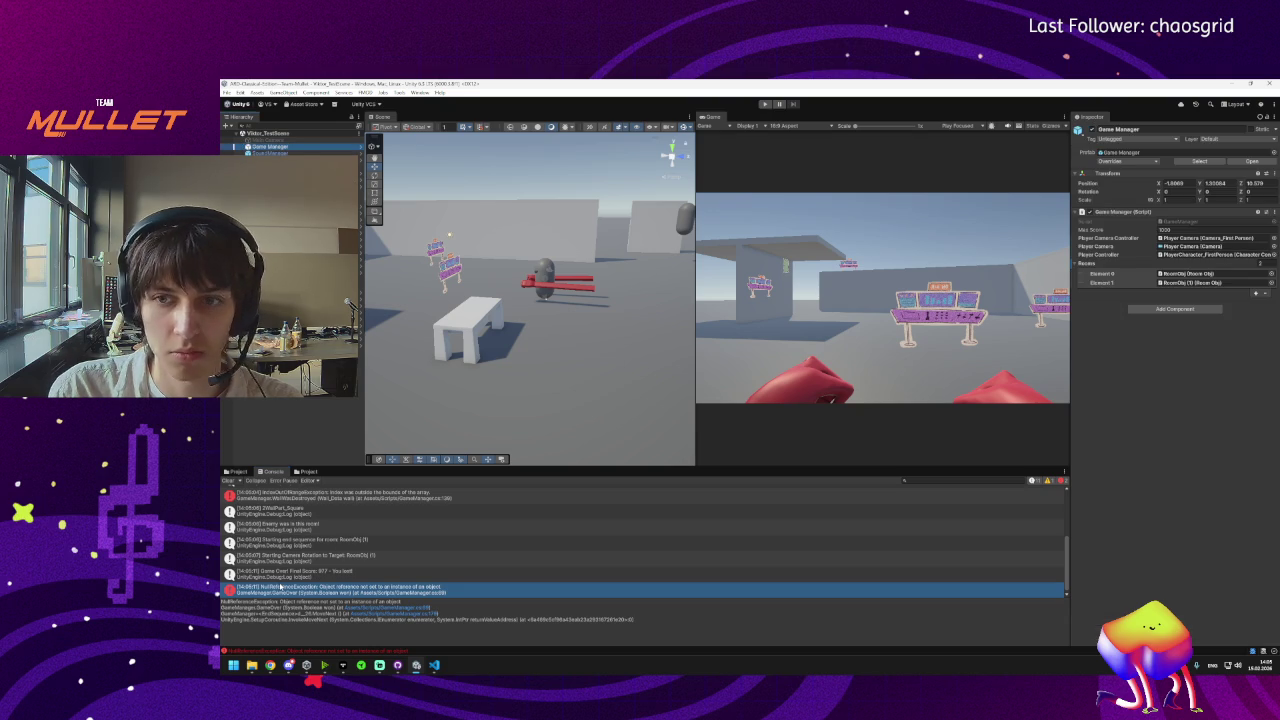
{"action": "left_click", "coordinate": [283, 592]}
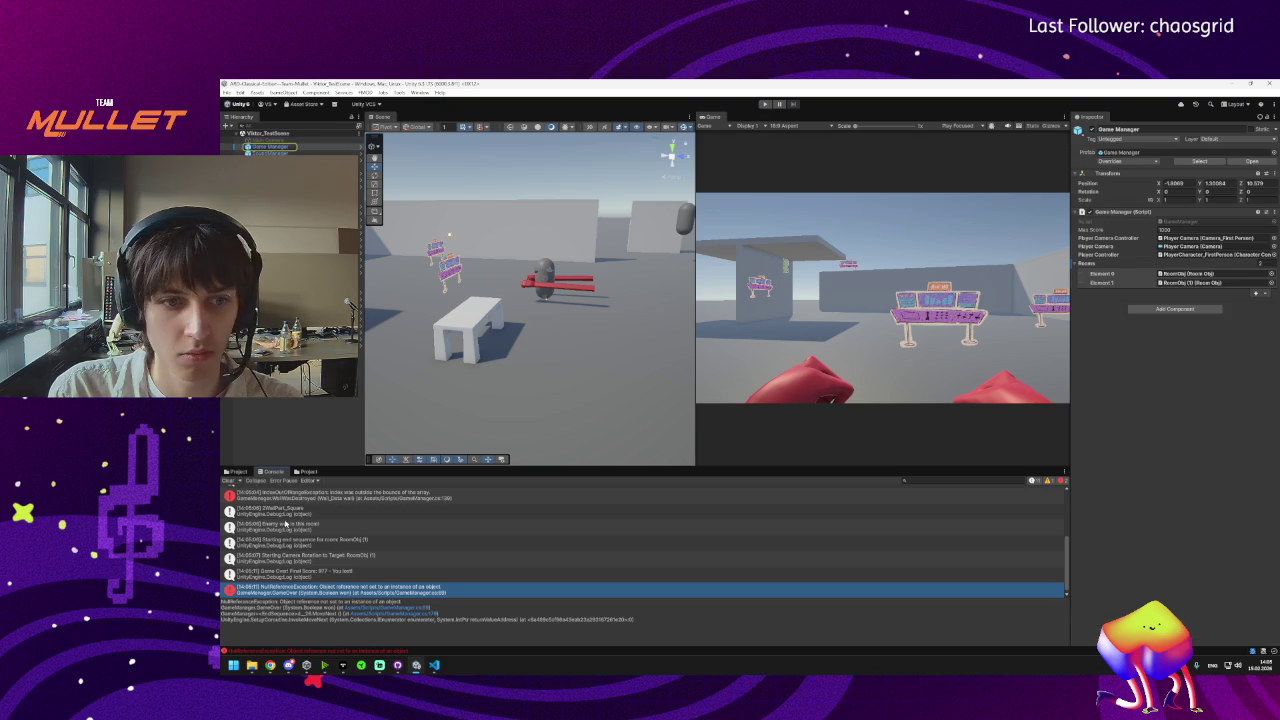
{"action": "left_click", "coordinate": [289, 494]}
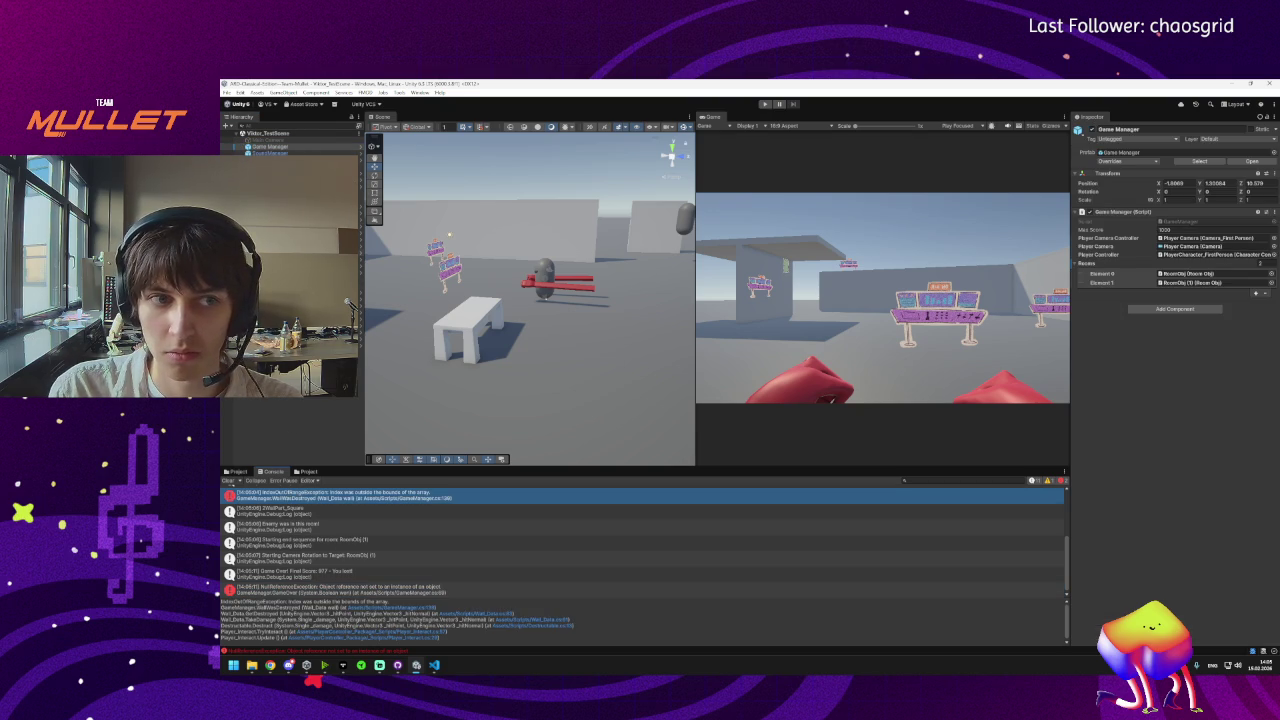
Inspect PlayerCharacter_FirstPerson and the Game Manager's Rooms list, then go back to SoundBoxSpawner.cs.
{"action": "double_click", "coordinate": [1213, 254]}
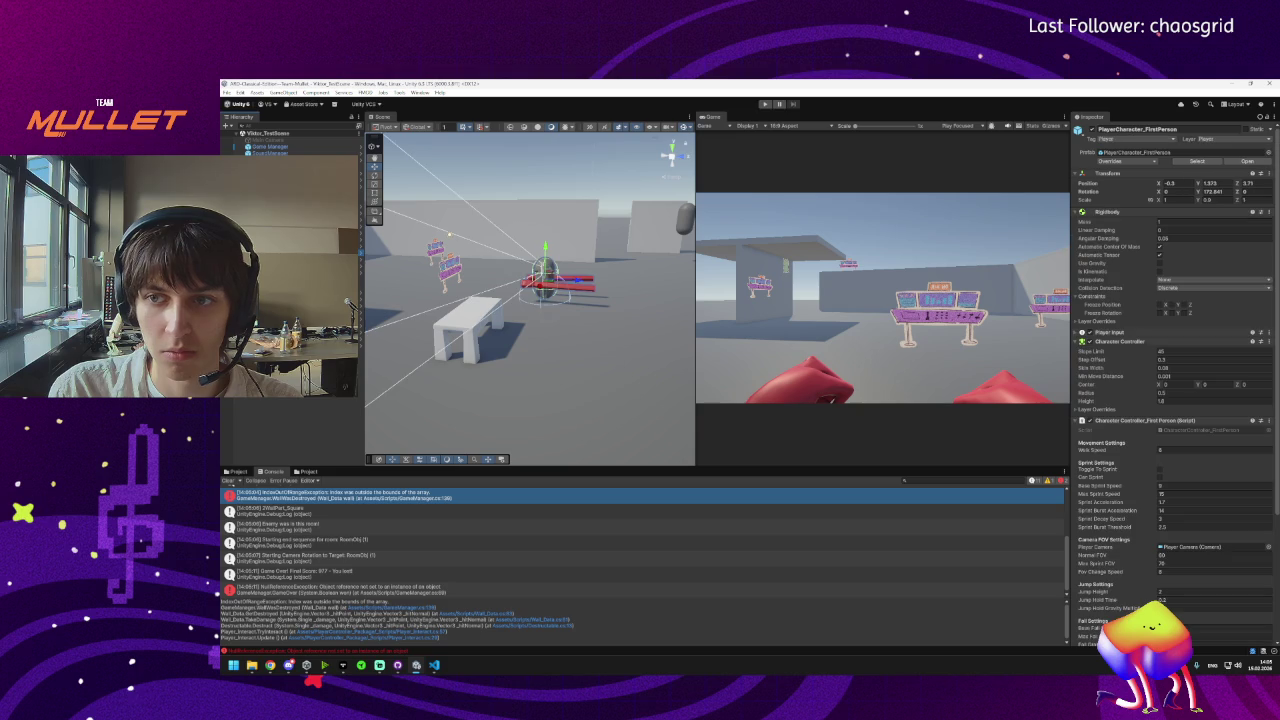
{"action": "scroll", "coordinate": [1175, 565], "scroll_direction": "down", "scroll_amount": 5}
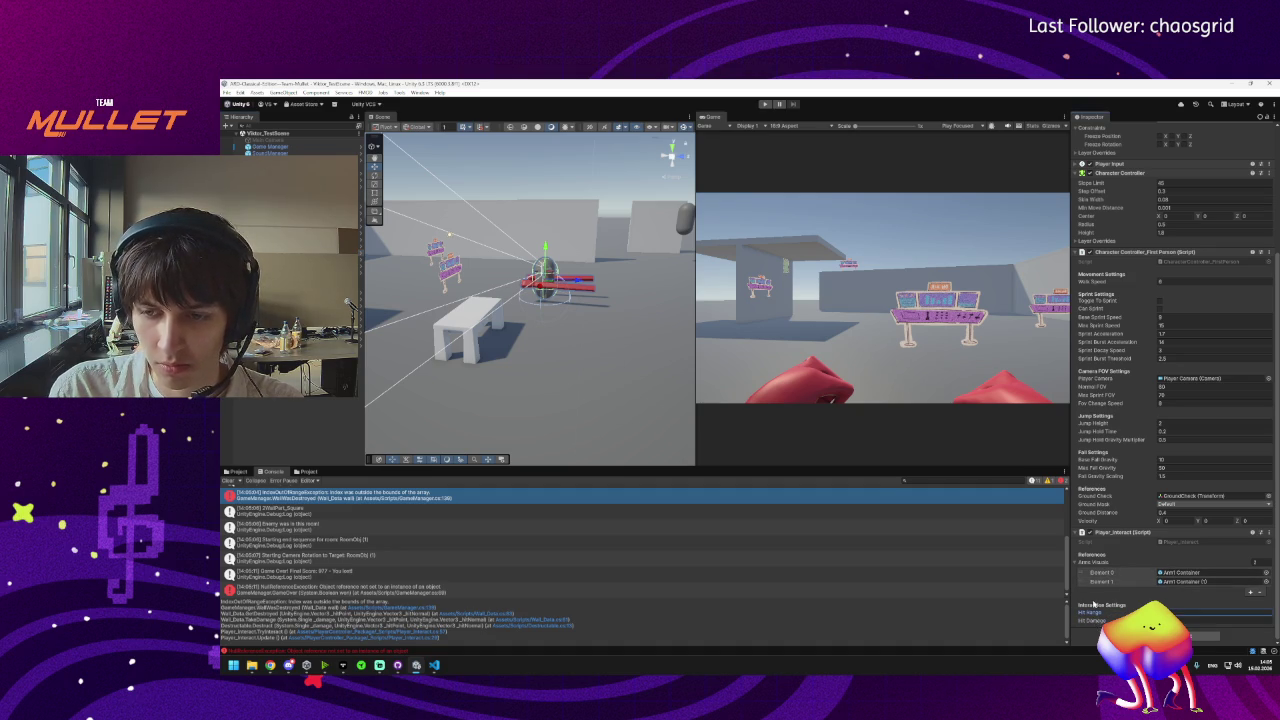
{"action": "left_click", "coordinate": [270, 146]}
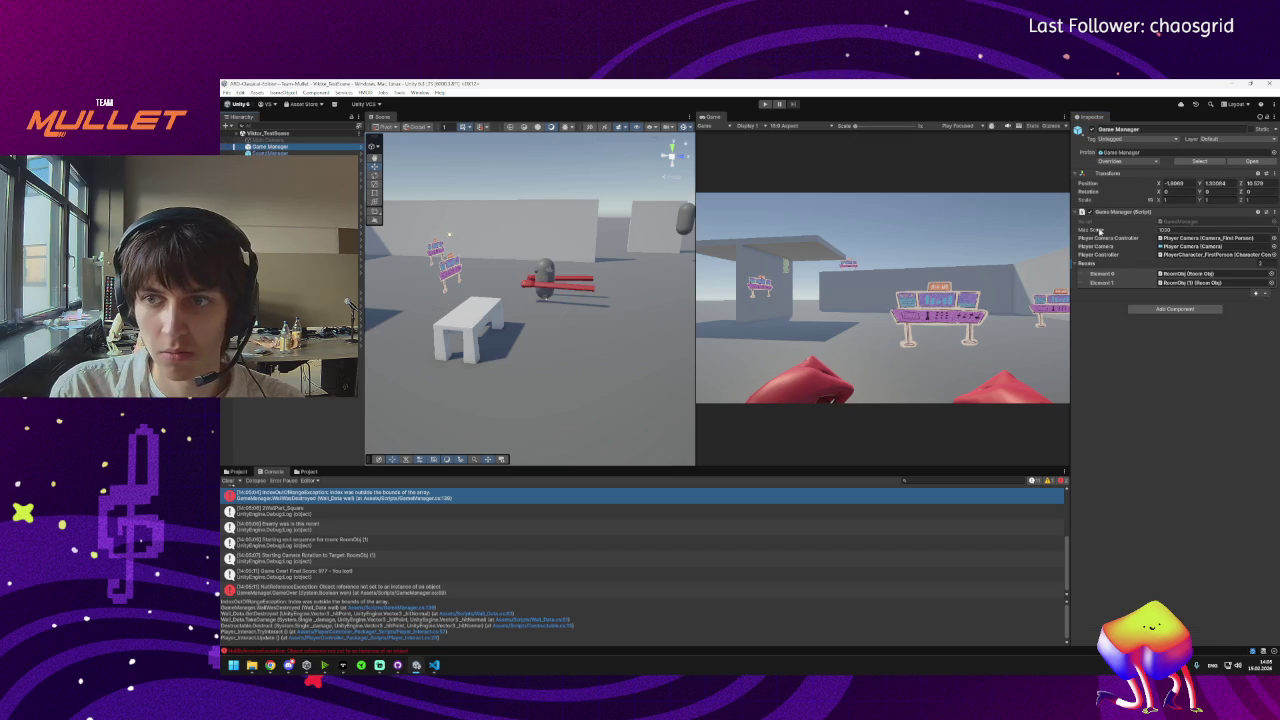
{"action": "left_click", "coordinate": [1080, 262]}
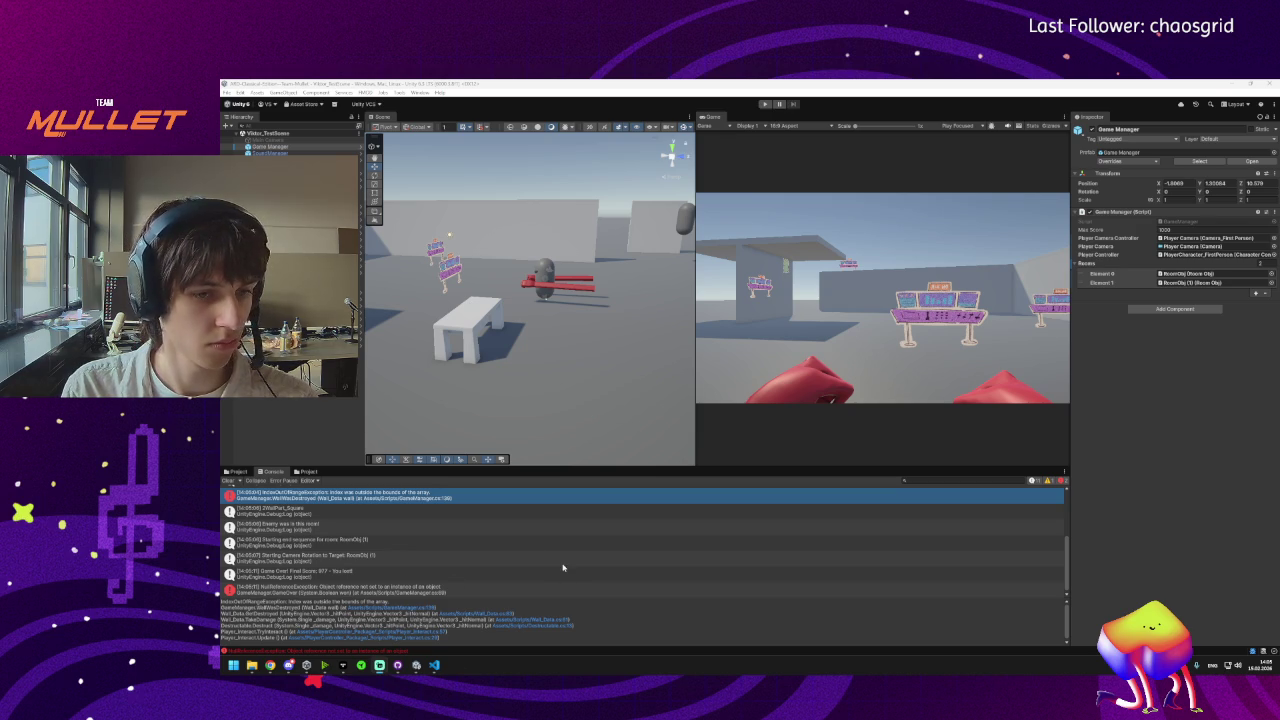
{"action": "left_click", "coordinate": [433, 667]}
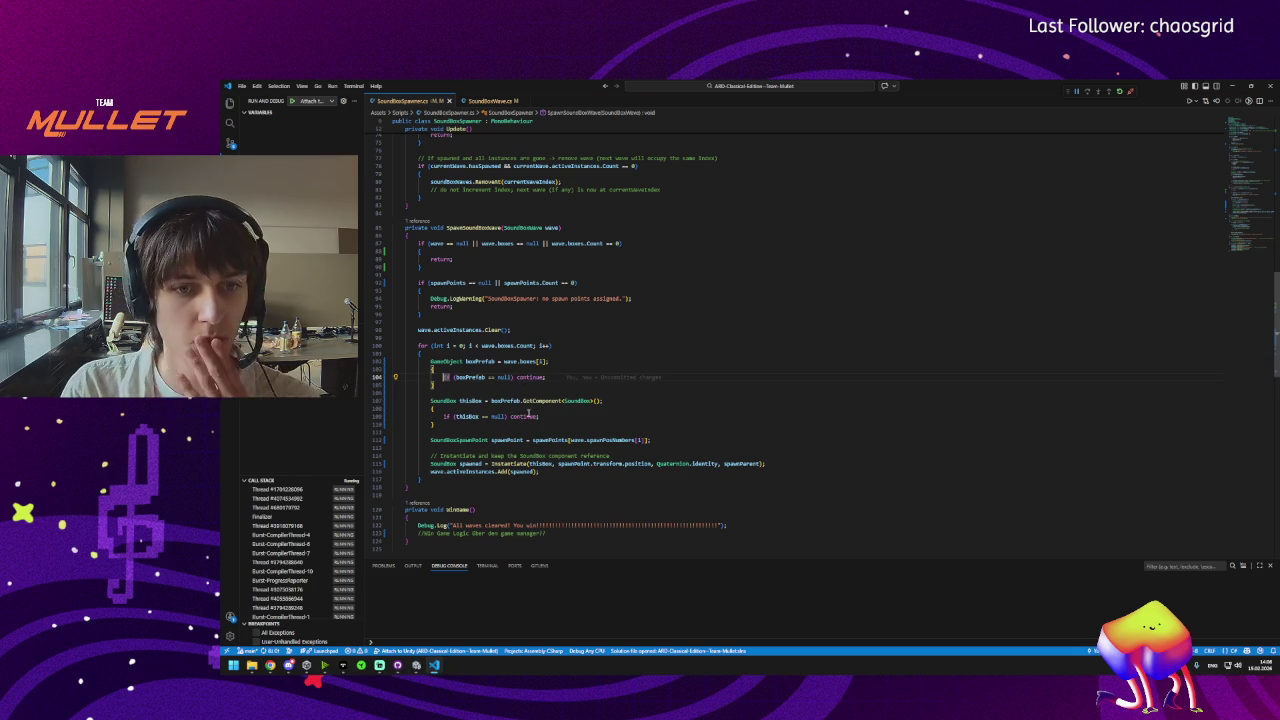
Back in Unity after the script reload, select the ground Cube and orbit the Scene view.
{"action": "left_click", "coordinate": [418, 665]}
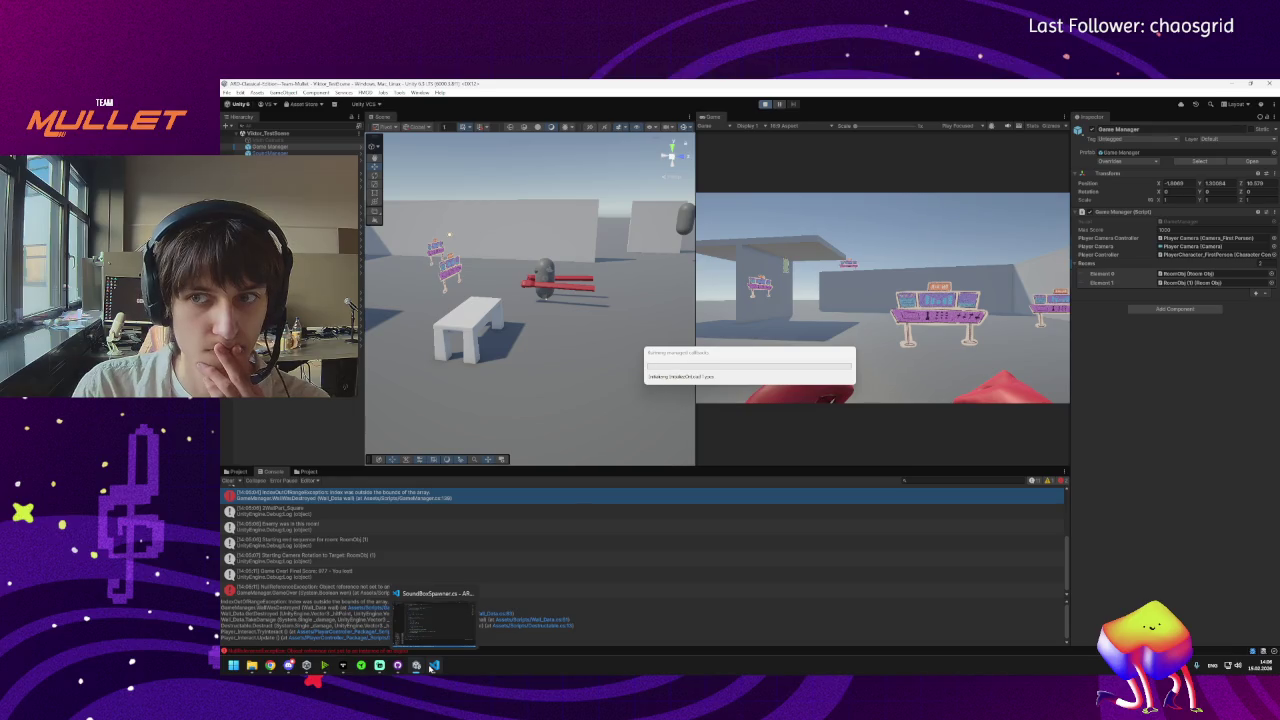
{"action": "mouse_move", "coordinate": [430, 666]}
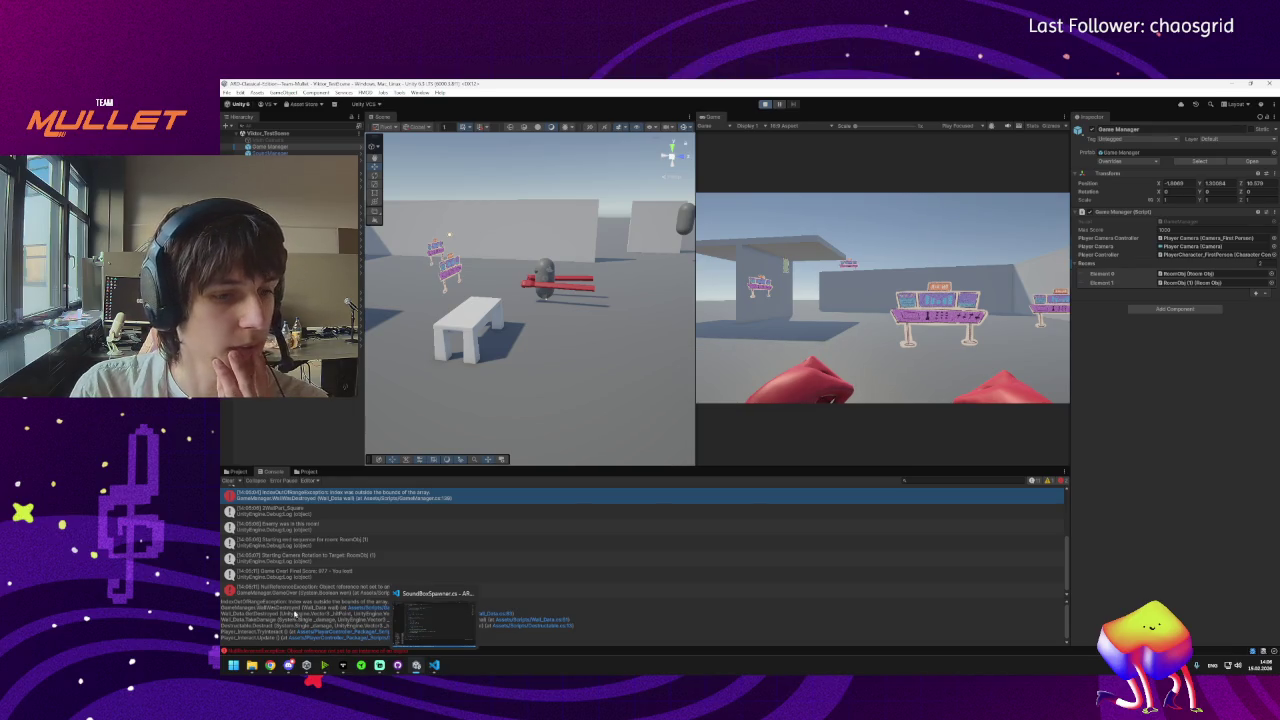
{"action": "mouse_move", "coordinate": [290, 667]}
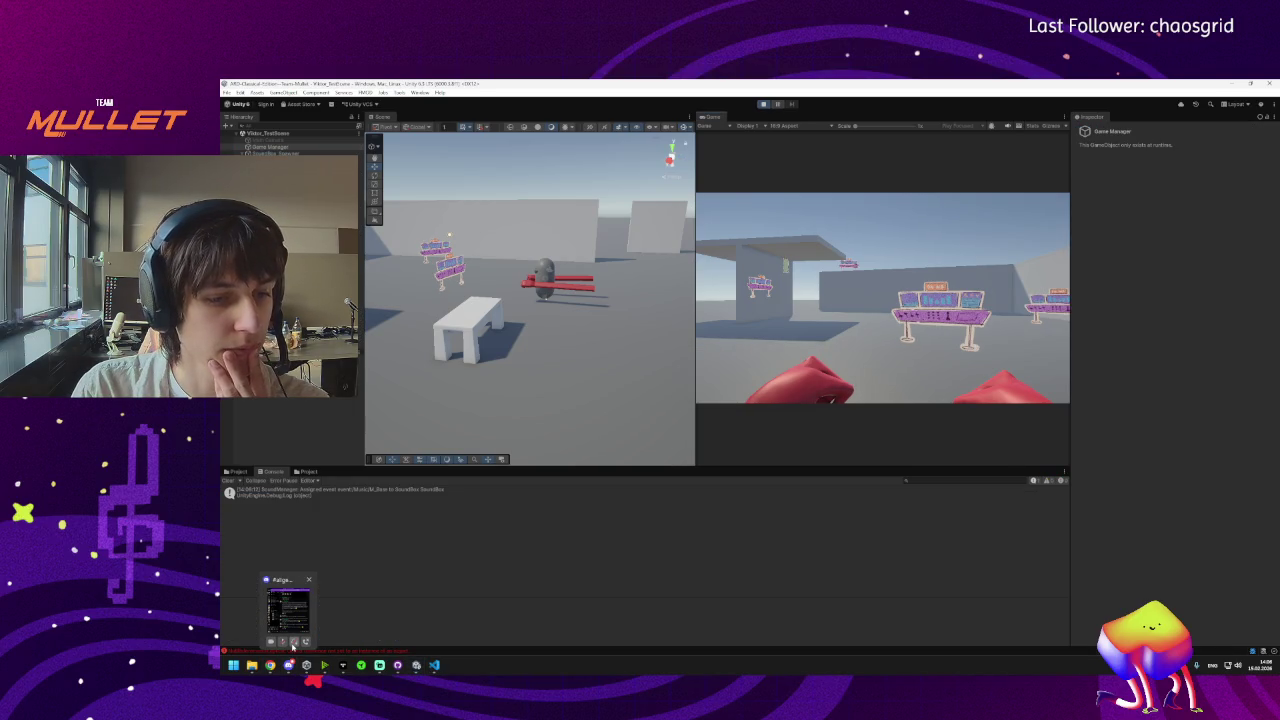
{"action": "left_click", "coordinate": [580, 325]}
{"action": "mouse_move", "coordinate": [597, 356]}
{"action": "left_mouse_down"}
{"action": "mouse_move", "coordinate": [606, 329]}
{"action": "mouse_move", "coordinate": [617, 343]}
{"action": "left_mouse_up"}
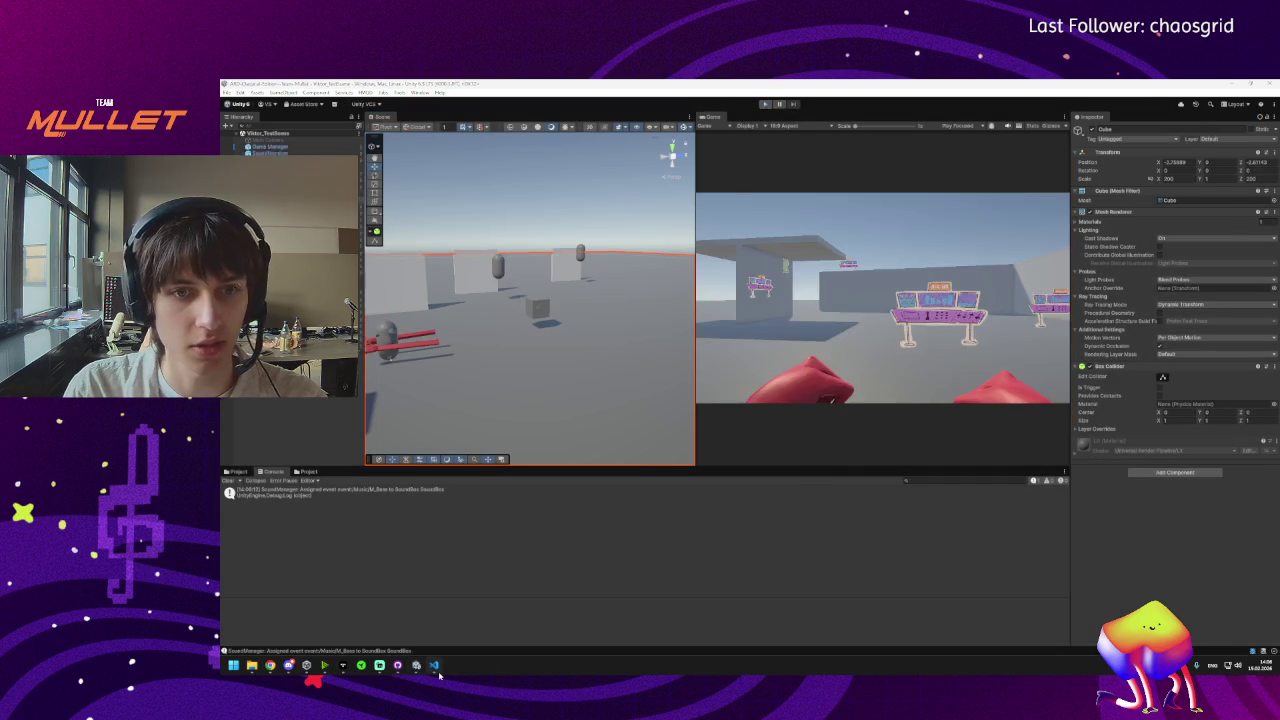
Undo the GetComponent edits in SoundBoxSpawner.cs so line 102 takes SoundBox from wave.boxes.
{"action": "key", "text": "ctrl+z"}
{"action": "key", "text": "ctrl+z"}
{"action": "key", "text": "ctrl+z"}
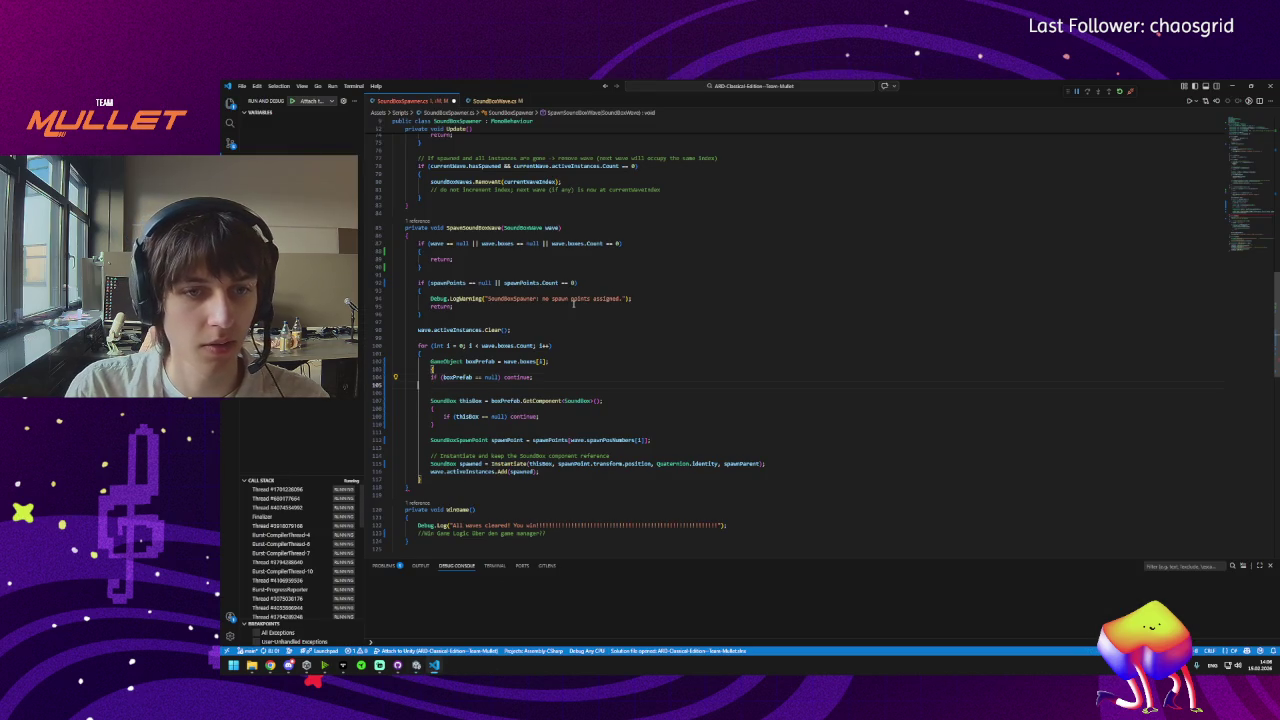
{"action": "key", "text": "ctrl+z"}
{"action": "key", "text": "ctrl+z"}
{"action": "key", "text": "ctrl+z"}
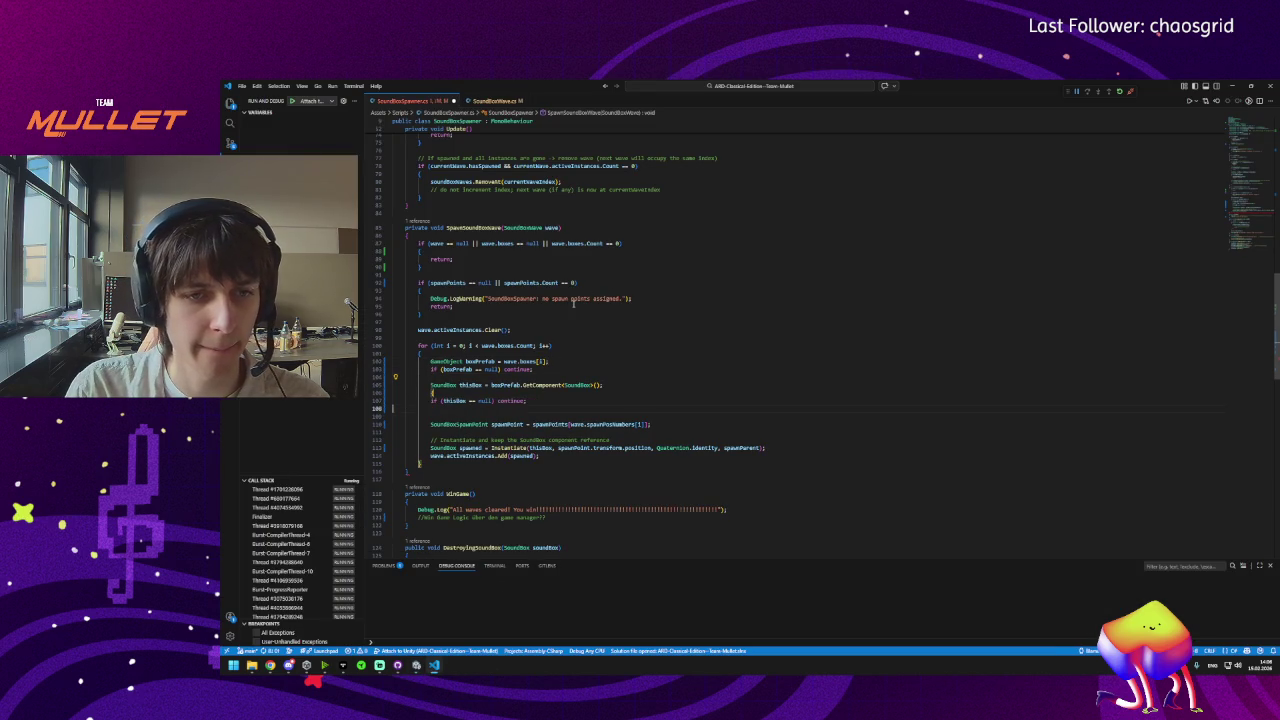
{"action": "key", "text": "ctrl+z"}
{"action": "key", "text": "ctrl+z"}
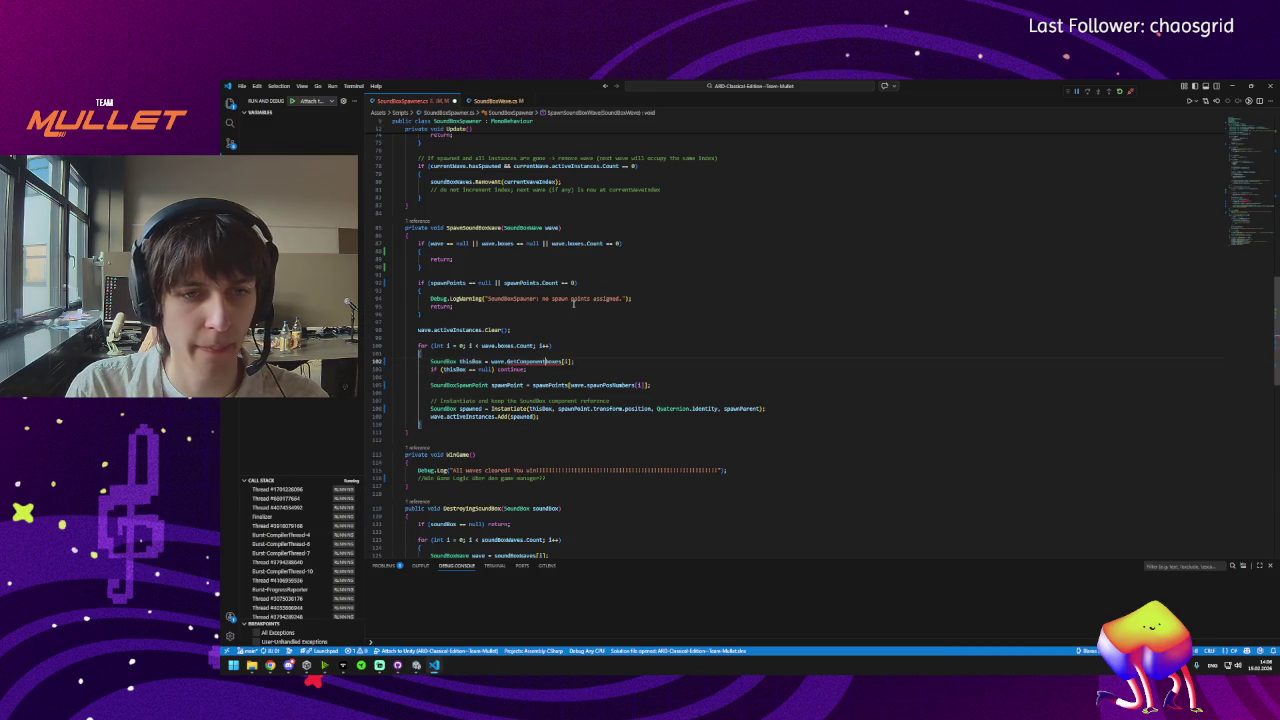
{"action": "scroll", "coordinate": [573, 305], "scroll_direction": "down", "scroll_amount": 2}
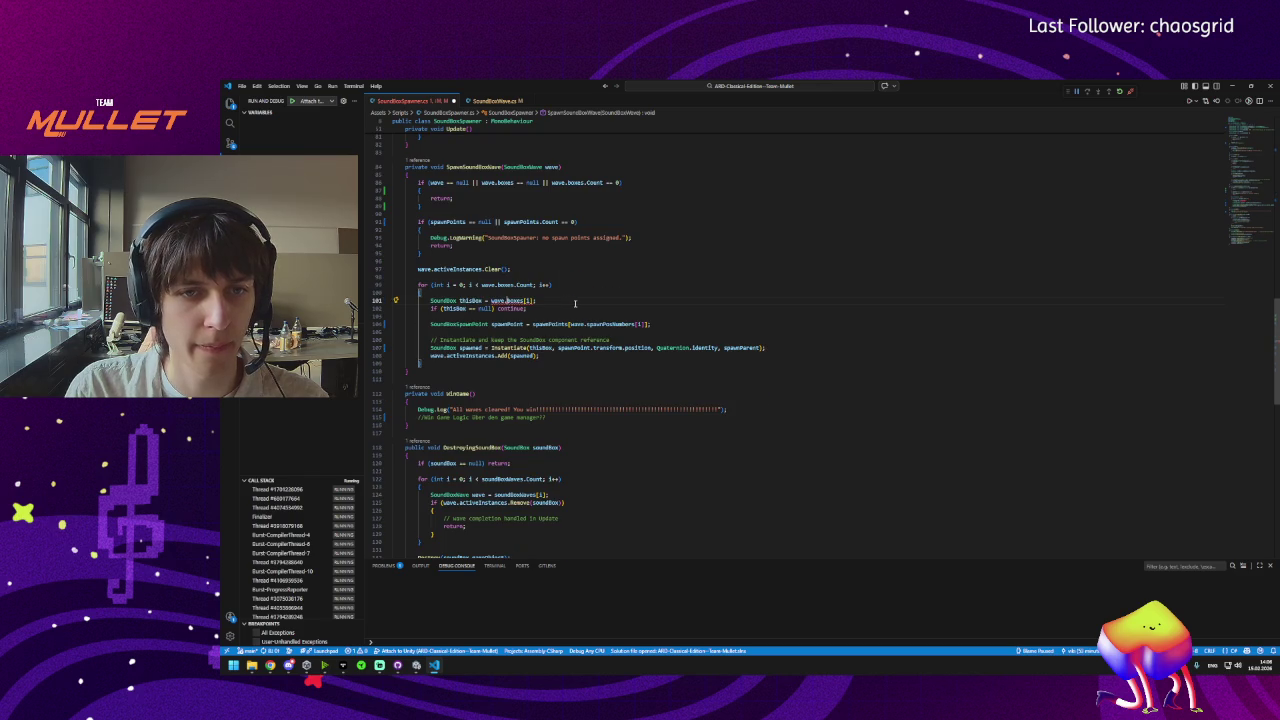
{"action": "key", "text": "ctrl+z"}
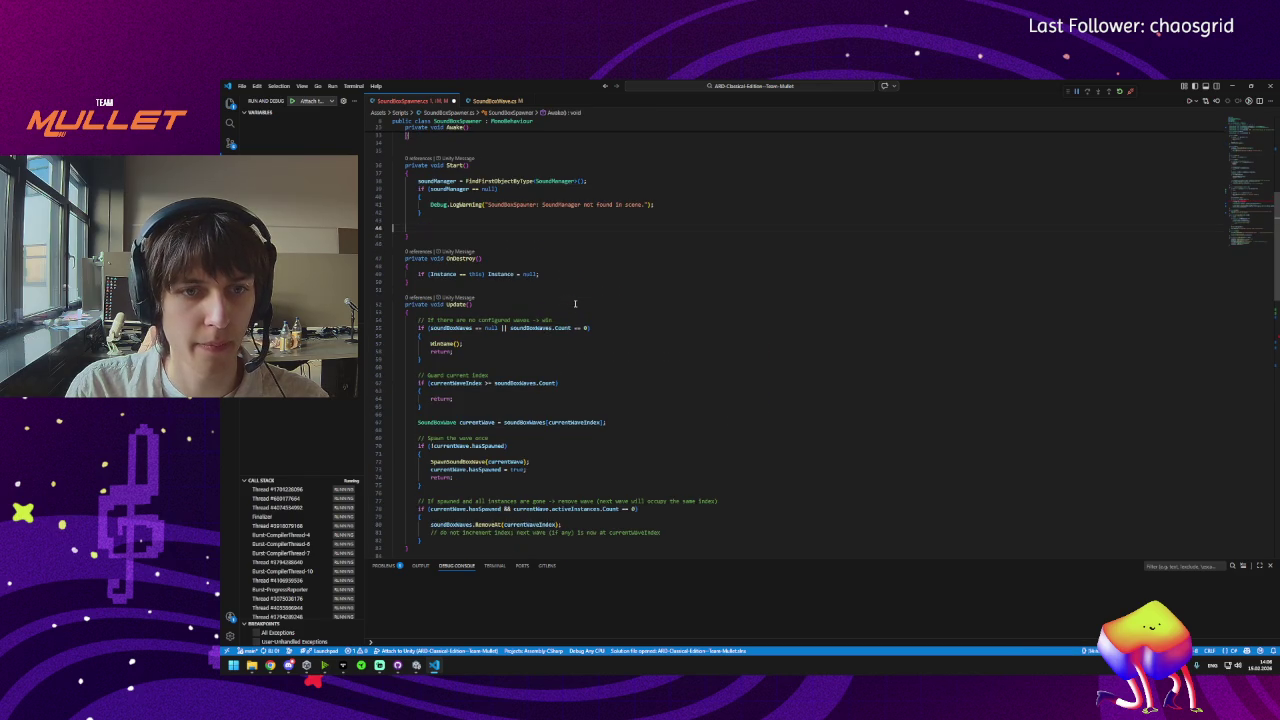
{"action": "key", "text": "ctrl+z"}
{"action": "type", "text": "Spawn"}
{"action": "key", "text": "ctrl+z"}
{"action": "key", "text": "ctrl+z"}
{"action": "key", "text": "ctrl+z"}
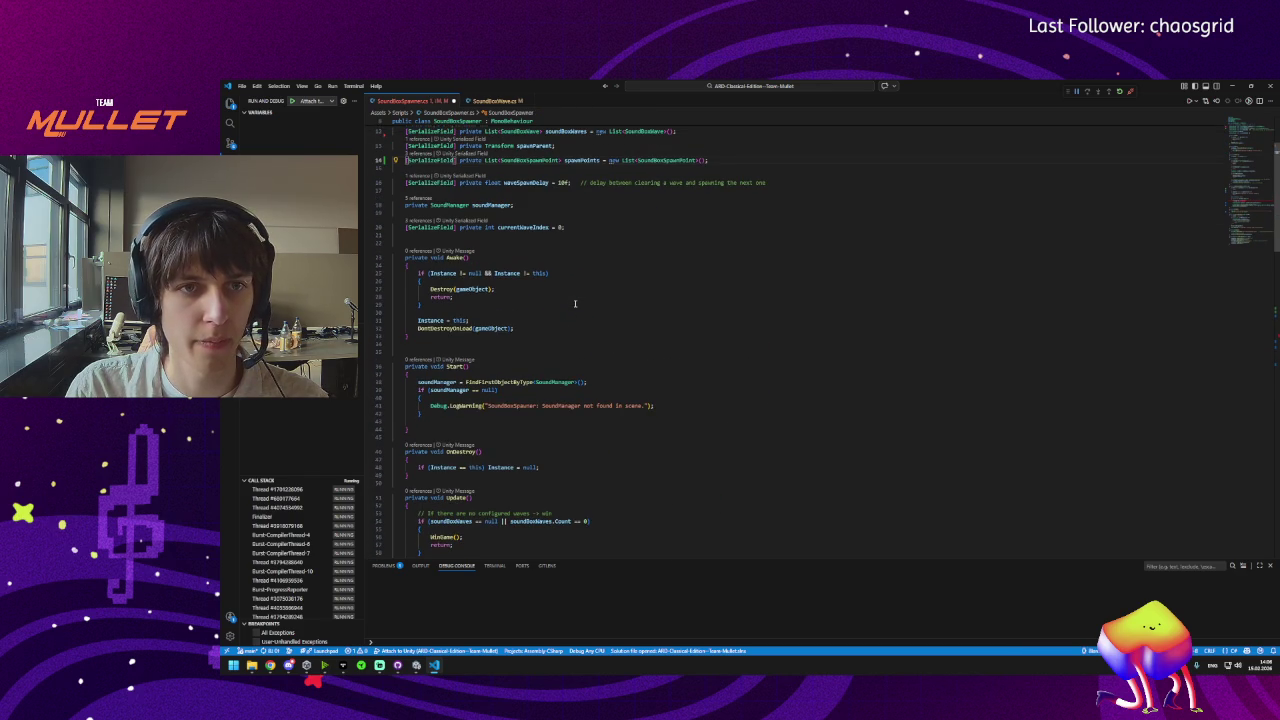
Undo the SoundBoxWave.cs change so boxes is a SoundBox list again, then reload in Unity.
{"action": "left_click", "coordinate": [490, 101]}
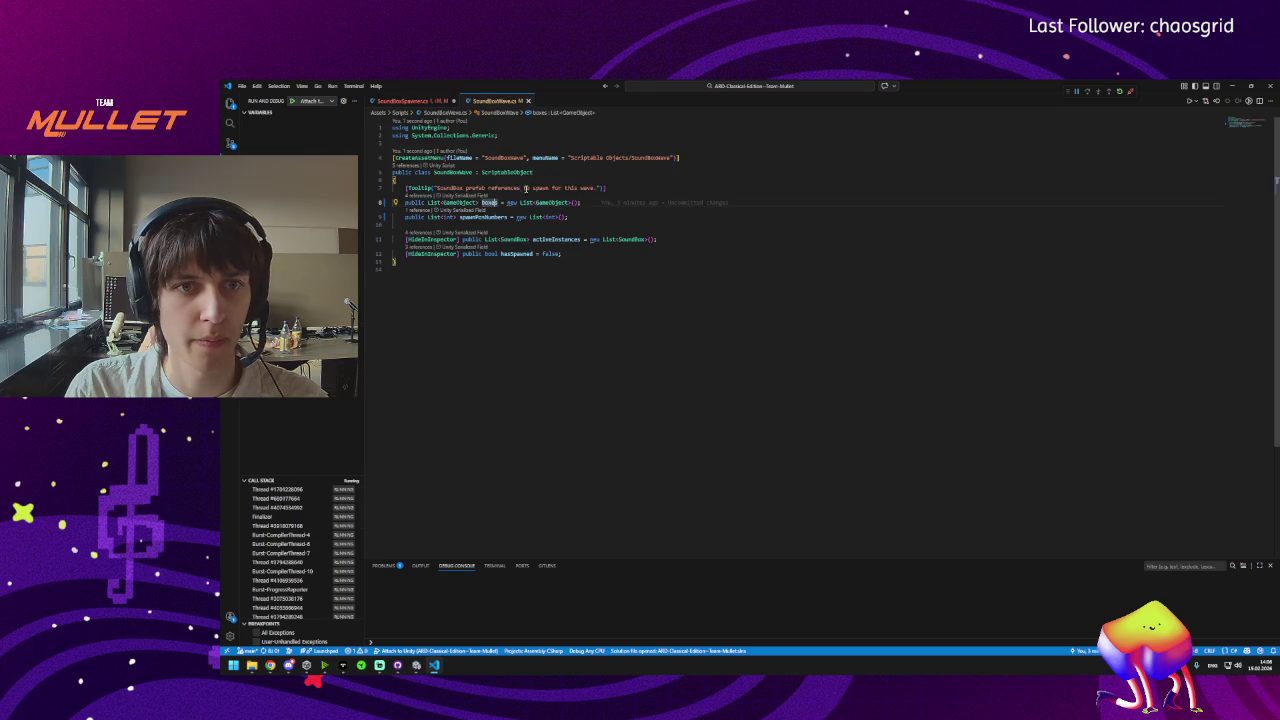
{"action": "left_click_drag", "start_coordinate": [482, 172], "coordinate": [552, 175]}
{"action": "key", "text": "ctrl+z"}
{"action": "key", "text": "ctrl+z"}
{"action": "key", "text": "ctrl+z"}
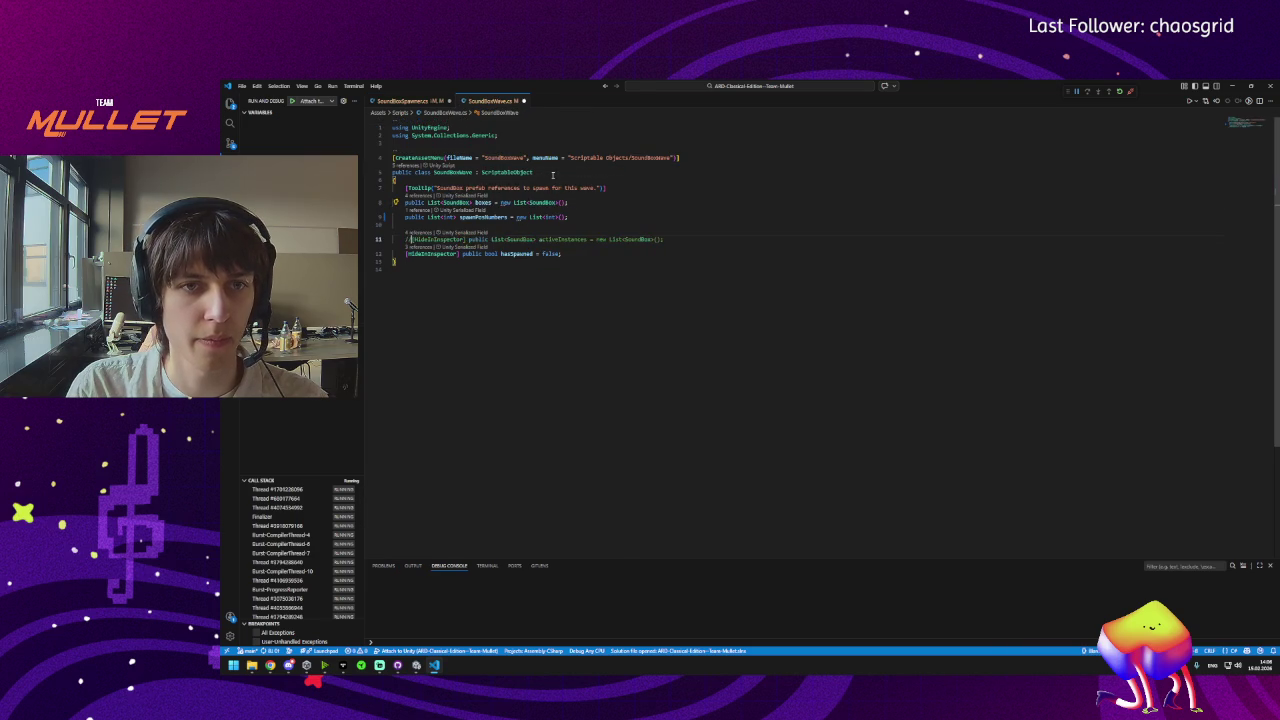
{"action": "key", "text": "ctrl+z"}
{"action": "key", "text": "ctrl+z"}
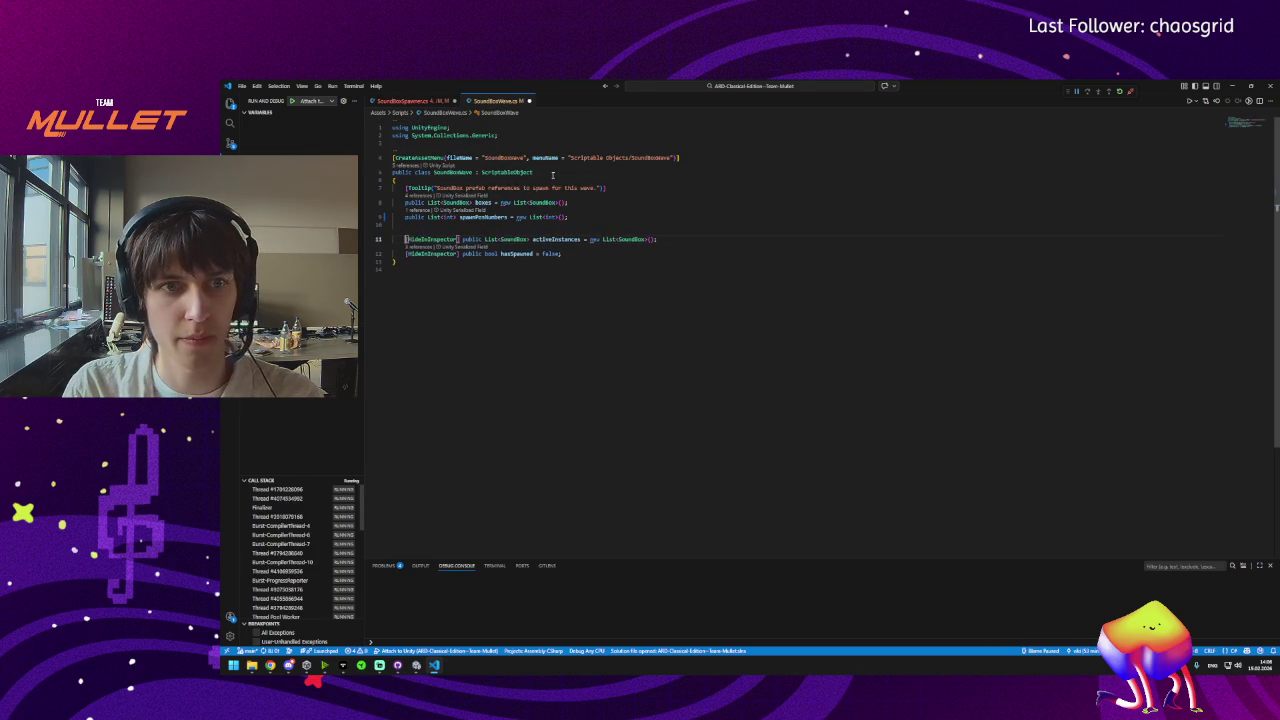
{"action": "key", "text": "ctrl+Tab"}
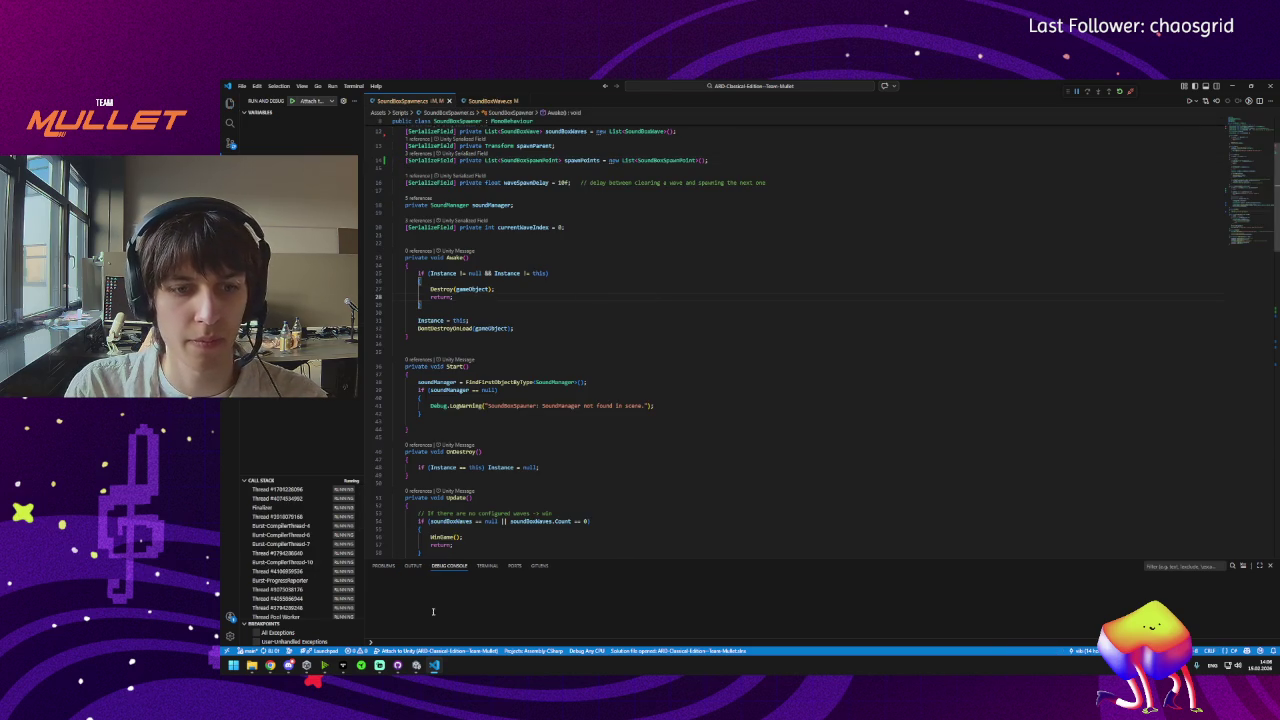
{"action": "left_click", "coordinate": [419, 672]}
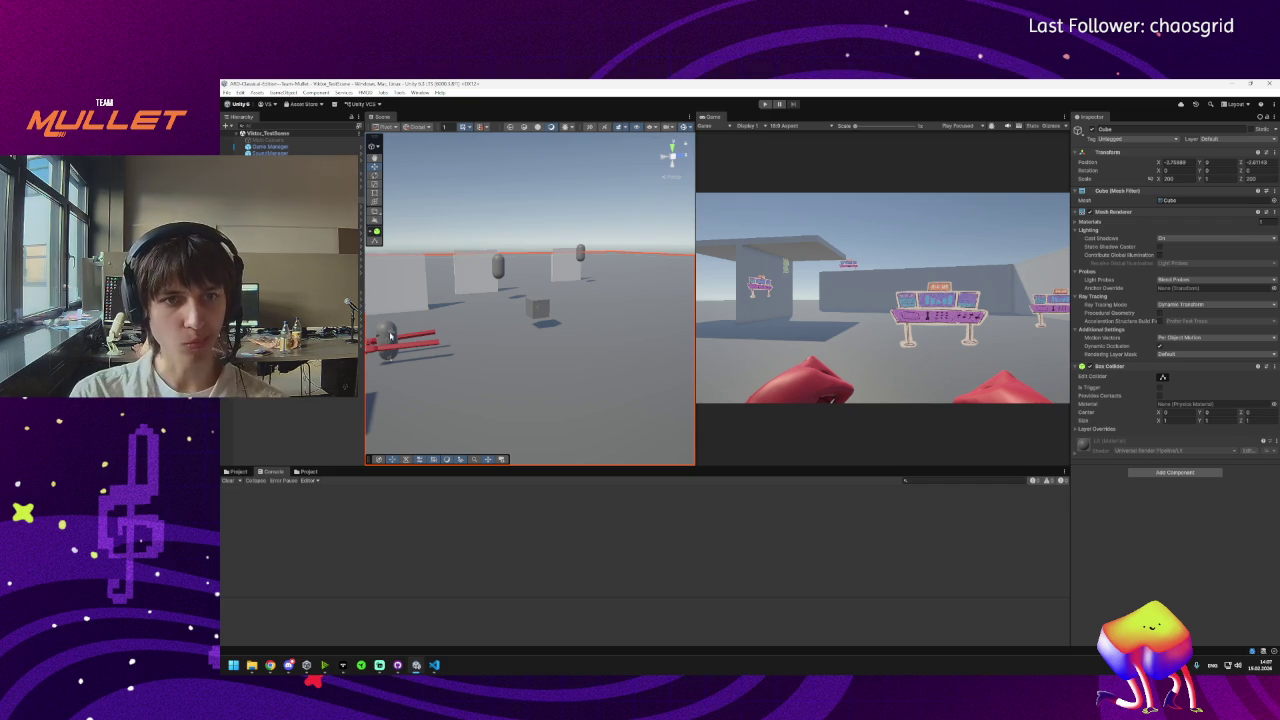
Select and copy all of SoundBoxSpawner.cs, then switch to the browser.
{"action": "mouse_move", "coordinate": [434, 667]}
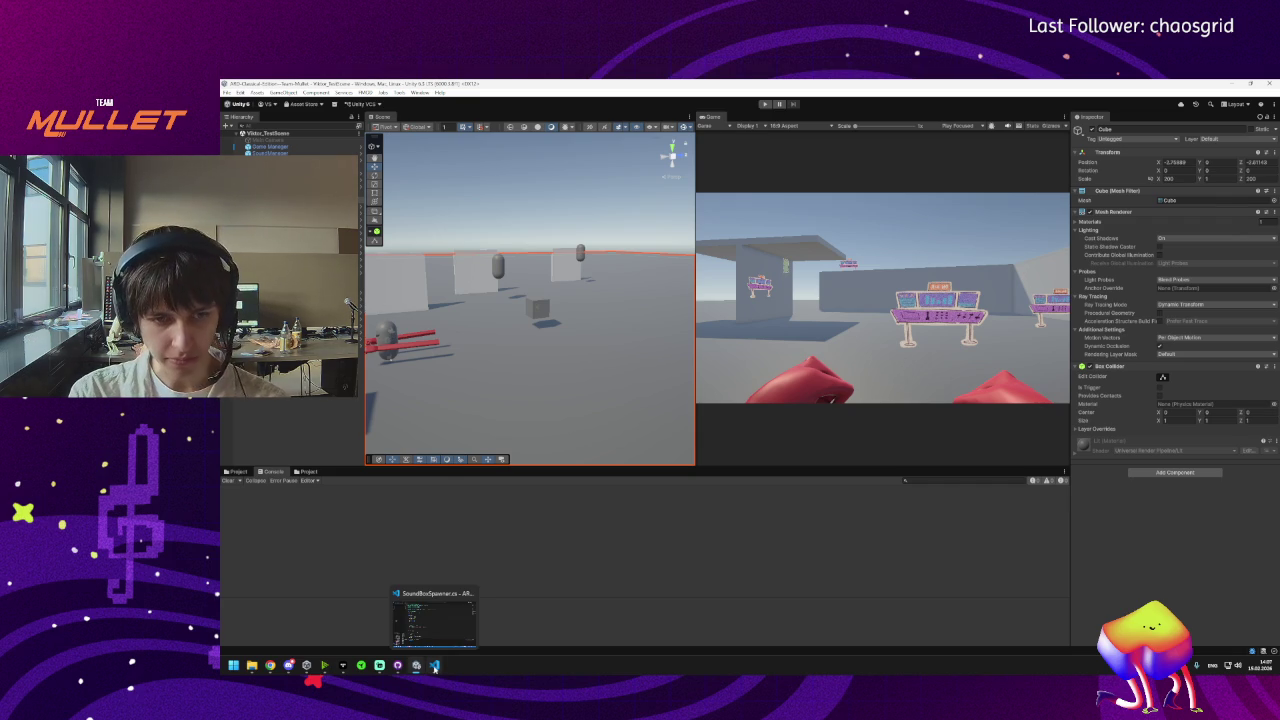
{"action": "left_click", "coordinate": [434, 667]}
{"action": "mouse_move", "coordinate": [416, 667]}
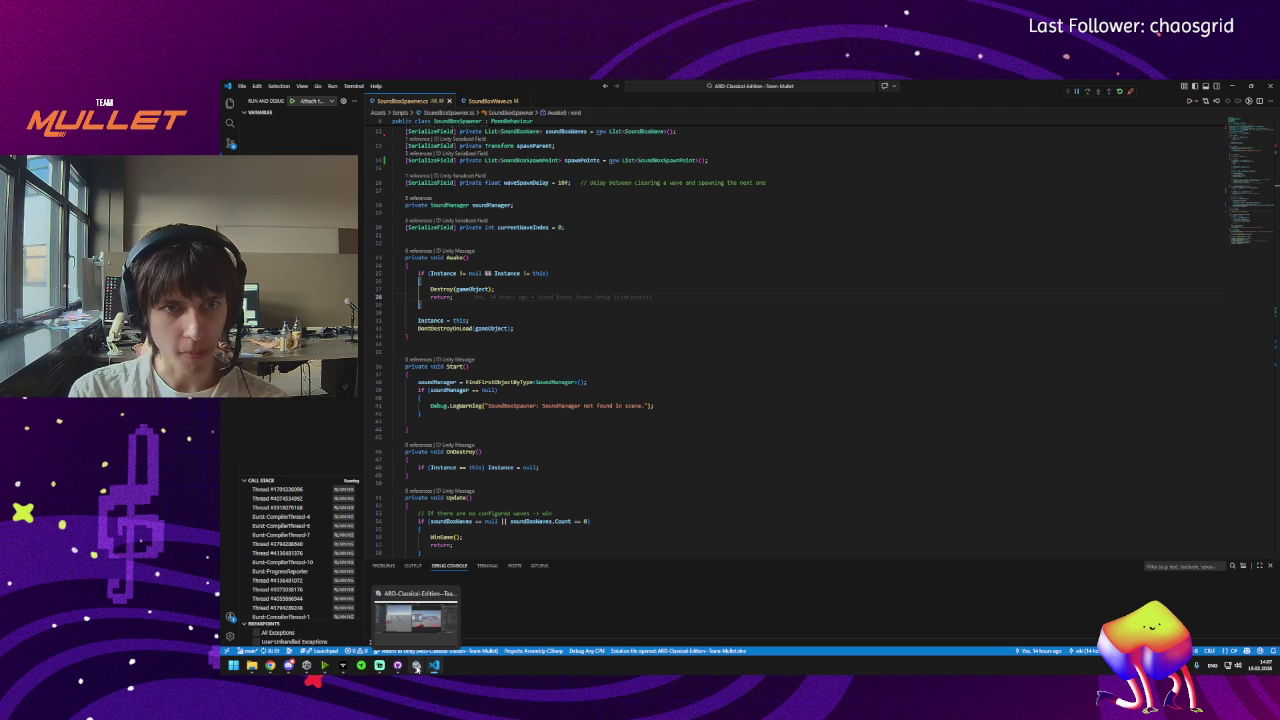
{"action": "key", "text": "ctrl+a"}
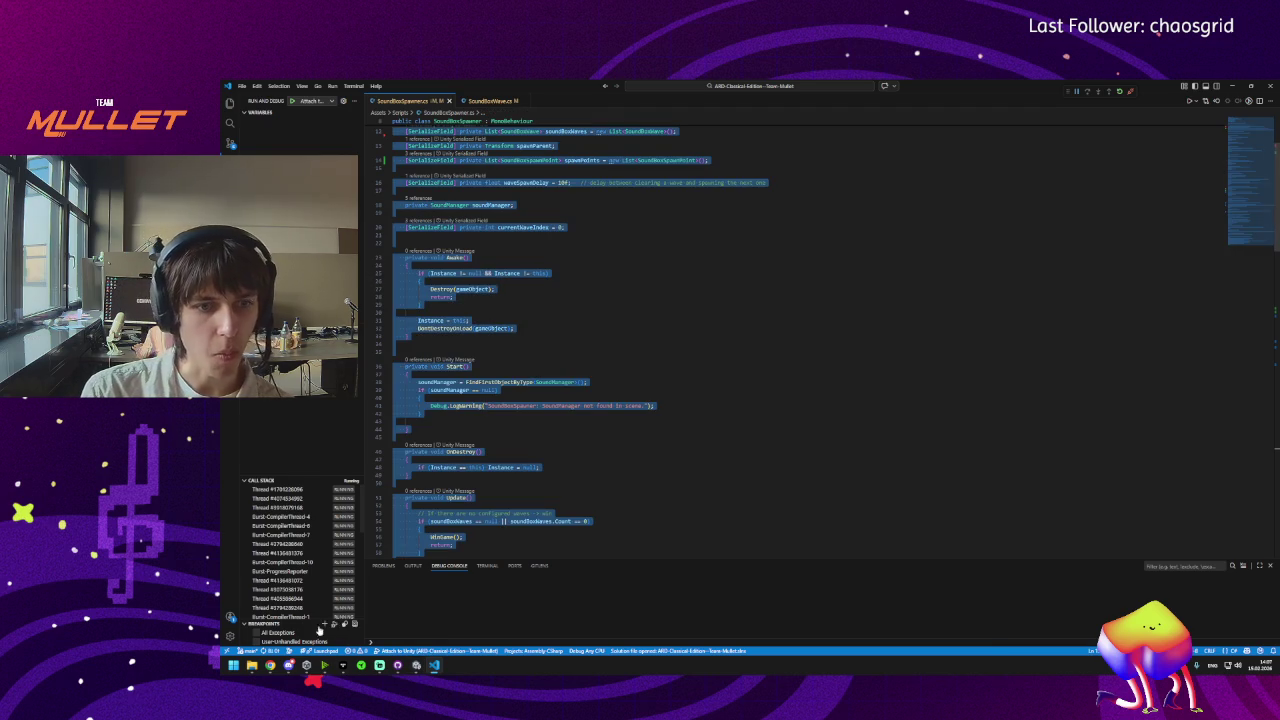
{"action": "mouse_move", "coordinate": [289, 668]}
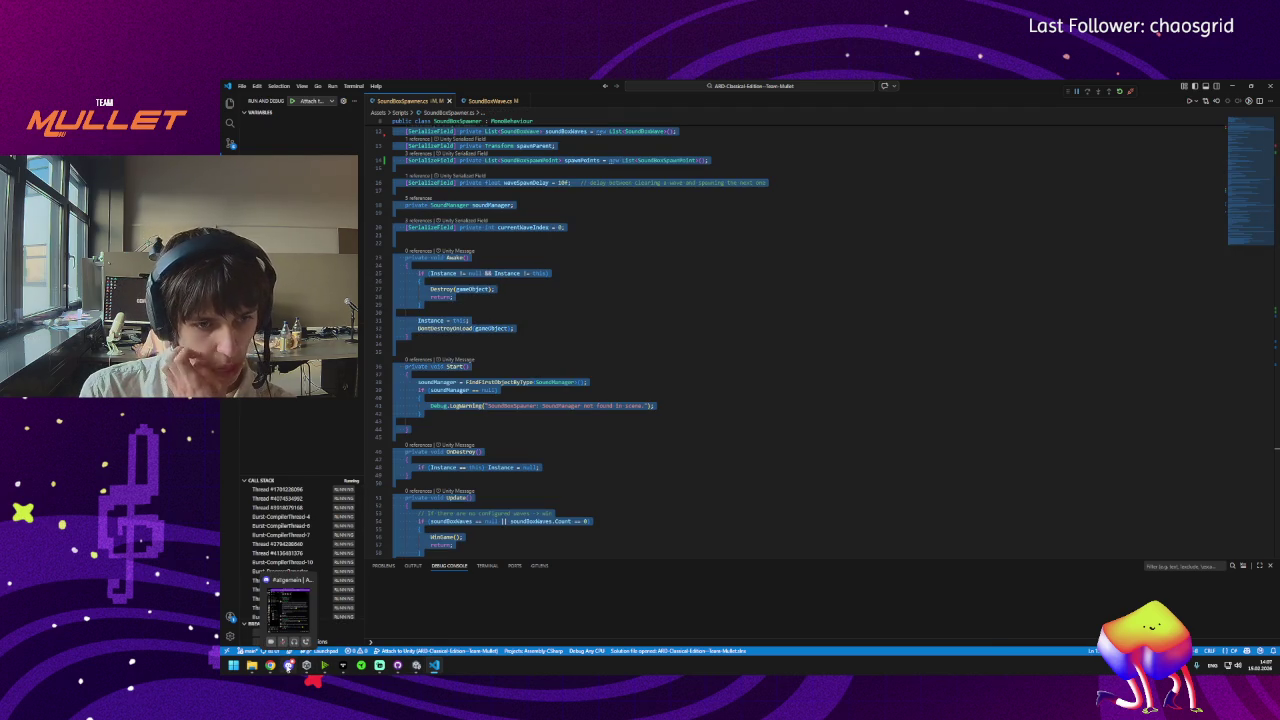
{"action": "left_click", "coordinate": [338, 636]}
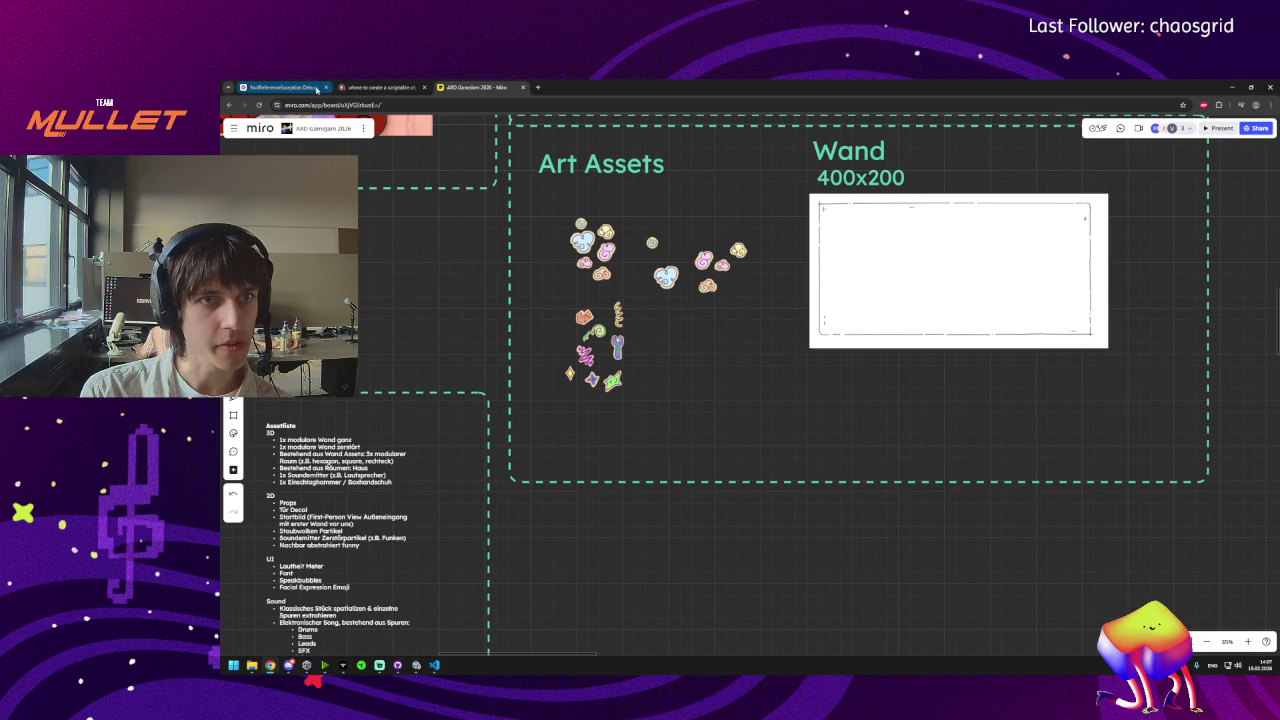
Paste both SoundBoxSpawner.cs and SoundBoxWave.cs code into a ChatGPT message.
{"action": "left_click", "coordinate": [285, 88]}
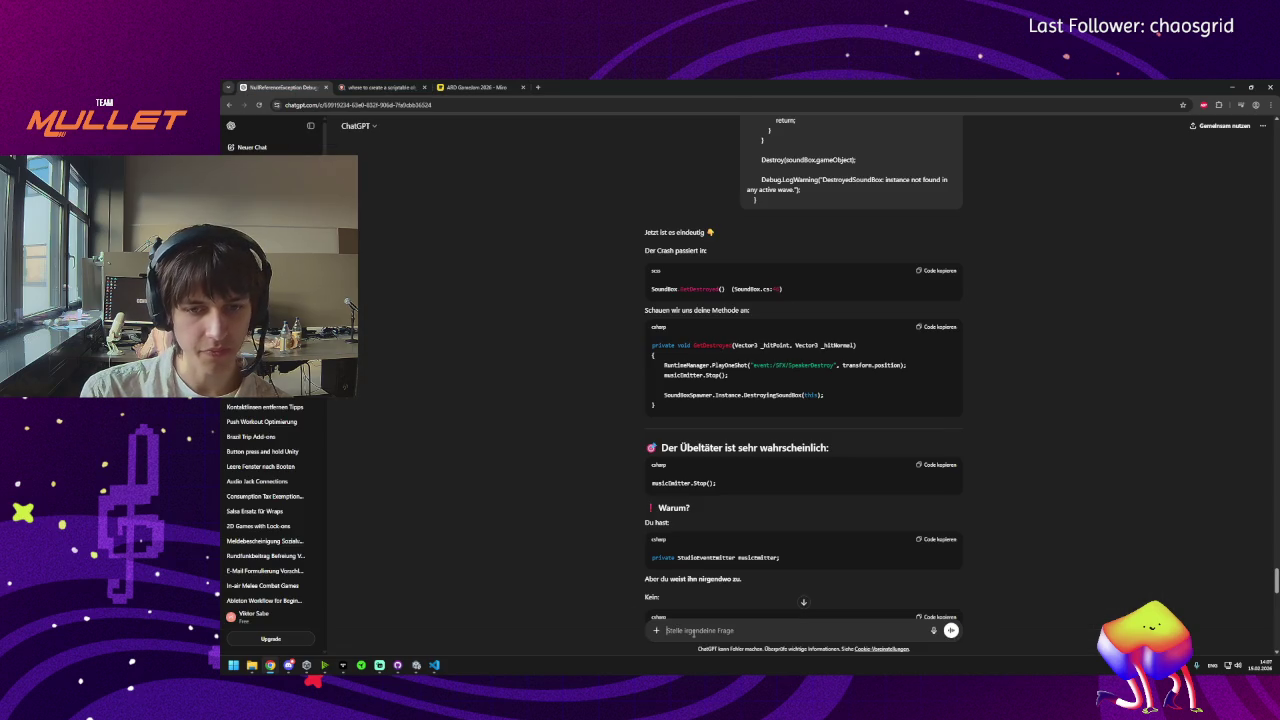
{"action": "key", "text": "ctrl+v"}
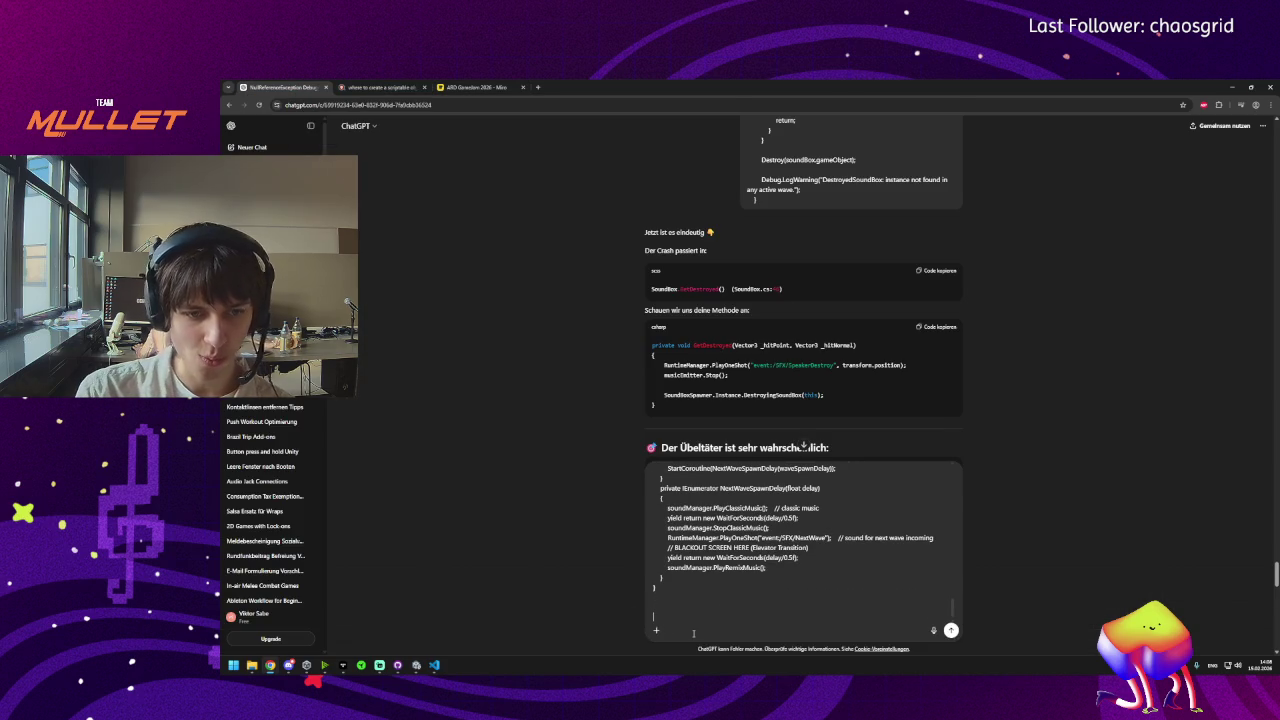
{"action": "left_click", "coordinate": [429, 666]}
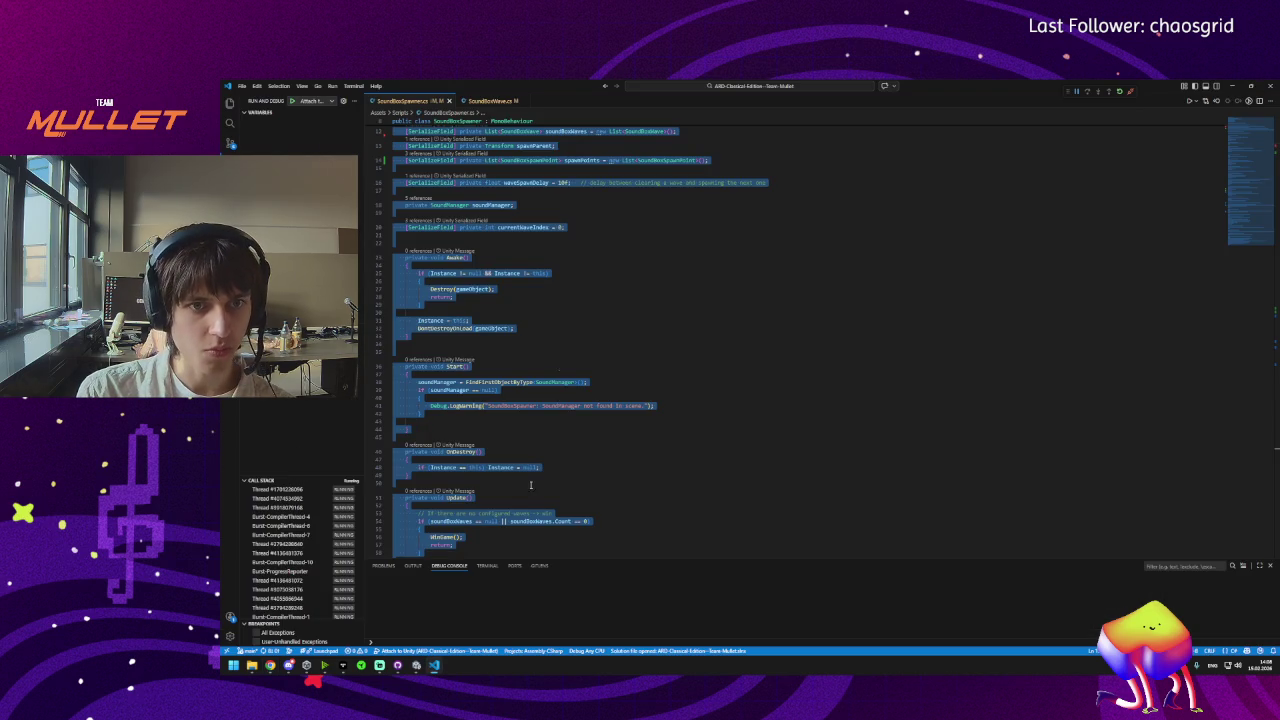
{"action": "left_click", "coordinate": [488, 102]}
{"action": "key", "text": "ctrl+a"}
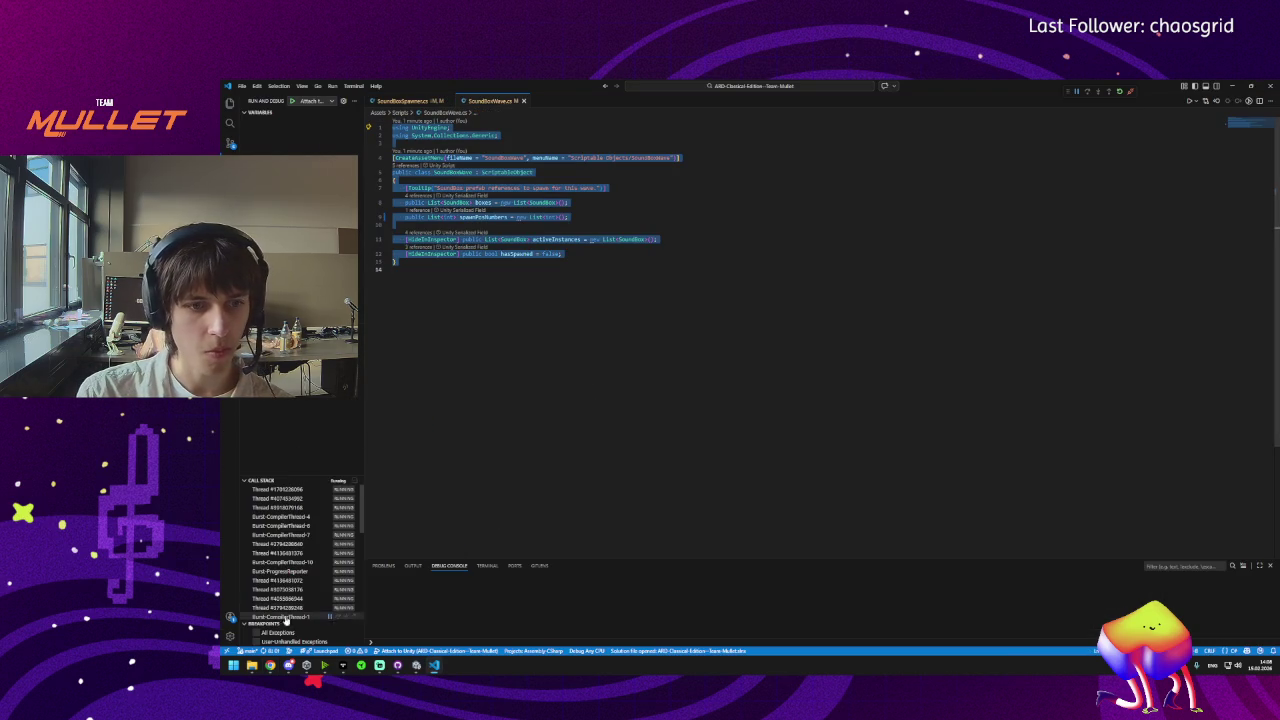
{"action": "mouse_move", "coordinate": [272, 665]}
{"action": "left_click", "coordinate": [360, 605]}
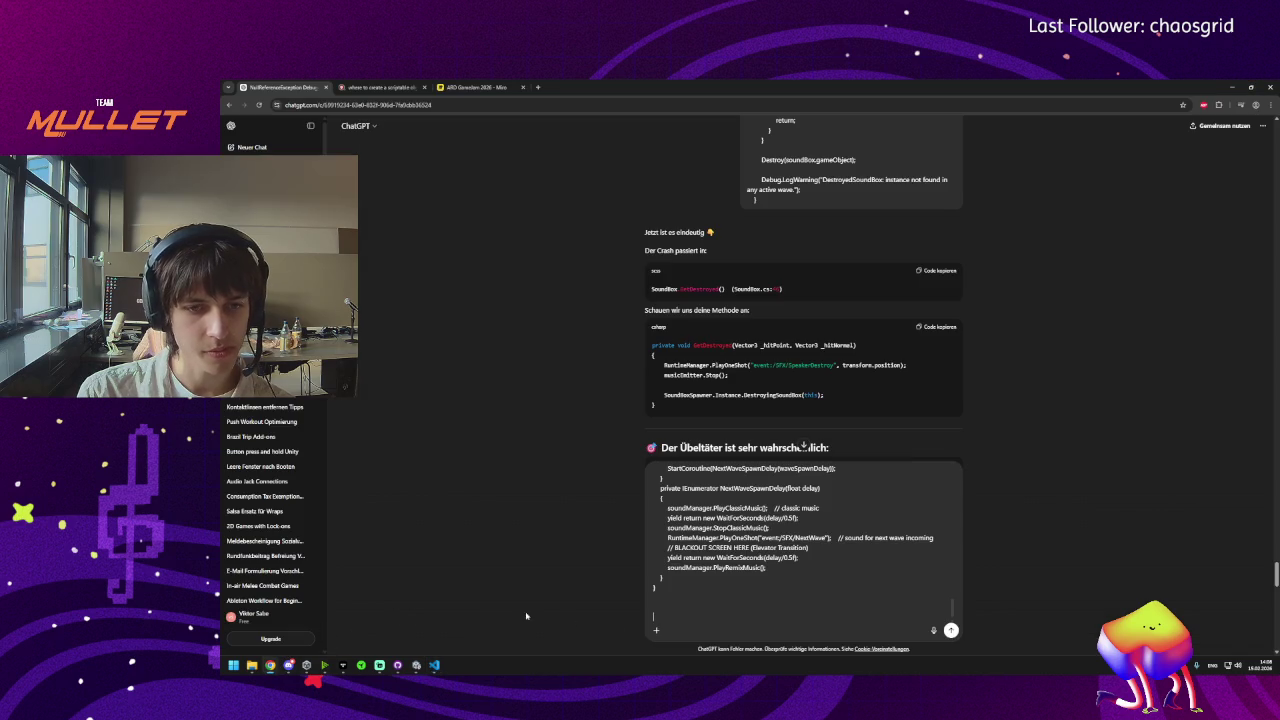
{"action": "scroll", "coordinate": [700, 605], "scroll_direction": "up", "scroll_amount": 5}
{"action": "key", "text": "ctrl+v"}
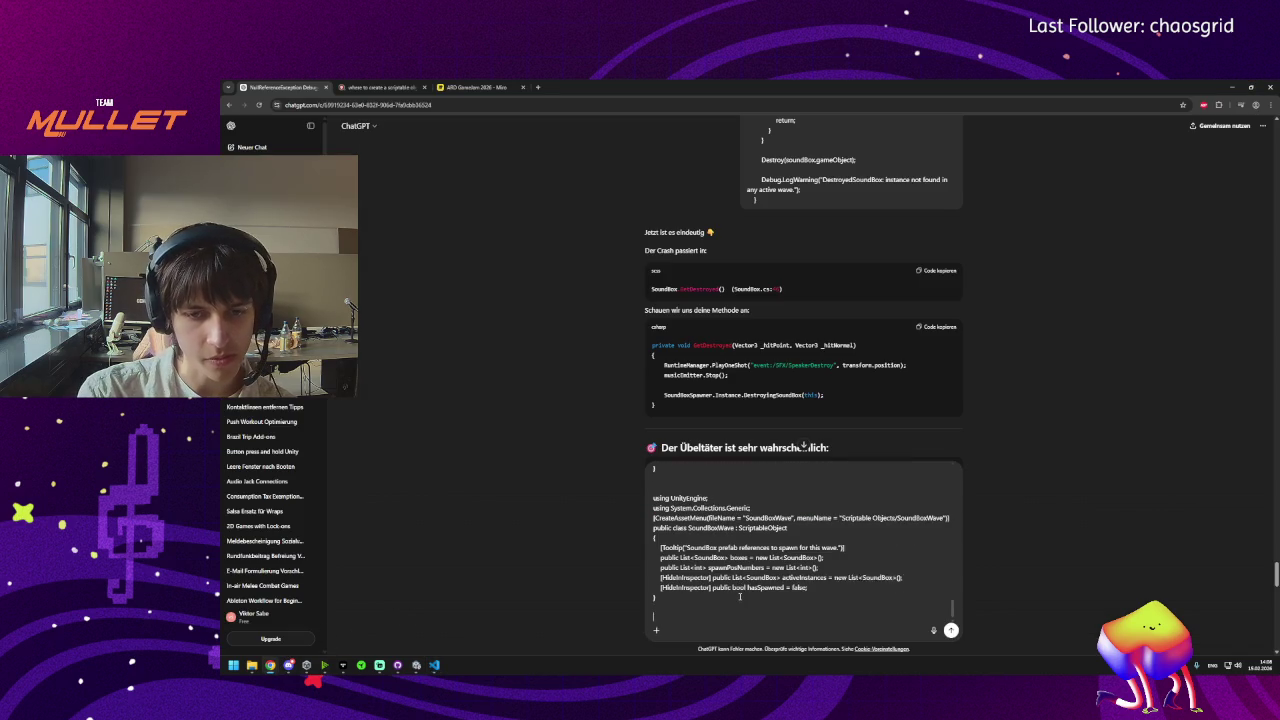
Ask 'why do the sound boxes not spawn (there are no errors/ no null referenc', then read the reply.
{"action": "type", "text": "why do the "}
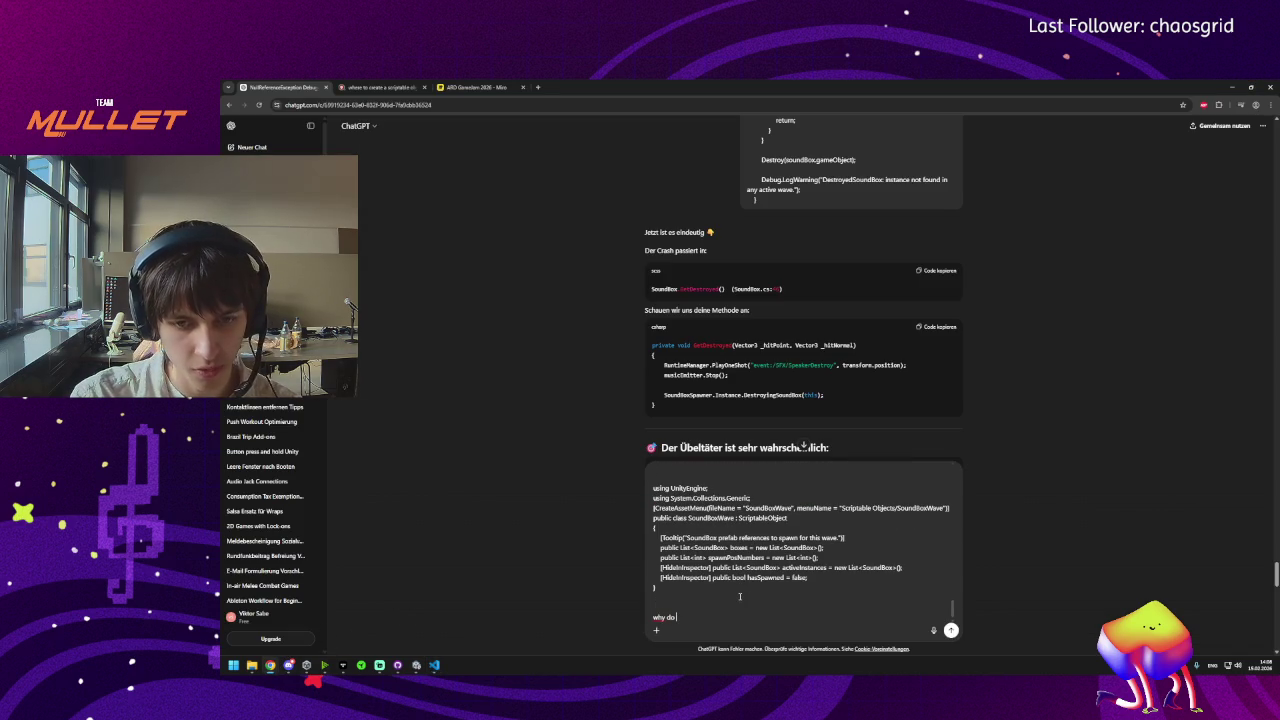
{"action": "type", "text": "sound"}
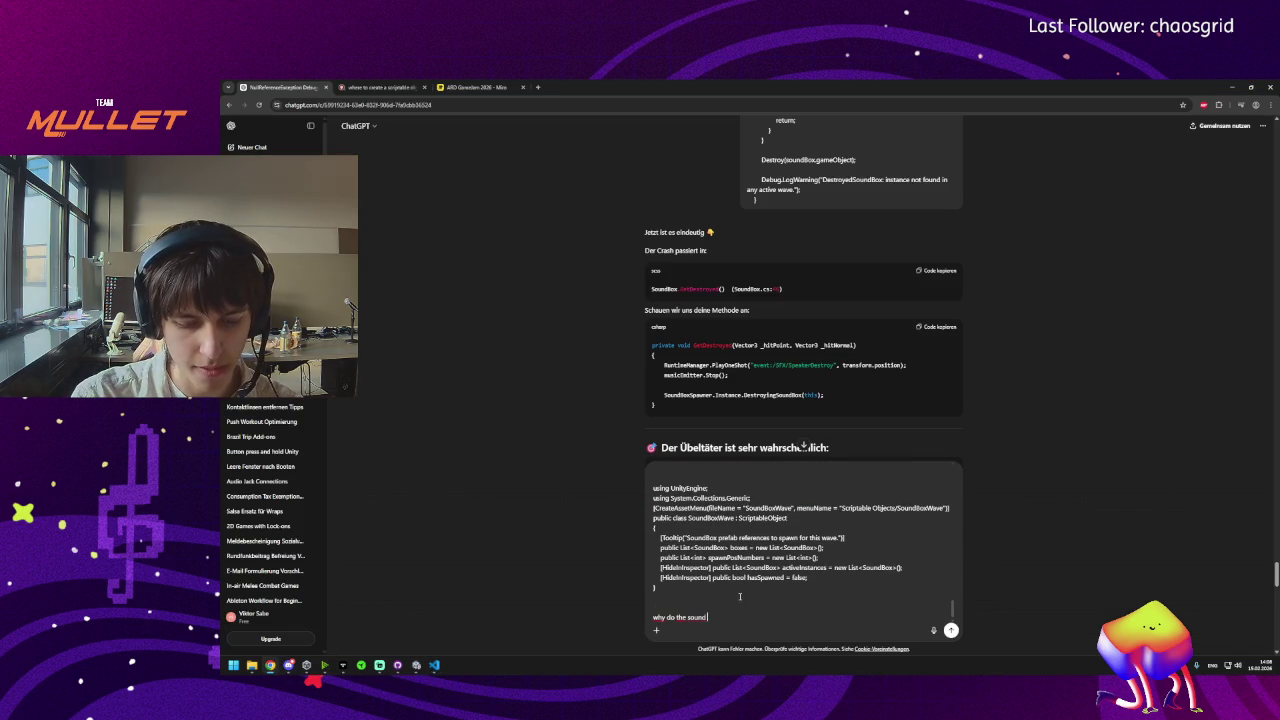
{"action": "type", "text": " boxes not spawn"}
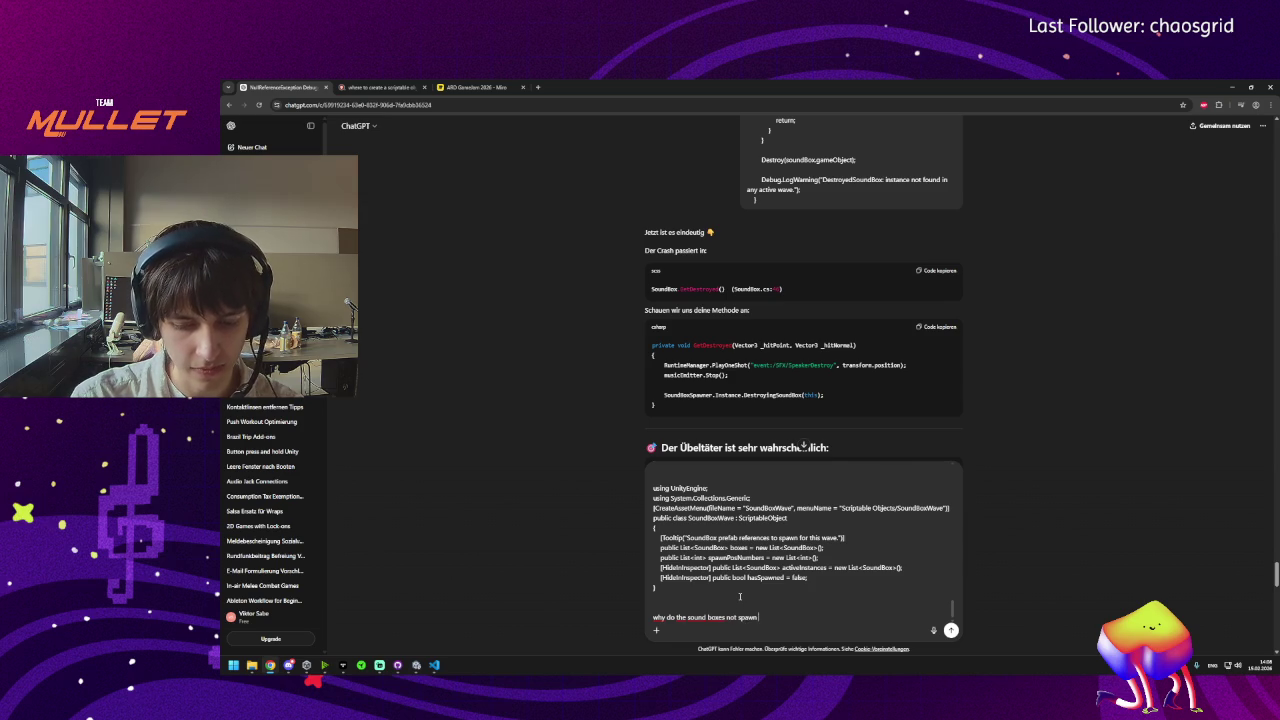
{"action": "type", "text": " (there are n"}
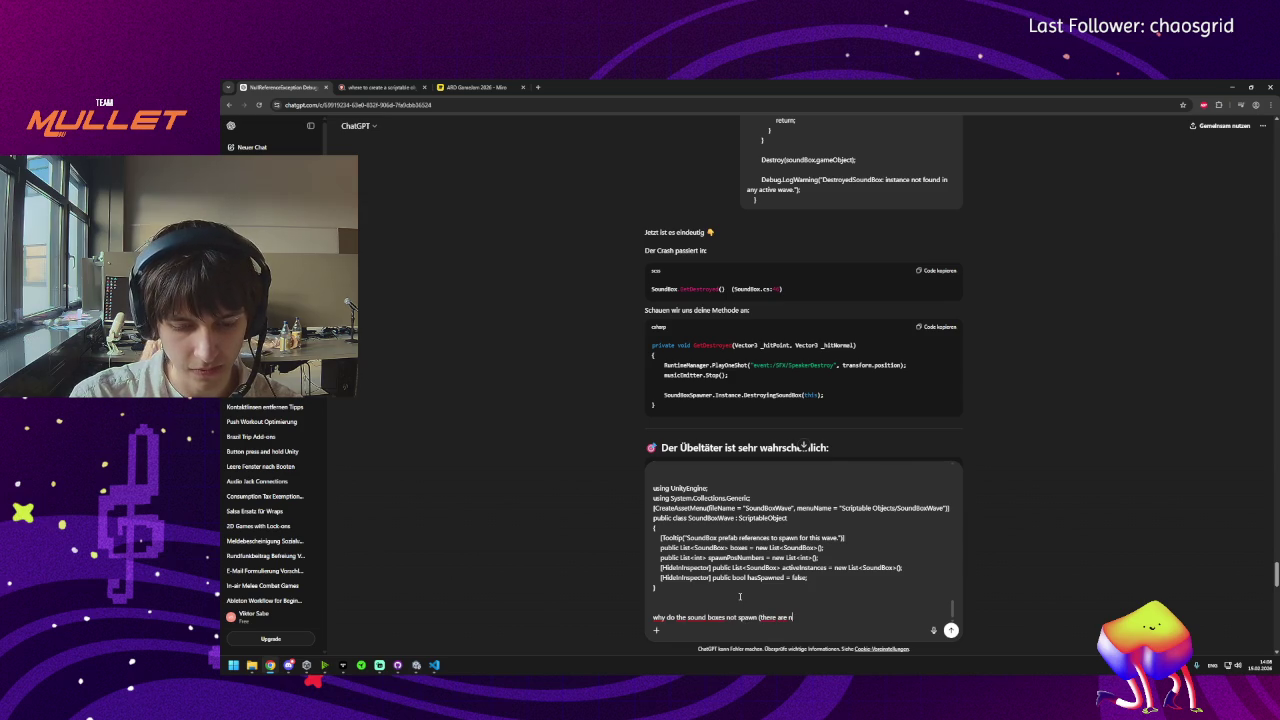
{"action": "type", "text": "o errors/ no nul"}
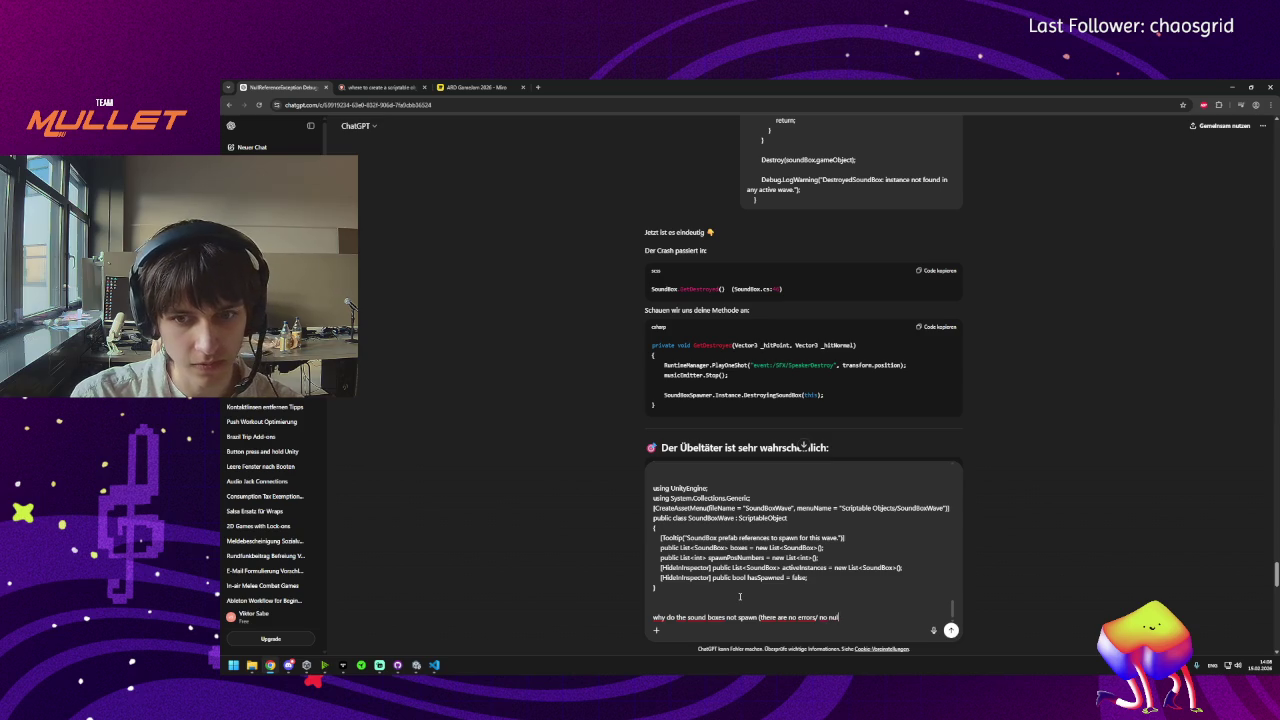
{"action": "type", "text": "l references)!"}
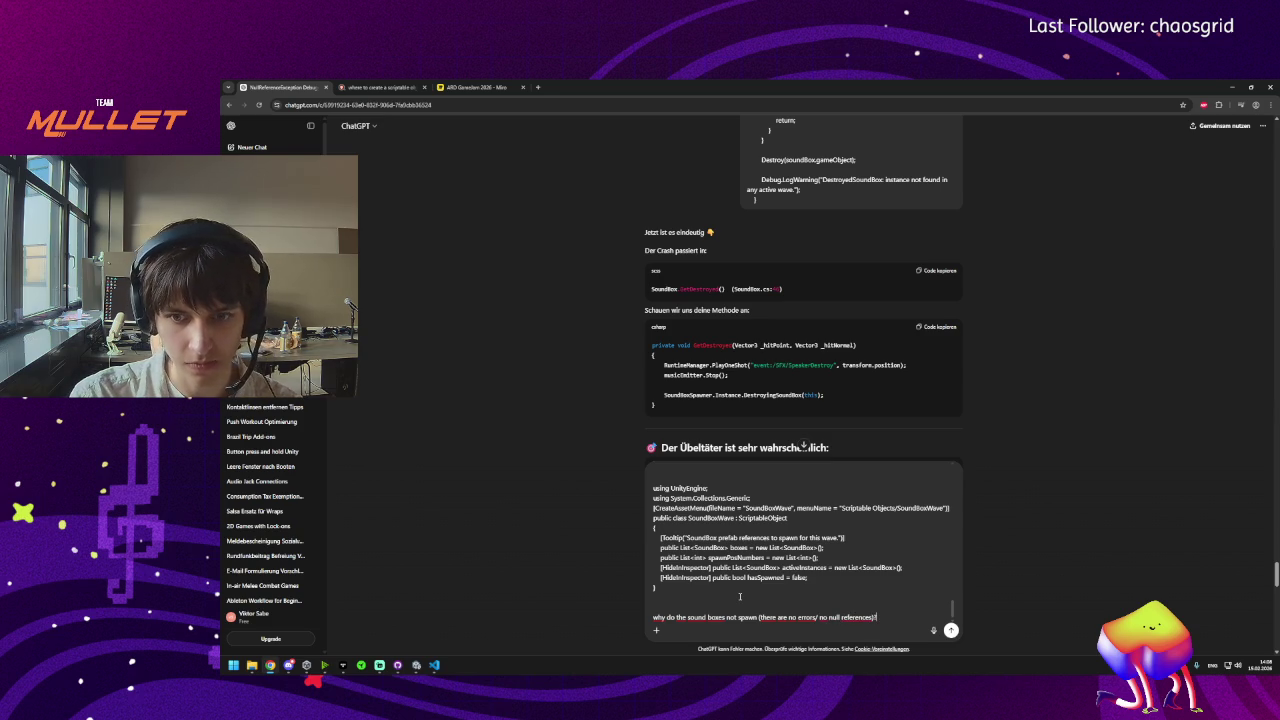
{"action": "key", "text": "Return"}
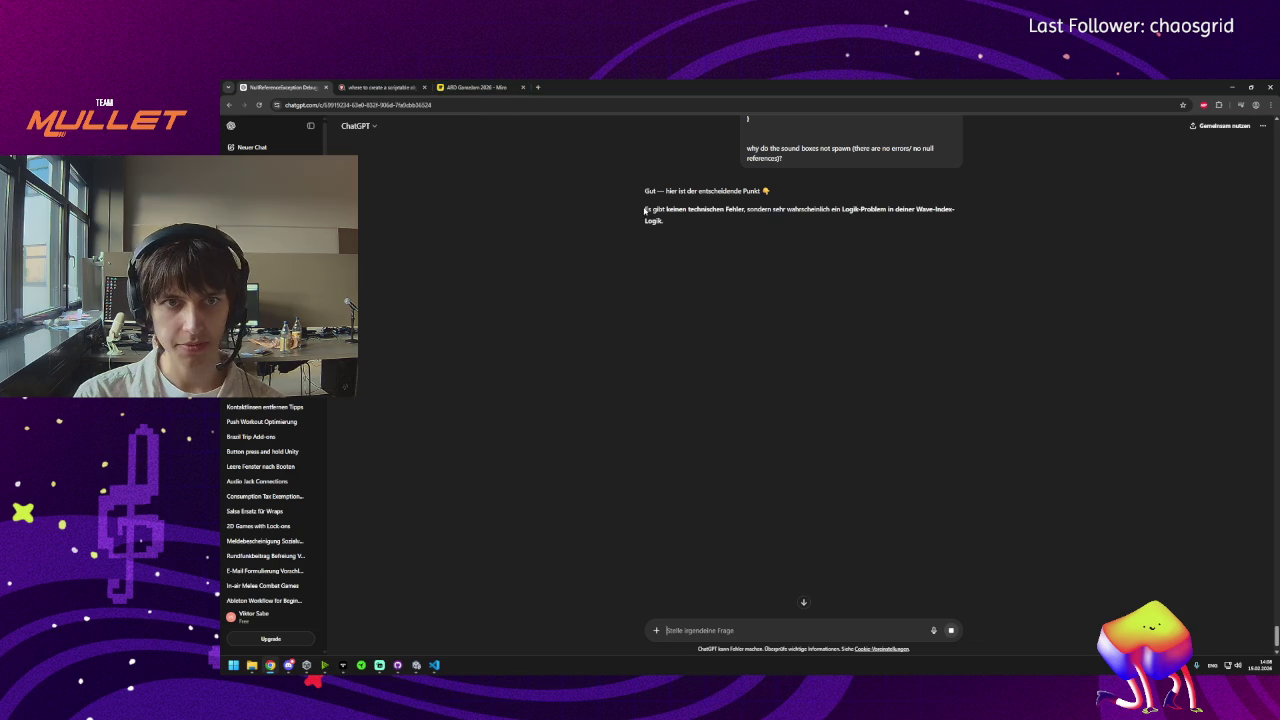
{"action": "left_click_drag", "start_coordinate": [645, 210], "coordinate": [747, 227]}
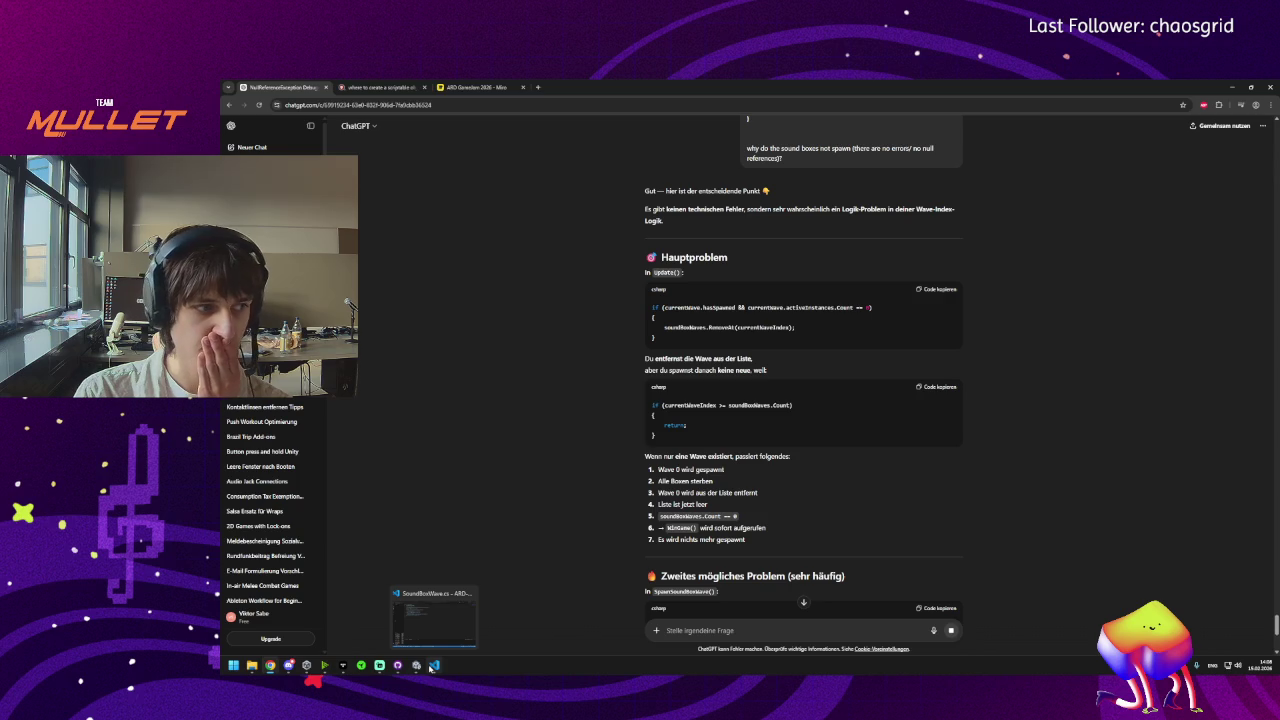
{"action": "left_click", "coordinate": [432, 667]}
{"action": "left_click", "coordinate": [416, 665]}
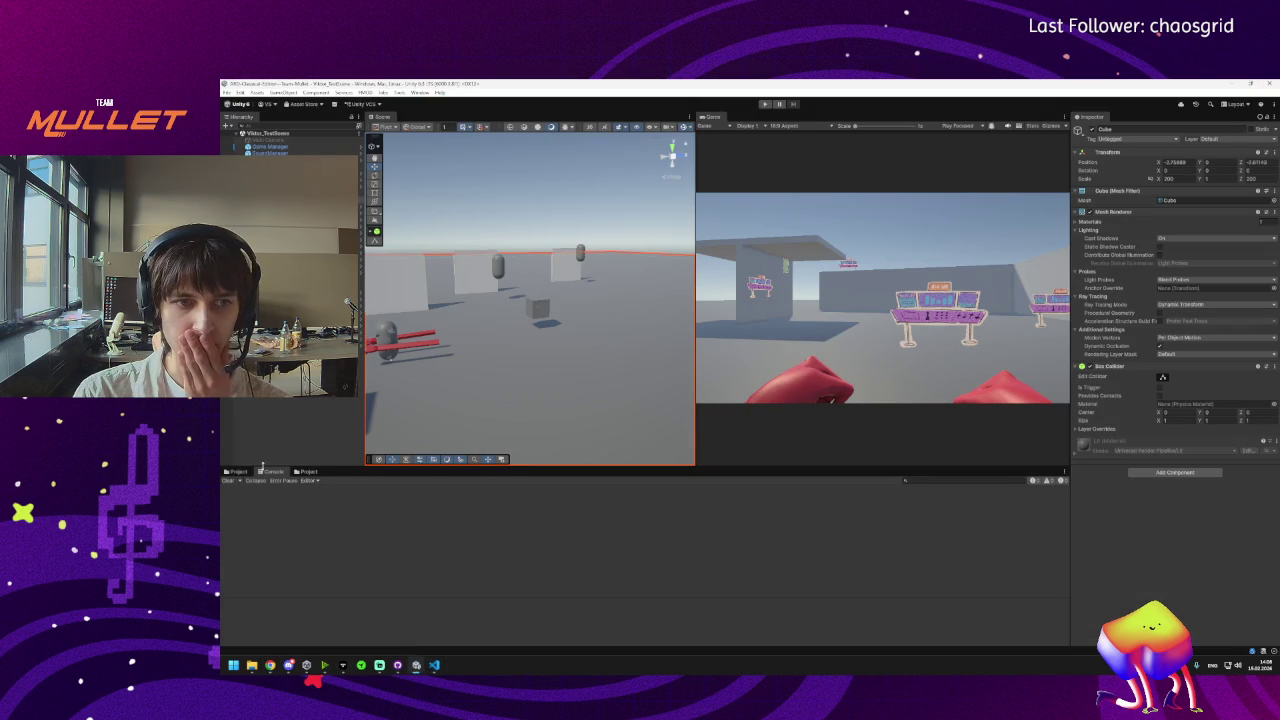
{"action": "left_click", "coordinate": [304, 471]}
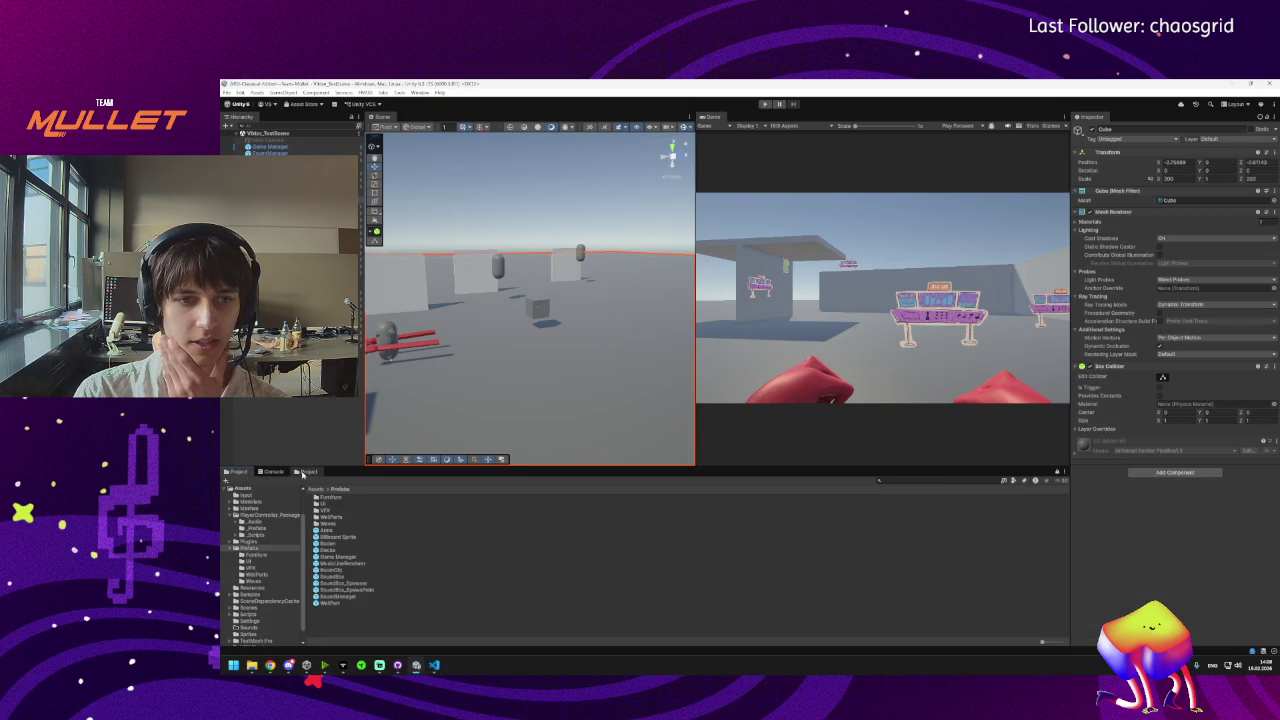
Inspect the Wave01 asset in Assets > Prefabs > Waves, then place the caret on SoundBoxWave.cs's hasSpawned line.
{"action": "left_click", "coordinate": [236, 471]}
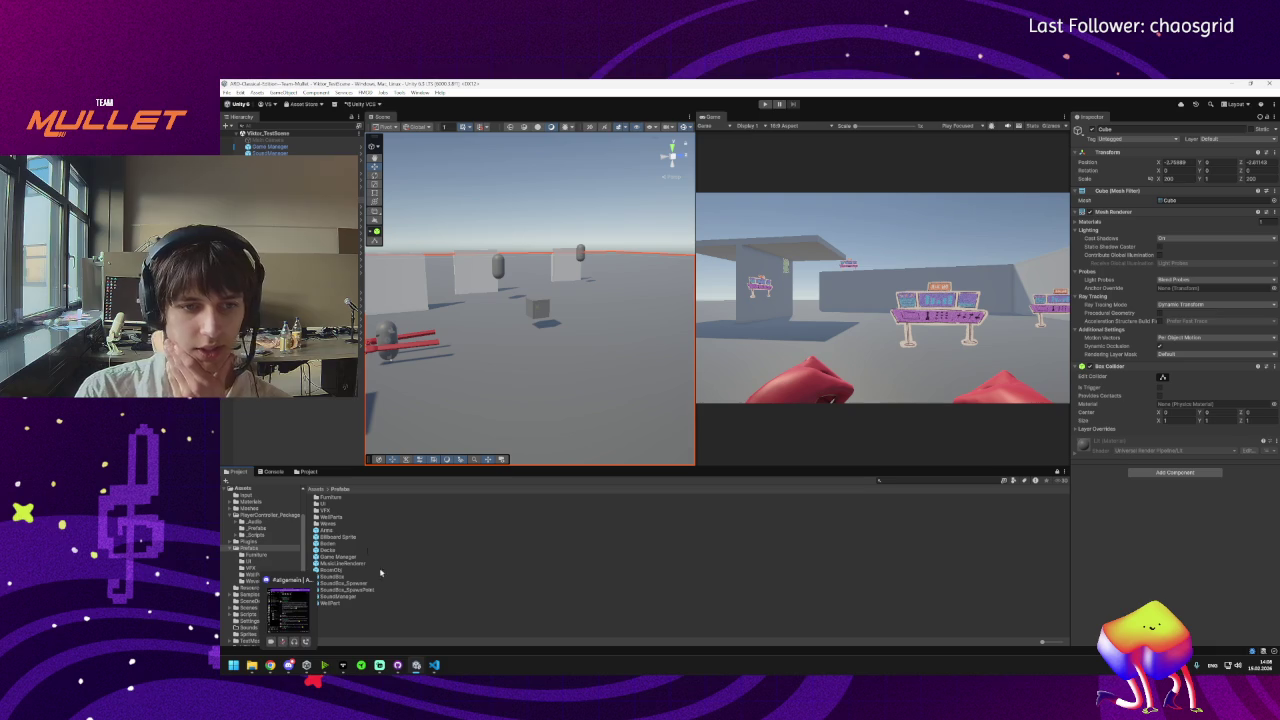
{"action": "double_click", "coordinate": [322, 524]}
{"action": "left_click", "coordinate": [322, 498]}
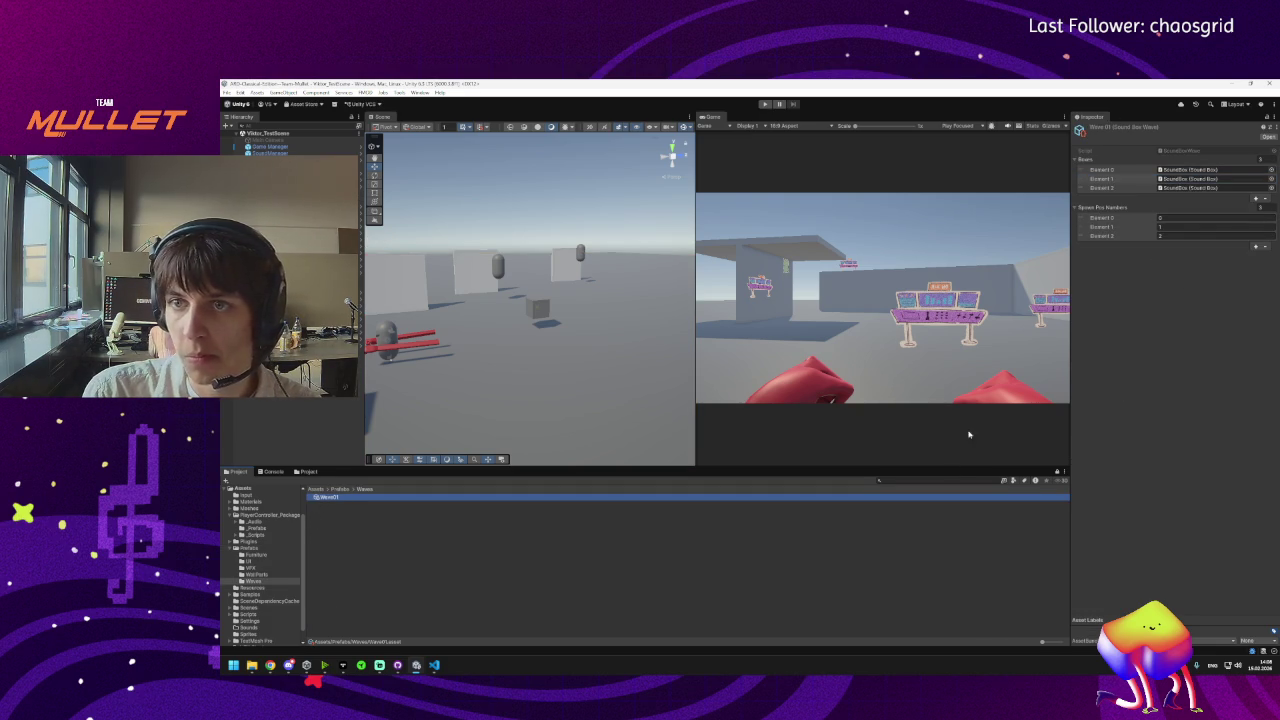
{"action": "key", "text": "alt+Tab"}
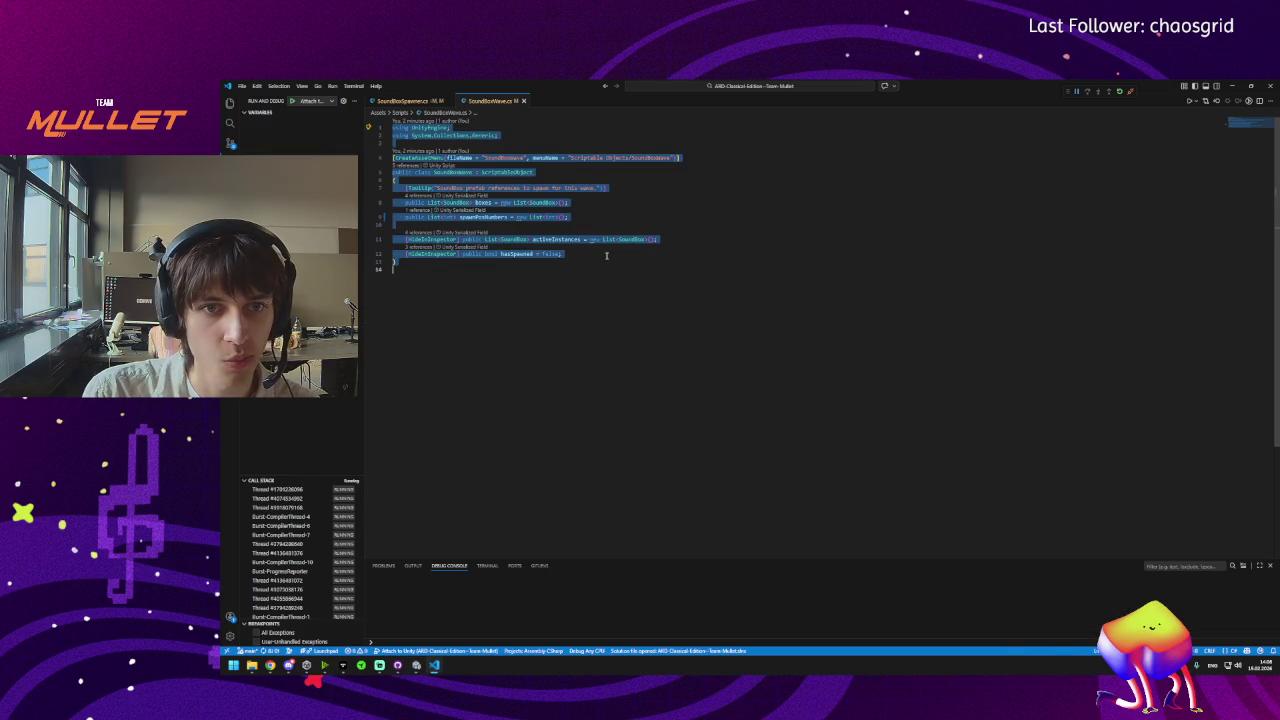
{"action": "left_click", "coordinate": [503, 254]}
{"action": "left_click", "coordinate": [546, 254]}
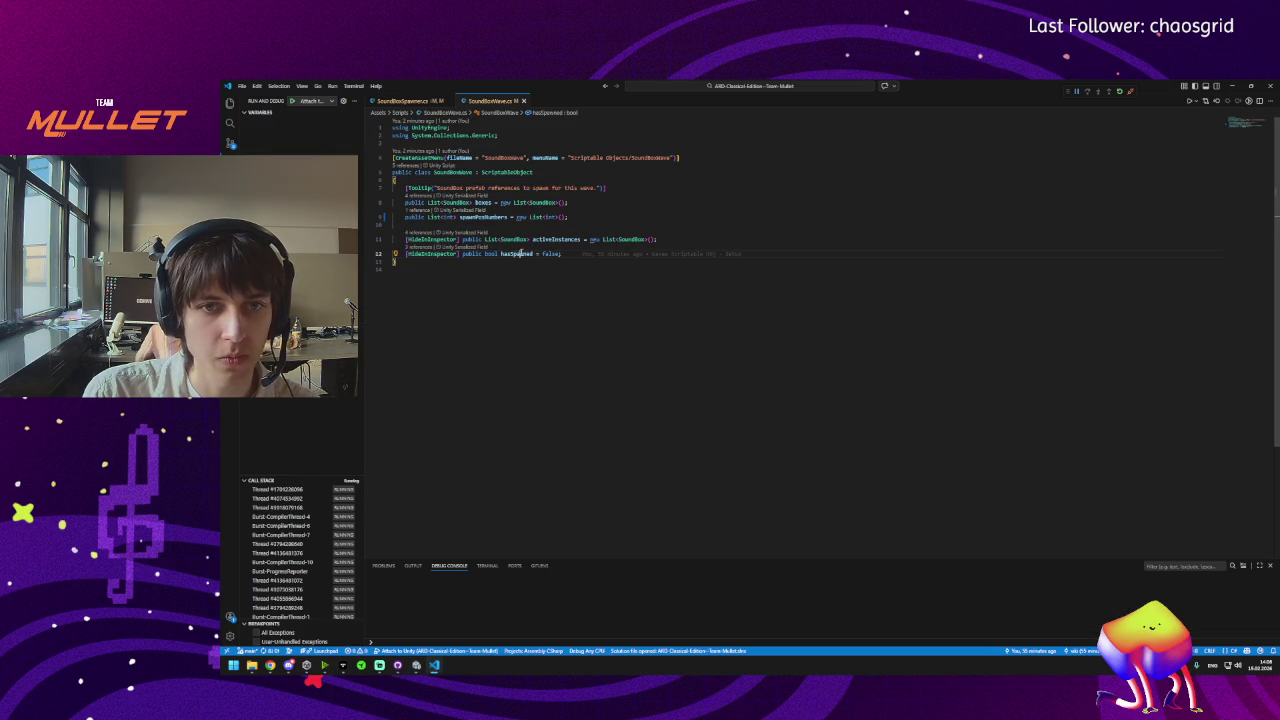
Read ChatGPT's wave-removal explanation, highlighting hasSpawned and currentWave in its code.
{"action": "mouse_move", "coordinate": [270, 665]}
{"action": "left_click", "coordinate": [365, 622]}
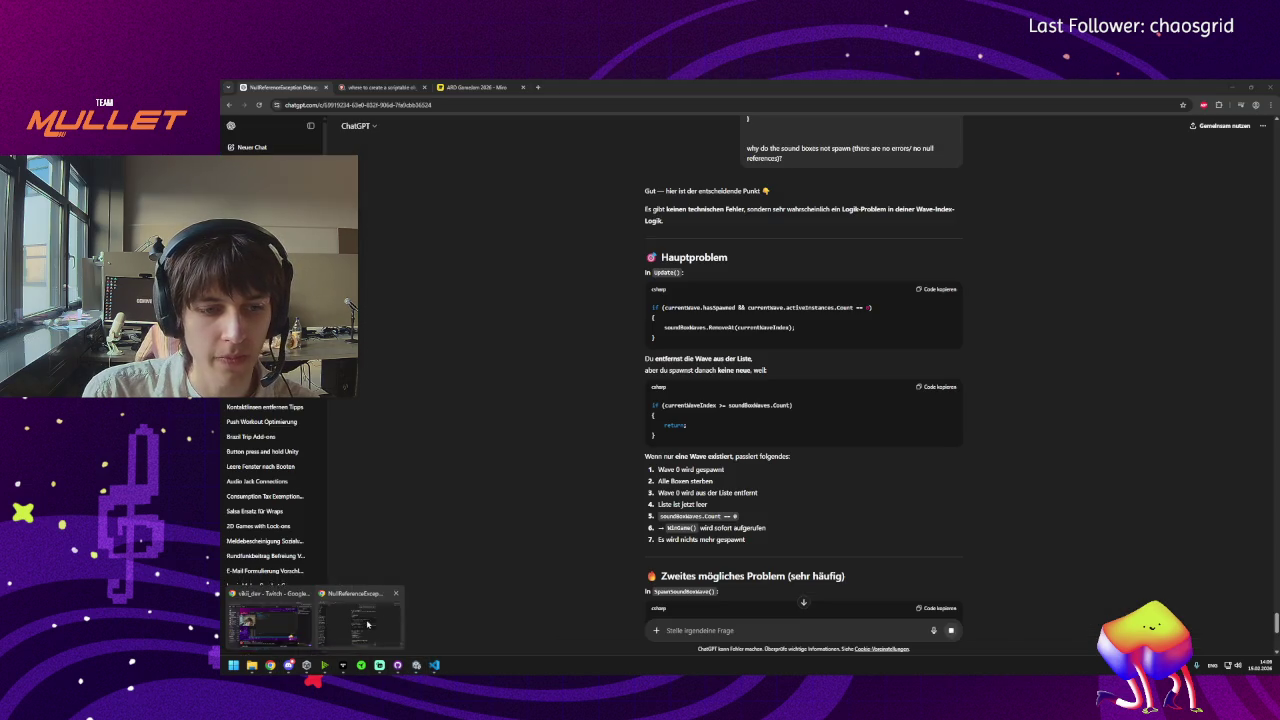
{"action": "left_click_drag", "start_coordinate": [640, 358], "coordinate": [753, 358]}
{"action": "left_click", "coordinate": [634, 369]}
{"action": "left_click_drag", "start_coordinate": [634, 369], "coordinate": [823, 368]}
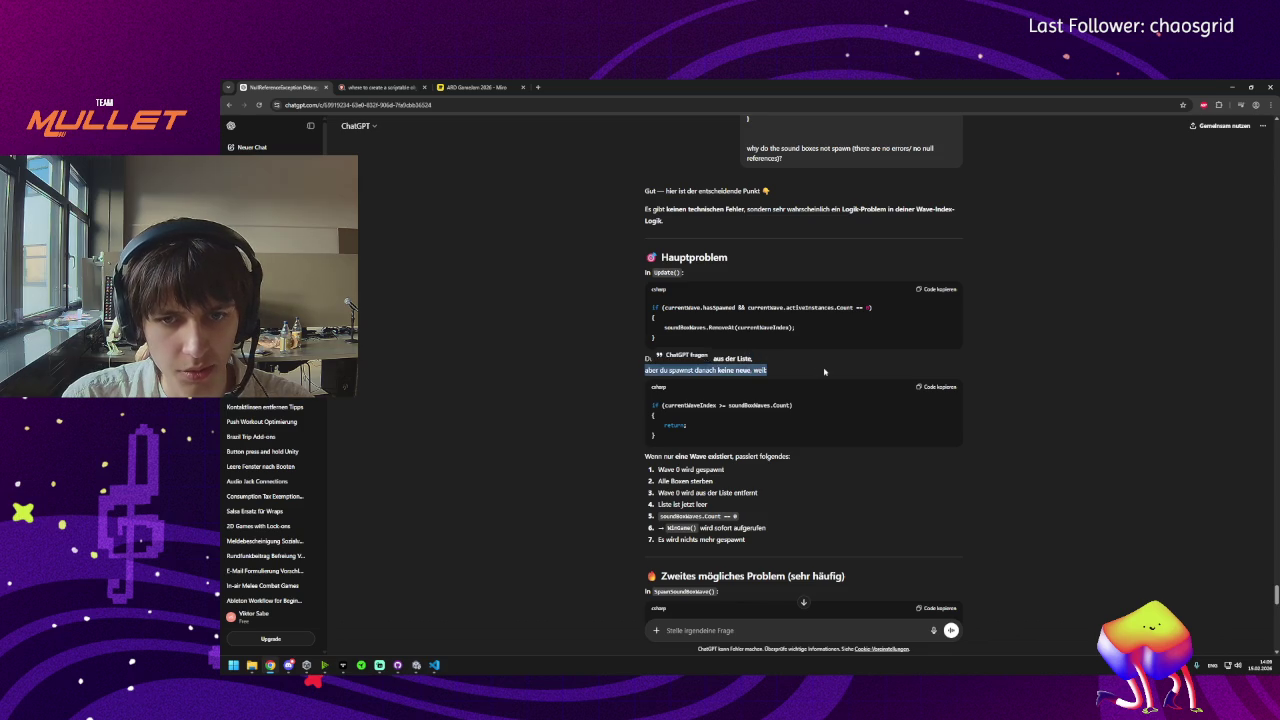
{"action": "left_click", "coordinate": [818, 373]}
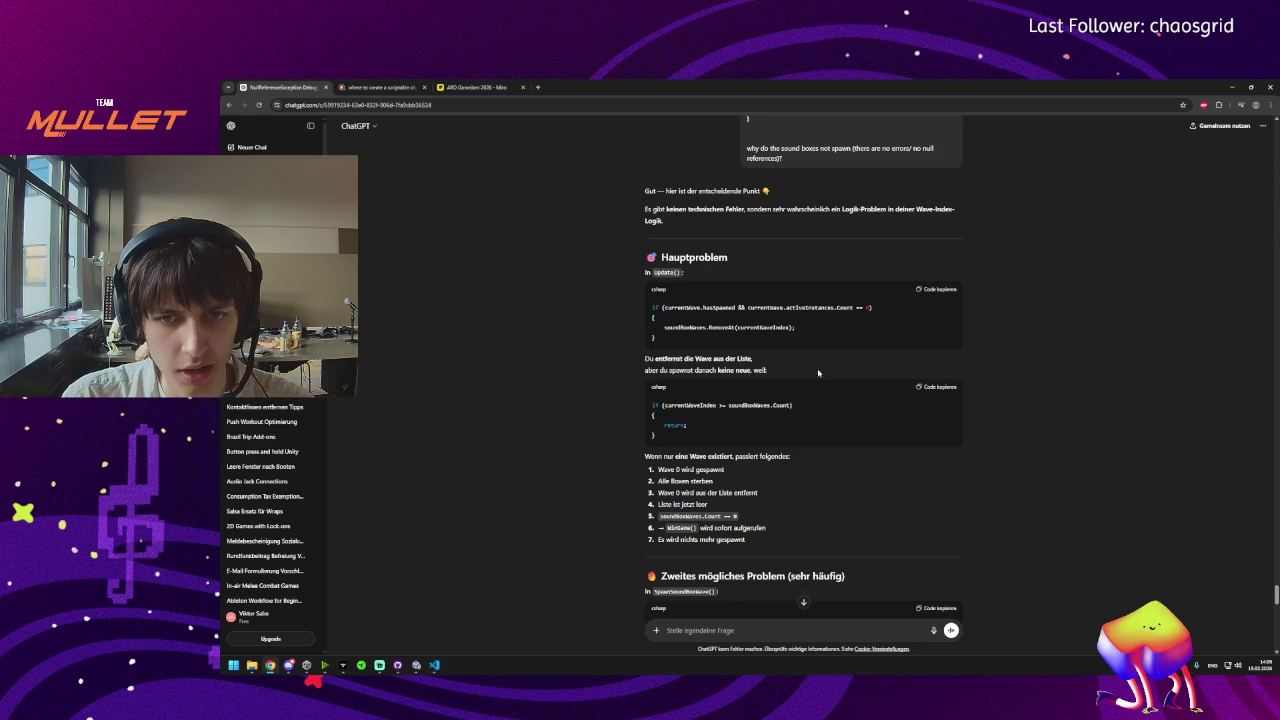
{"action": "double_click", "coordinate": [712, 307]}
{"action": "double_click", "coordinate": [682, 307]}
{"action": "double_click", "coordinate": [720, 307]}
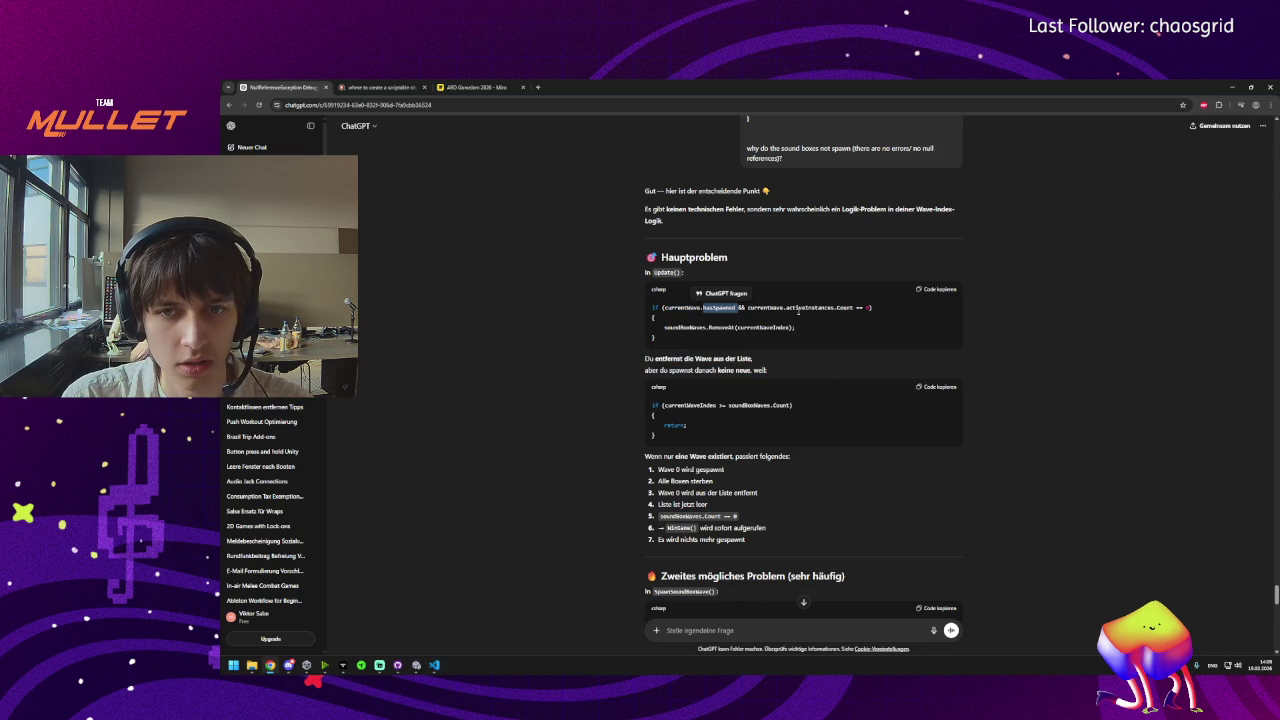
{"action": "double_click", "coordinate": [772, 307]}
{"action": "left_click", "coordinate": [741, 337]}
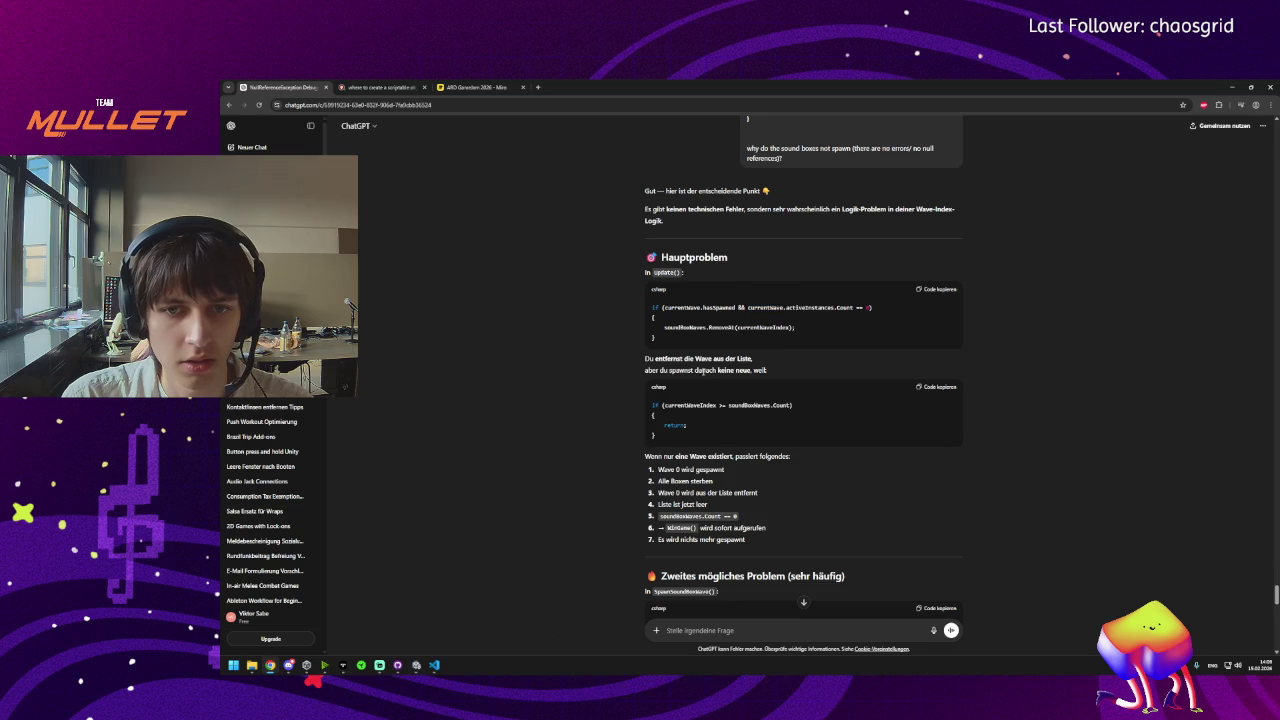
Go through the answer's spawnPoints, spawnPosNumbers and boxes Count checks.
{"action": "scroll", "coordinate": [730, 360], "scroll_direction": "down", "scroll_amount": 3}
{"action": "scroll", "coordinate": [735, 376], "scroll_direction": "down", "scroll_amount": 1}
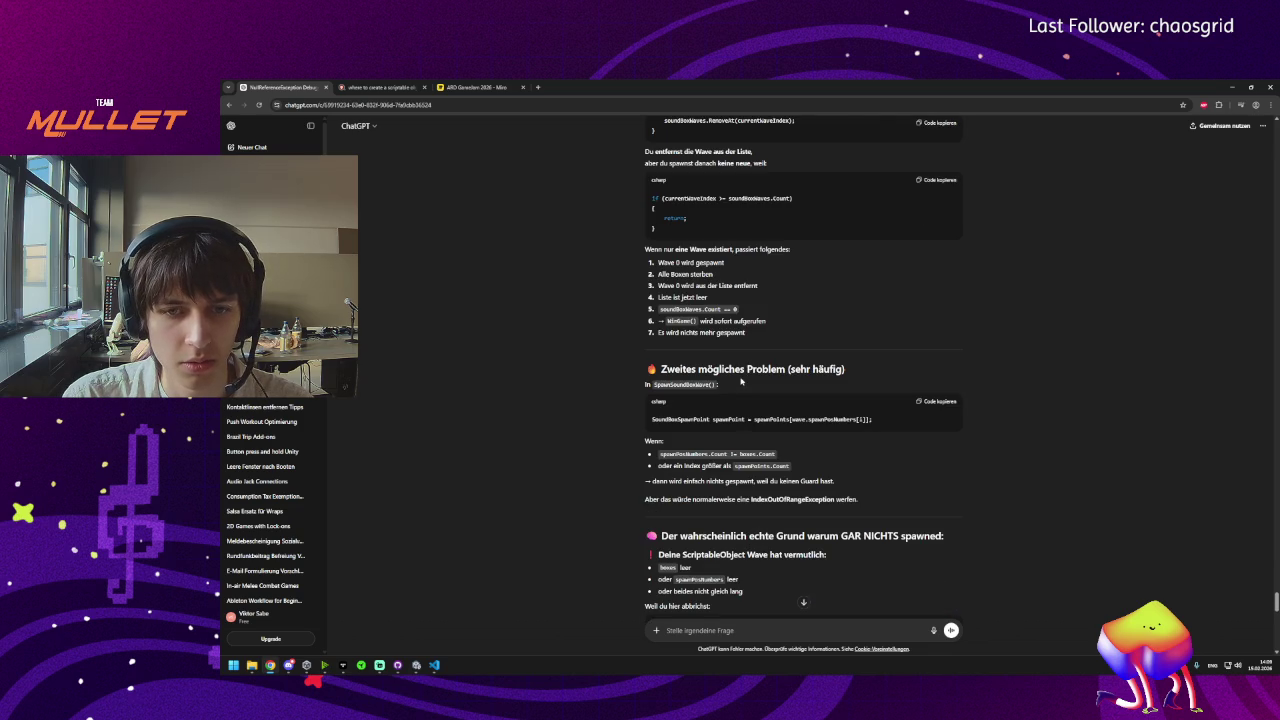
{"action": "double_click", "coordinate": [771, 419]}
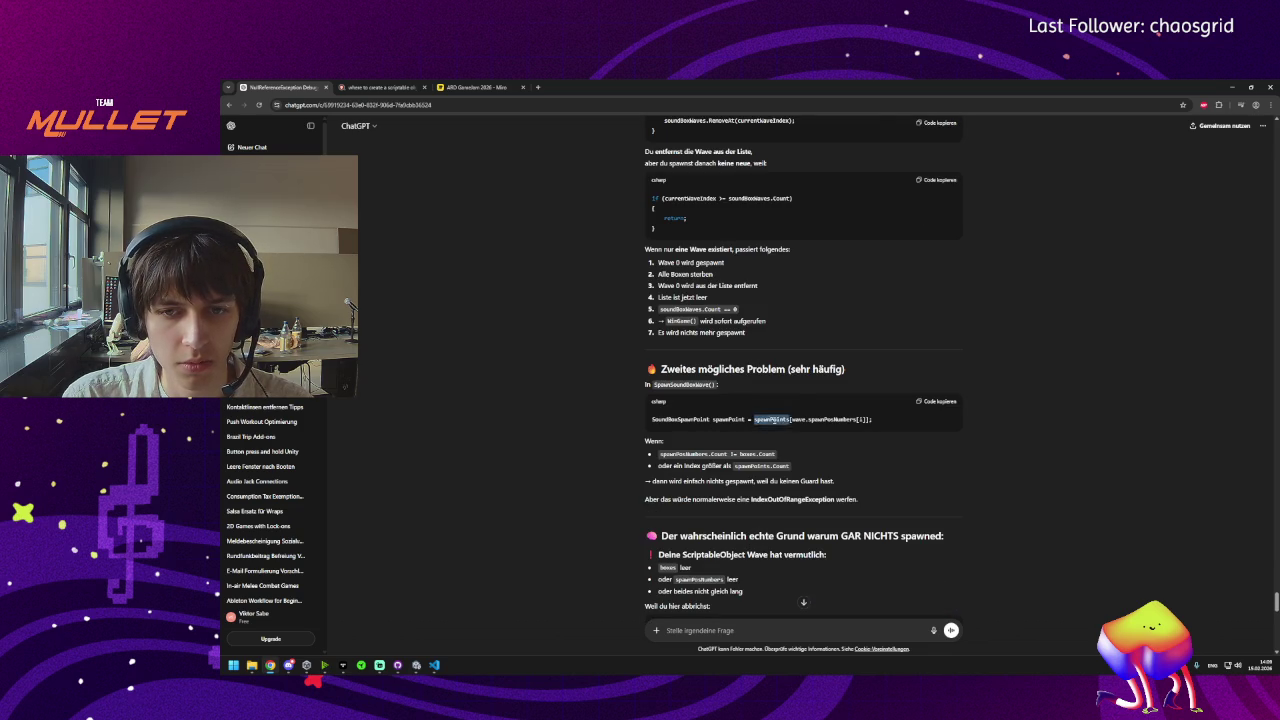
{"action": "left_click", "coordinate": [806, 420]}
{"action": "double_click", "coordinate": [832, 419]}
{"action": "double_click", "coordinate": [695, 453]}
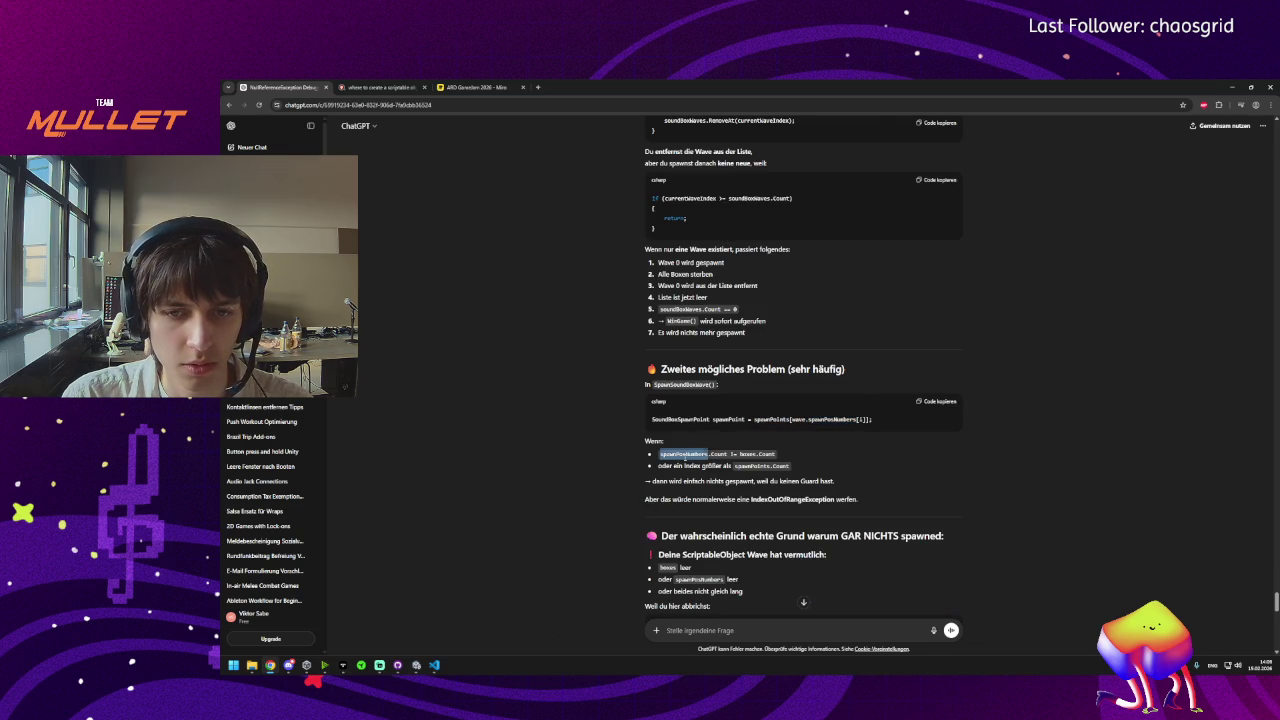
{"action": "double_click", "coordinate": [719, 454]}
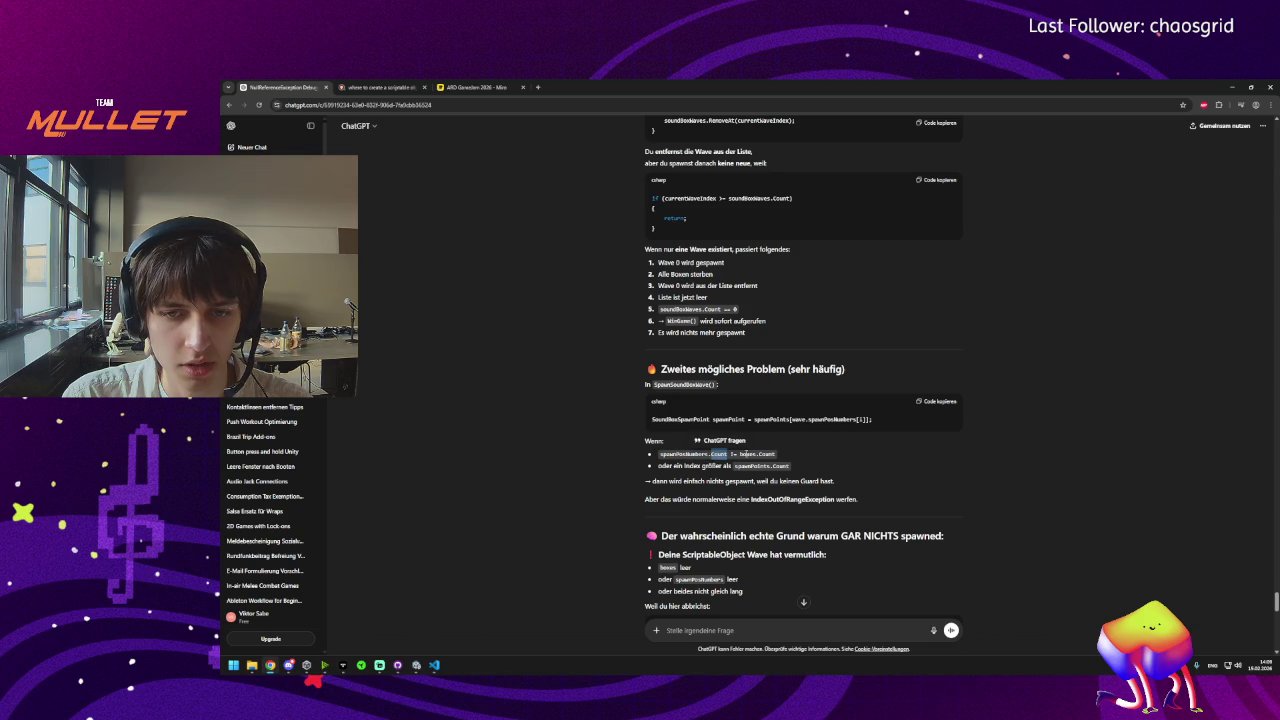
{"action": "double_click", "coordinate": [748, 454]}
{"action": "double_click", "coordinate": [767, 454]}
{"action": "left_click", "coordinate": [681, 465]}
{"action": "double_click", "coordinate": [776, 466]}
{"action": "left_click", "coordinate": [830, 468]}
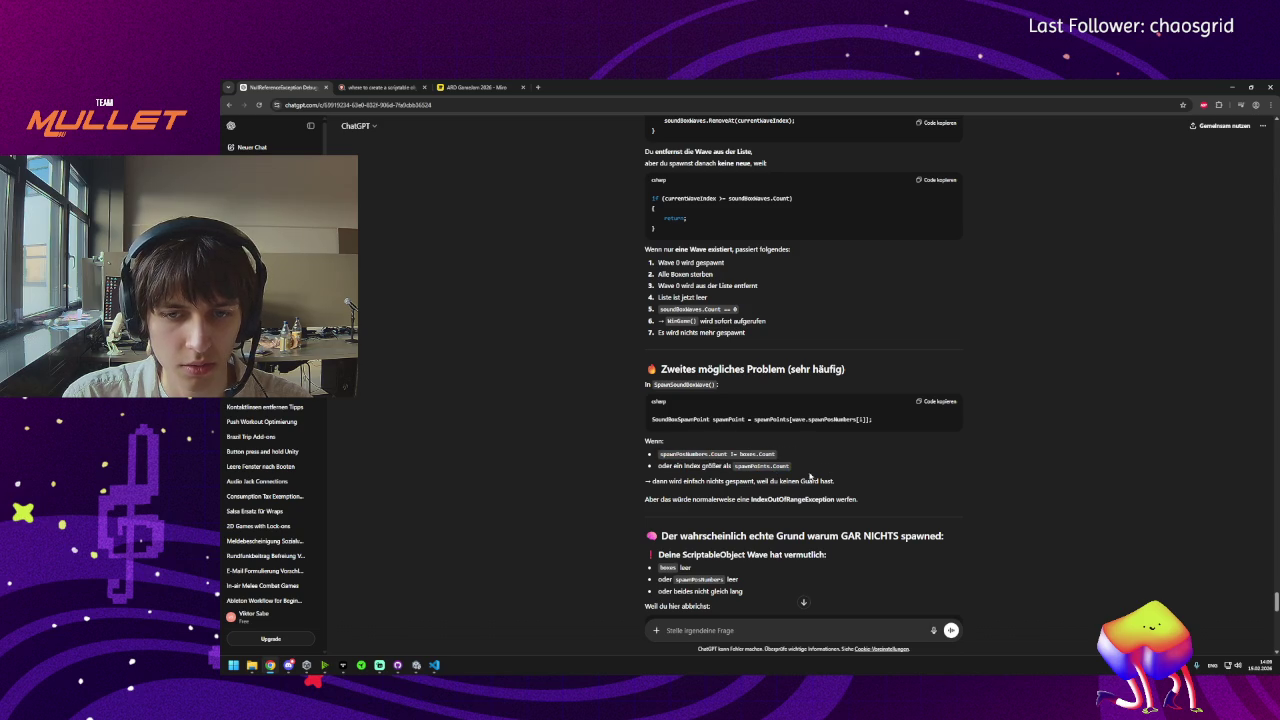
Review the mismatched-list-lengths section and copy the 'wave.boxes == null' condition.
{"action": "scroll", "coordinate": [766, 556], "scroll_direction": "down", "scroll_amount": 3}
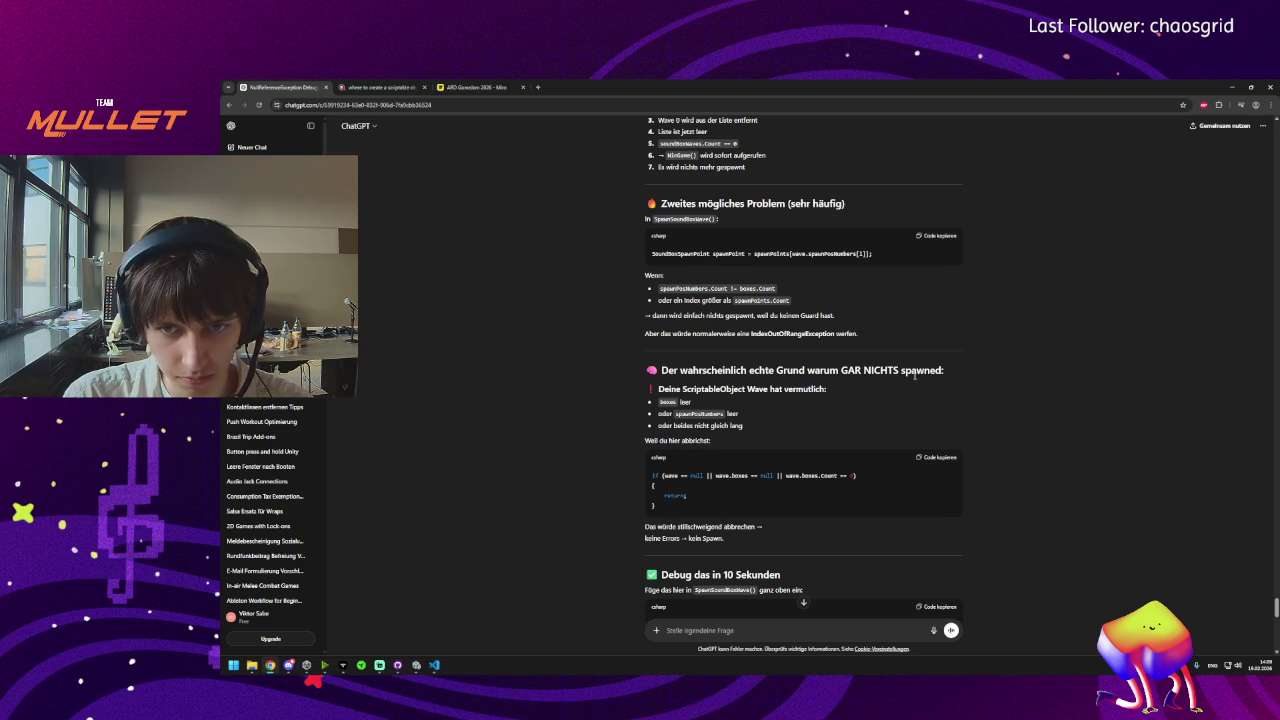
{"action": "left_click_drag", "start_coordinate": [686, 389], "coordinate": [826, 389]}
{"action": "left_click", "coordinate": [818, 387]}
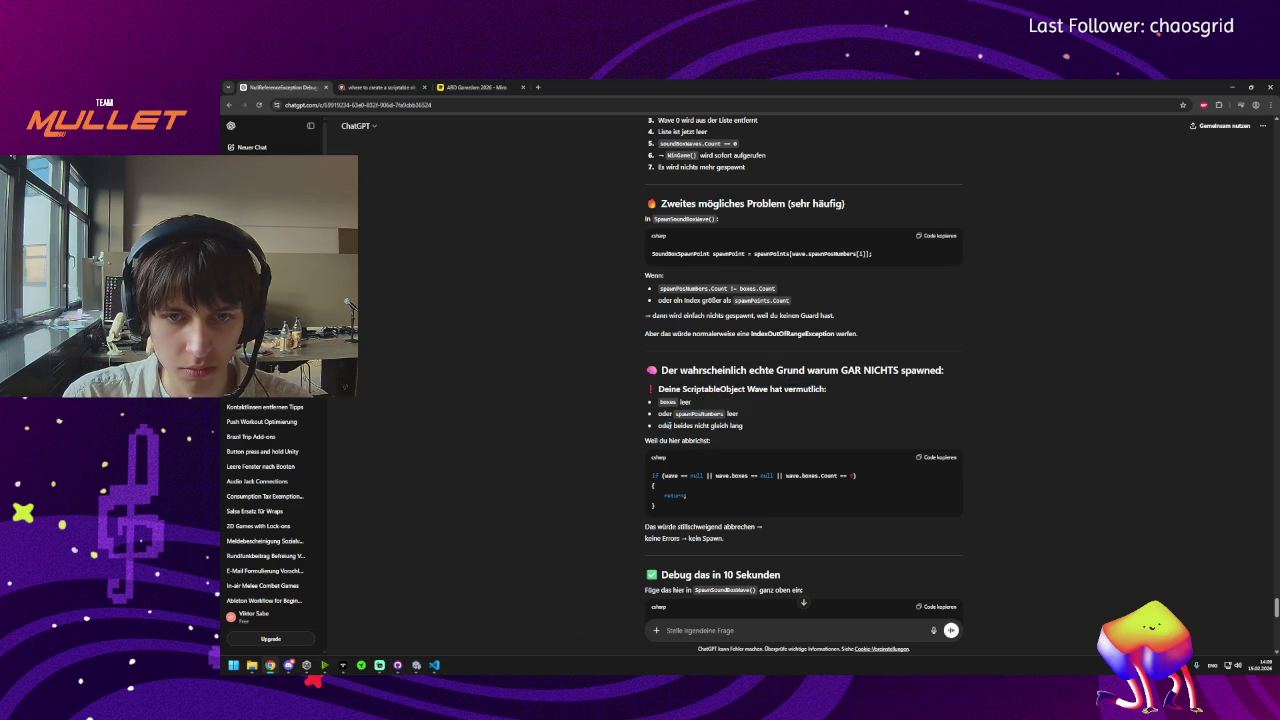
{"action": "mouse_move", "coordinate": [669, 425]}
{"action": "left_mouse_down"}
{"action": "mouse_move", "coordinate": [700, 413]}
{"action": "mouse_move", "coordinate": [742, 425]}
{"action": "mouse_move", "coordinate": [705, 441]}
{"action": "left_mouse_up"}
{"action": "left_click", "coordinate": [680, 487]}
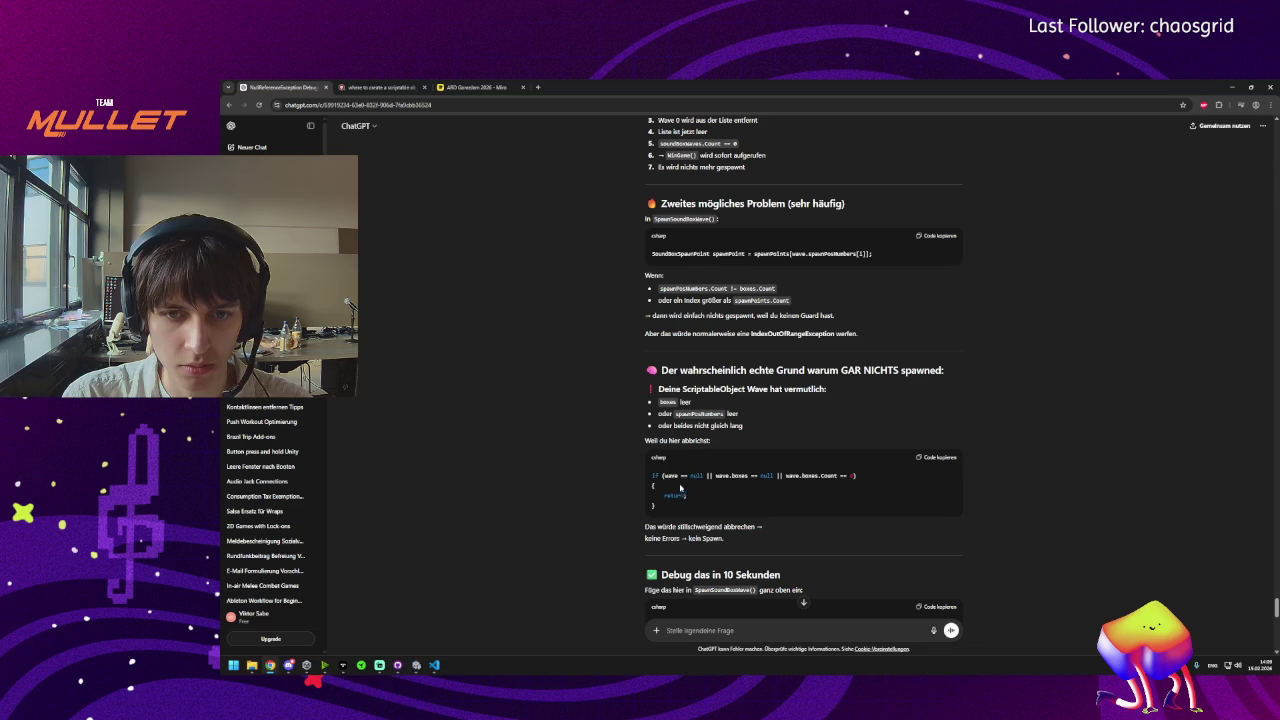
{"action": "left_click_drag", "start_coordinate": [678, 475], "coordinate": [860, 476]}
{"action": "left_click", "coordinate": [678, 484]}
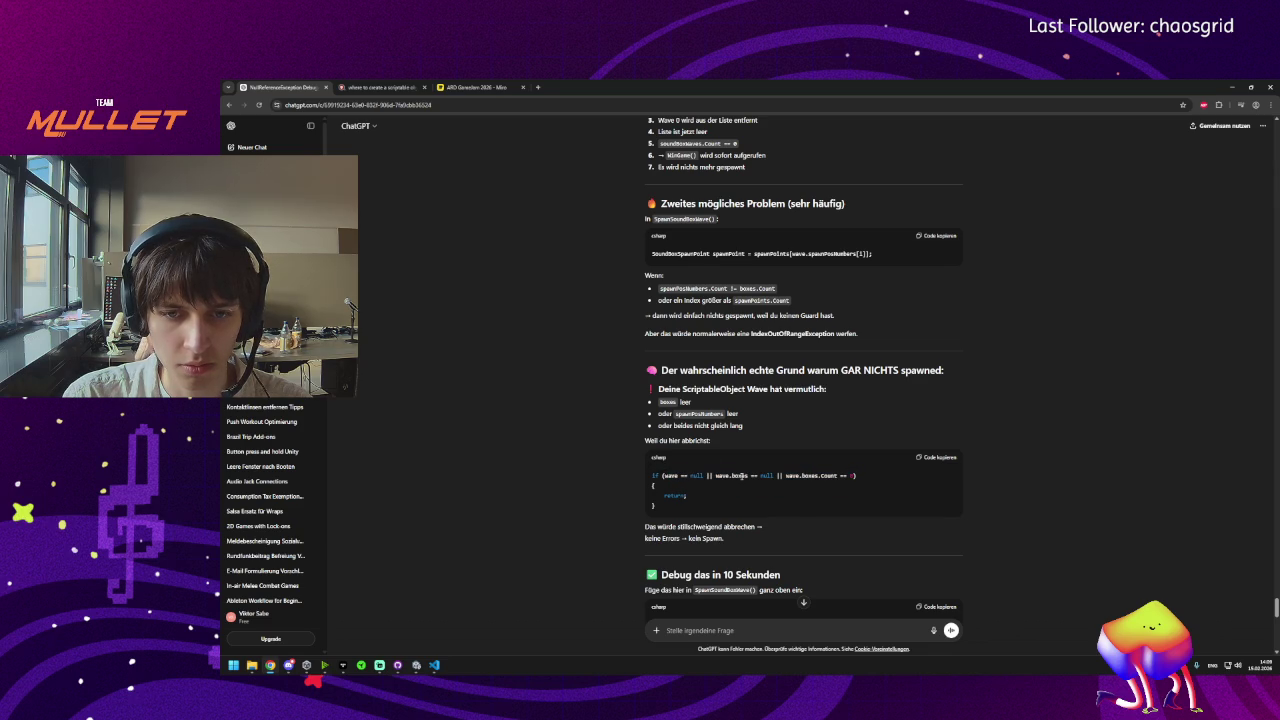
{"action": "left_click_drag", "start_coordinate": [716, 476], "coordinate": [773, 476]}
{"action": "key", "text": "ctrl+c"}
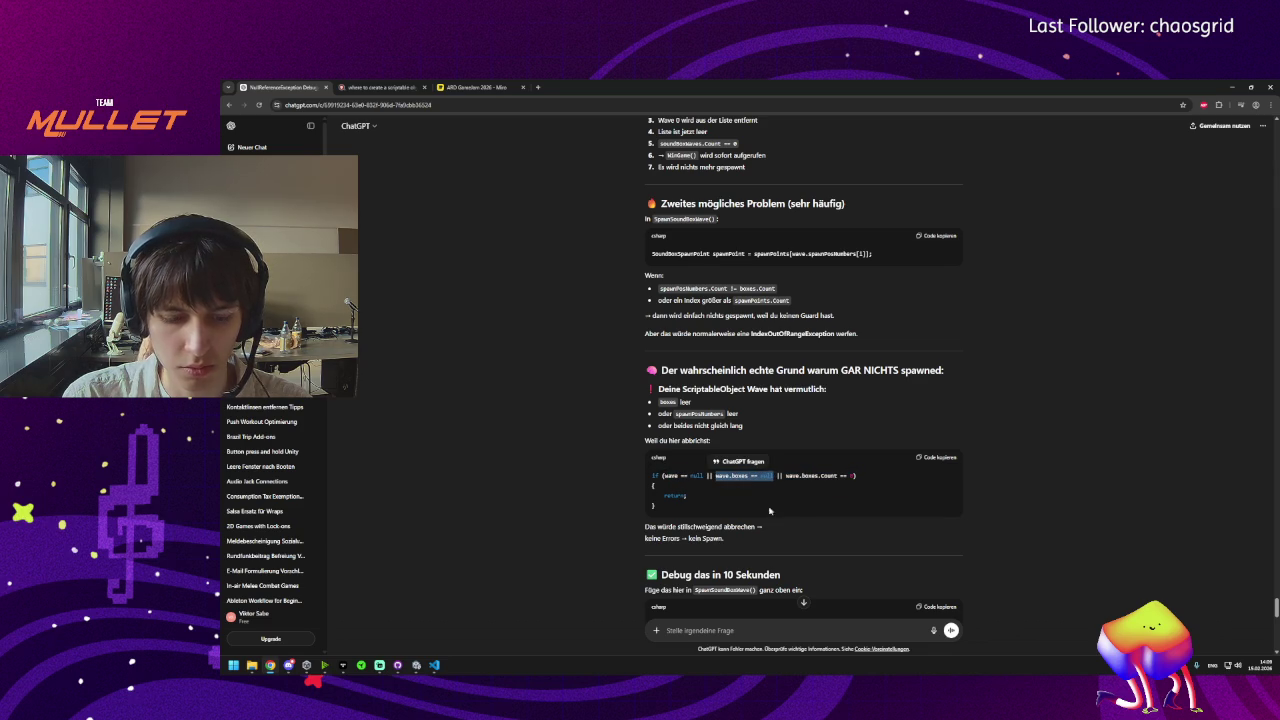
{"action": "left_click", "coordinate": [440, 665]}
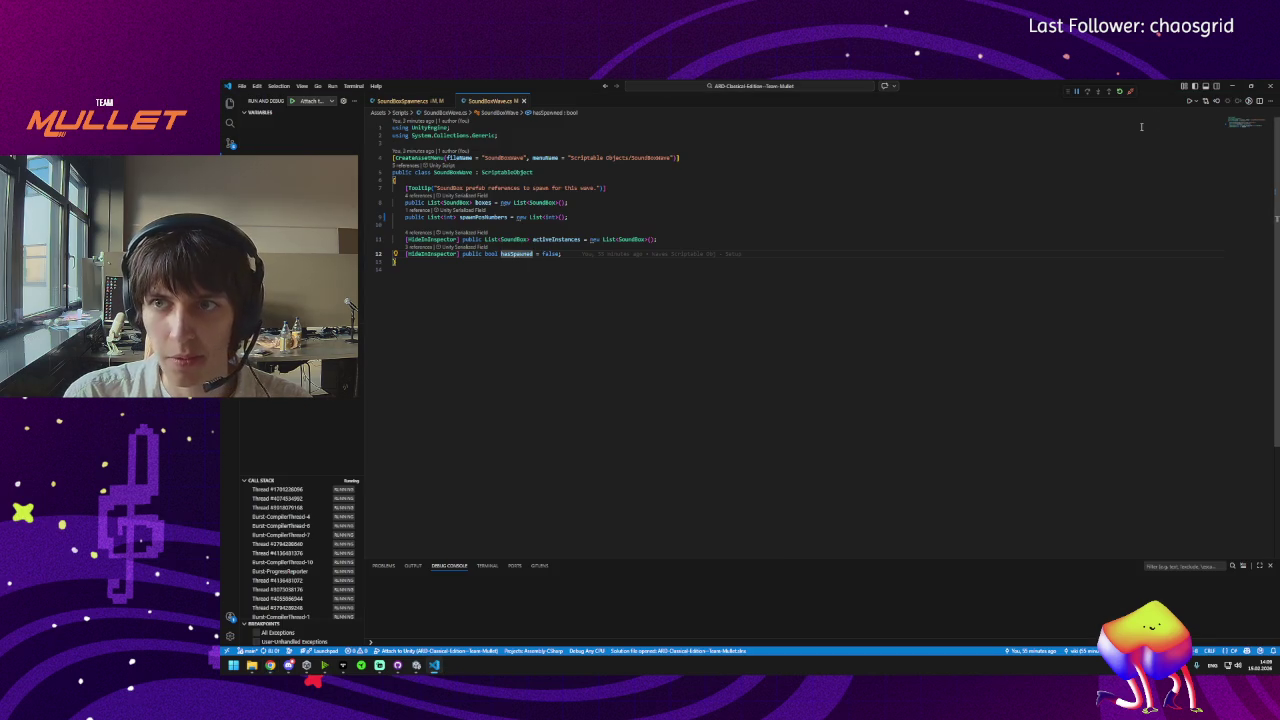
Search for 'wave.boxes == null' and locate the match in SoundBoxSpawner.cs.
{"action": "key", "text": "ctrl+f"}
{"action": "key", "text": "ctrl+v"}
{"action": "left_click", "coordinate": [1191, 124]}
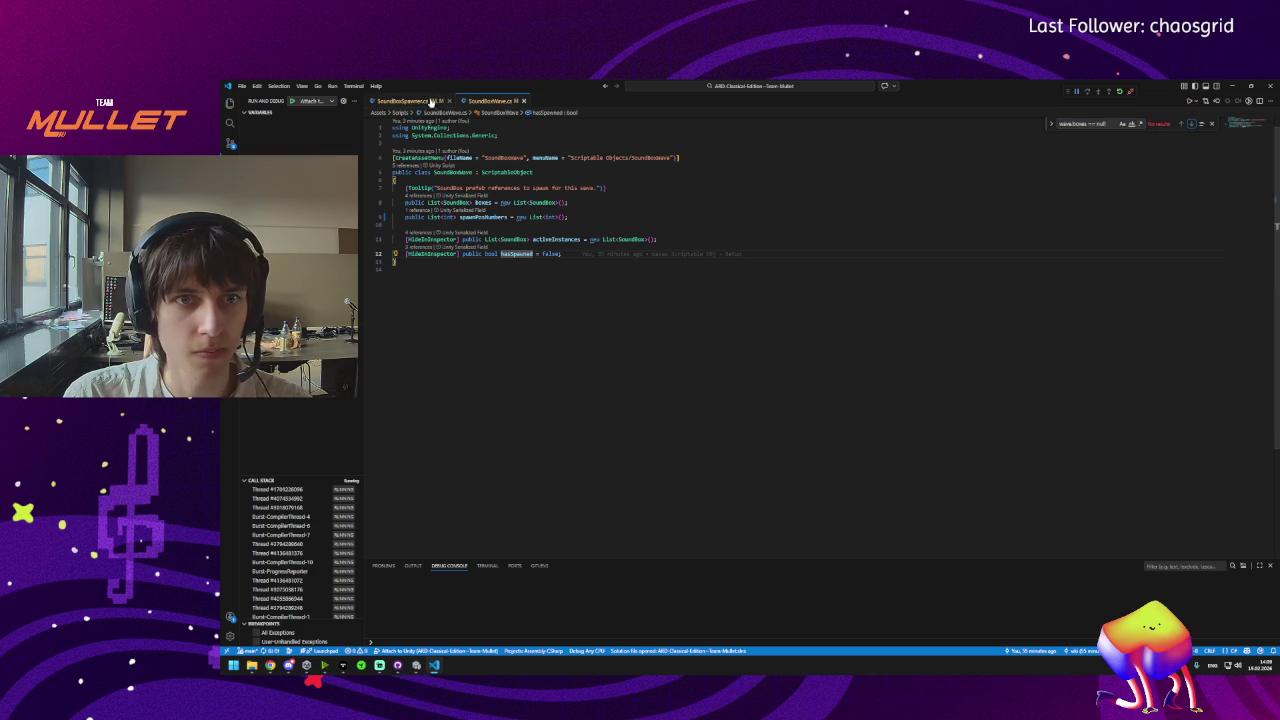
{"action": "left_click", "coordinate": [400, 101]}
{"action": "left_click", "coordinate": [1191, 124]}
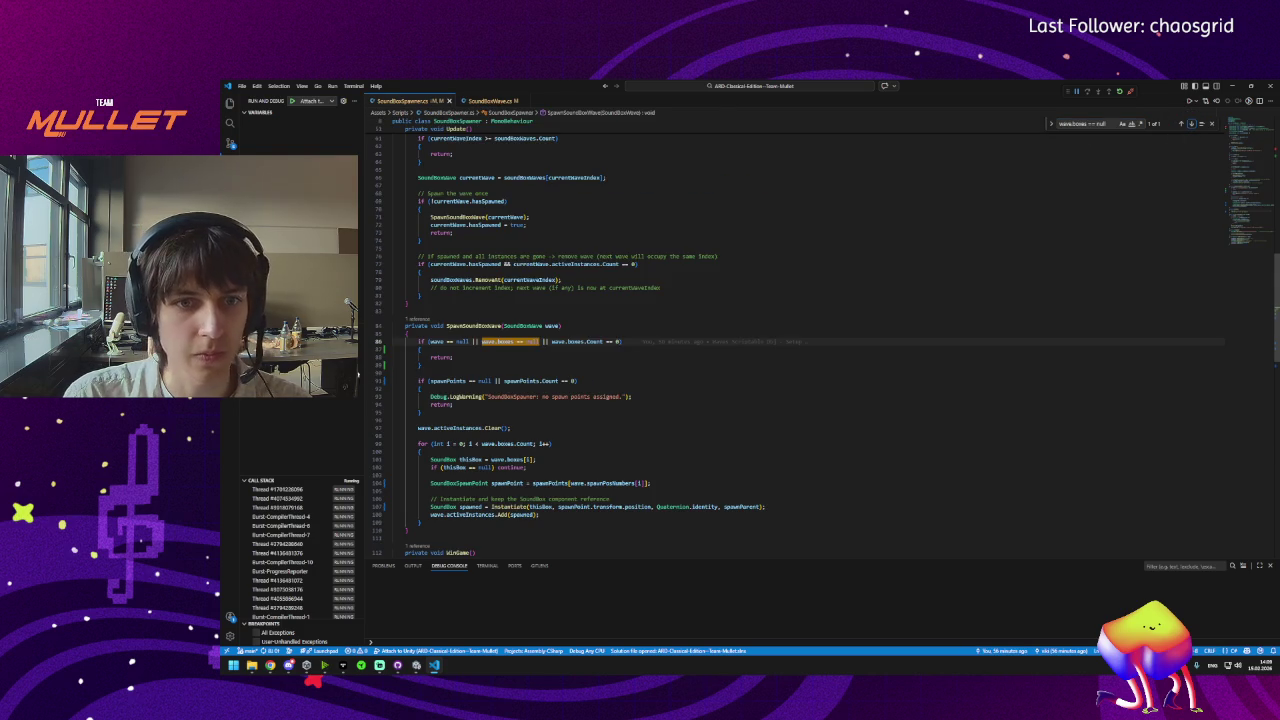
Add a Debug.LogWarning 'SoundBoxSpawner: wave has no boxes to spawn.' inside the guard and save.
{"action": "left_click", "coordinate": [443, 349]}
{"action": "key", "text": "Return"}
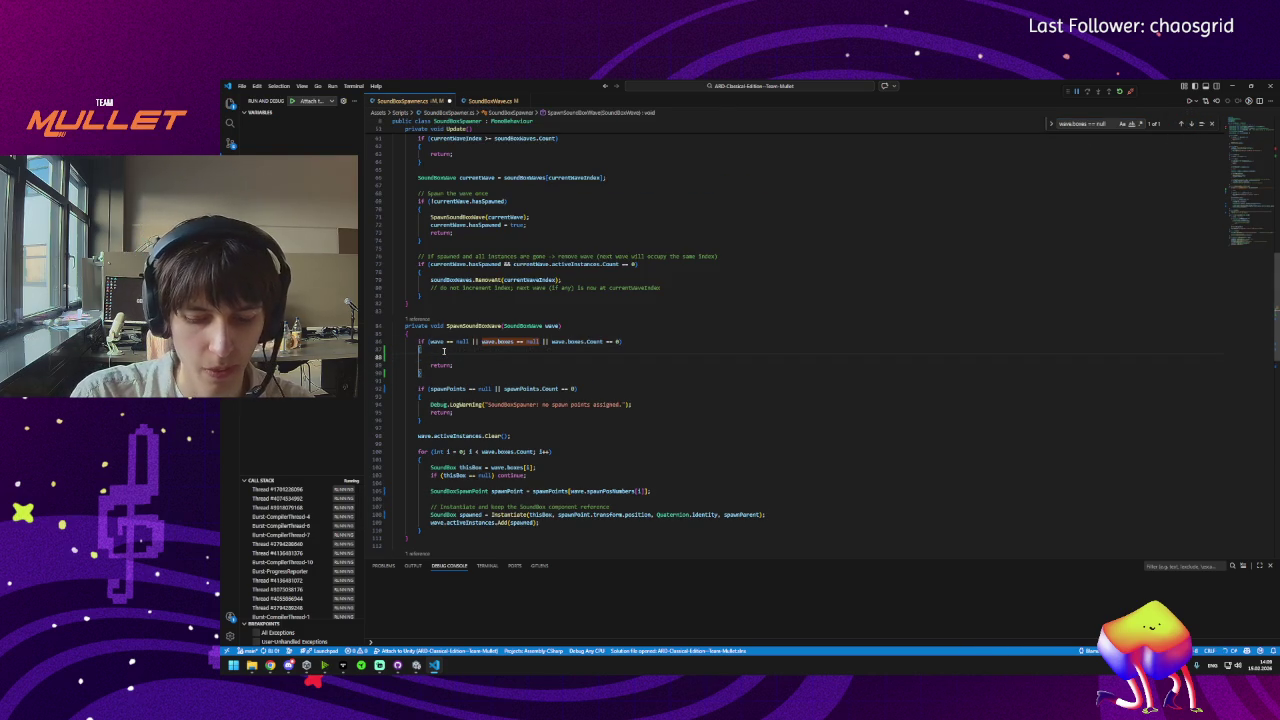
{"action": "type", "text": "Debug"}
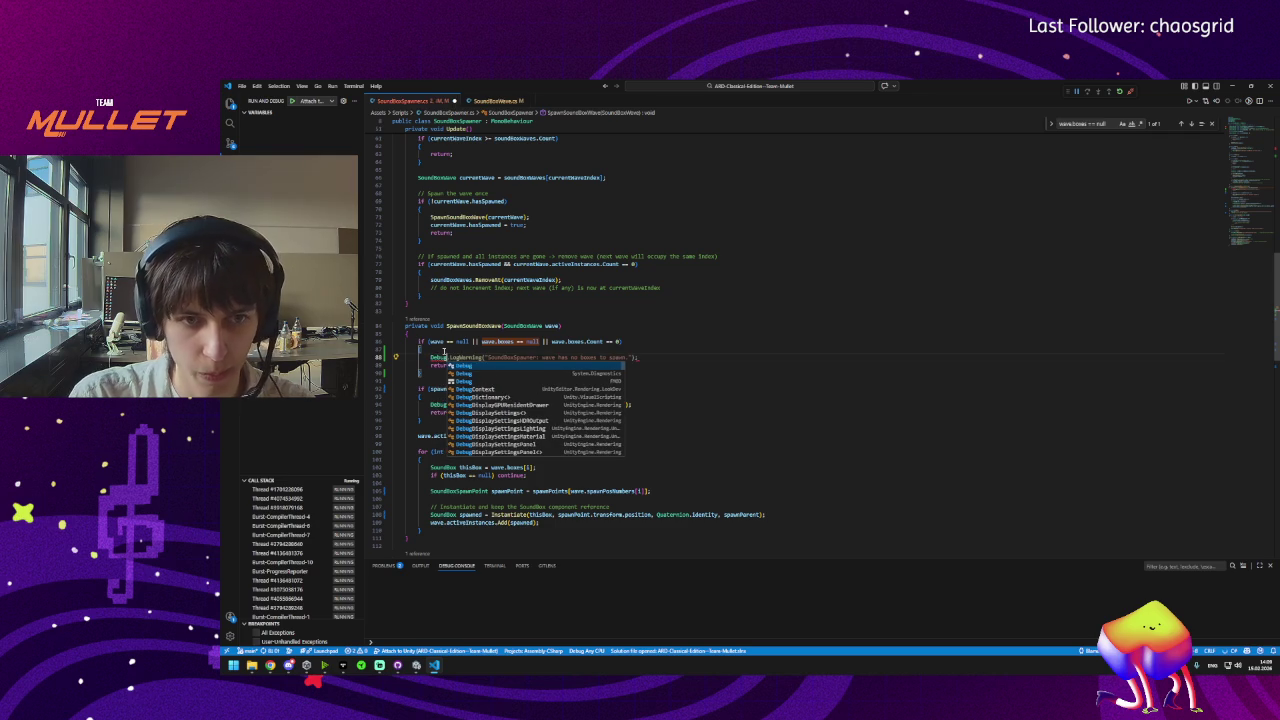
{"action": "key", "text": "Tab"}
{"action": "key", "text": "ctrl+s"}
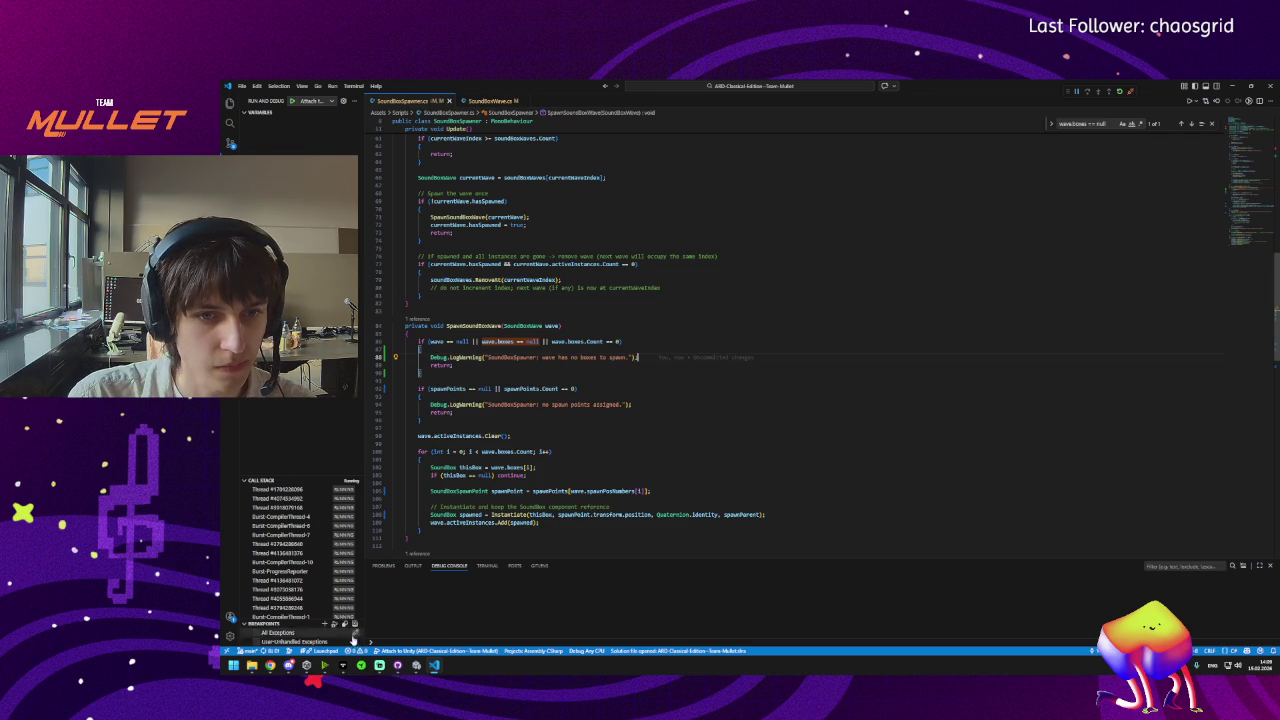
{"action": "key", "text": "alt+Tab"}
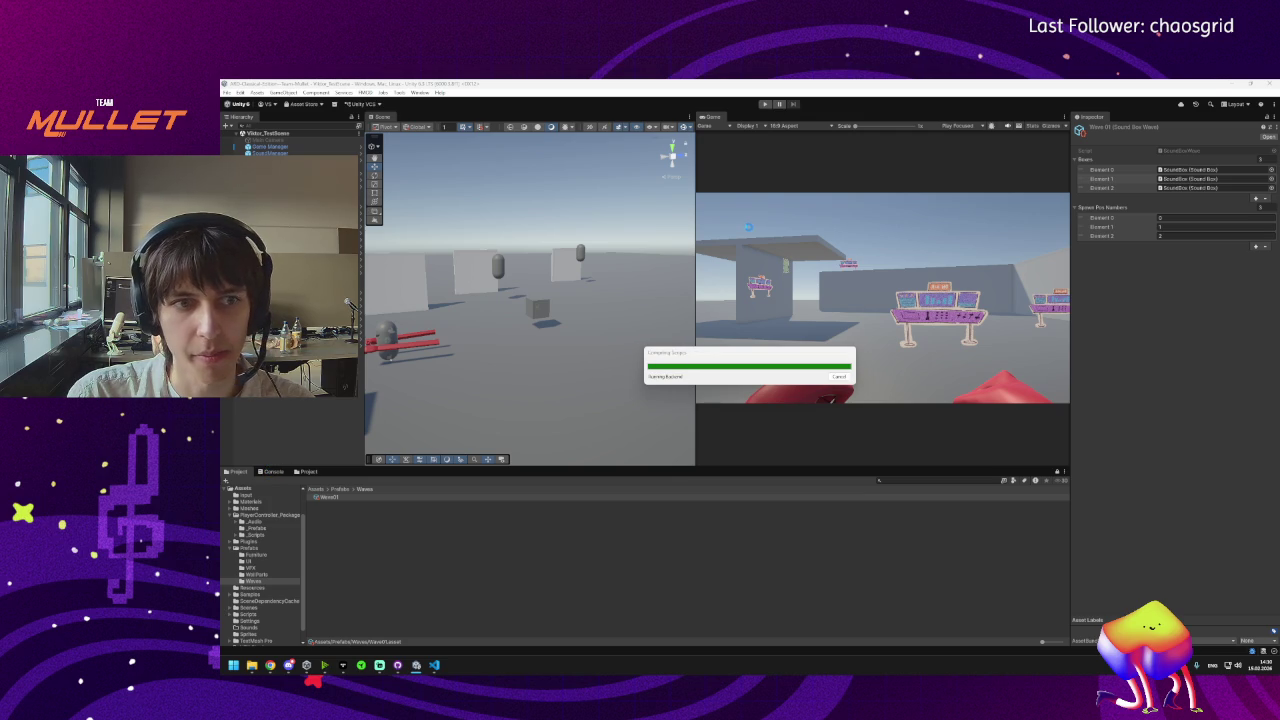
Add new slots to the SoundBox_Spawner's Spawn Points list, up to Element 5.
{"action": "left_click", "coordinate": [272, 471]}
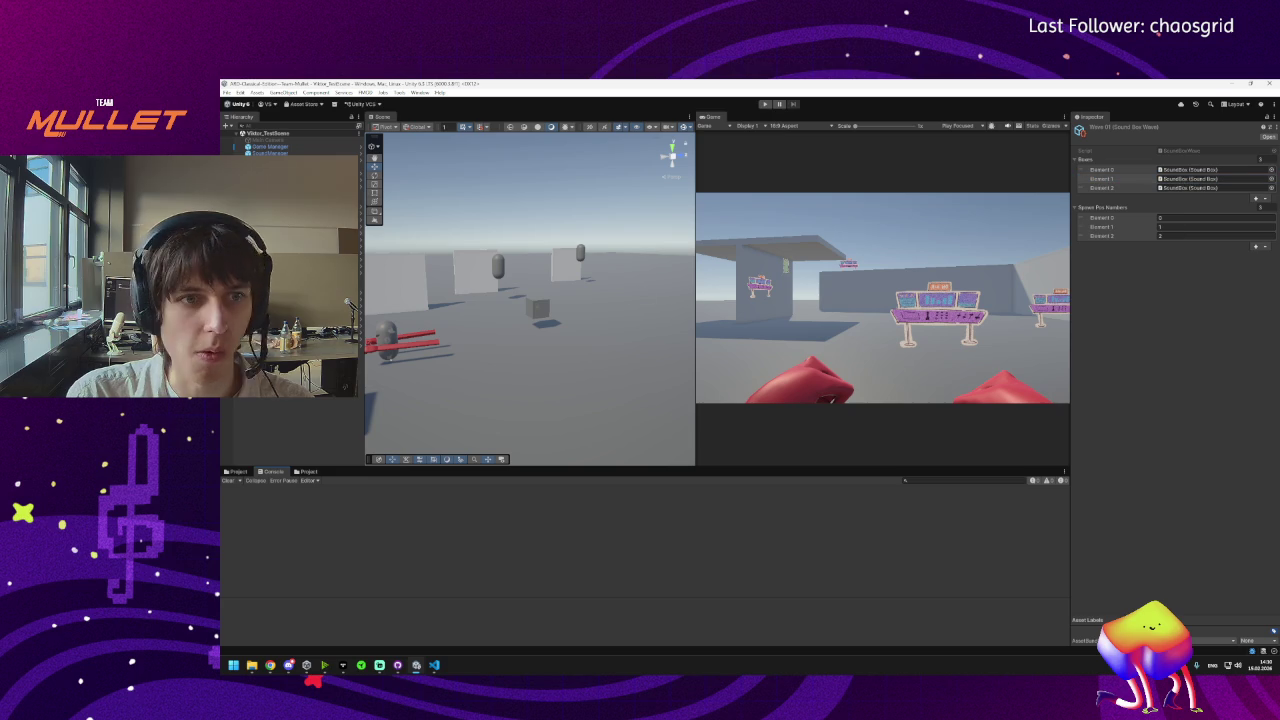
{"action": "left_click", "coordinate": [270, 164]}
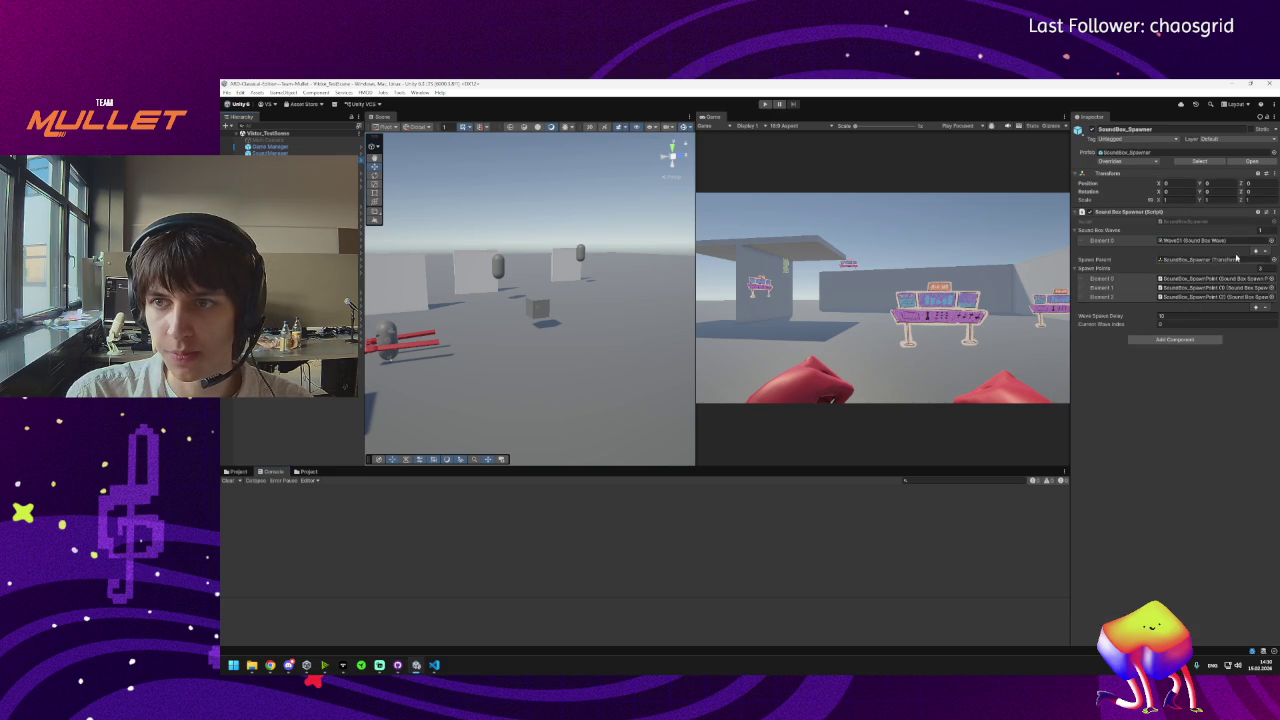
{"action": "left_click", "coordinate": [1255, 306]}
{"action": "left_click", "coordinate": [1255, 315]}
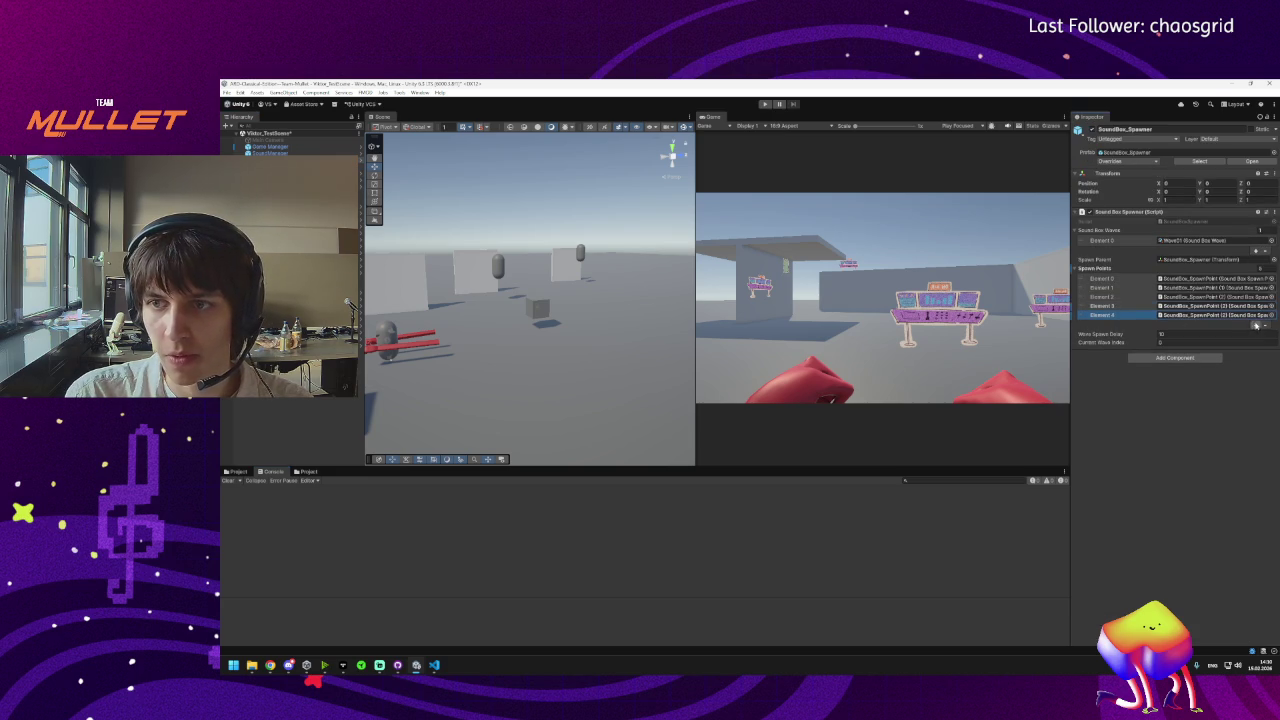
{"action": "left_click", "coordinate": [1255, 326]}
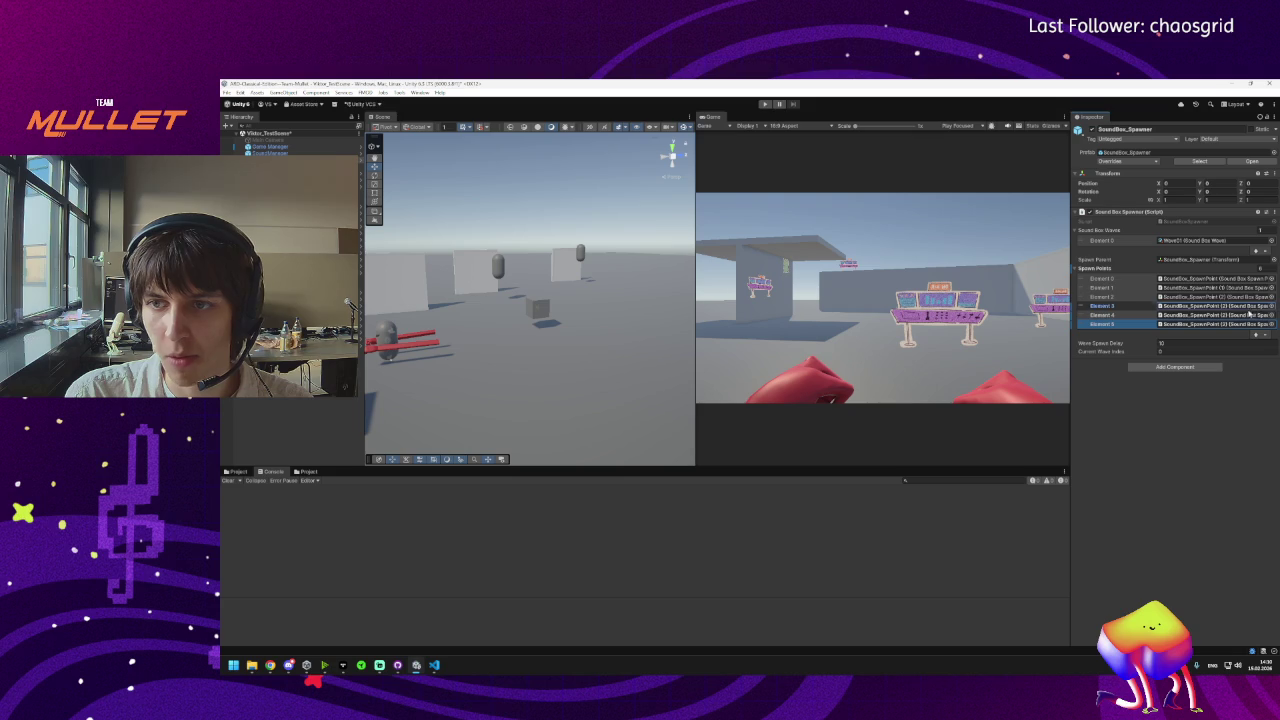
{"action": "left_click", "coordinate": [1245, 320]}
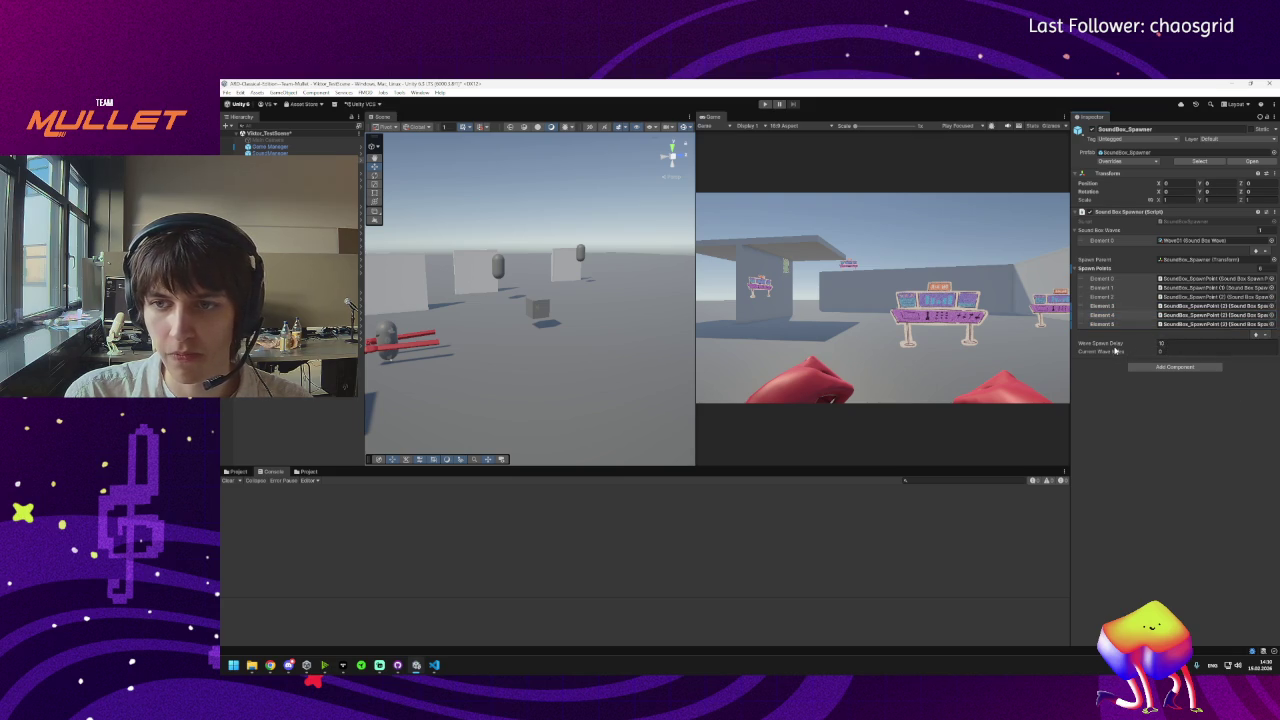
Set the spawner's Wave Spawn Delay to 0 and start a play test.
{"action": "mouse_move", "coordinate": [1104, 345]}
{"action": "left_mouse_down"}
{"action": "mouse_move", "coordinate": [1110, 268]}
{"action": "mouse_move", "coordinate": [1088, 270]}
{"action": "left_mouse_up"}
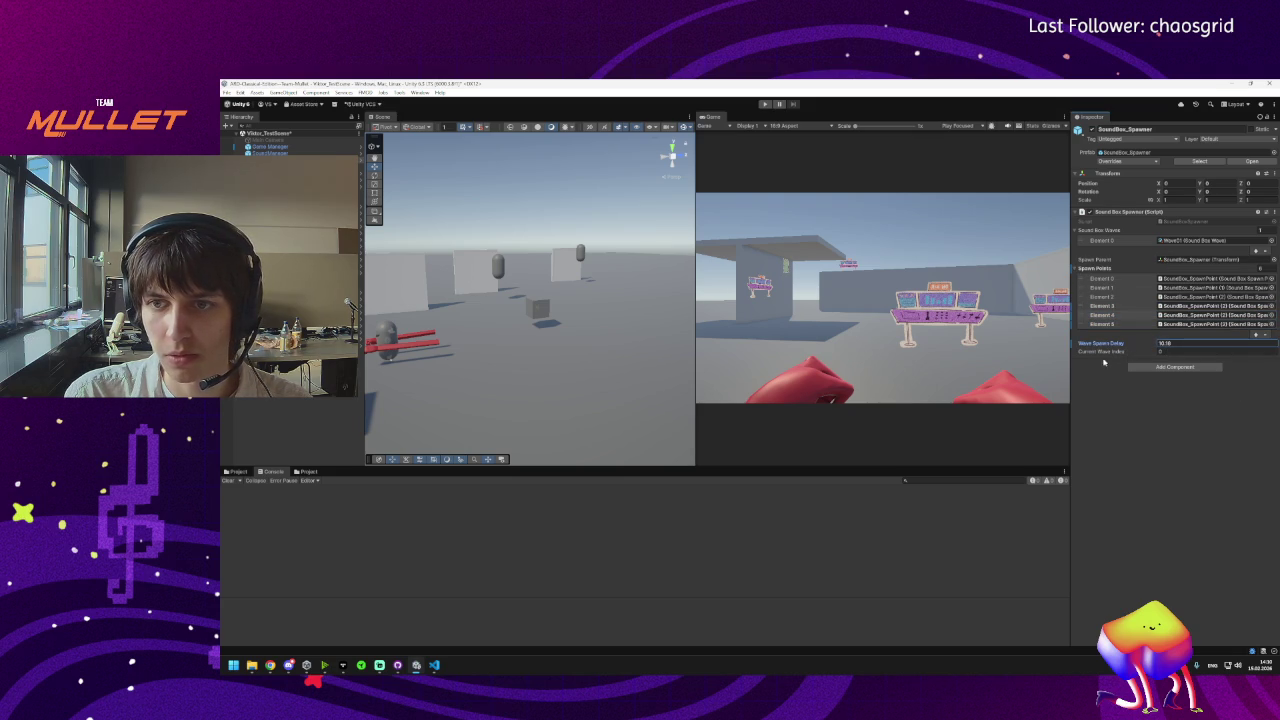
{"action": "left_click", "coordinate": [1172, 343]}
{"action": "type", "text": "0"}
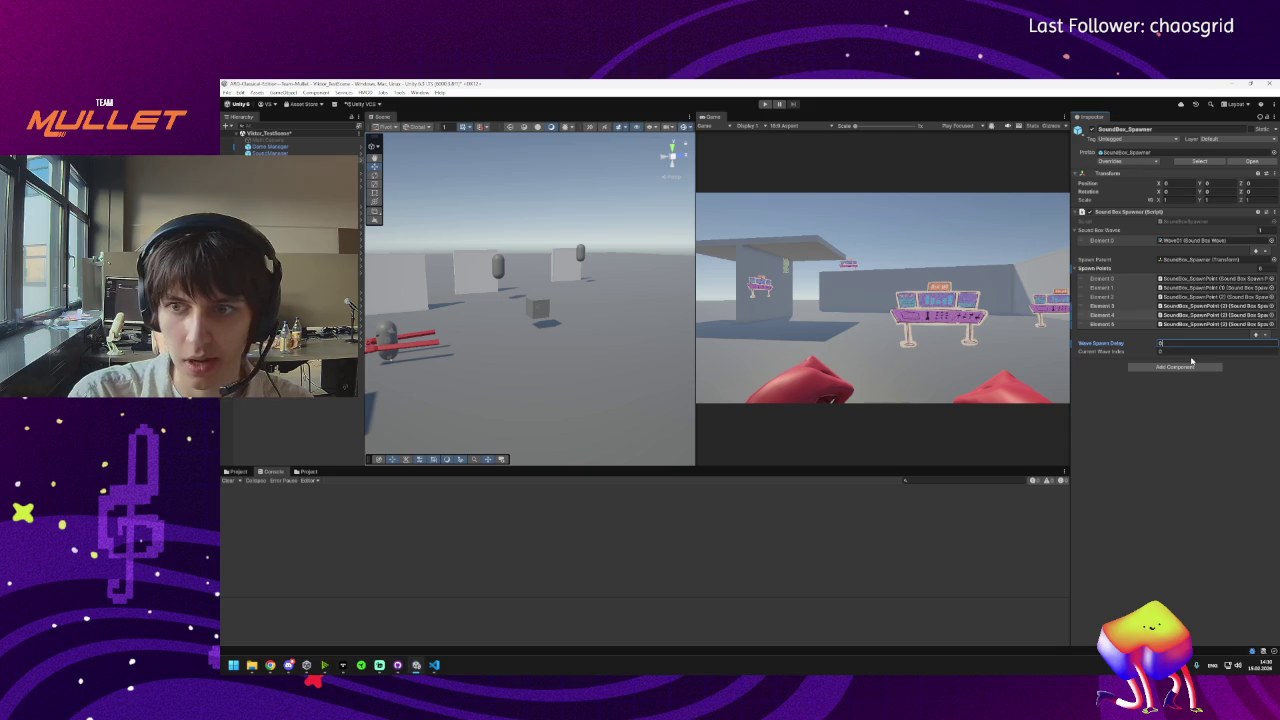
{"action": "key", "text": "Return"}
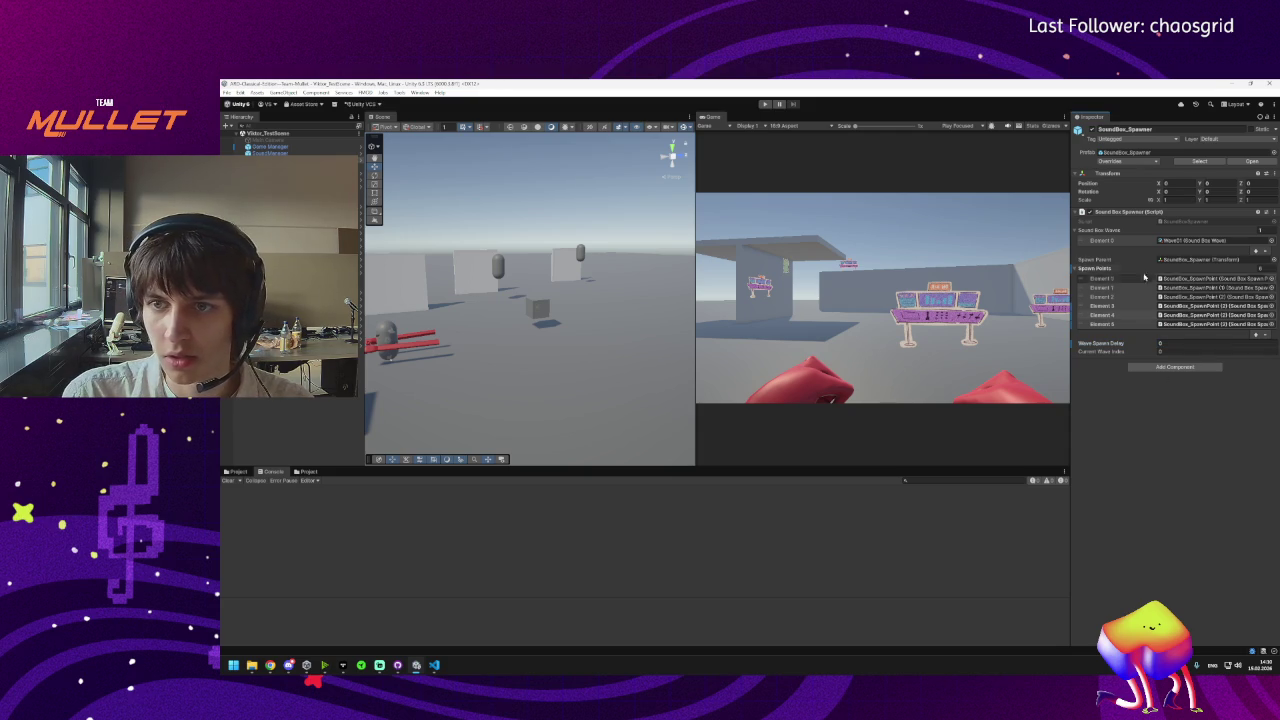
{"action": "left_click", "coordinate": [764, 103]}
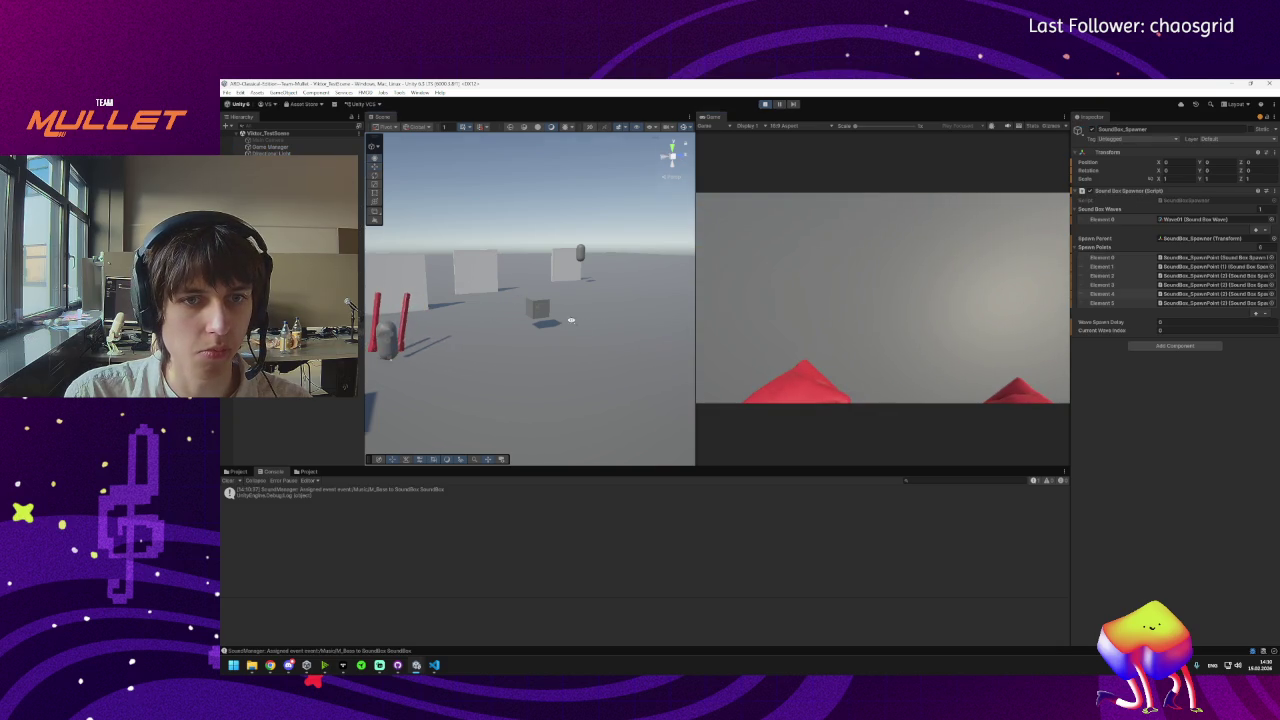
Inspect SpawnPoints and SoundBox_SpawnPoint (1) in play mode, then view SpawnSoundBoxWave in SoundBoxSpawner.cs.
{"action": "mouse_move", "coordinate": [571, 320]}
{"action": "left_mouse_down"}
{"action": "mouse_move", "coordinate": [577, 349]}
{"action": "mouse_move", "coordinate": [563, 363]}
{"action": "mouse_move", "coordinate": [390, 372]}
{"action": "left_mouse_up"}
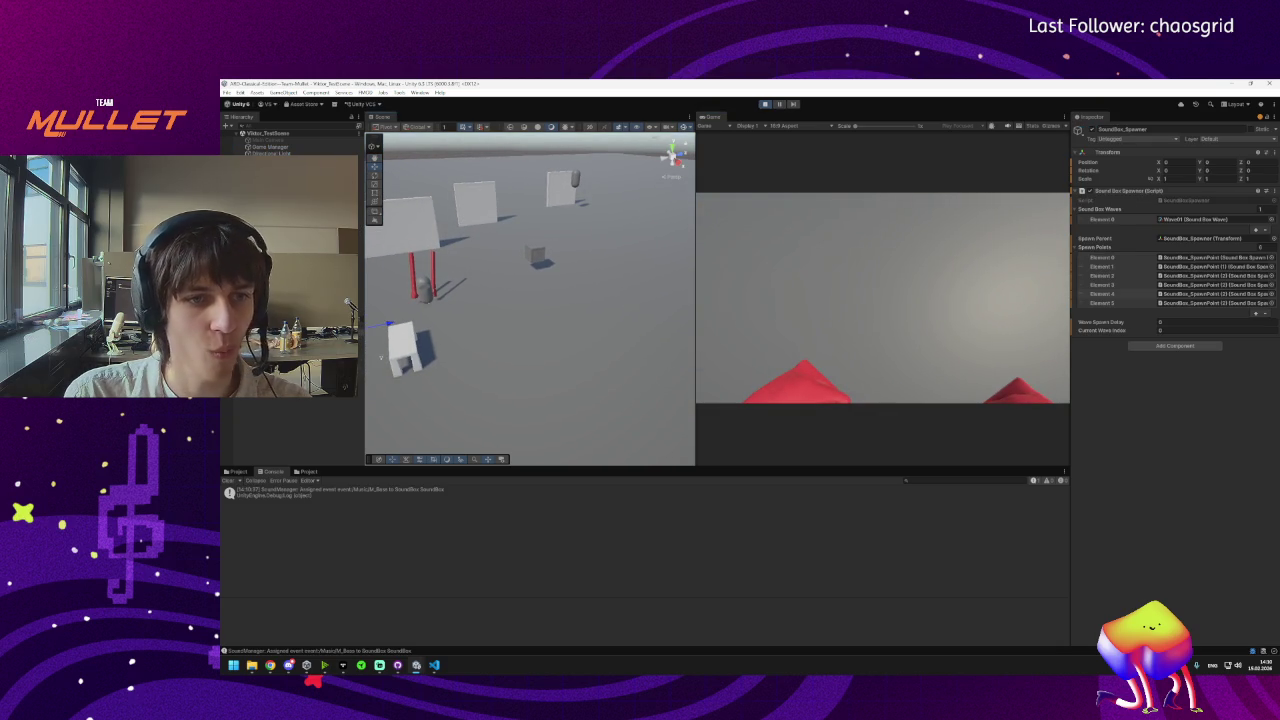
{"action": "left_click", "coordinate": [586, 243]}
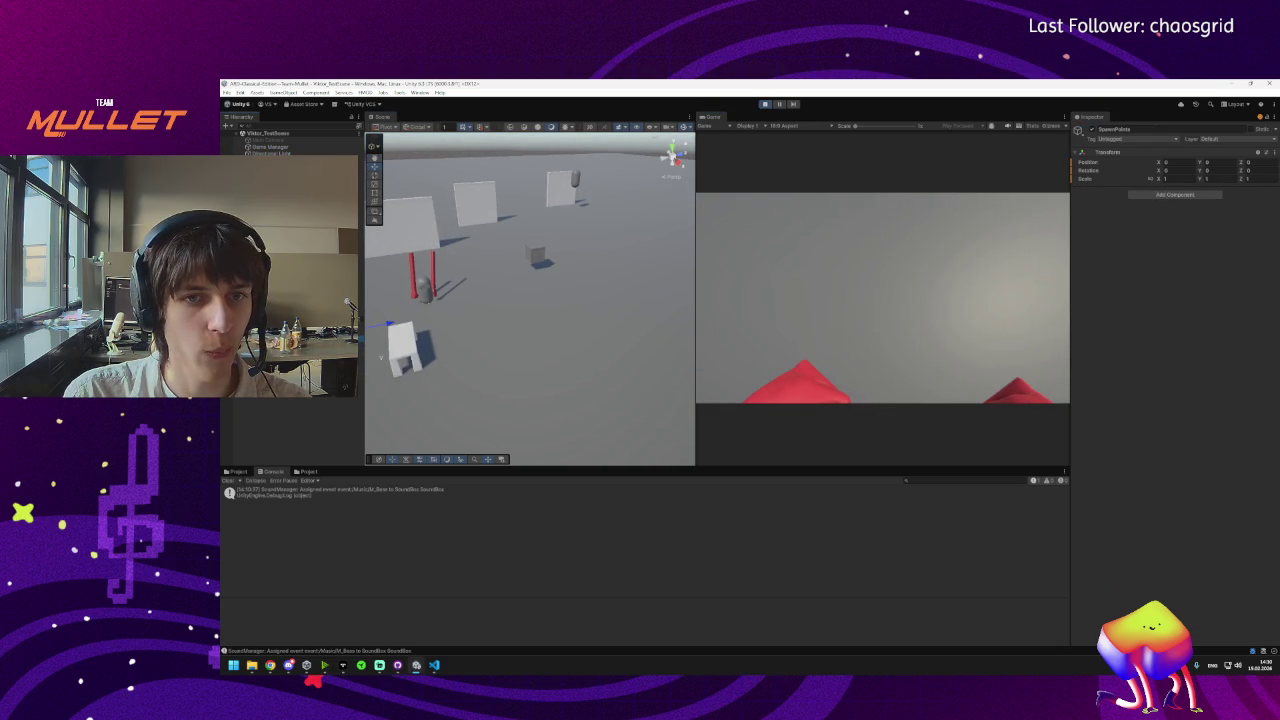
{"action": "left_click", "coordinate": [568, 262]}
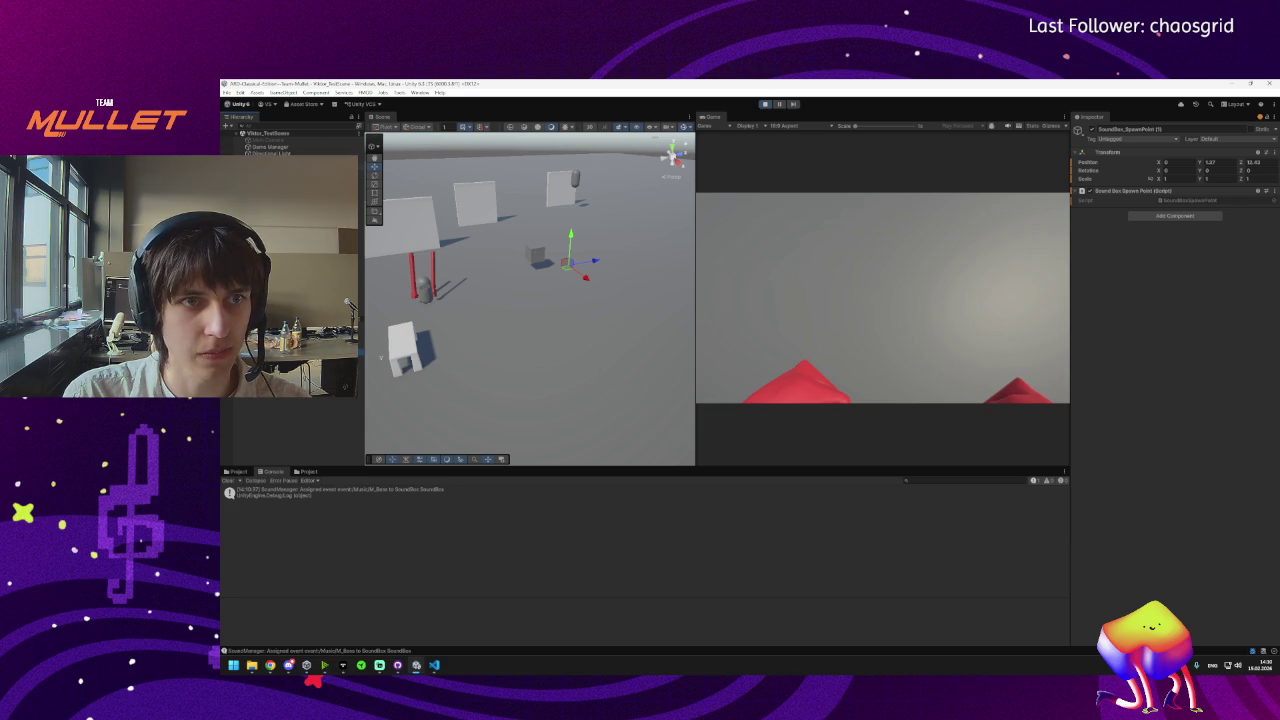
{"action": "left_click", "coordinate": [434, 665]}
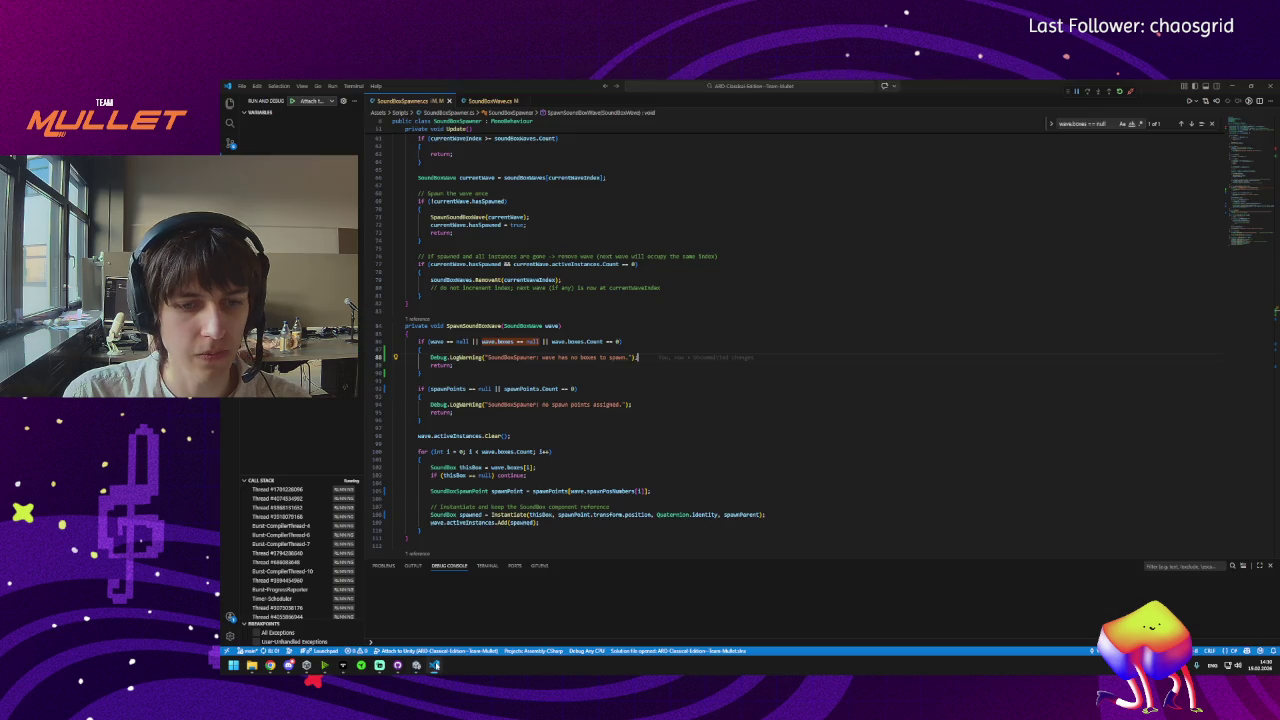
{"action": "left_click", "coordinate": [478, 326]}
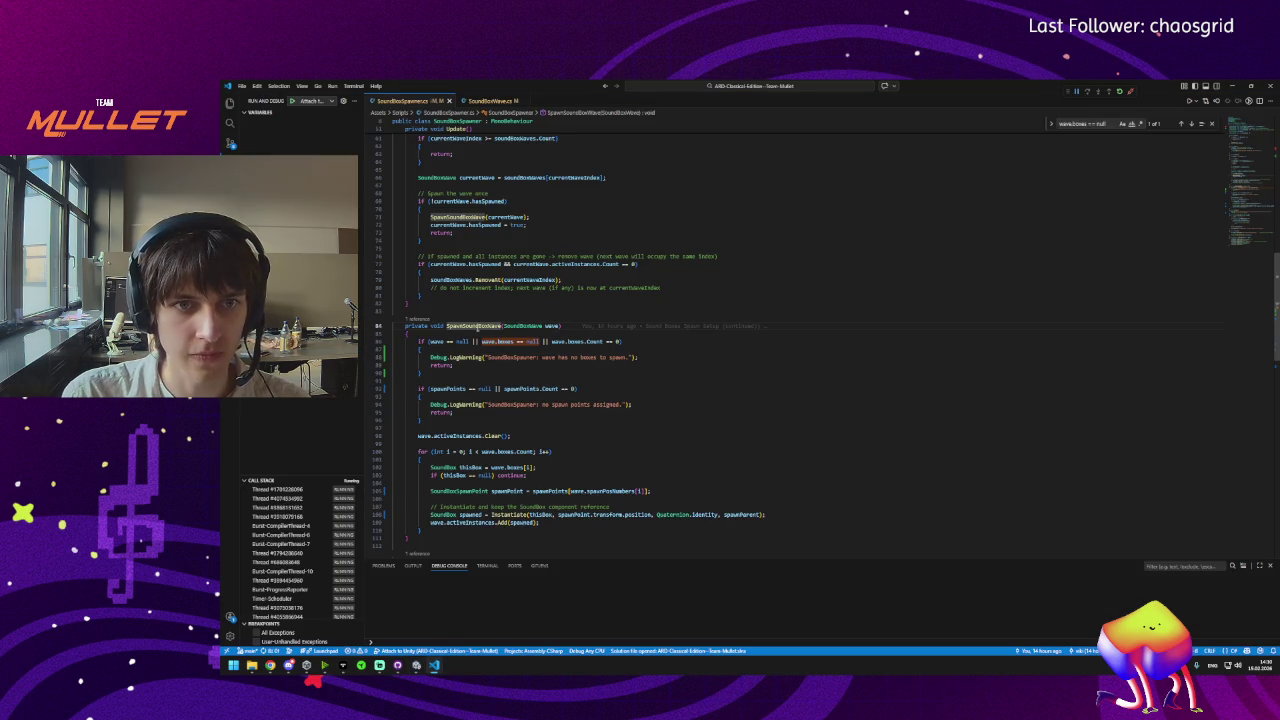
Scroll SoundBoxSpawner.cs from the top down to the wave logic, then minimize VS Code.
{"action": "scroll", "coordinate": [494, 378], "scroll_direction": "up", "scroll_amount": 15}
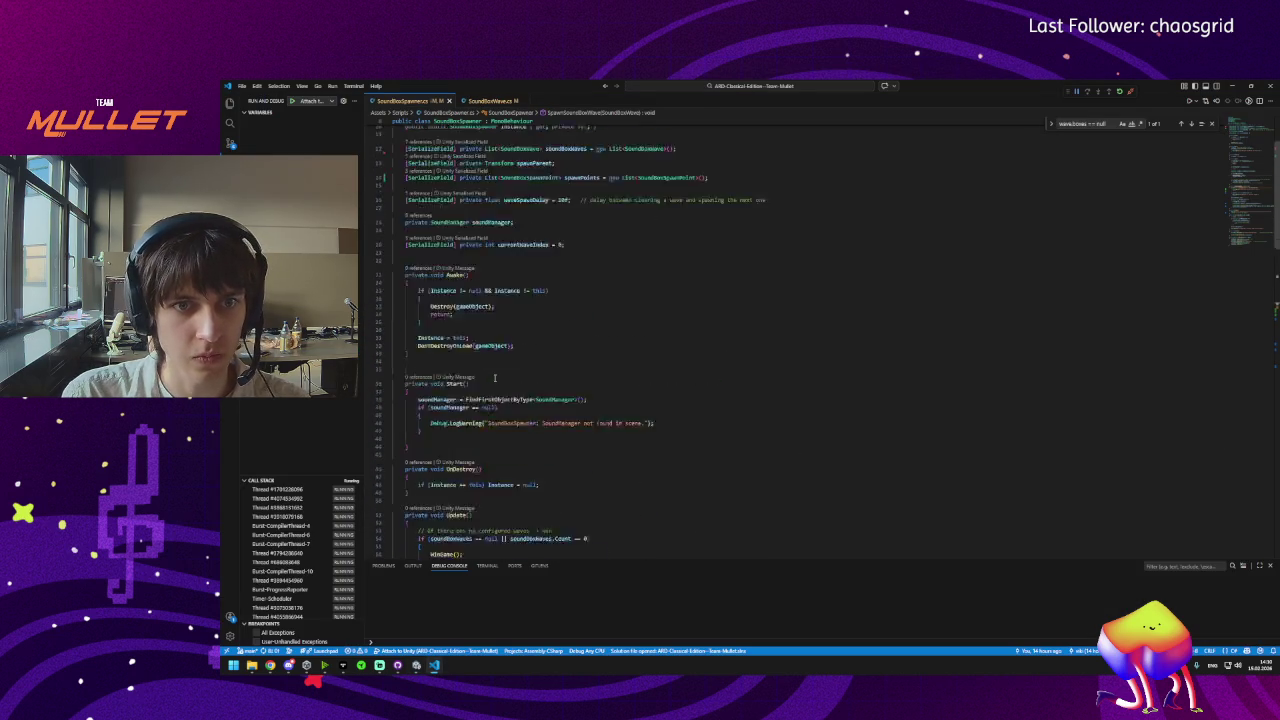
{"action": "scroll", "coordinate": [494, 378], "scroll_direction": "down", "scroll_amount": 15}
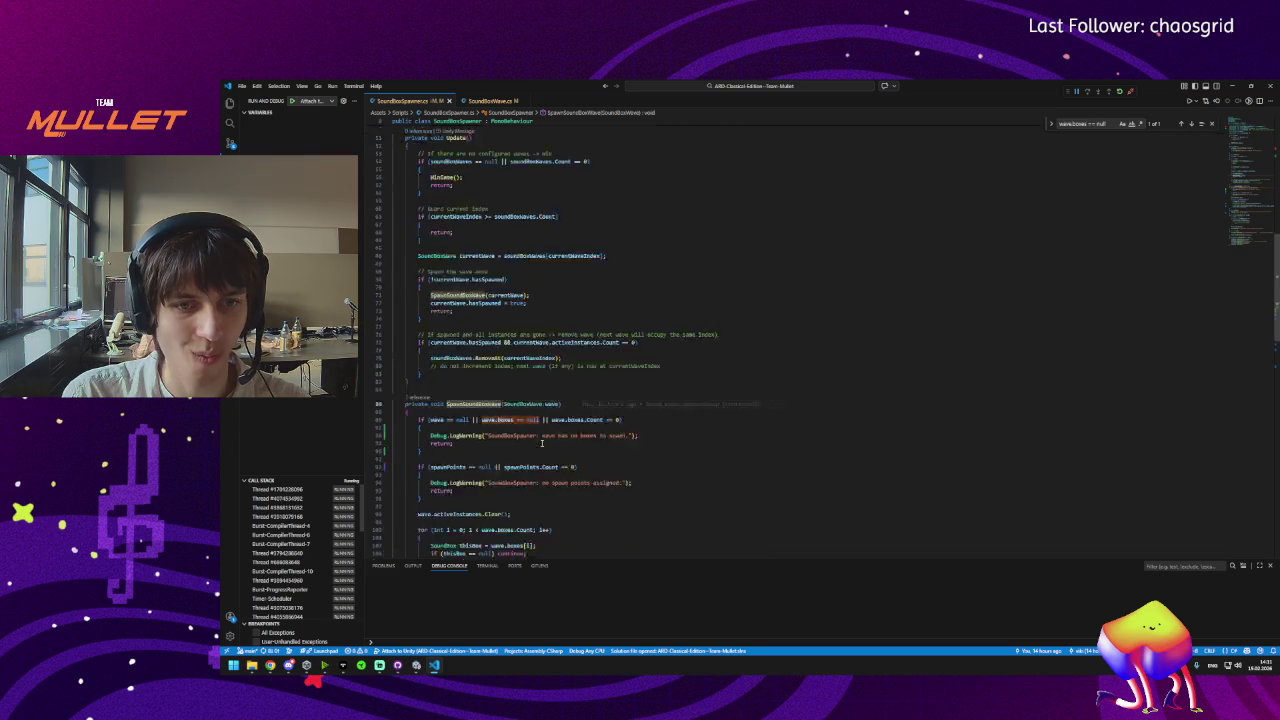
{"action": "scroll", "coordinate": [542, 443], "scroll_direction": "down", "scroll_amount": 5}
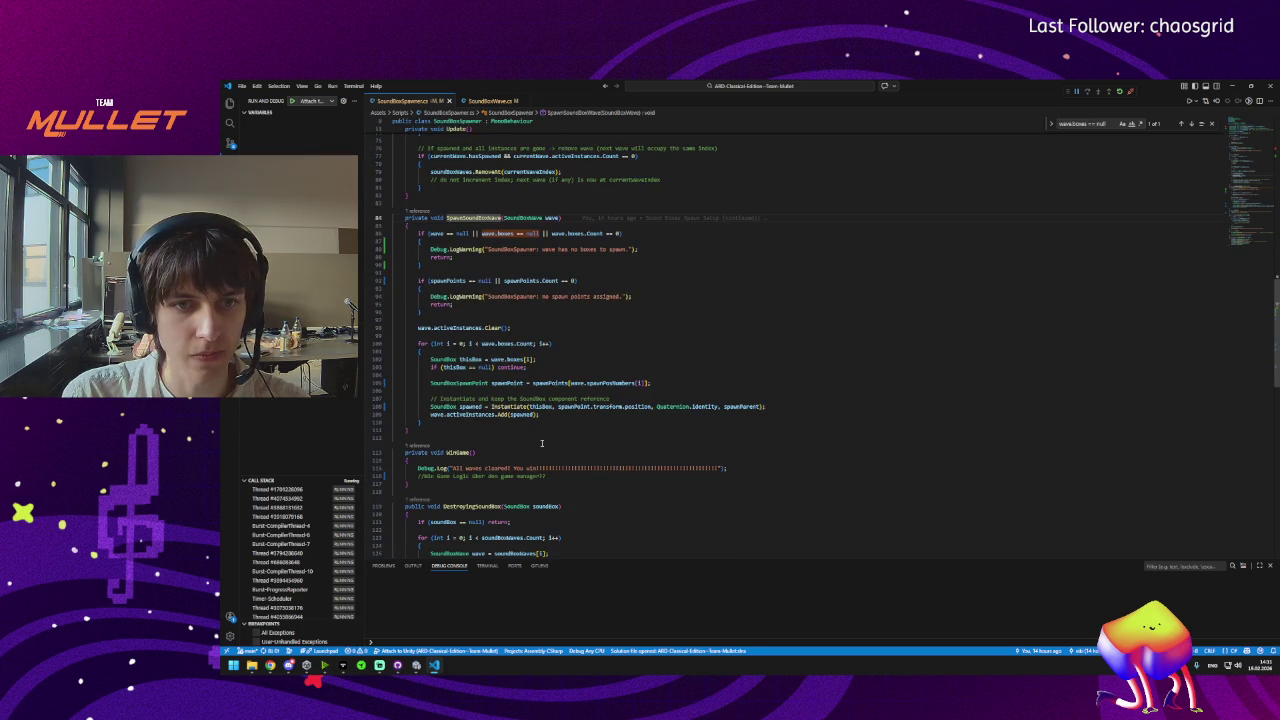
{"action": "left_click", "coordinate": [1232, 86]}
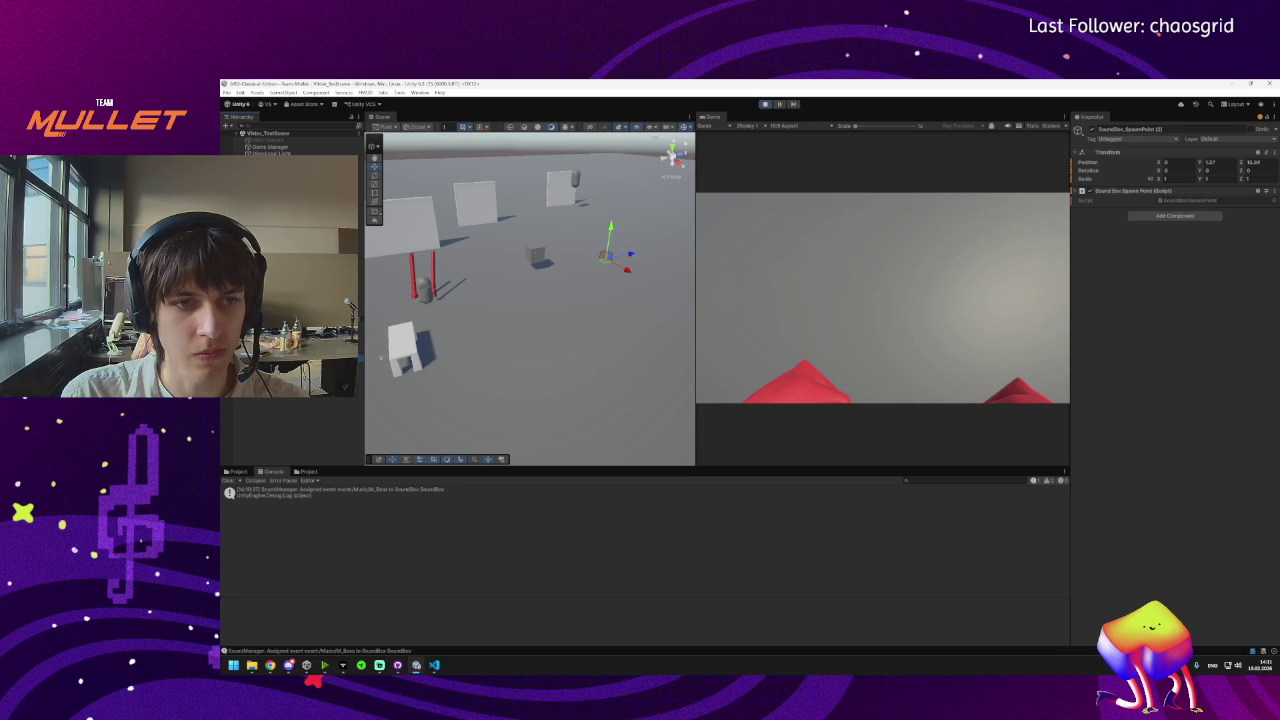
Orbit the Scene view around the level, then exit Play mode.
{"action": "mouse_move", "coordinate": [587, 329]}
{"action": "left_mouse_down"}
{"action": "mouse_move", "coordinate": [571, 363]}
{"action": "mouse_move", "coordinate": [559, 333]}
{"action": "mouse_move", "coordinate": [511, 304]}
{"action": "left_mouse_up"}
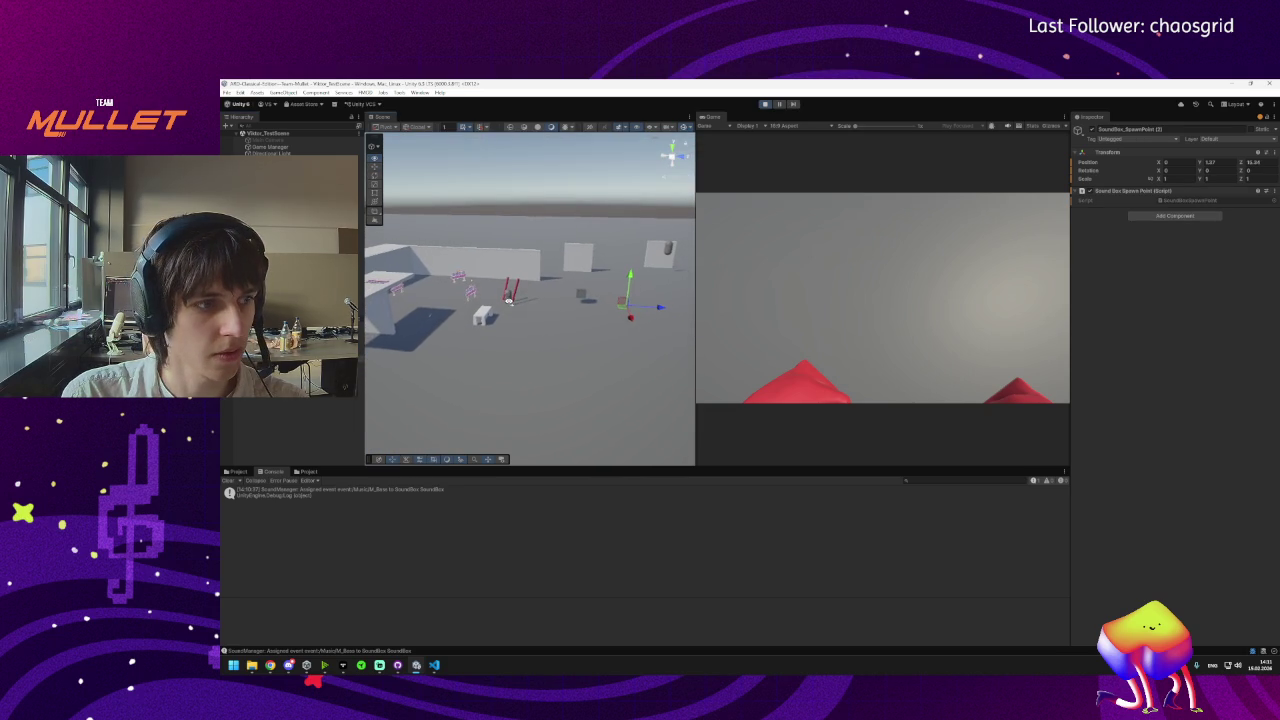
{"action": "mouse_move", "coordinate": [270, 665]}
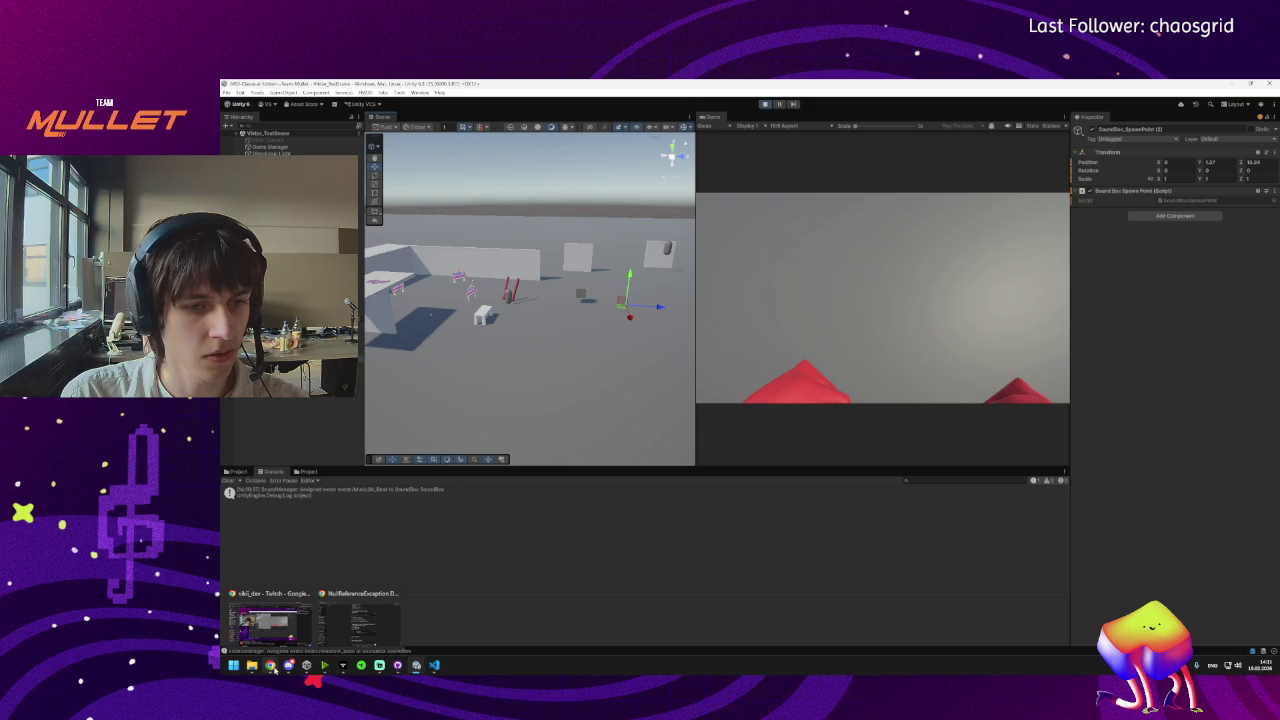
{"action": "mouse_move", "coordinate": [363, 638]}
{"action": "mouse_move", "coordinate": [575, 335]}
{"action": "left_mouse_down"}
{"action": "mouse_move", "coordinate": [536, 334]}
{"action": "mouse_move", "coordinate": [667, 340]}
{"action": "left_mouse_up"}
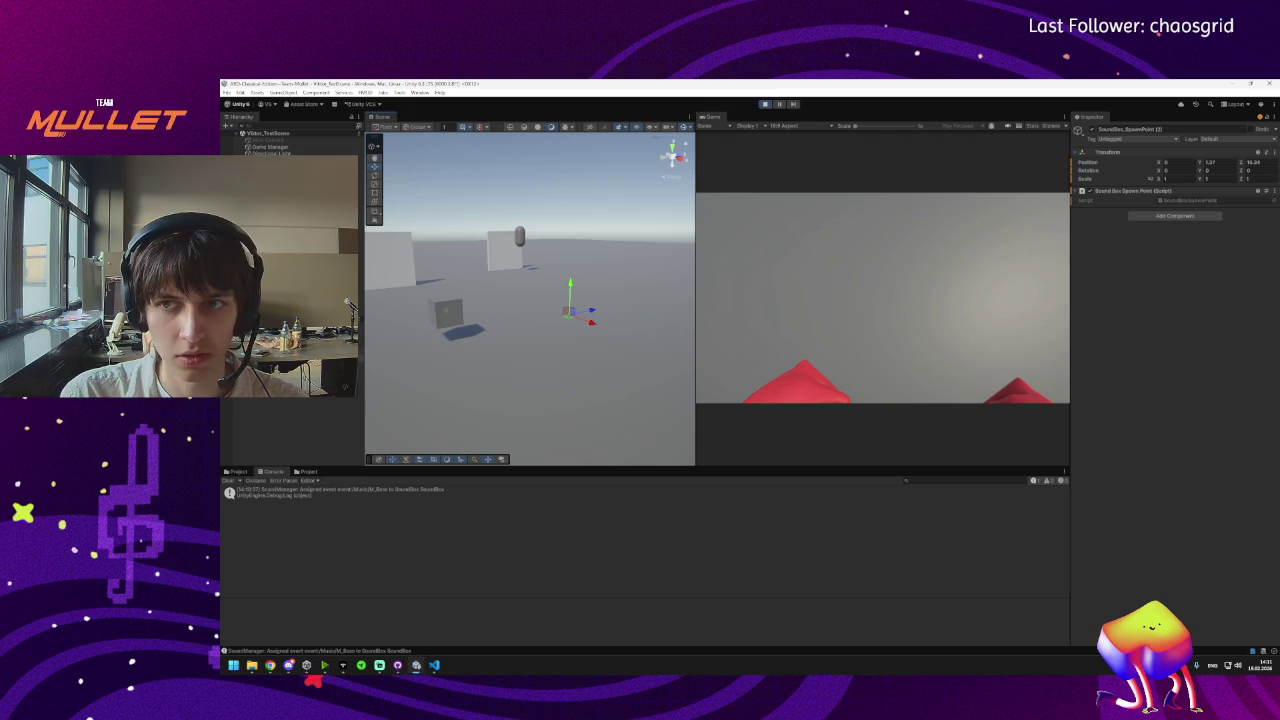
{"action": "left_click", "coordinate": [765, 104]}
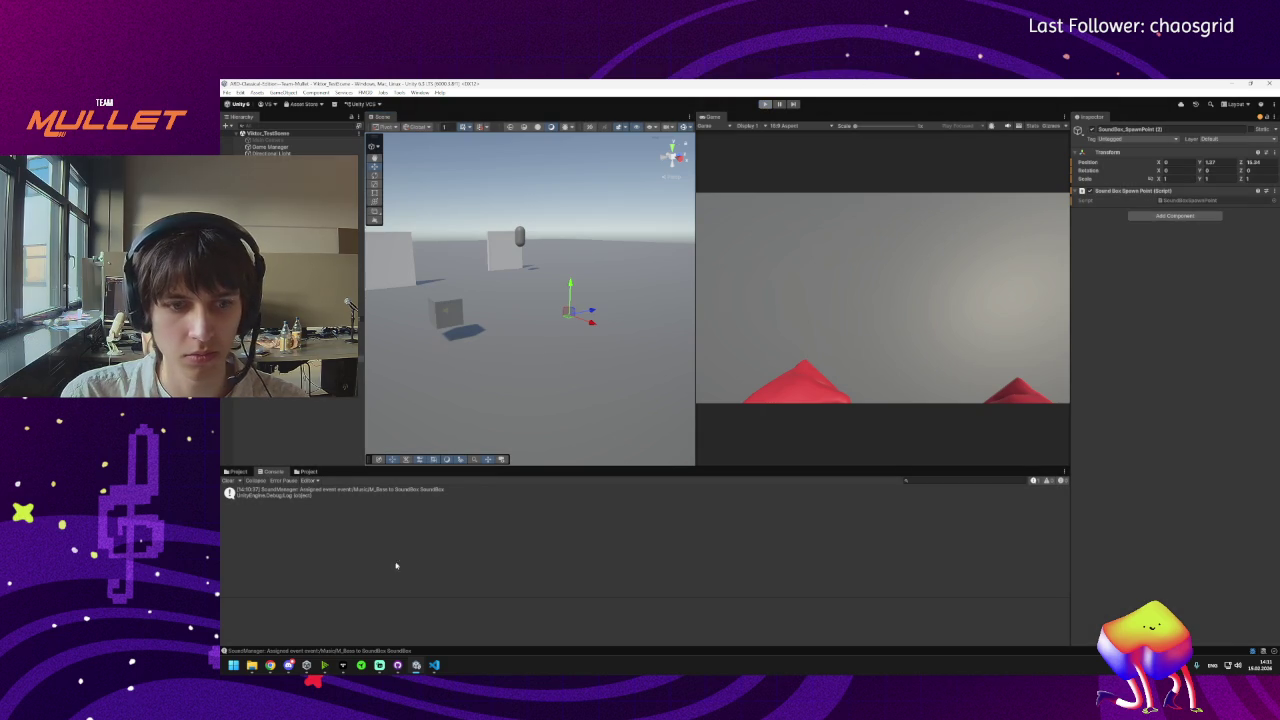
Create a SoundBoxWave scriptable object in Assets/Prefabs/Waves and name it Wave02.
{"action": "left_click", "coordinate": [306, 471]}
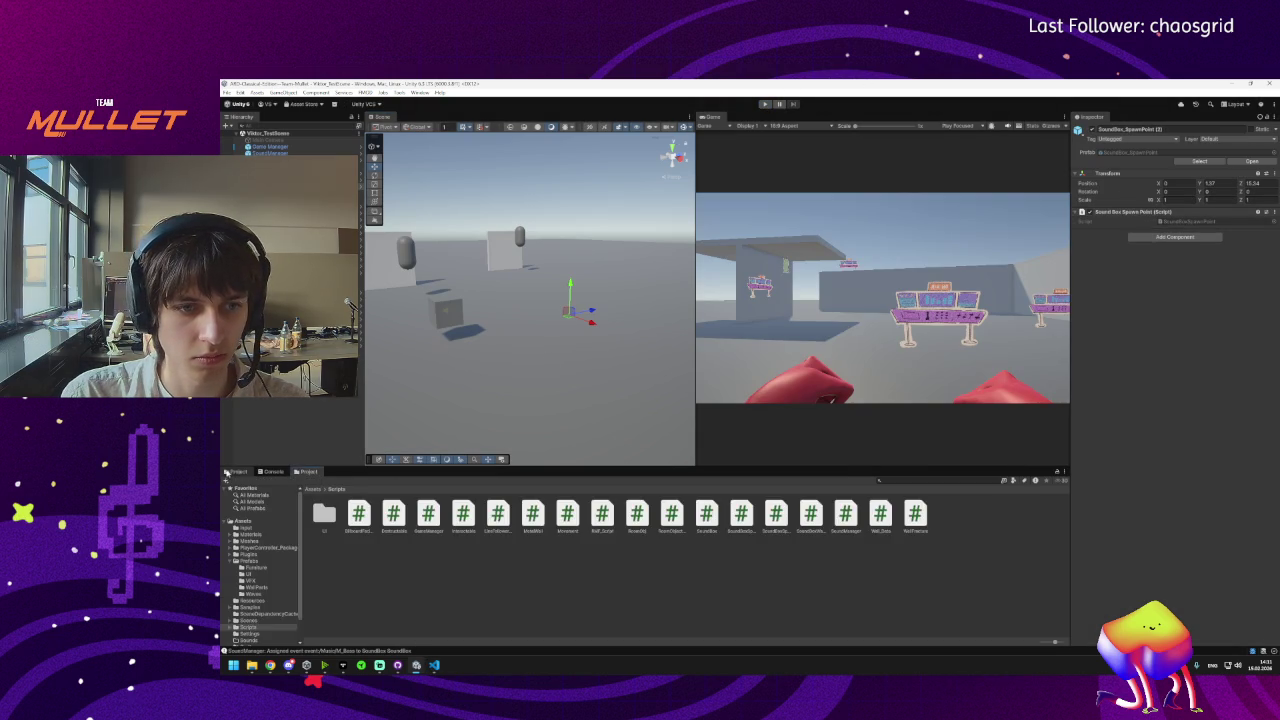
{"action": "left_click", "coordinate": [336, 498]}
{"action": "right_click", "coordinate": [348, 530]}
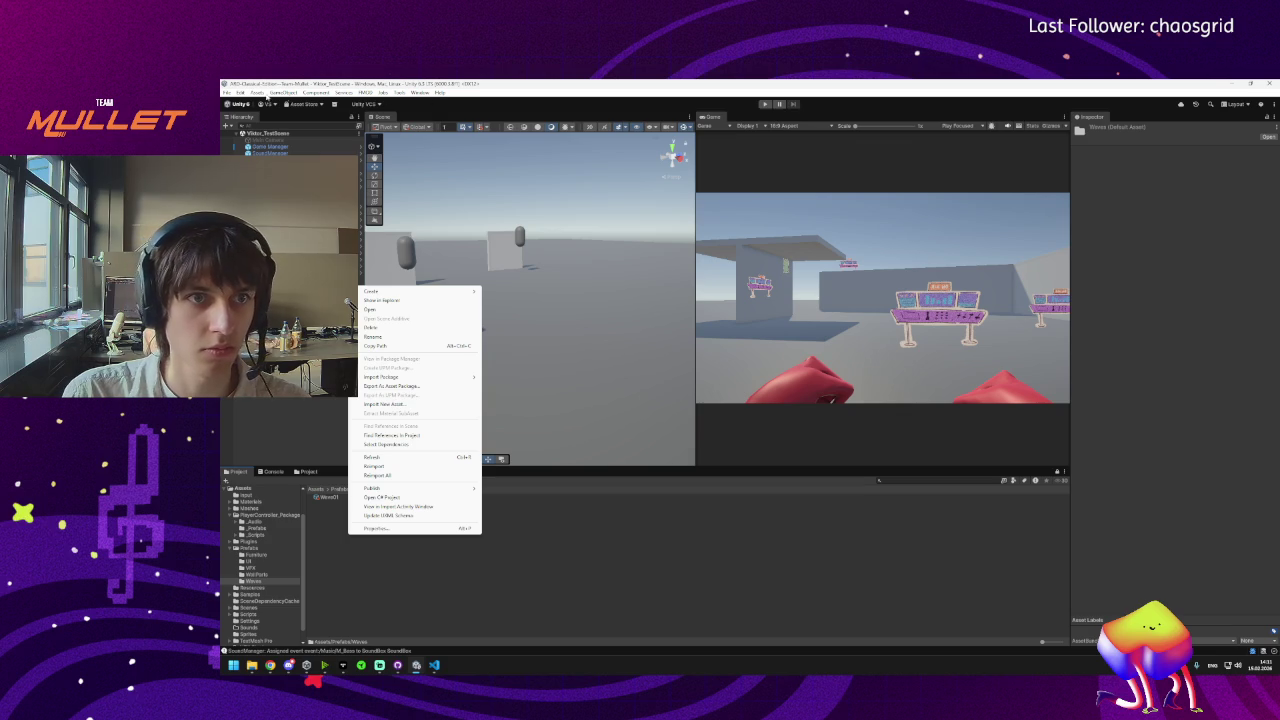
{"action": "left_click", "coordinate": [226, 92]}
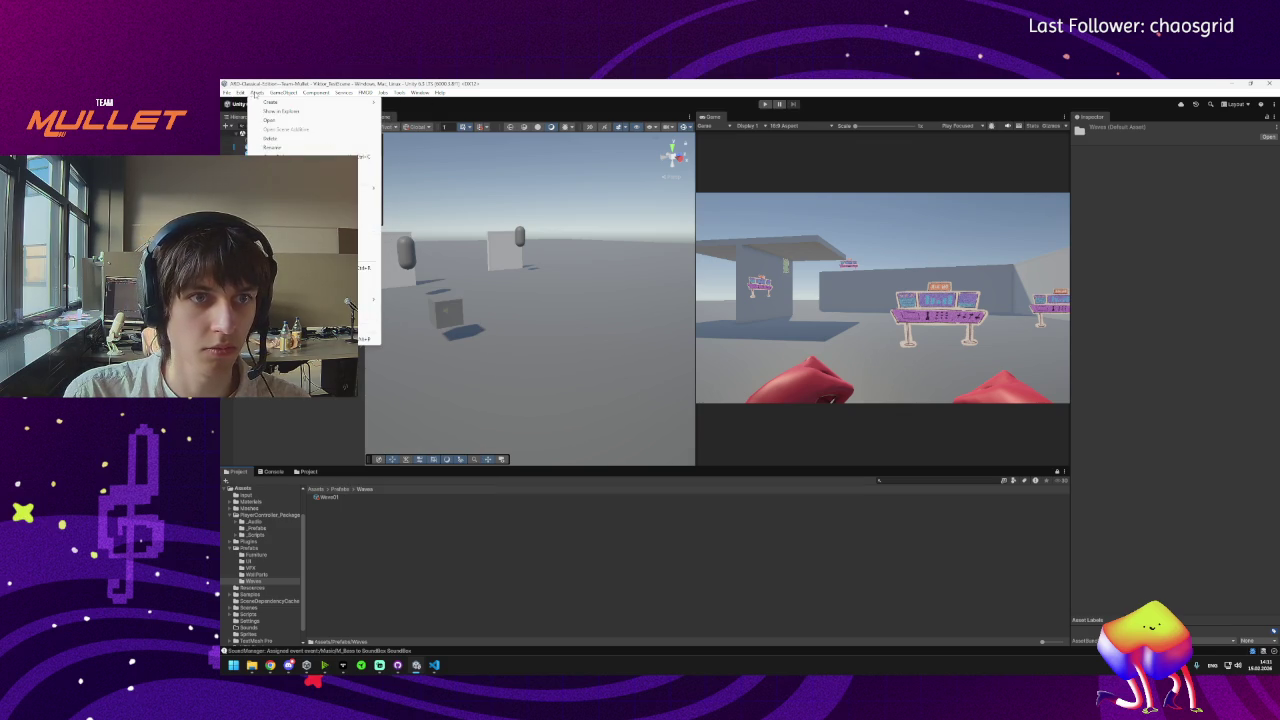
{"action": "mouse_move", "coordinate": [300, 102]}
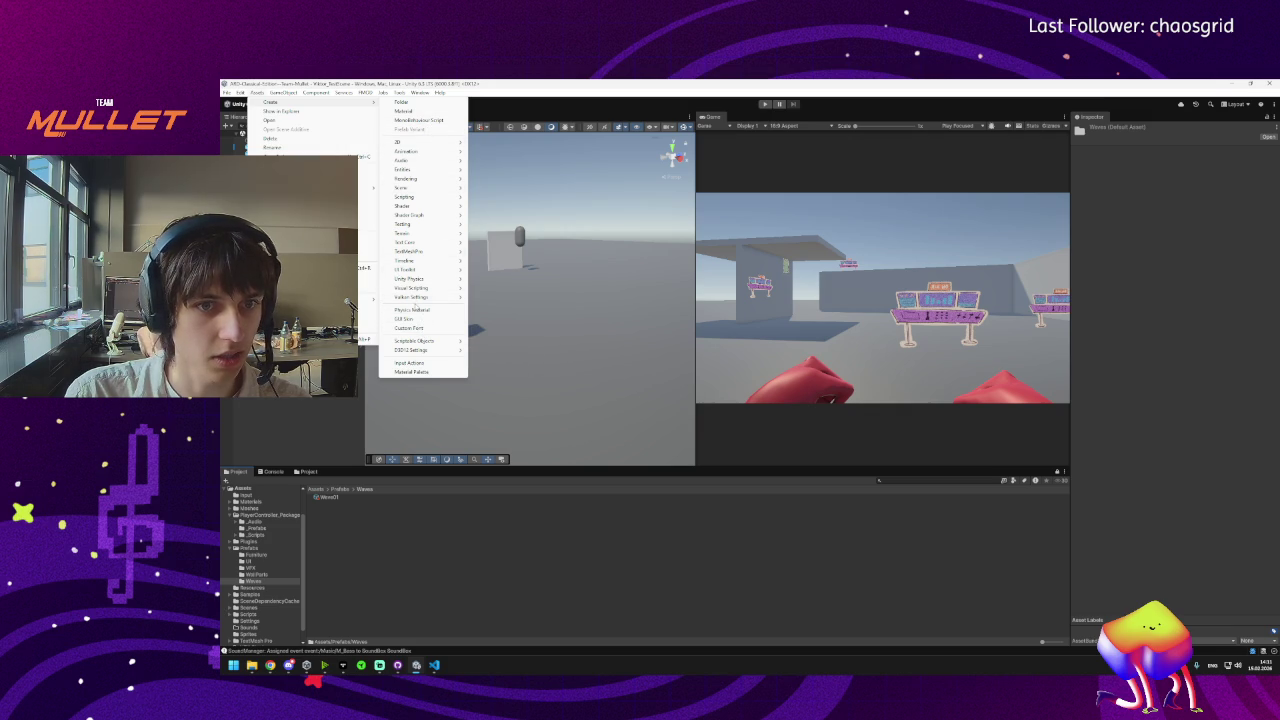
{"action": "mouse_move", "coordinate": [417, 342]}
{"action": "left_click", "coordinate": [476, 342]}
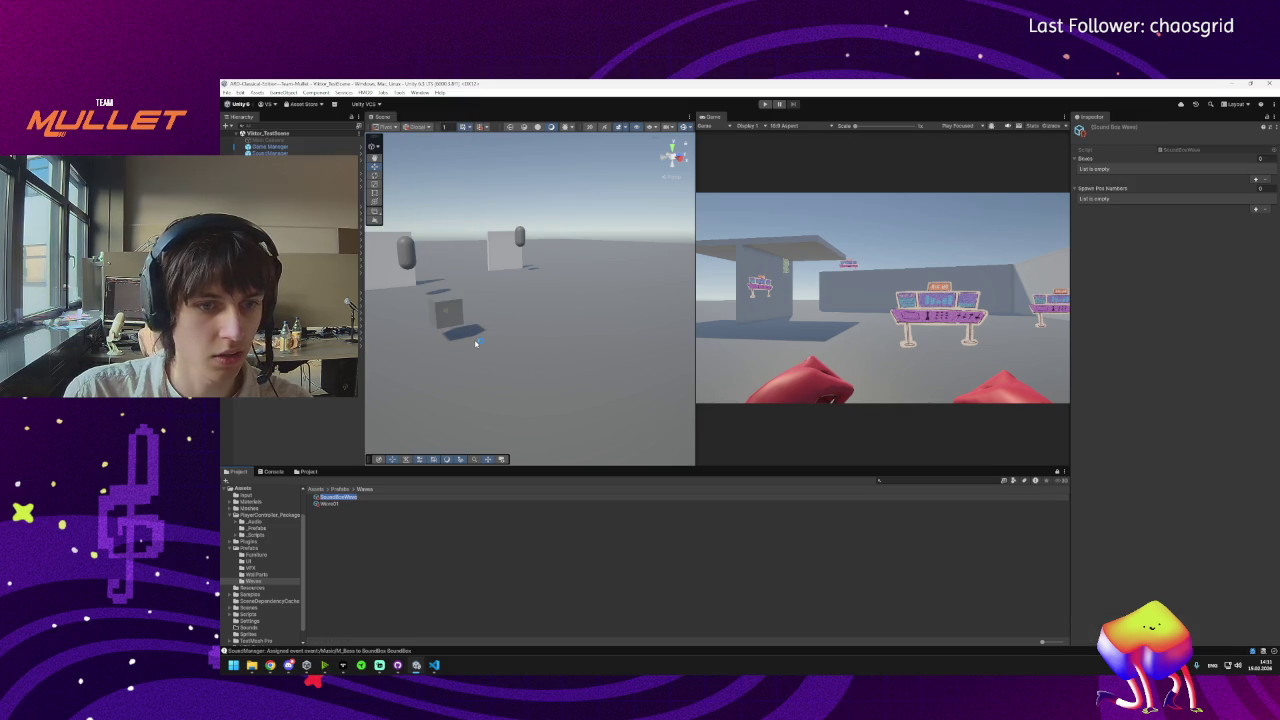
{"action": "key", "text": "Return"}
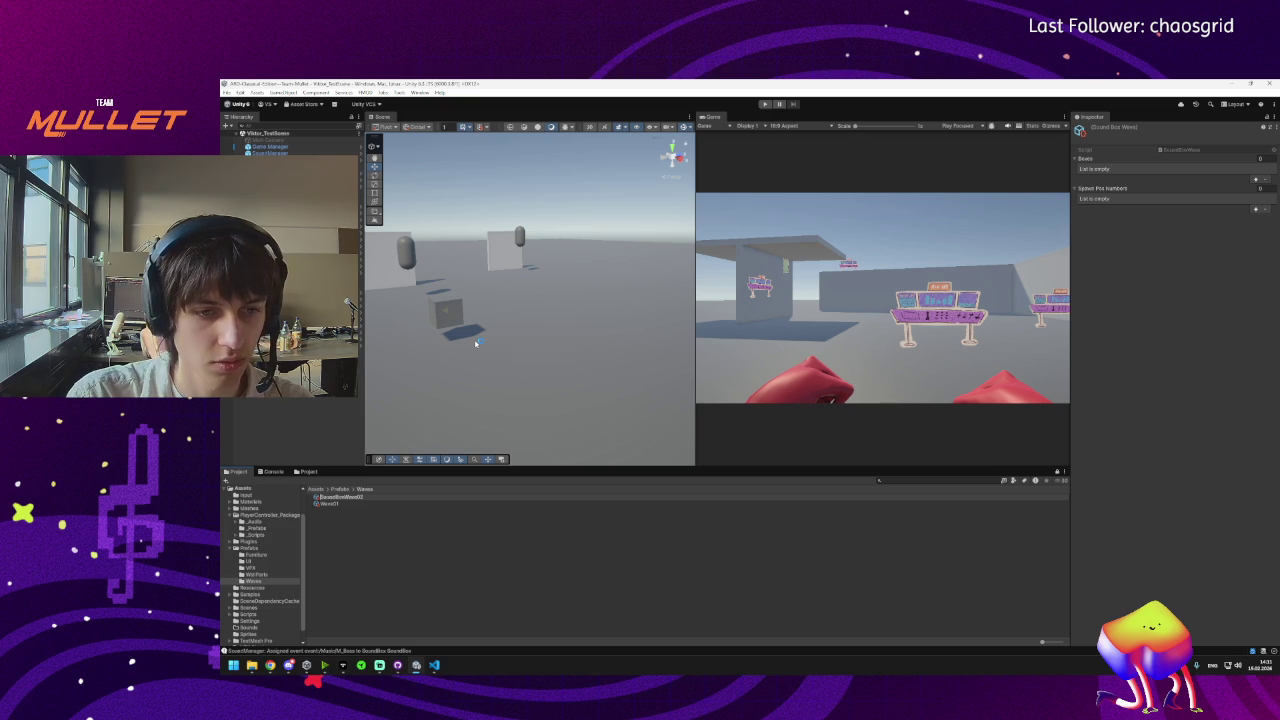
{"action": "key", "text": "BackSpace"}
{"action": "key", "text": "BackSpace"}
{"action": "key", "text": "BackSpace"}
{"action": "key", "text": "Return"}
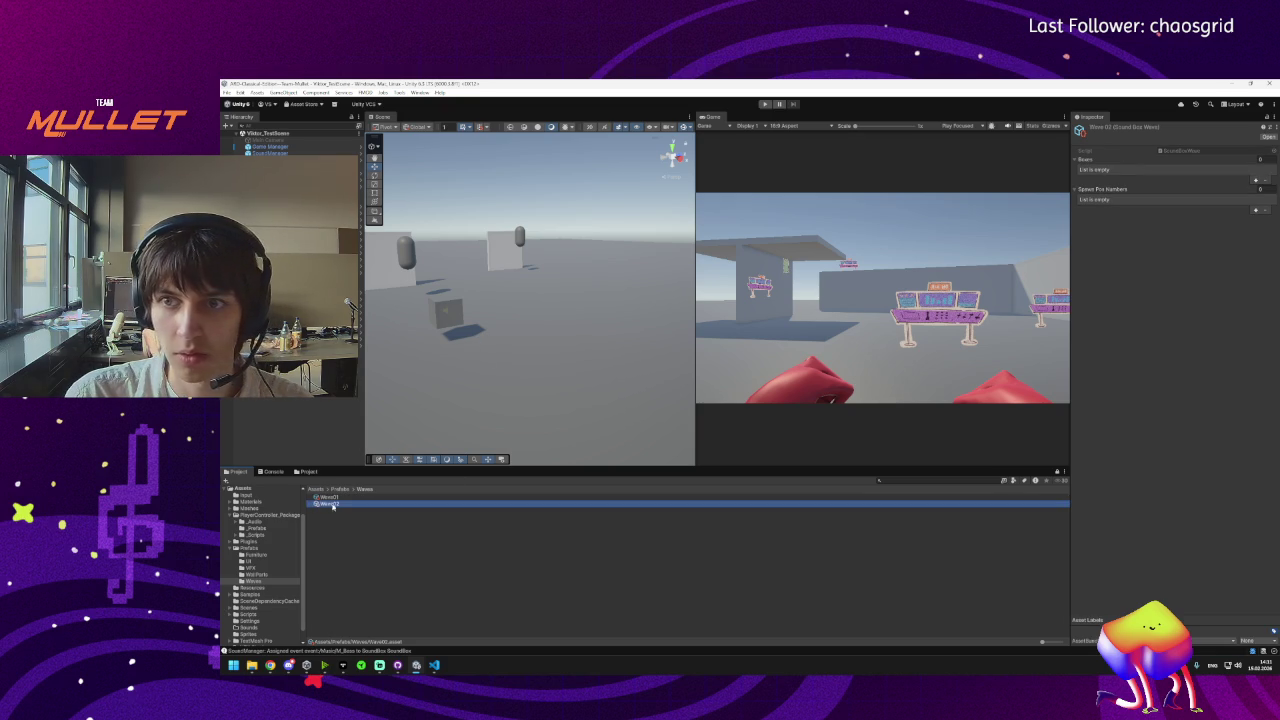
Give Wave02 three Boxes entries, each holding the SoundBox prefab.
{"action": "left_click", "coordinate": [1256, 179]}
{"action": "left_click", "coordinate": [1256, 179]}
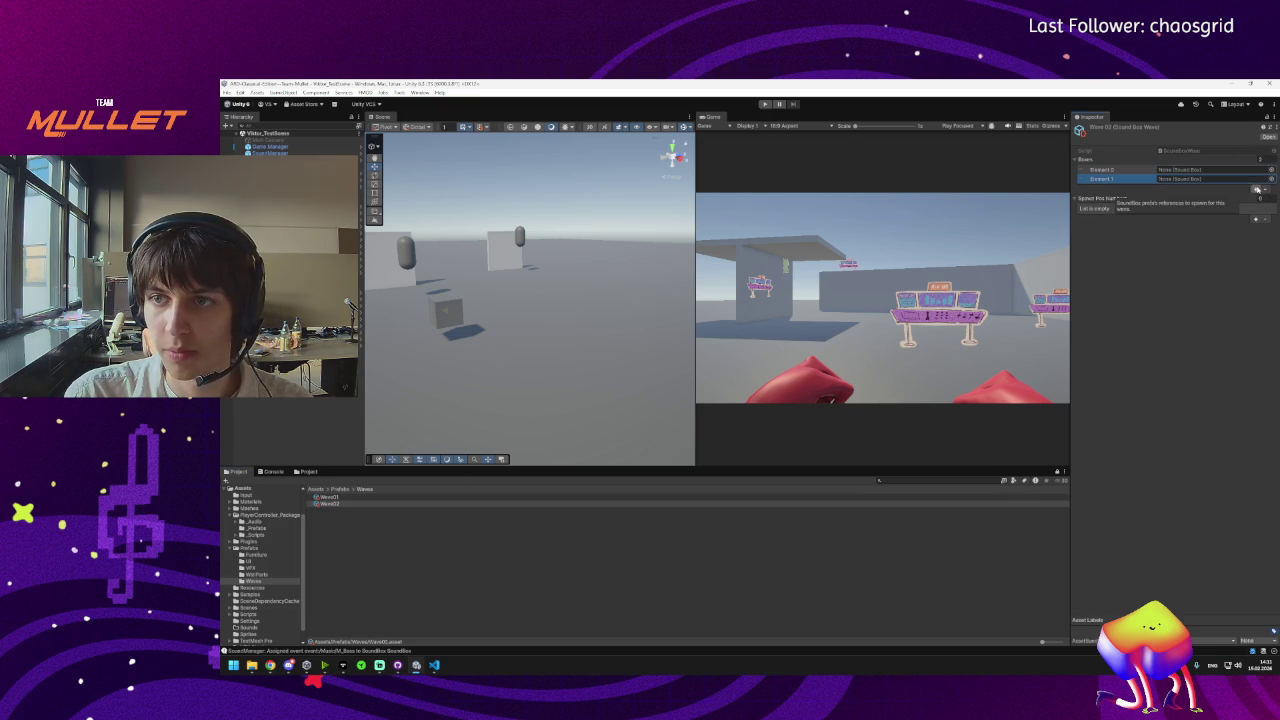
{"action": "left_click", "coordinate": [1256, 188]}
{"action": "left_click", "coordinate": [1195, 170]}
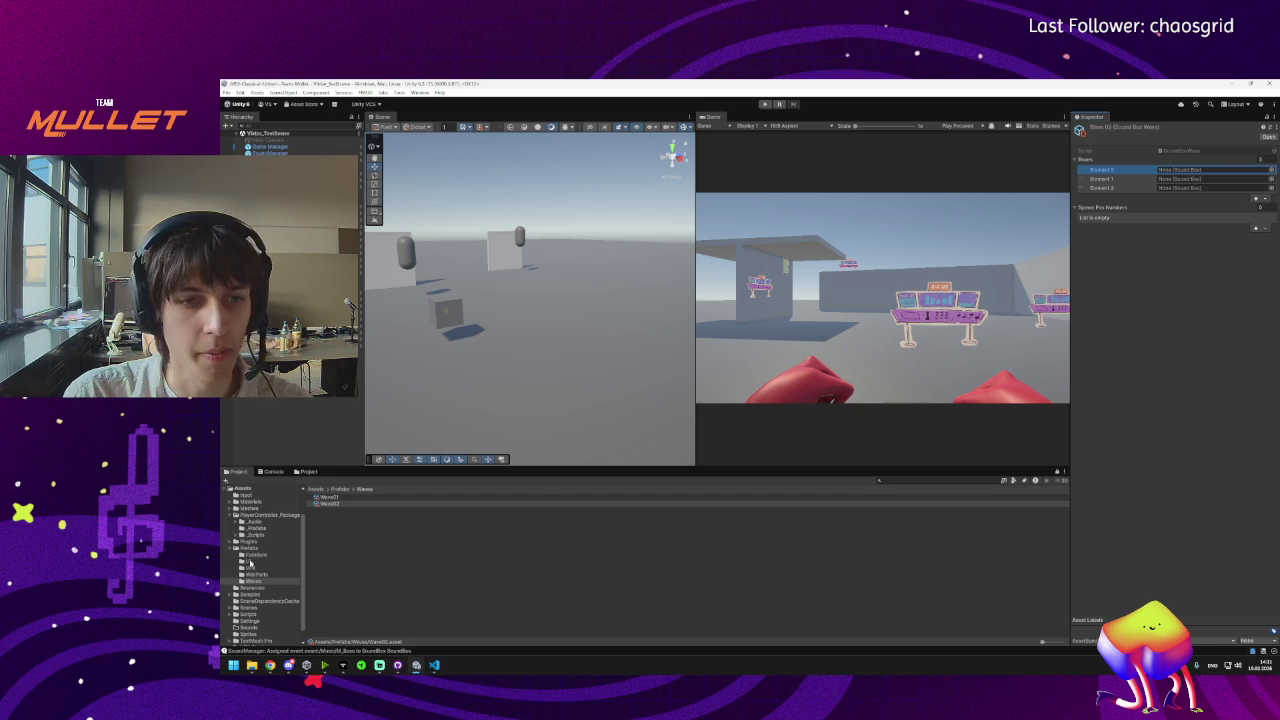
{"action": "left_click", "coordinate": [336, 488]}
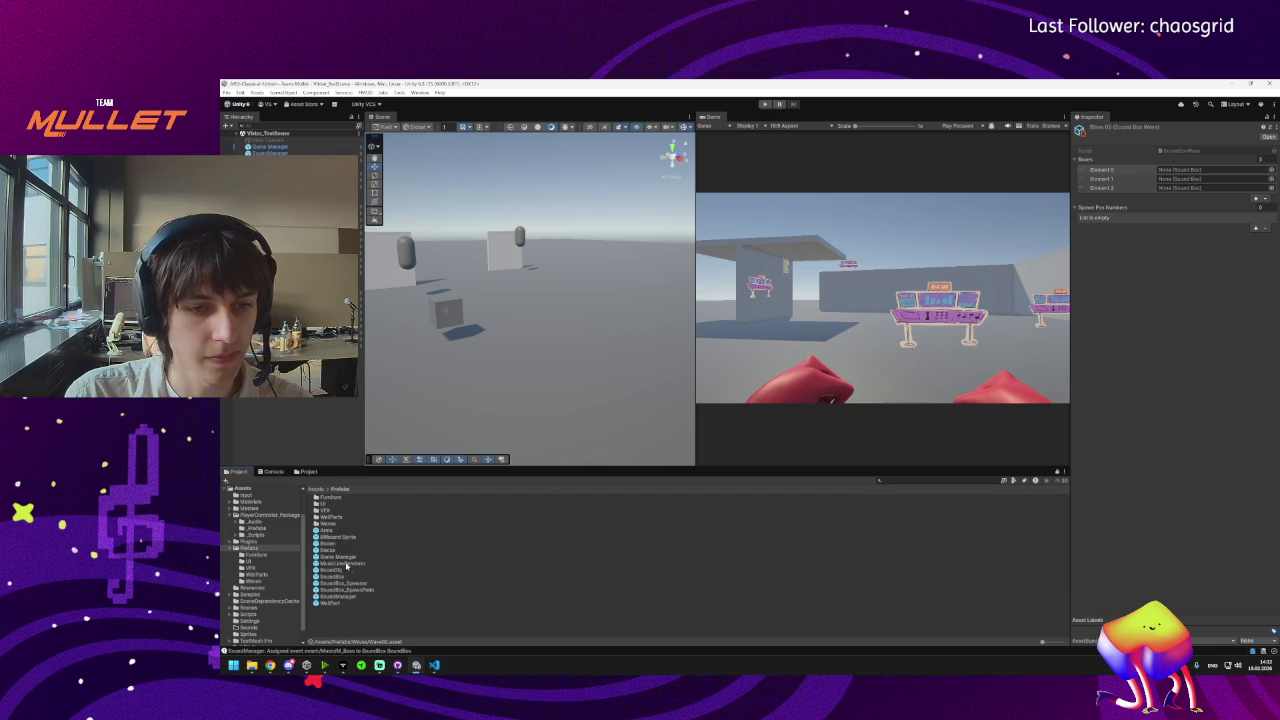
{"action": "left_click_drag", "start_coordinate": [346, 583], "coordinate": [1201, 174]}
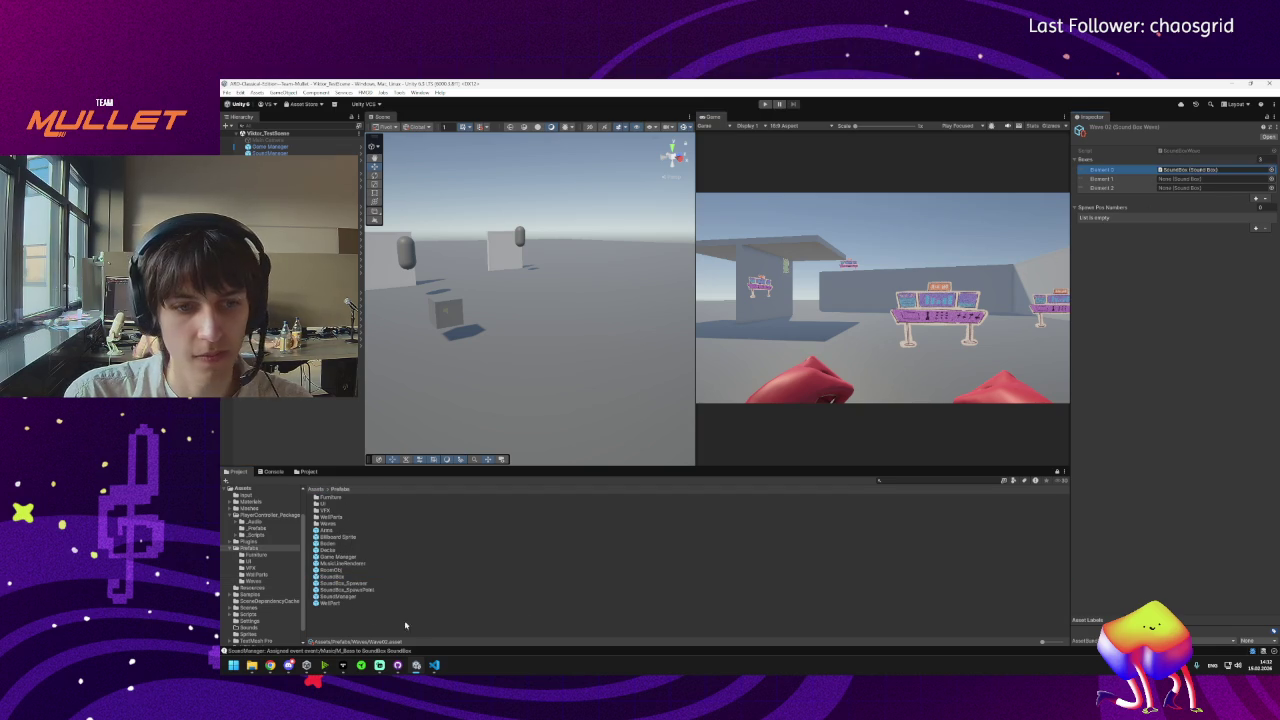
{"action": "left_click_drag", "start_coordinate": [333, 580], "coordinate": [1195, 178]}
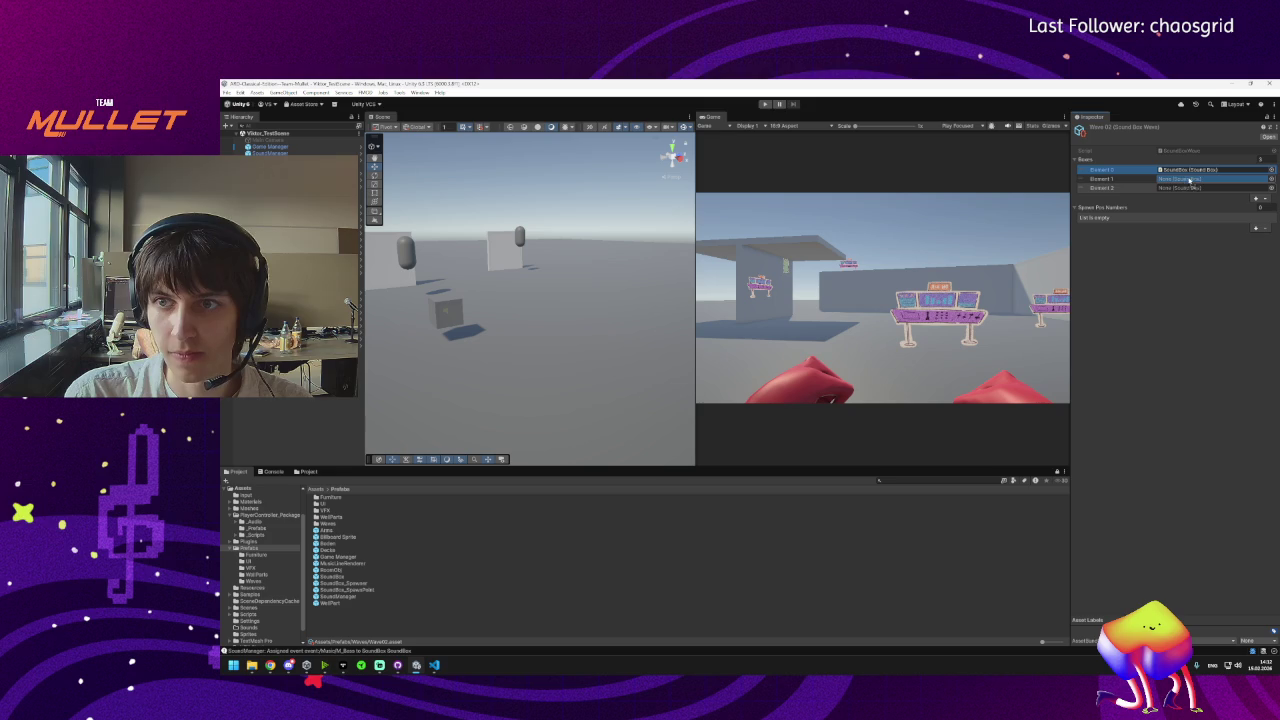
{"action": "mouse_move", "coordinate": [308, 580]}
{"action": "left_mouse_down"}
{"action": "mouse_move", "coordinate": [700, 380]}
{"action": "mouse_move", "coordinate": [1192, 188]}
{"action": "left_mouse_up"}
Add three Spawn Pos Numbers to Wave02 with values 0, 1 and 2.
{"action": "left_click", "coordinate": [1255, 228]}
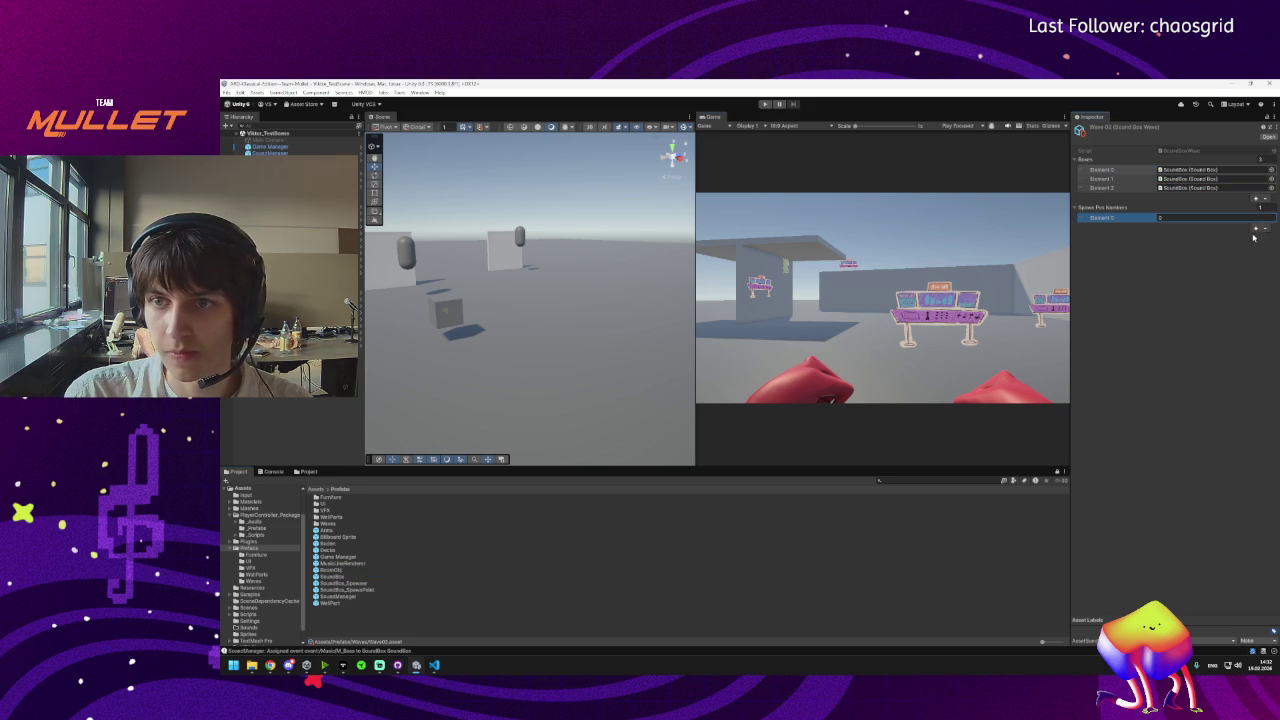
{"action": "left_click", "coordinate": [1256, 237]}
{"action": "left_click", "coordinate": [1256, 239]}
{"action": "left_click", "coordinate": [1171, 236]}
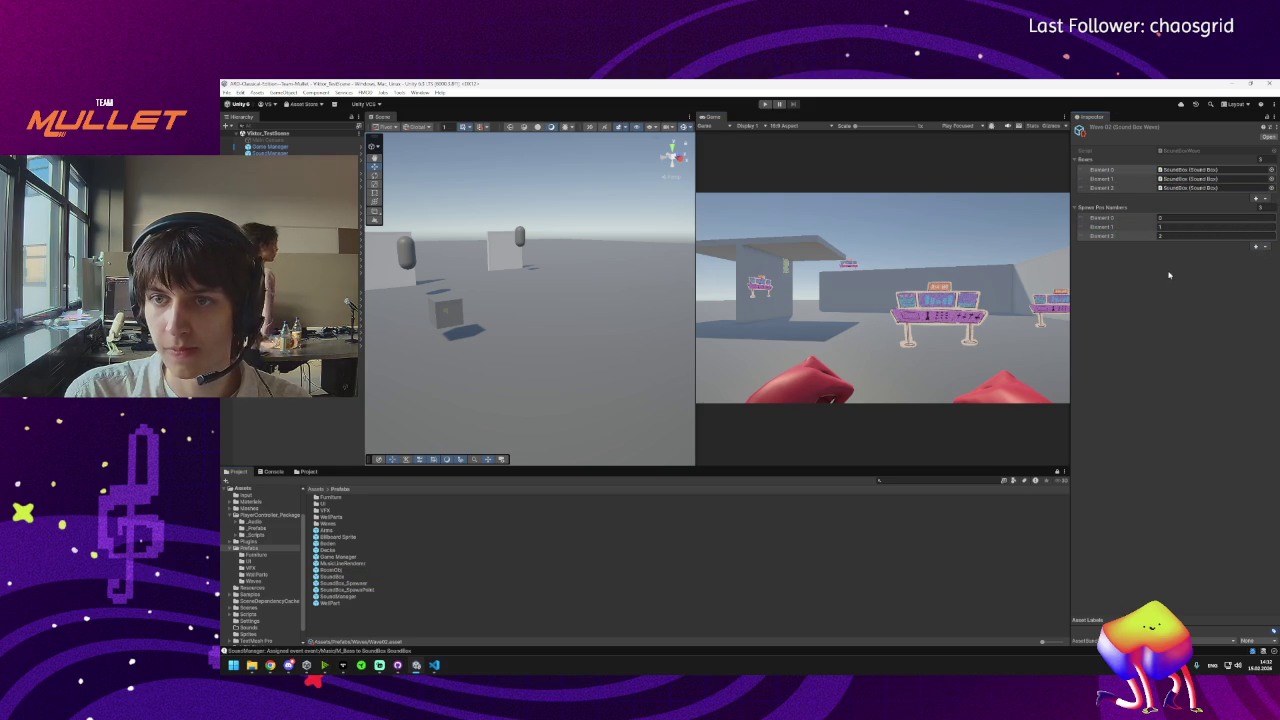
{"action": "left_click", "coordinate": [1121, 247]}
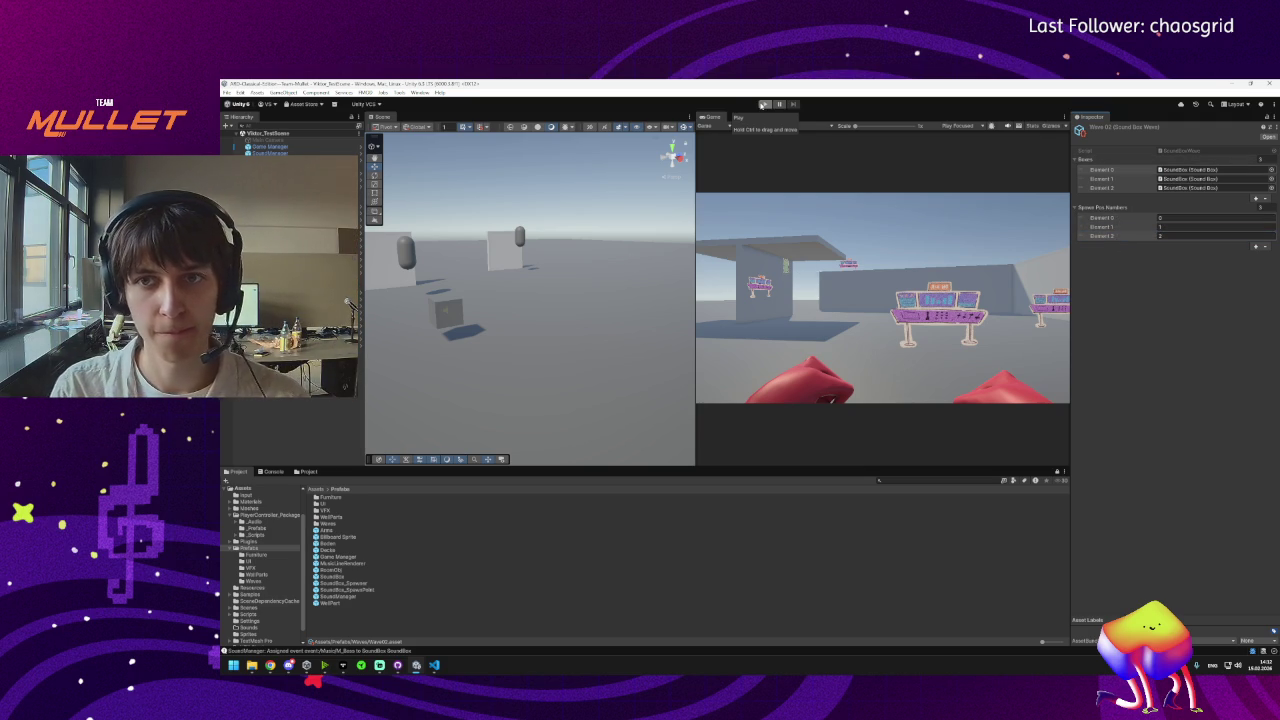
Run a brief play test of the scene, then stop it.
{"action": "left_click", "coordinate": [763, 104]}
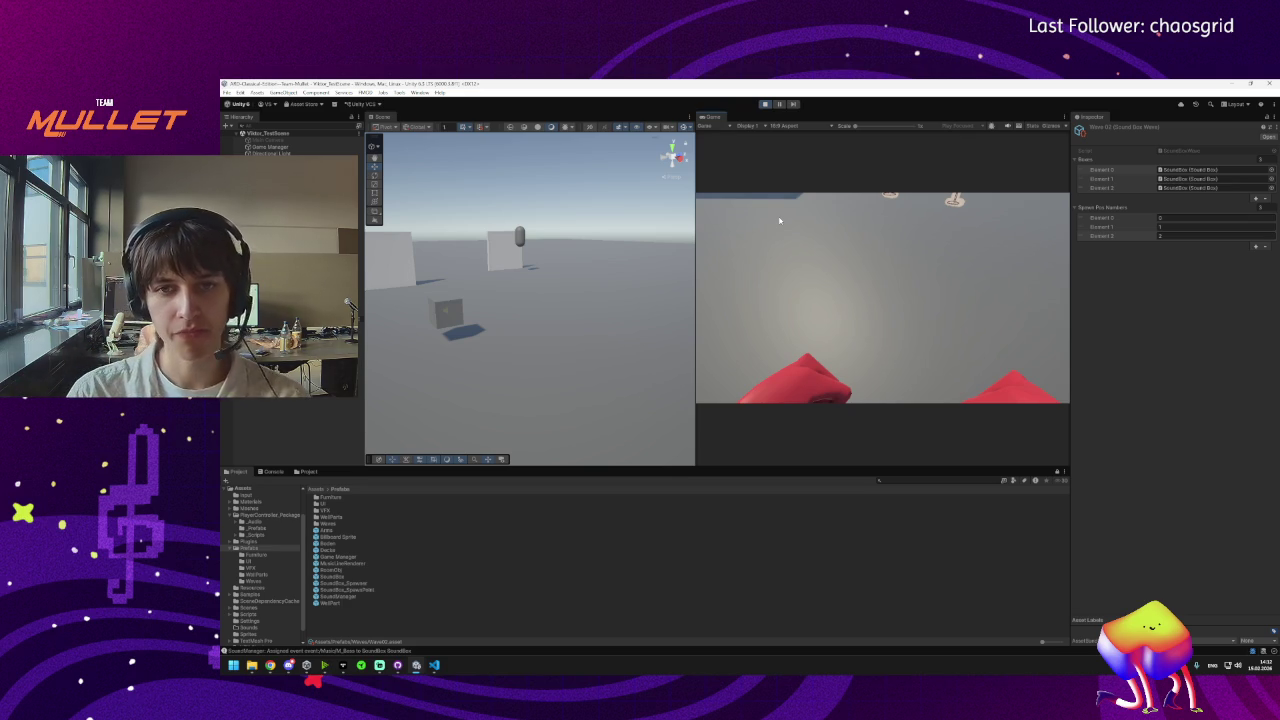
{"action": "left_click", "coordinate": [766, 104]}
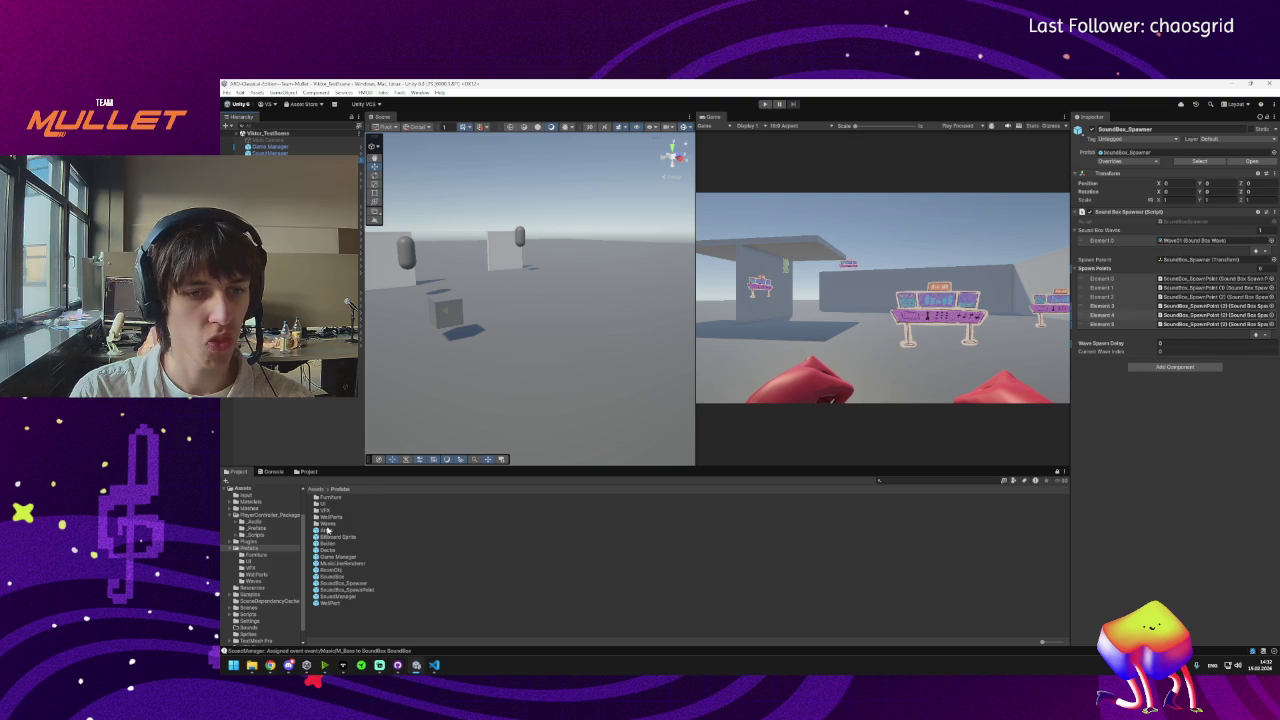
Put Wave02 in Sound Box Waves Element 0, set a new empty GameObject as Spawn Parent, and play.
{"action": "double_click", "coordinate": [327, 526]}
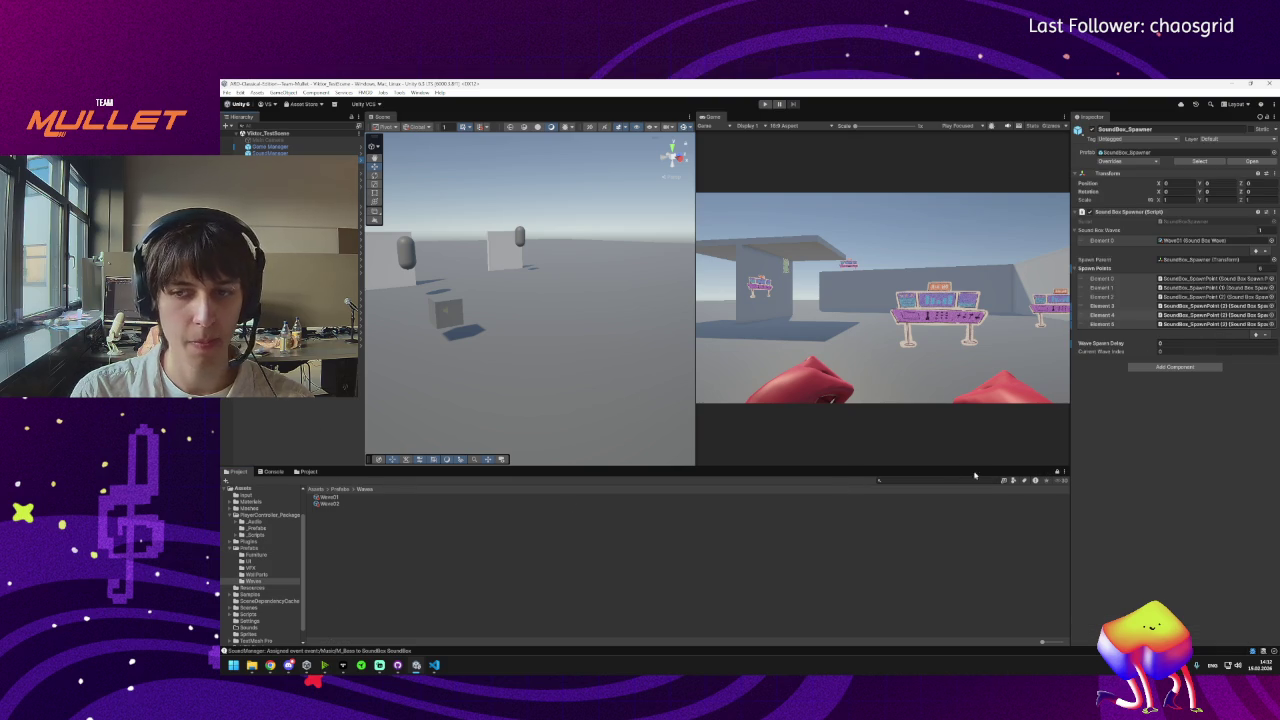
{"action": "mouse_move", "coordinate": [327, 505]}
{"action": "left_mouse_down"}
{"action": "mouse_move", "coordinate": [486, 509]}
{"action": "mouse_move", "coordinate": [1192, 242]}
{"action": "left_mouse_up"}
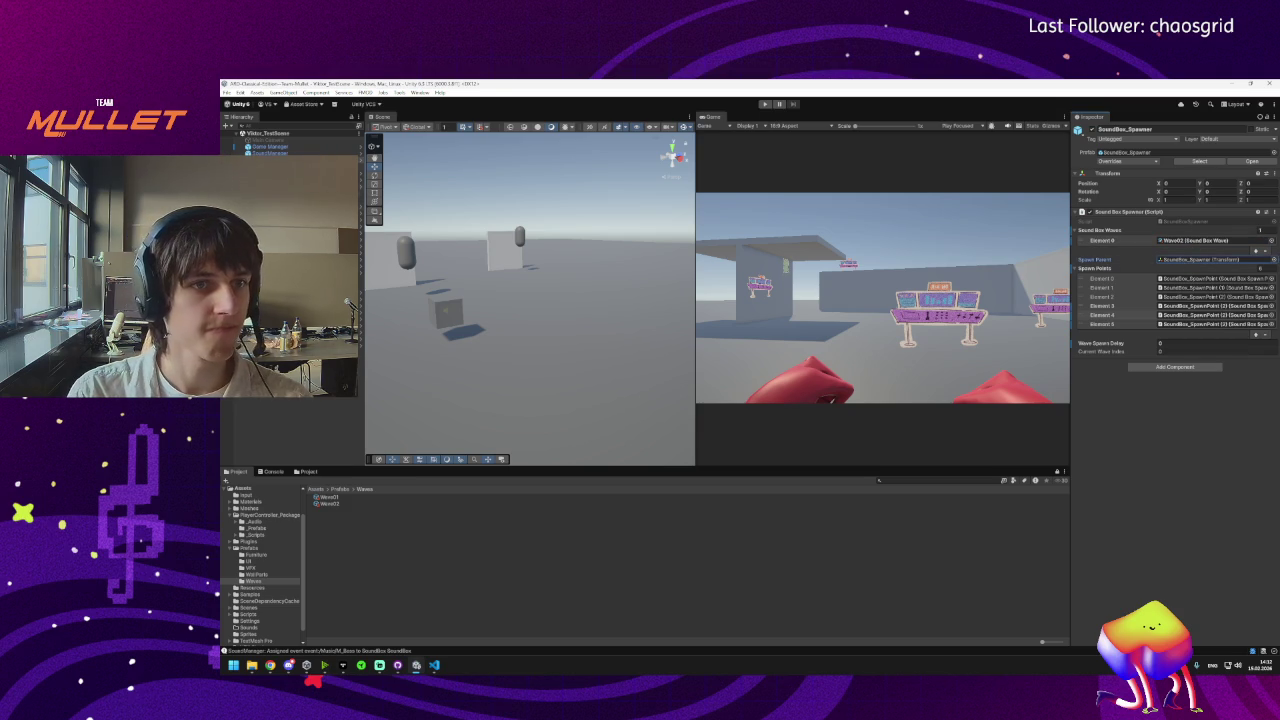
{"action": "key", "text": "ctrl+shift+n"}
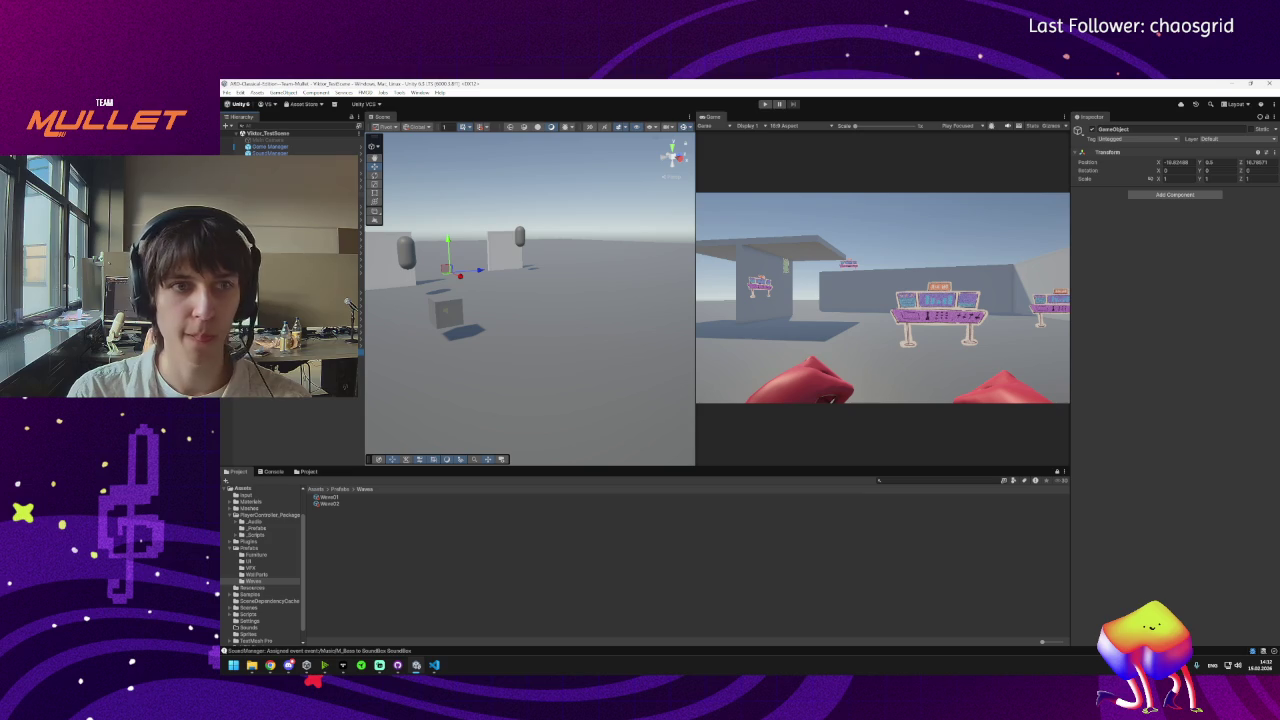
{"action": "key", "text": "ctrl+z"}
{"action": "left_click_drag", "start_coordinate": [361, 160], "coordinate": [1195, 260]}
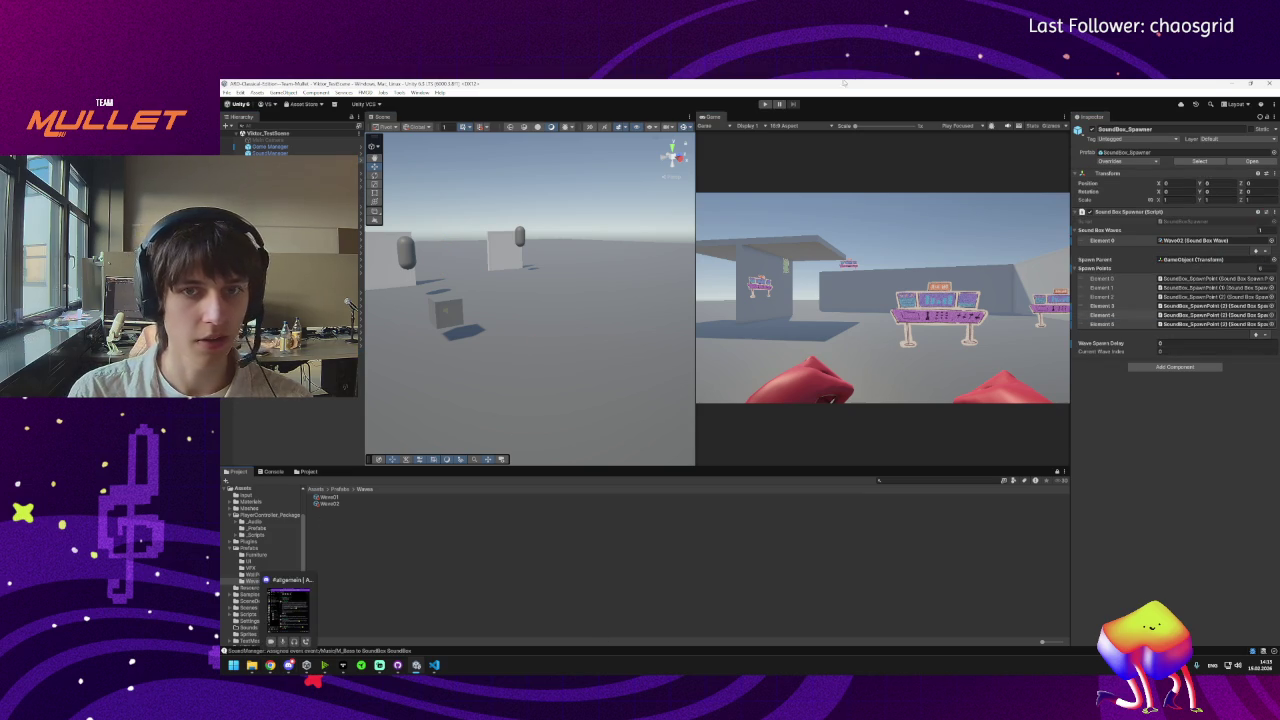
{"action": "left_click", "coordinate": [765, 106]}
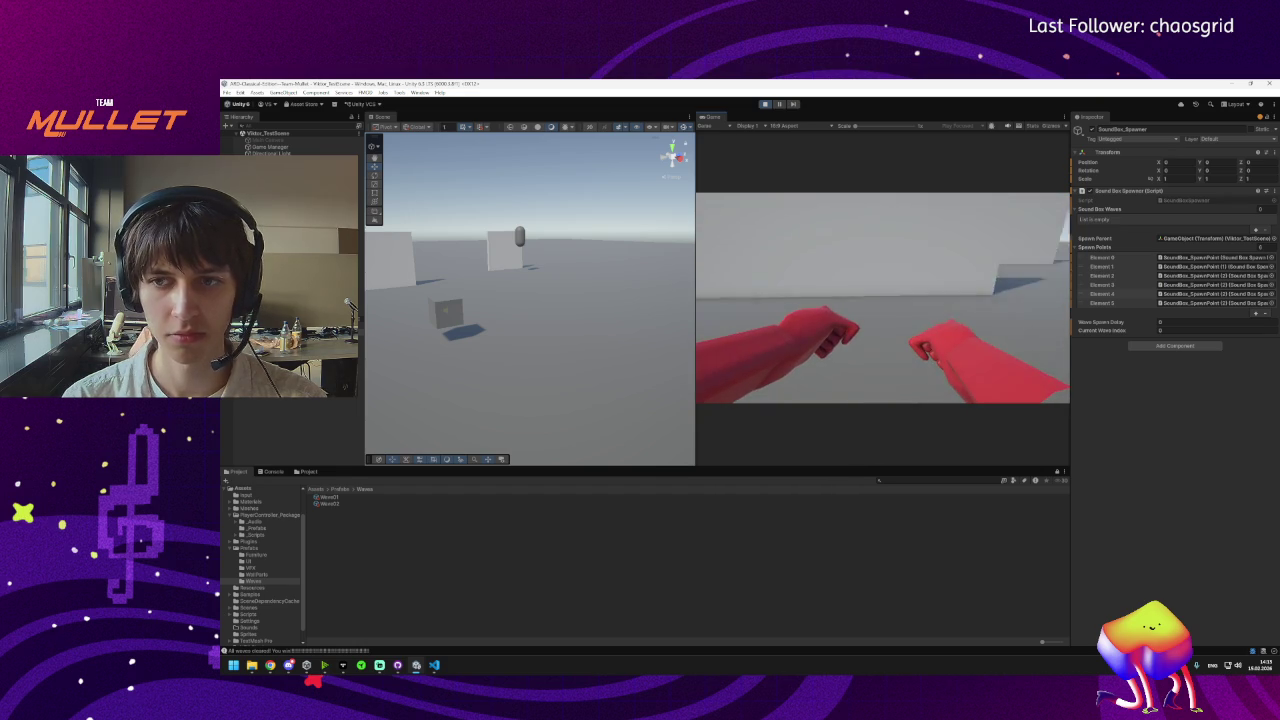
Exit play mode and select Player Camera under PlayerCharacter_FirstPerson.
{"action": "key", "text": "super"}
{"action": "left_click", "coordinate": [766, 104]}
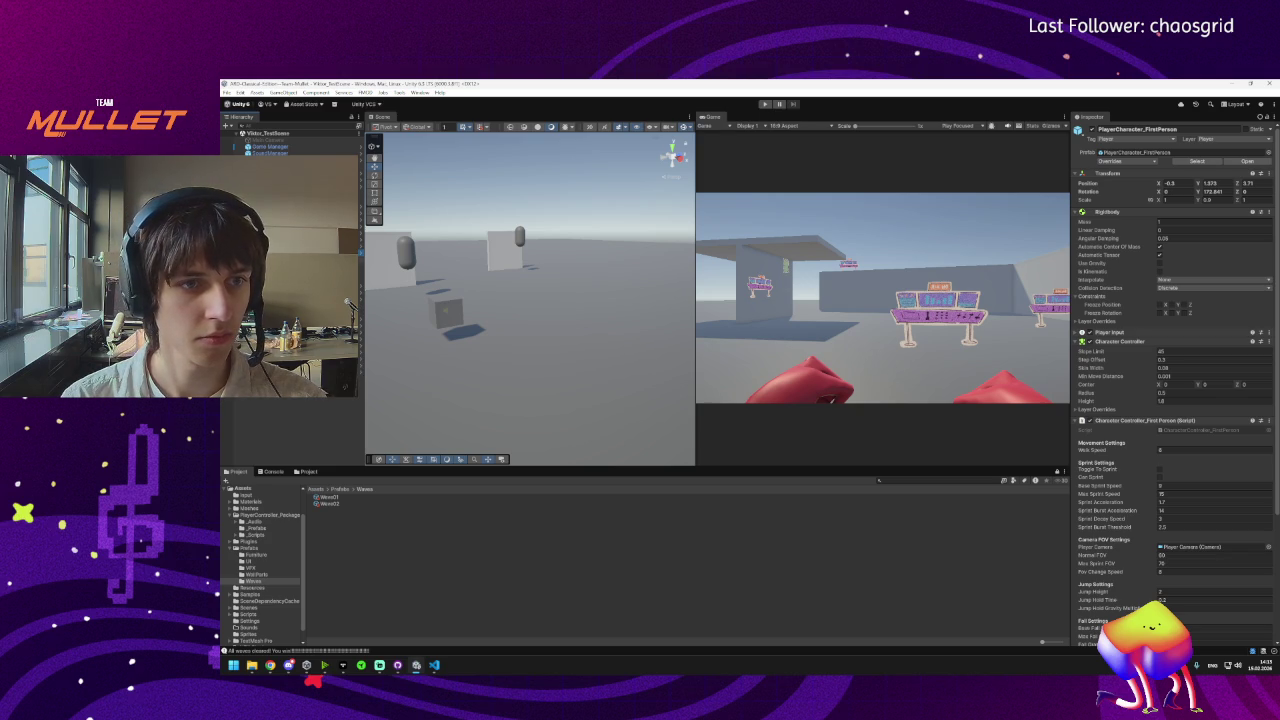
{"action": "left_click", "coordinate": [362, 266]}
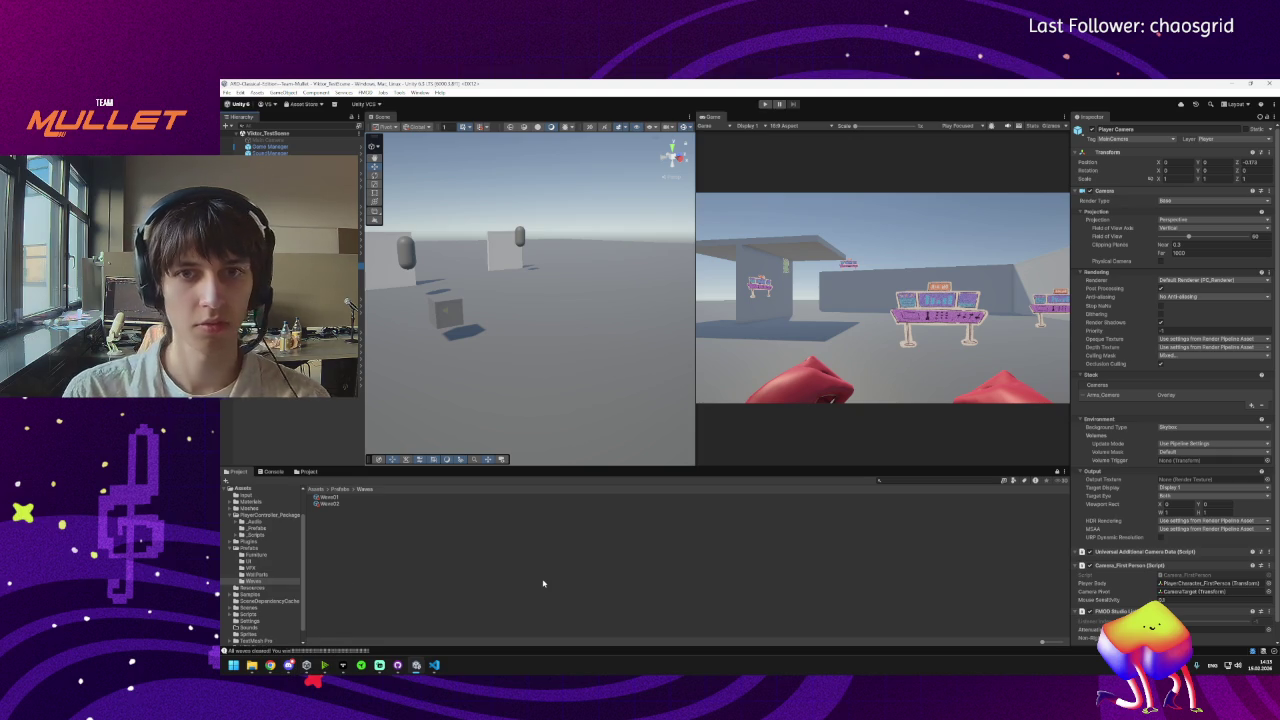
Commit the pending changes to main with the summary 'SoundBox Spawning'.
{"action": "left_click", "coordinate": [397, 665]}
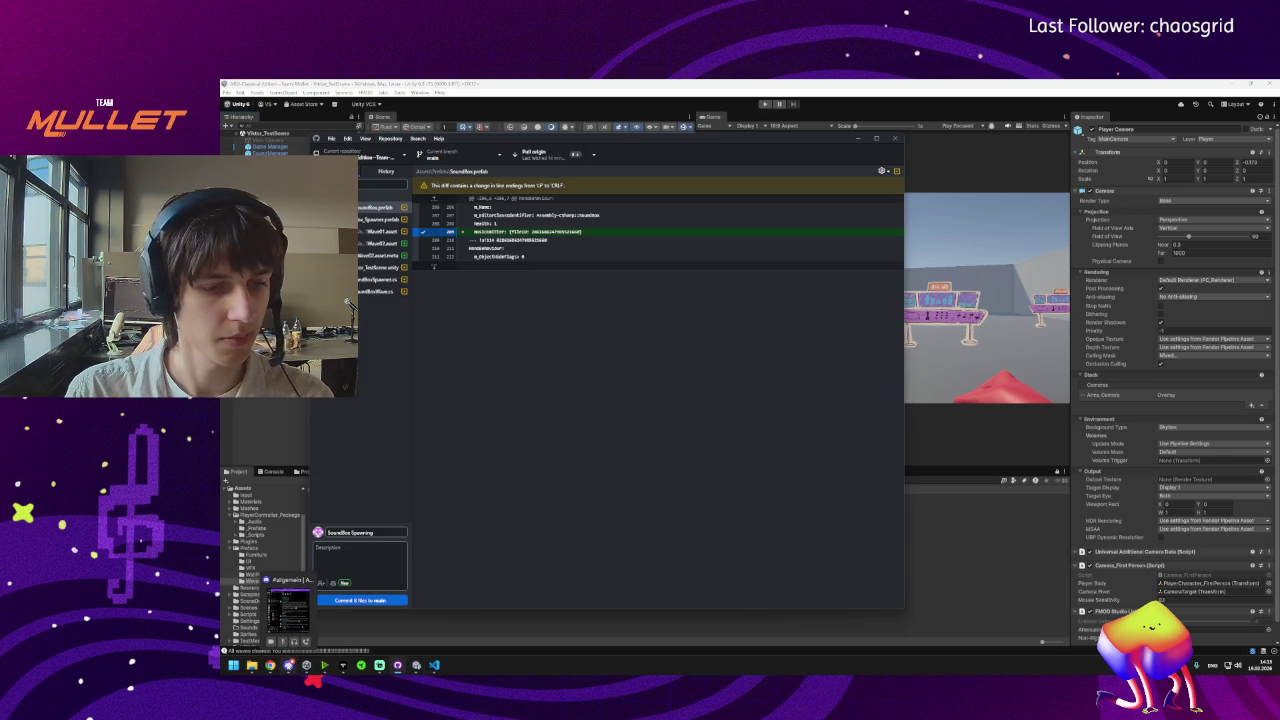
{"action": "left_click", "coordinate": [347, 550]}
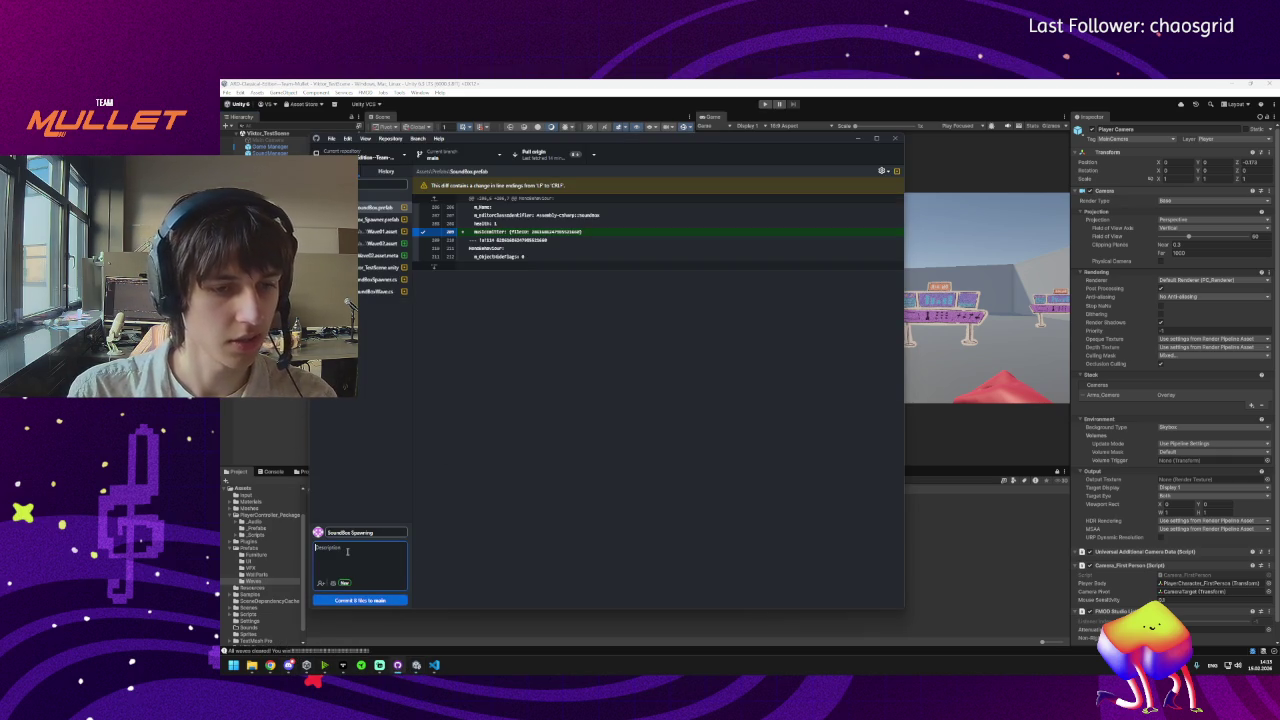
{"action": "left_click", "coordinate": [369, 550]}
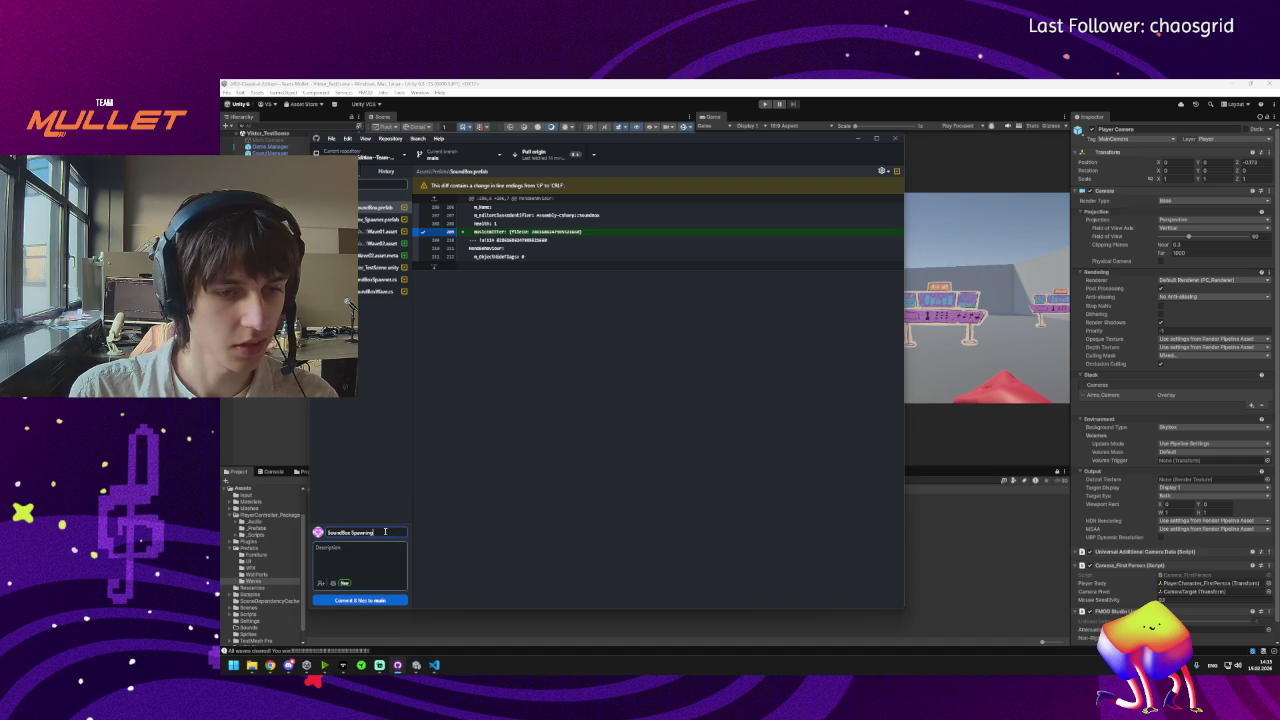
{"action": "left_click", "coordinate": [381, 533]}
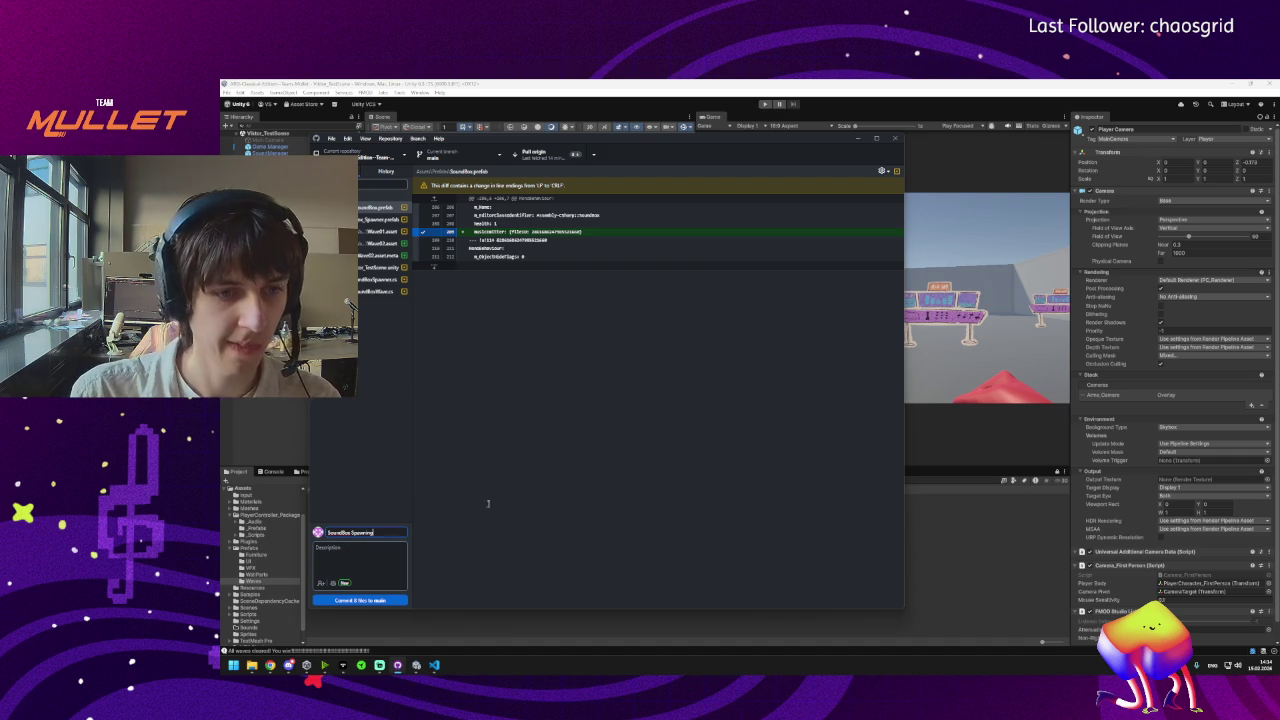
{"action": "left_click", "coordinate": [380, 600]}
Fetch and pull from origin, then open the conflicted SoundBox.prefab in Visual Studio Code.
{"action": "left_click", "coordinate": [594, 154]}
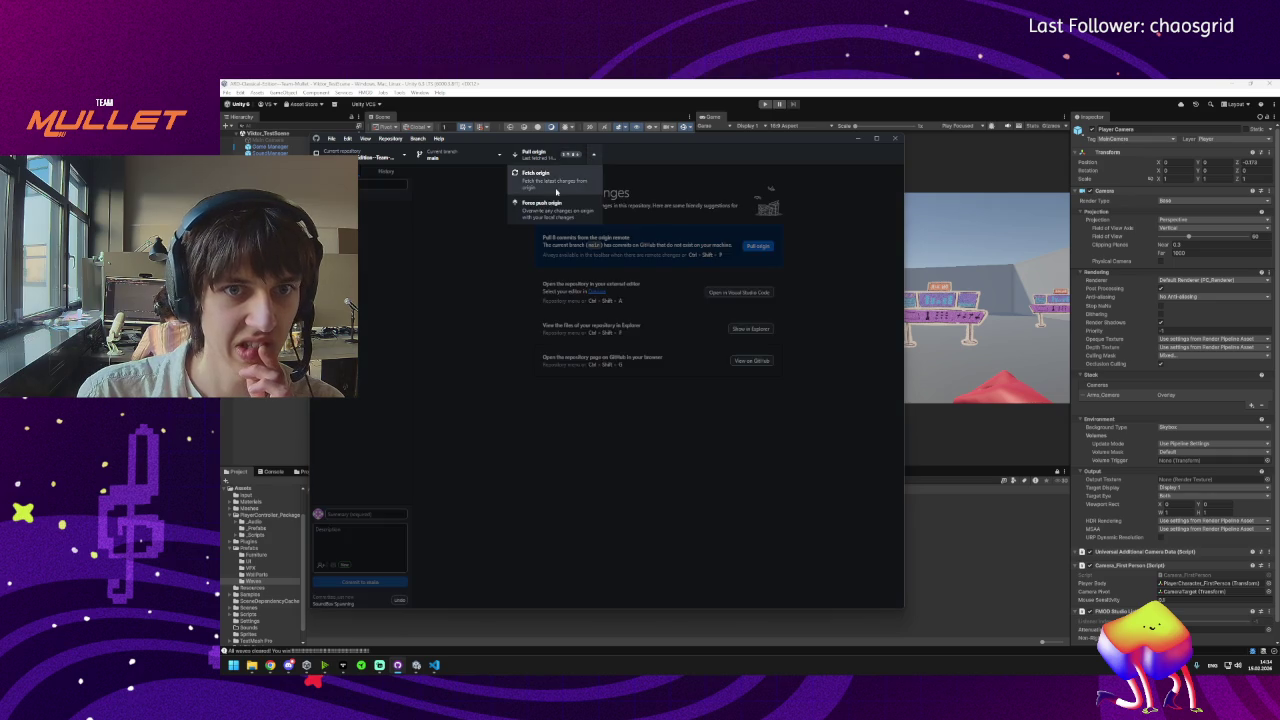
{"action": "left_click", "coordinate": [556, 189]}
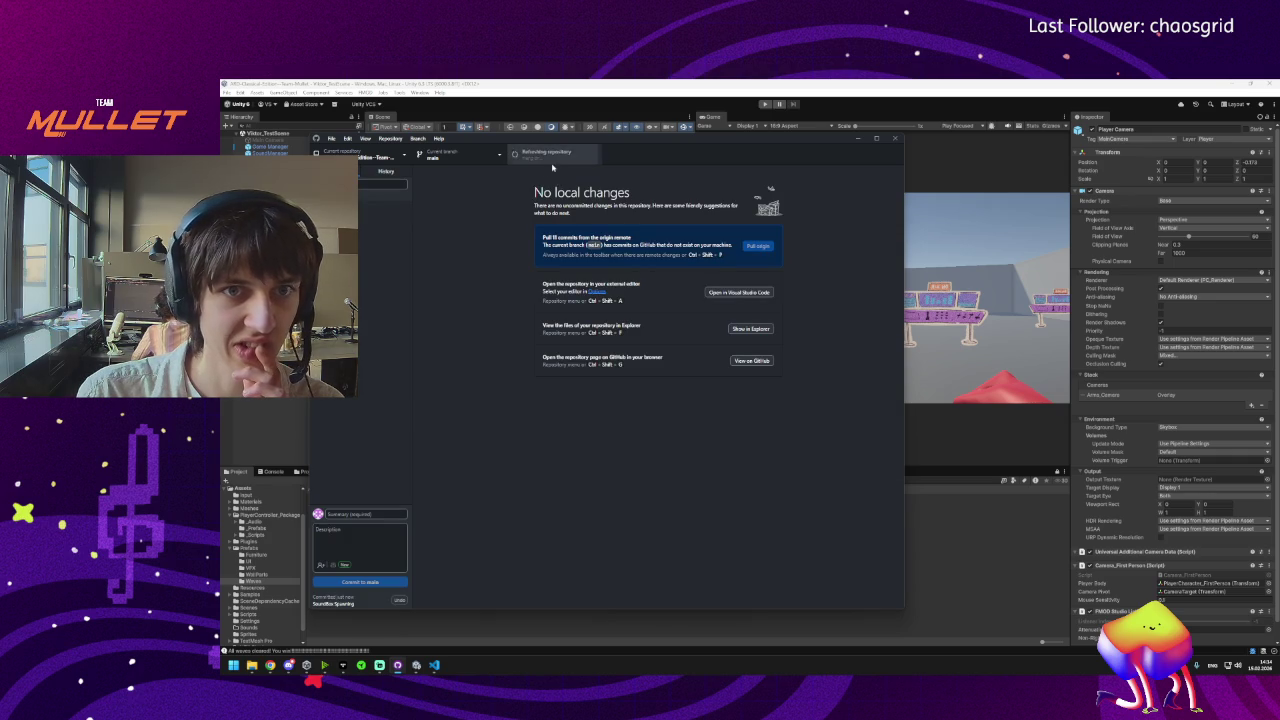
{"action": "left_click", "coordinate": [538, 160]}
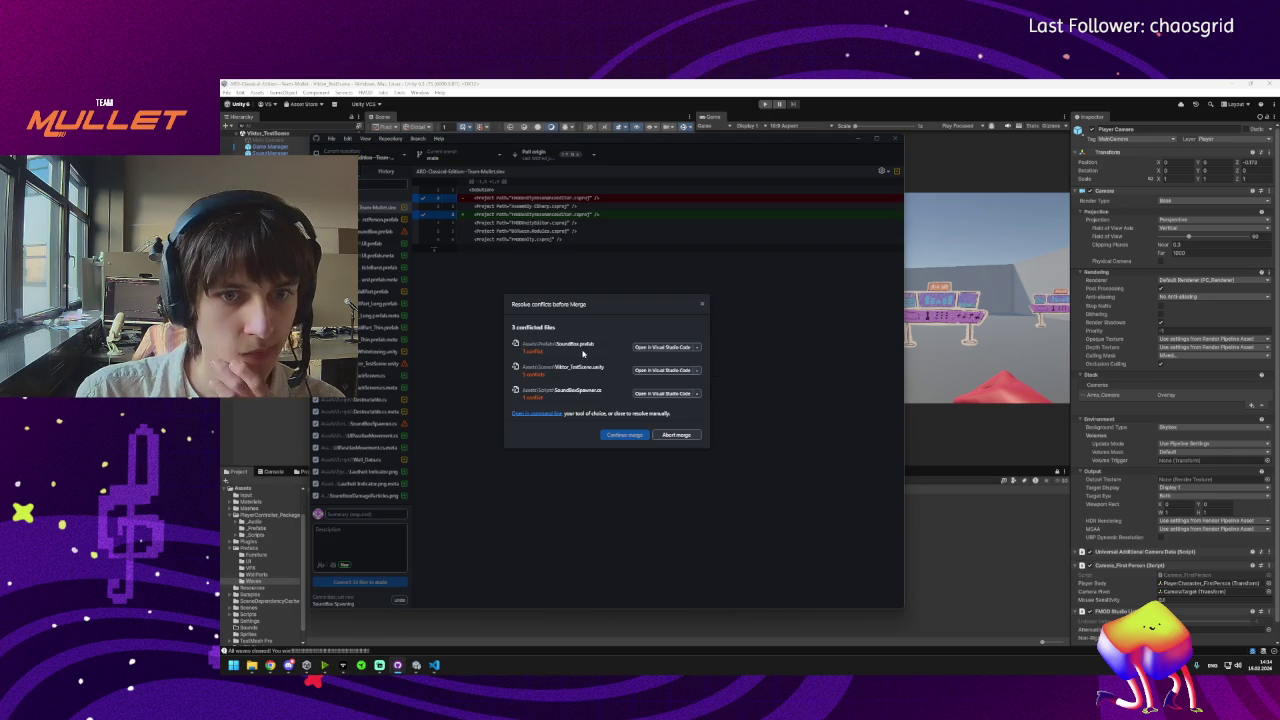
{"action": "left_click", "coordinate": [651, 348]}
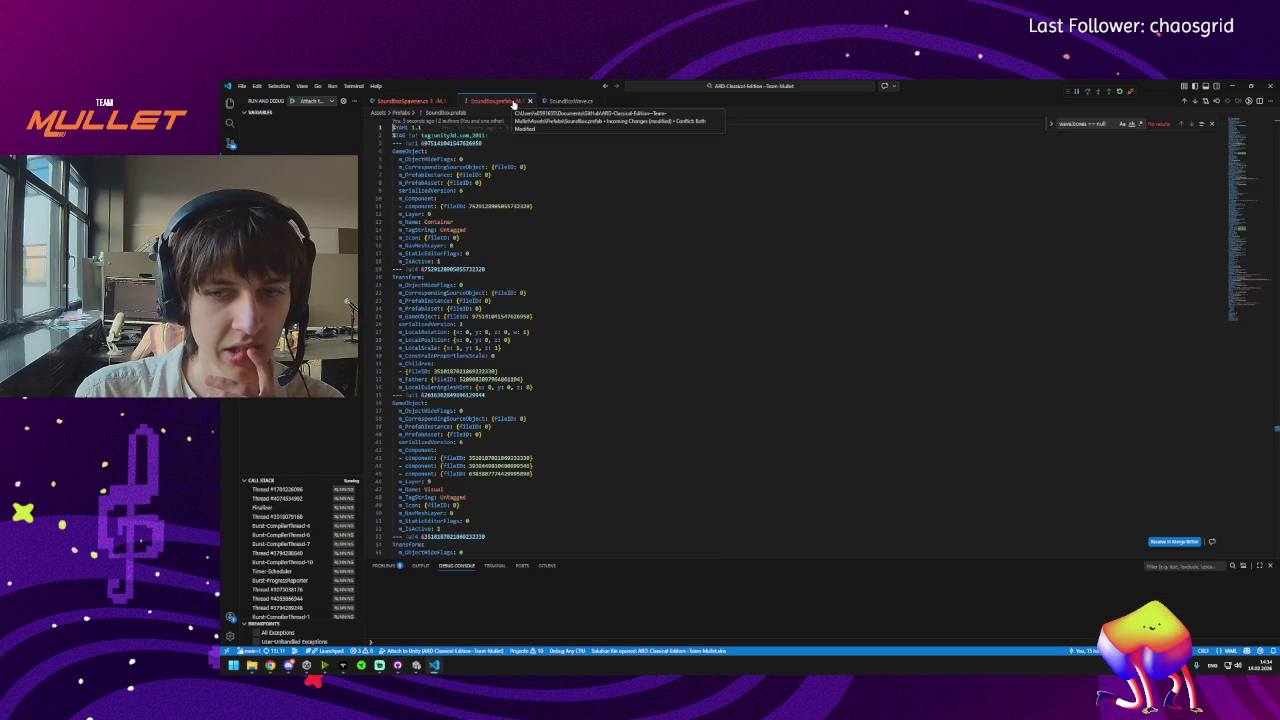
Resolve the test scene conflict with main's version and open SoundBoxSpawner.cs in Visual Studio Code.
{"action": "left_click", "coordinate": [1233, 86]}
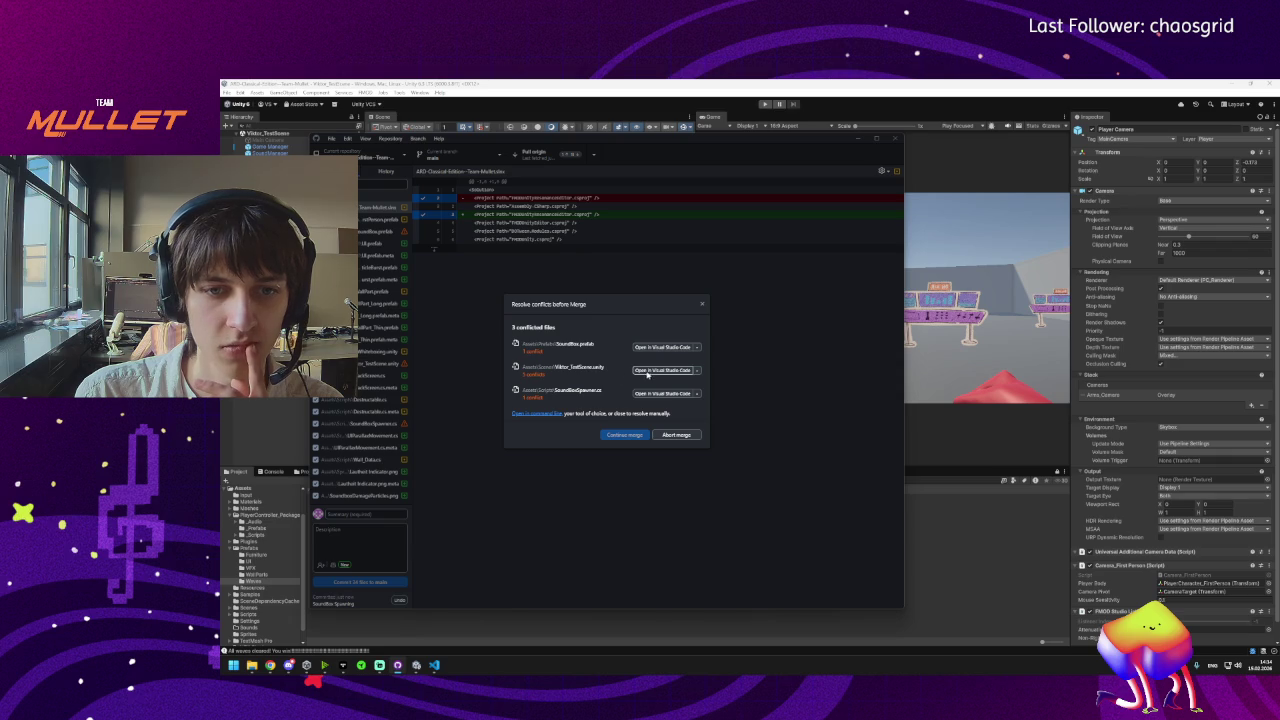
{"action": "mouse_move", "coordinate": [291, 672]}
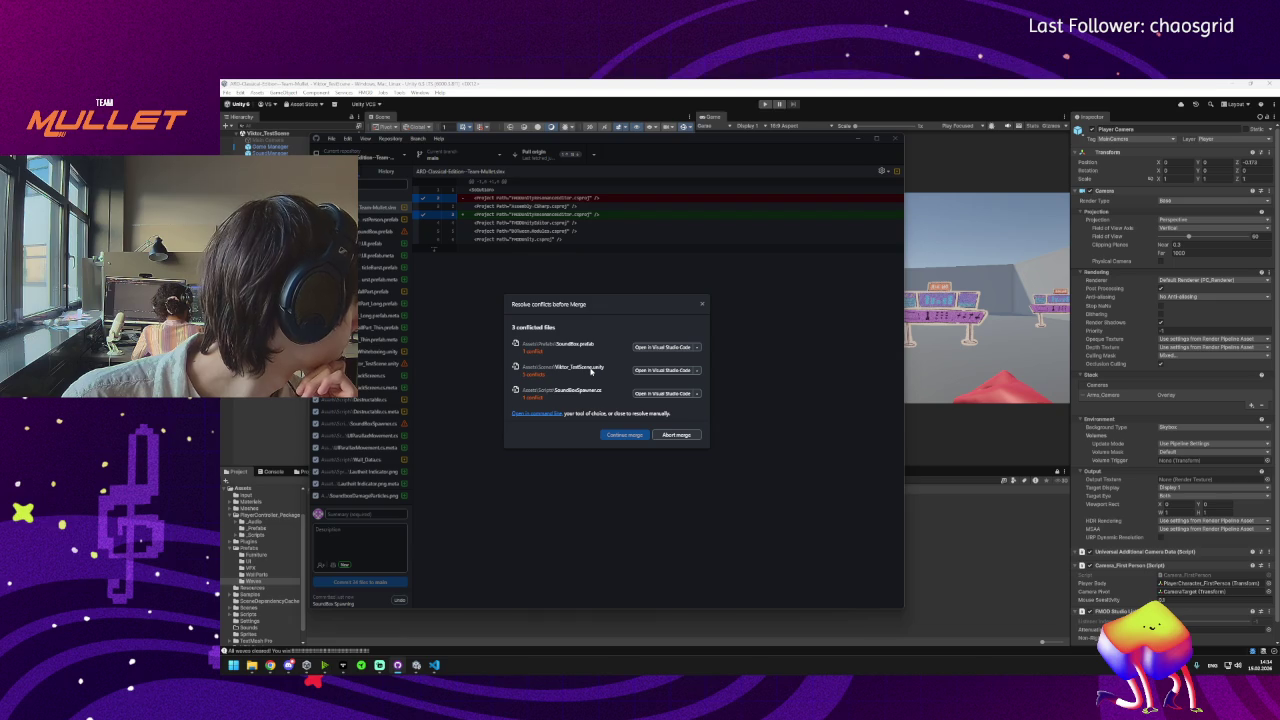
{"action": "left_click", "coordinate": [697, 370]}
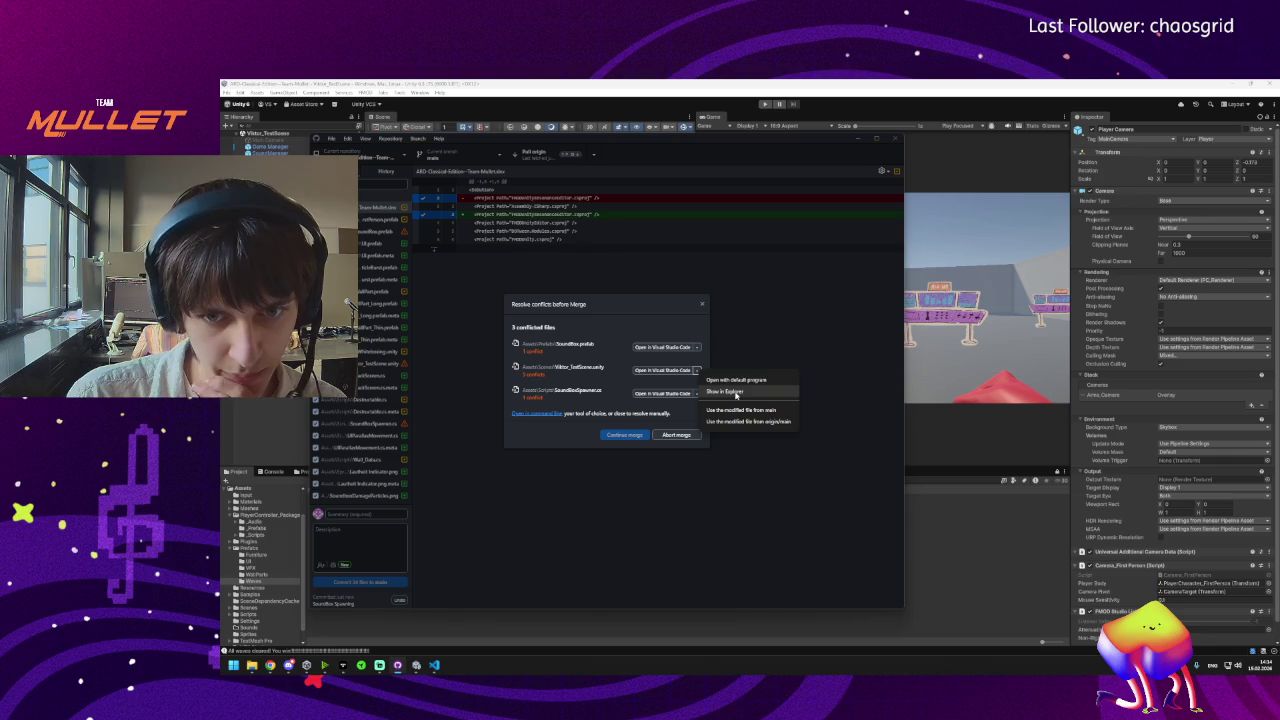
{"action": "left_click", "coordinate": [747, 411]}
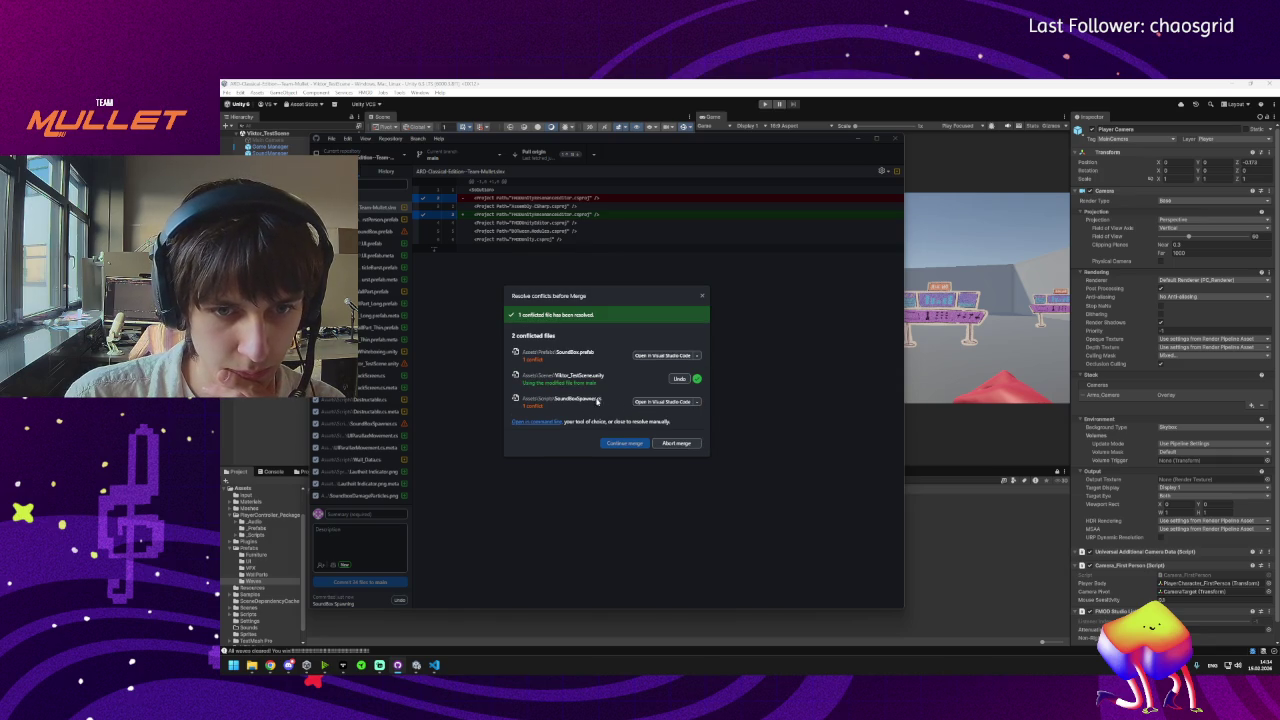
{"action": "left_click", "coordinate": [662, 402]}
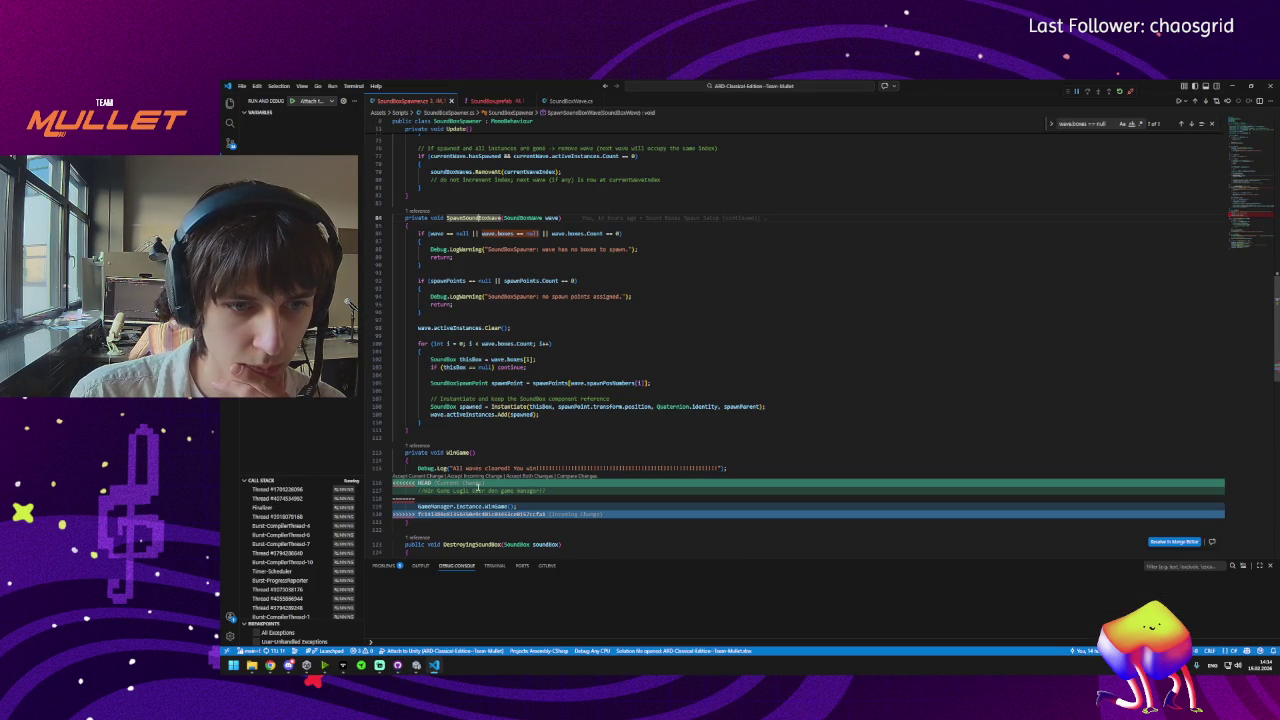
Review SoundBoxSpawner.cs's conflict and open it in the three-way merge editor.
{"action": "scroll", "coordinate": [478, 487], "scroll_direction": "down", "scroll_amount": 3}
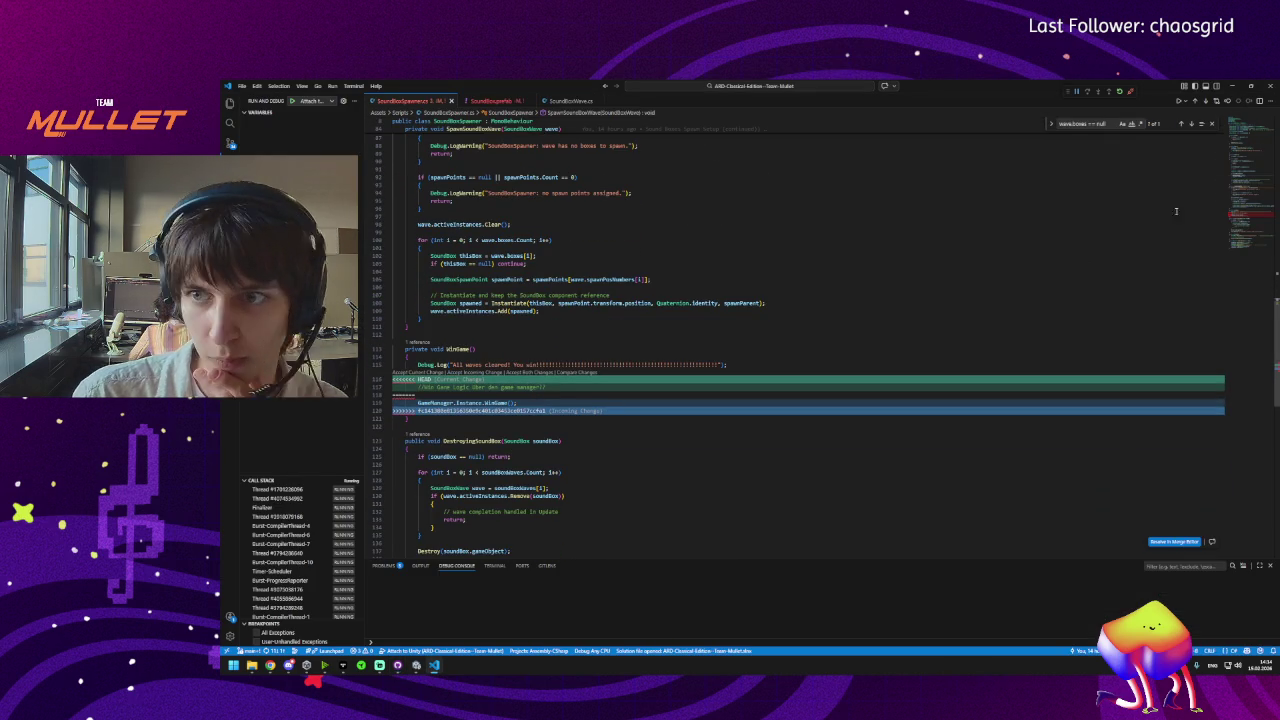
{"action": "scroll", "coordinate": [1243, 227], "scroll_direction": "down", "scroll_amount": 3}
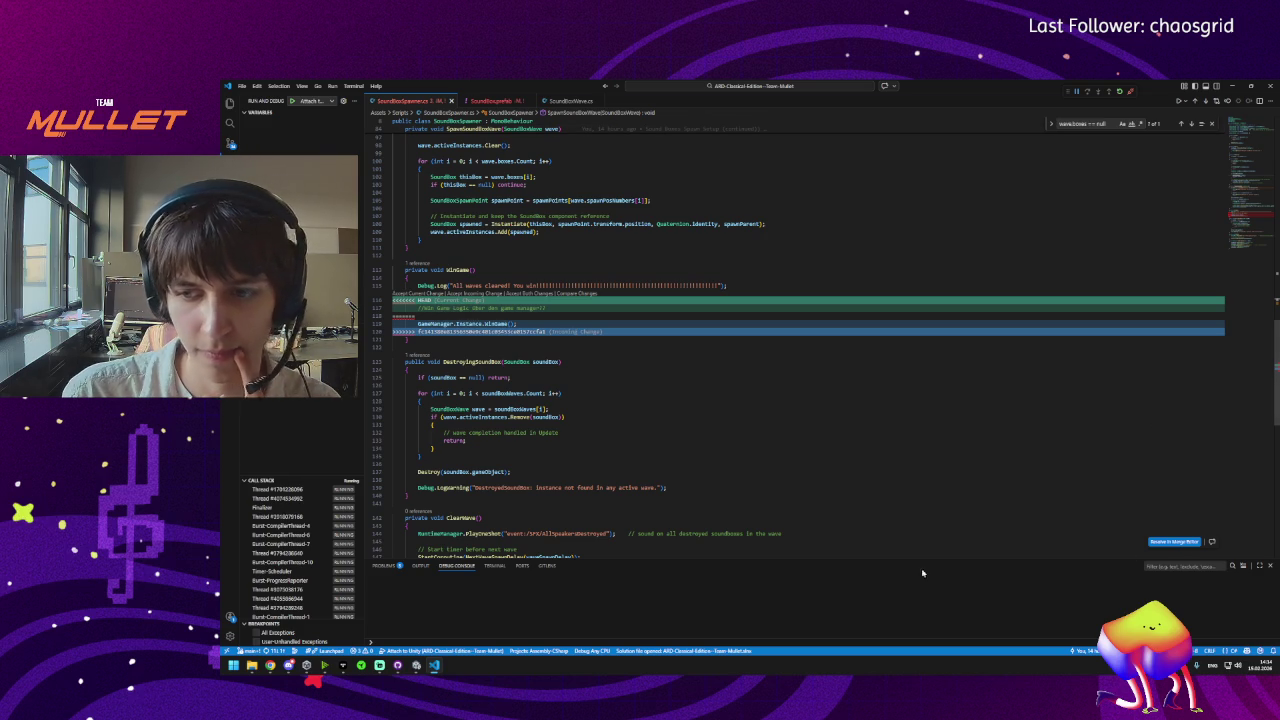
{"action": "scroll", "coordinate": [1251, 237], "scroll_direction": "down", "scroll_amount": 5}
{"action": "scroll", "coordinate": [1251, 237], "scroll_direction": "up", "scroll_amount": 3}
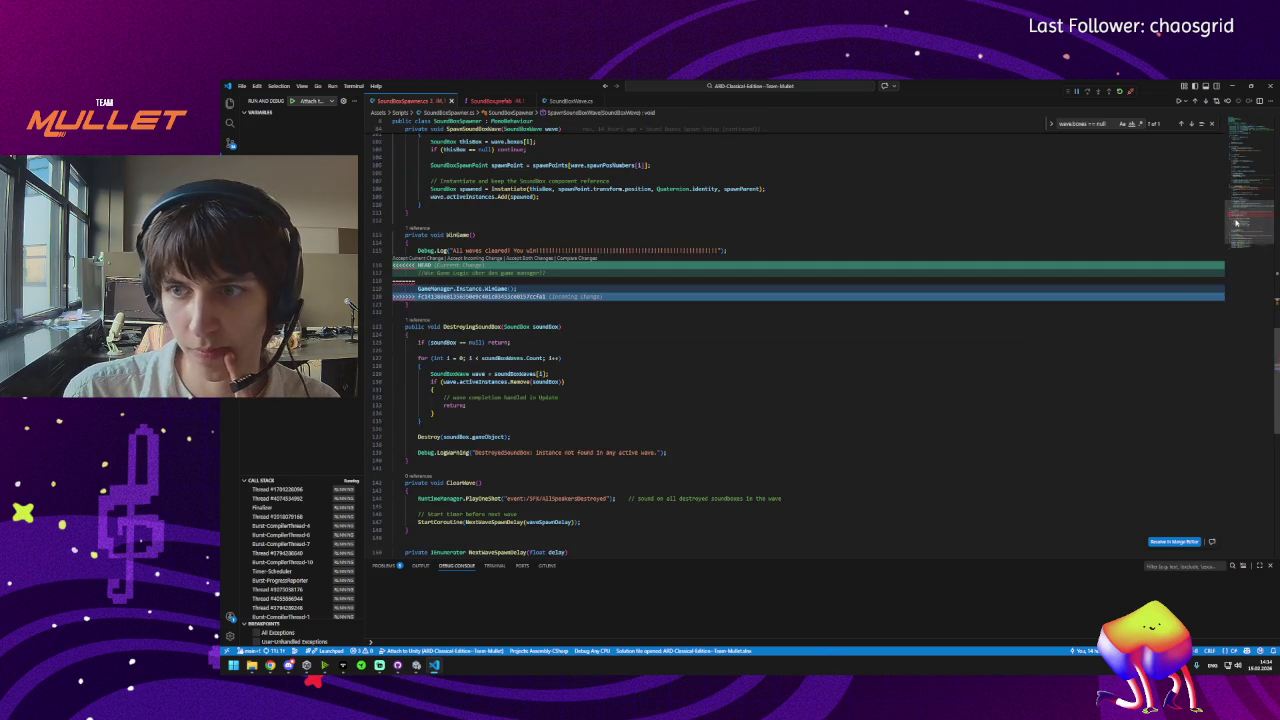
{"action": "left_click", "coordinate": [1188, 542]}
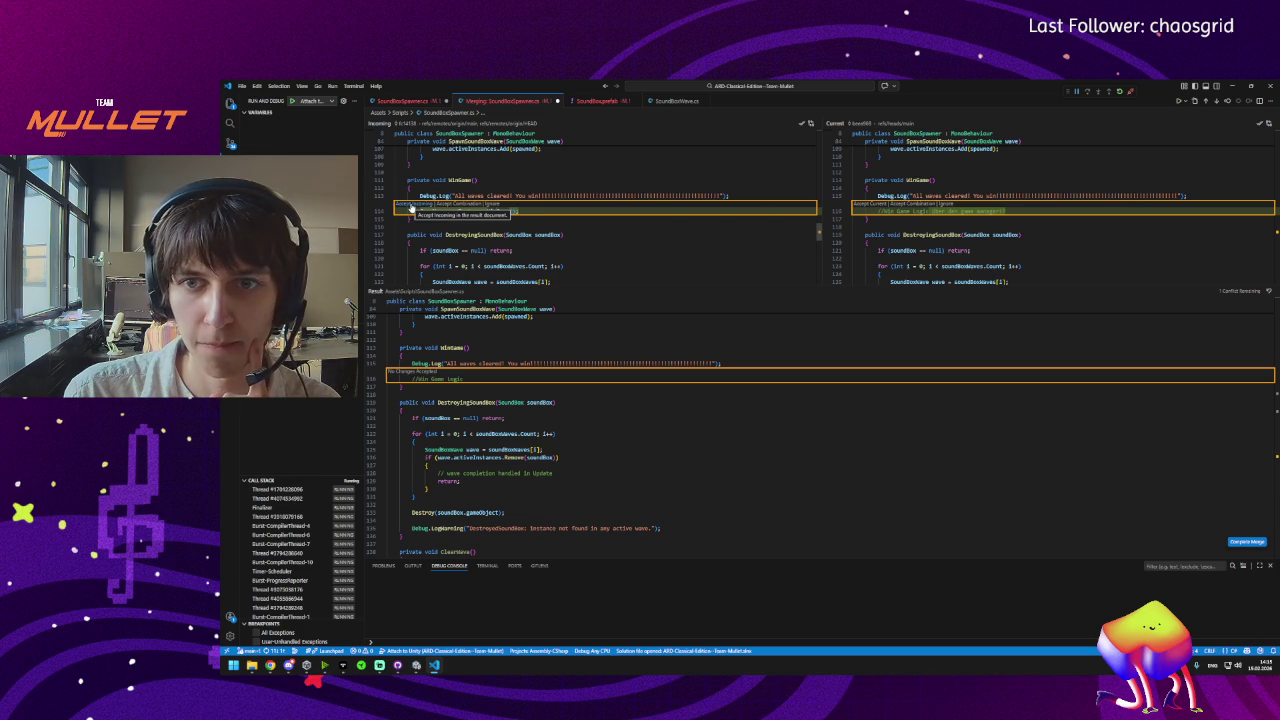
Keep the incoming GameManager.Instance.WinGame() call, complete the merge, and return to GitHub Desktop.
{"action": "left_click", "coordinate": [410, 204]}
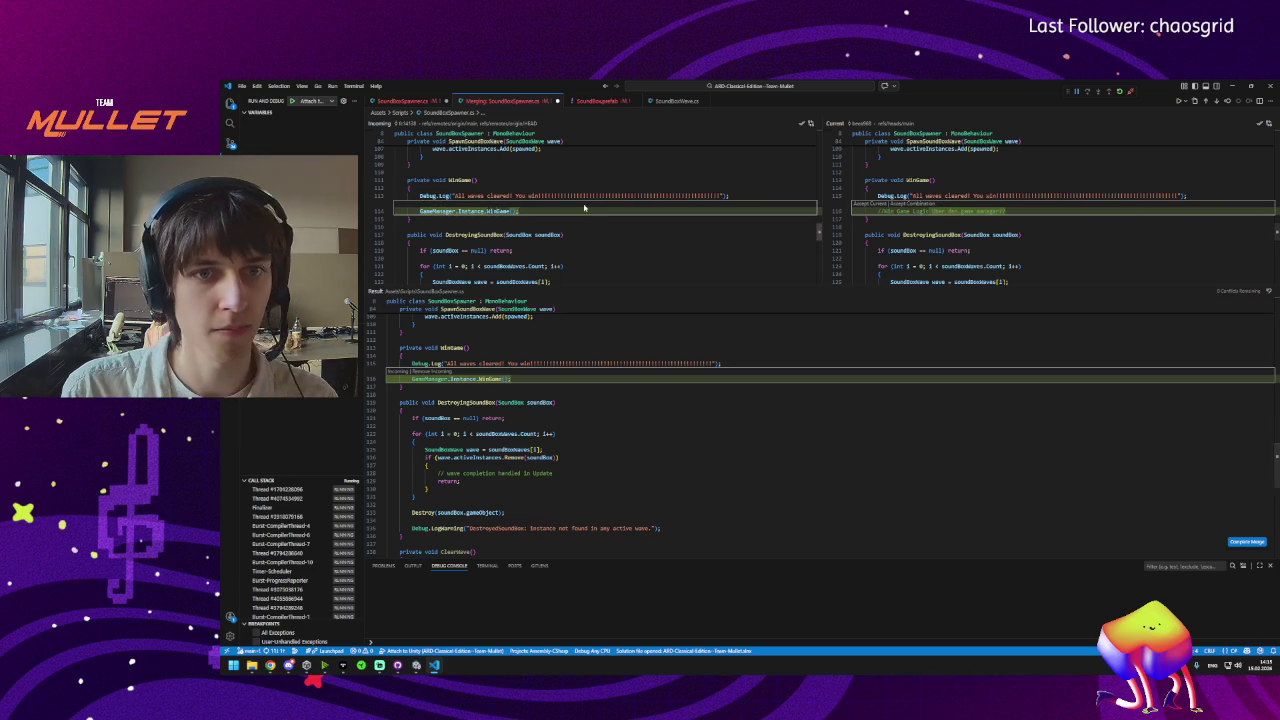
{"action": "left_click", "coordinate": [1248, 543]}
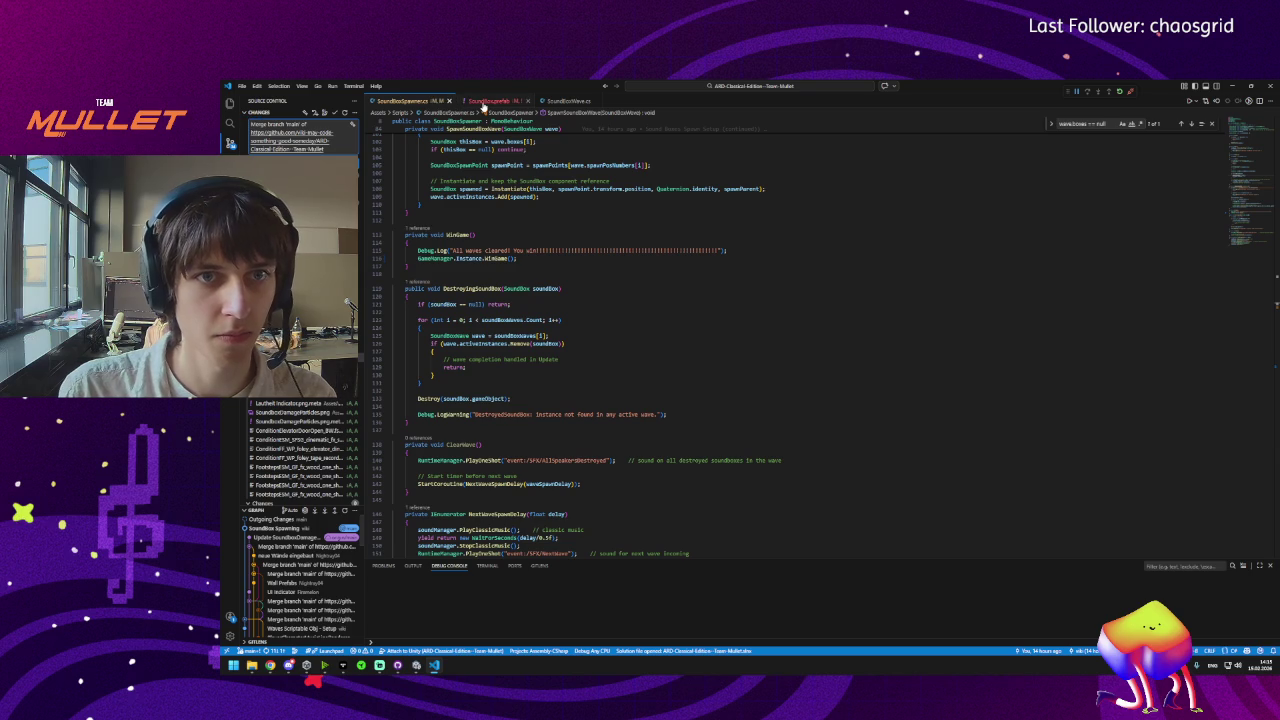
{"action": "left_click", "coordinate": [483, 102]}
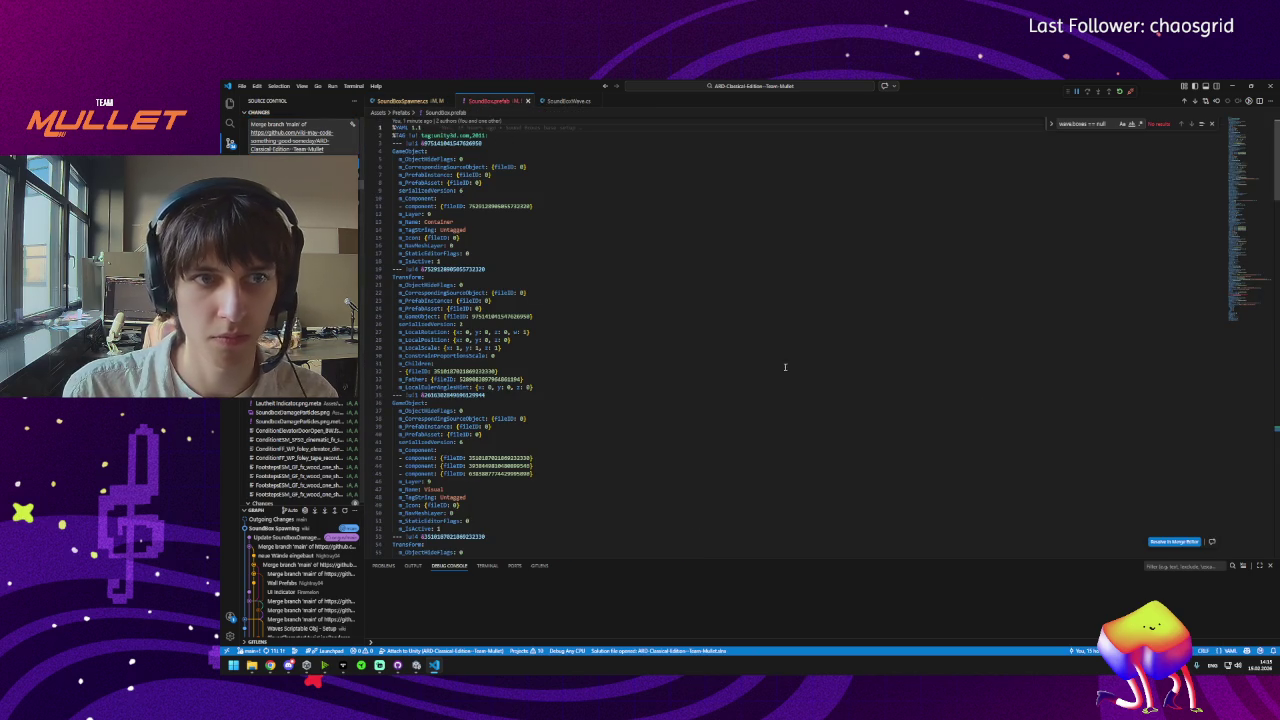
{"action": "left_click", "coordinate": [398, 667]}
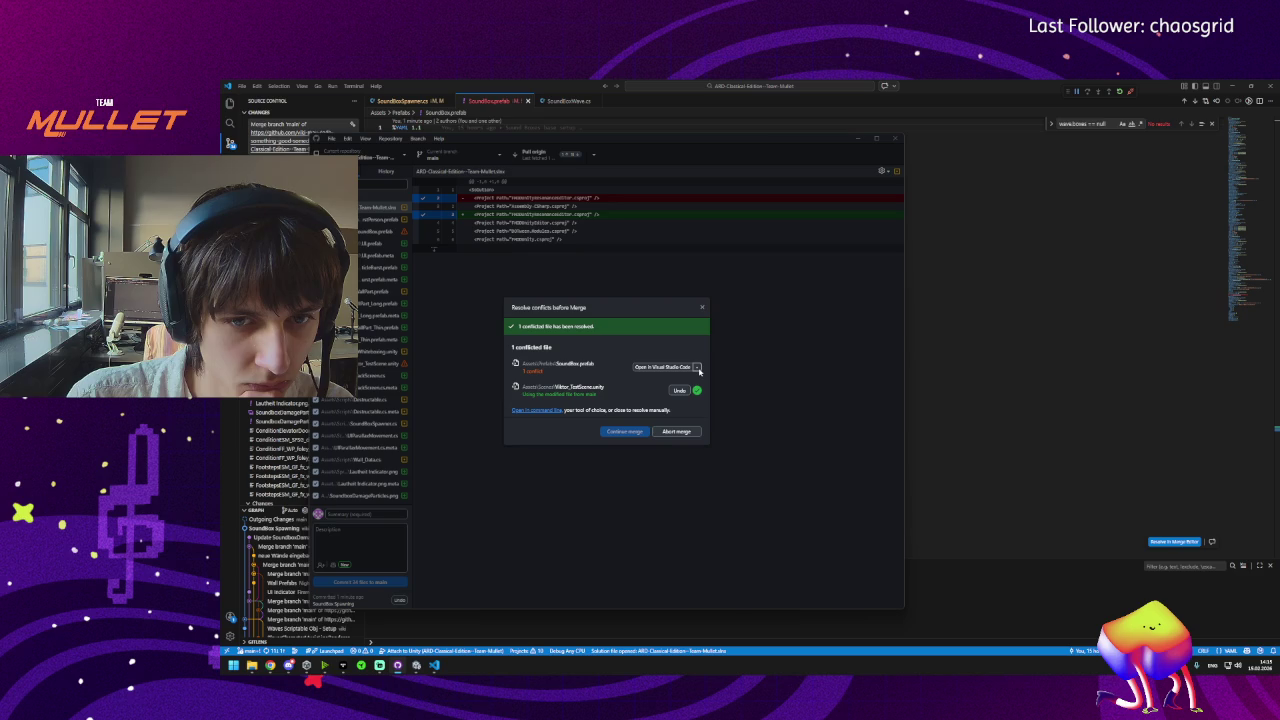
Resolve SoundBox.prefab with the origin/main version and continue the merge into main.
{"action": "left_click", "coordinate": [699, 369]}
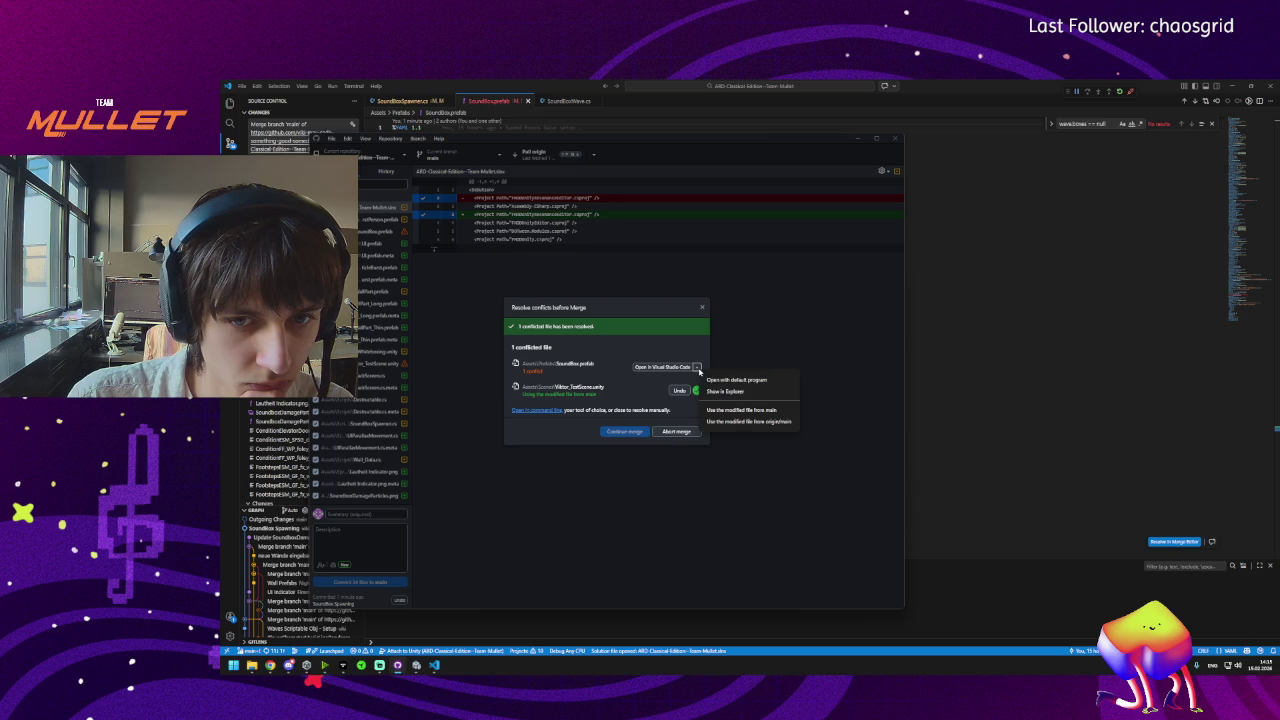
{"action": "left_click", "coordinate": [740, 421]}
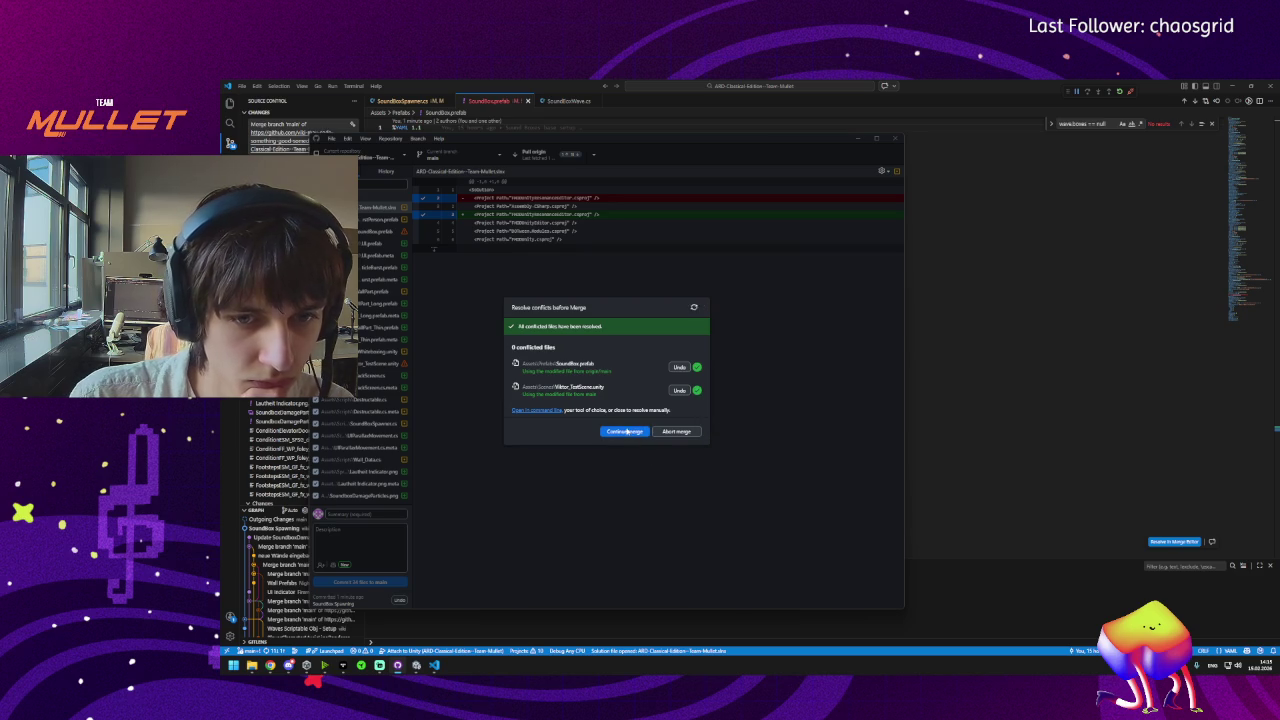
{"action": "left_click", "coordinate": [626, 431]}
{"action": "left_click", "coordinate": [548, 156]}
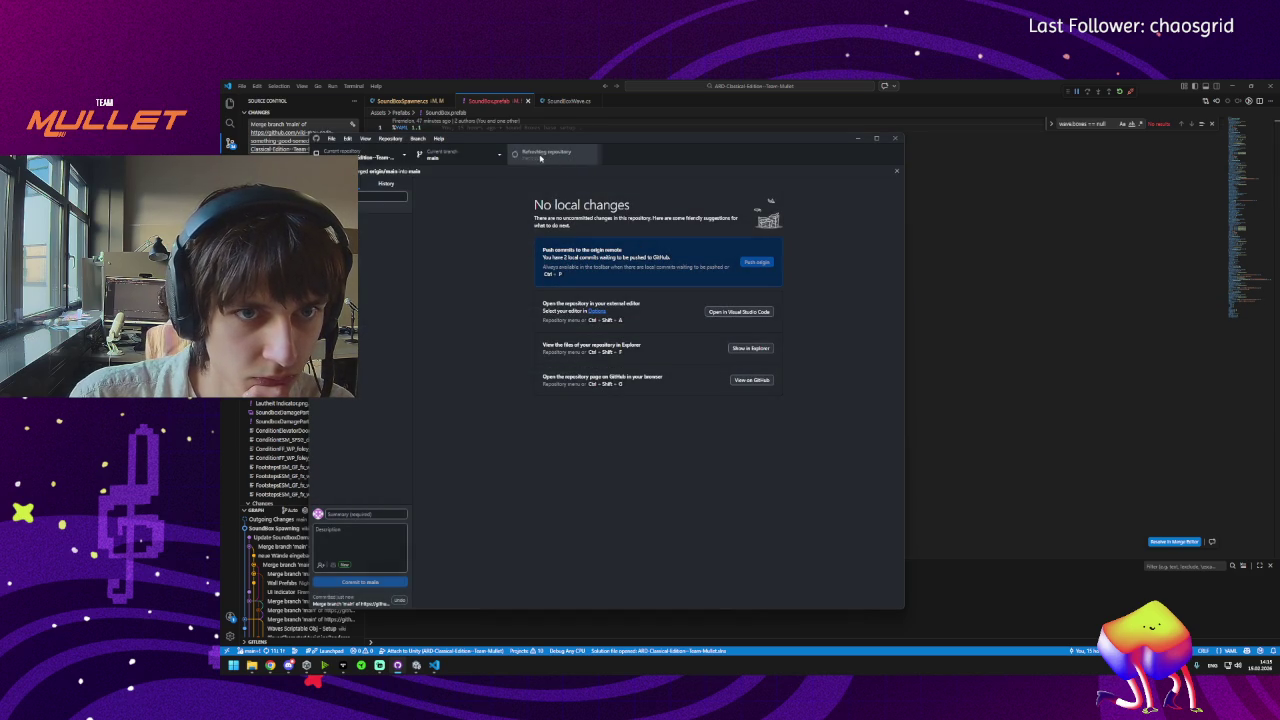
Check the repository's commit history, then switch back to the Unity editor.
{"action": "key", "text": "ctrl+2"}
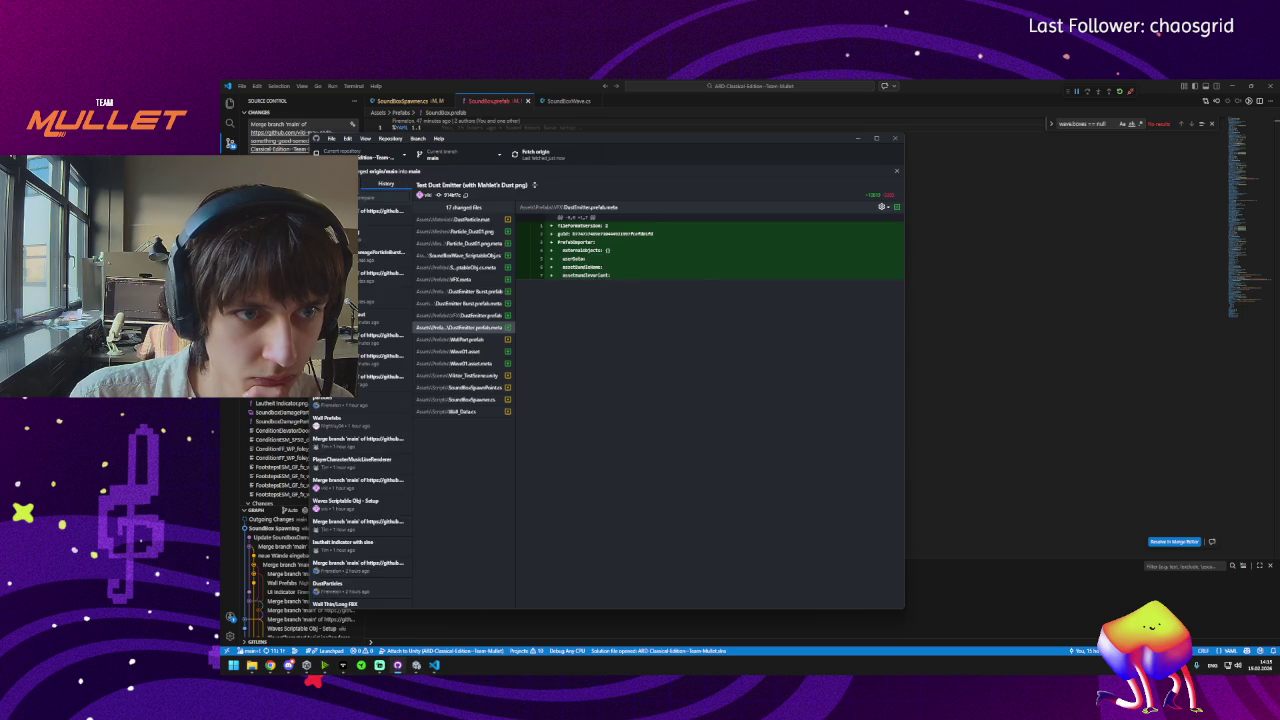
{"action": "key", "text": "ctrl+1"}
{"action": "key", "text": "alt+Tab"}
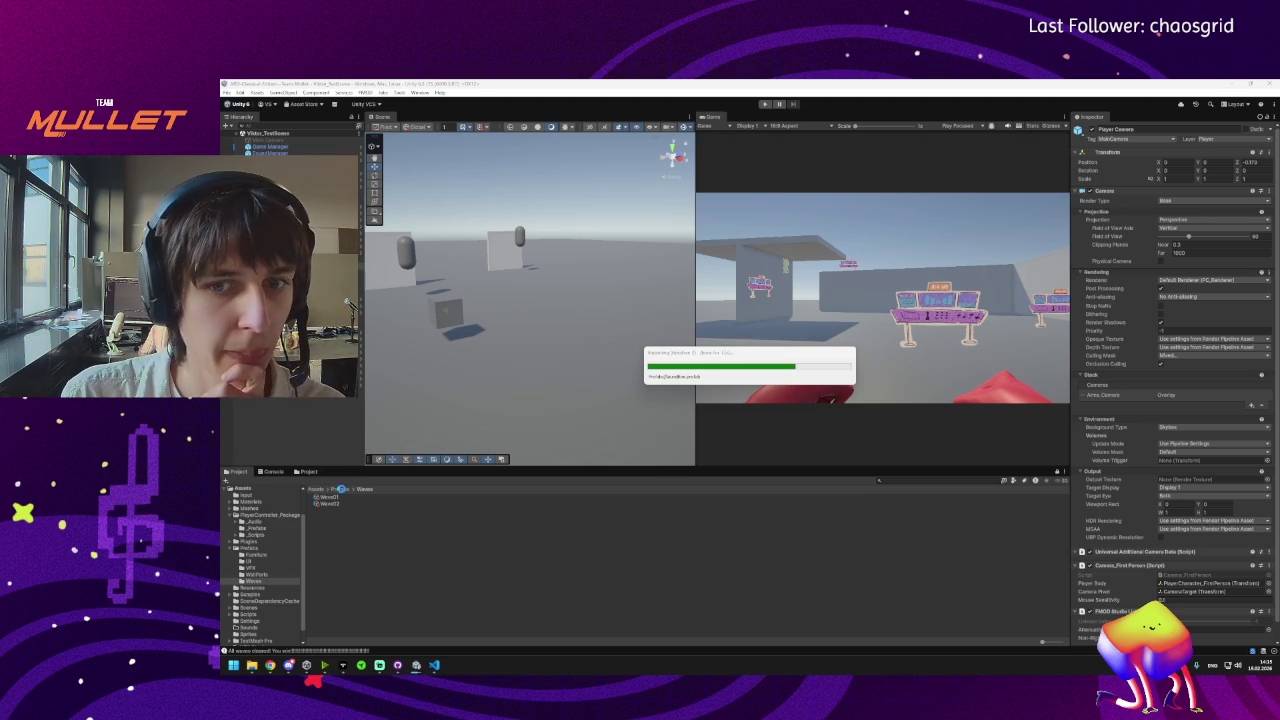
Open the SoundBox prefab from Assets/Prefabs and assign its own Studio Event Emitter as Music Emitter.
{"action": "key", "text": "Return"}
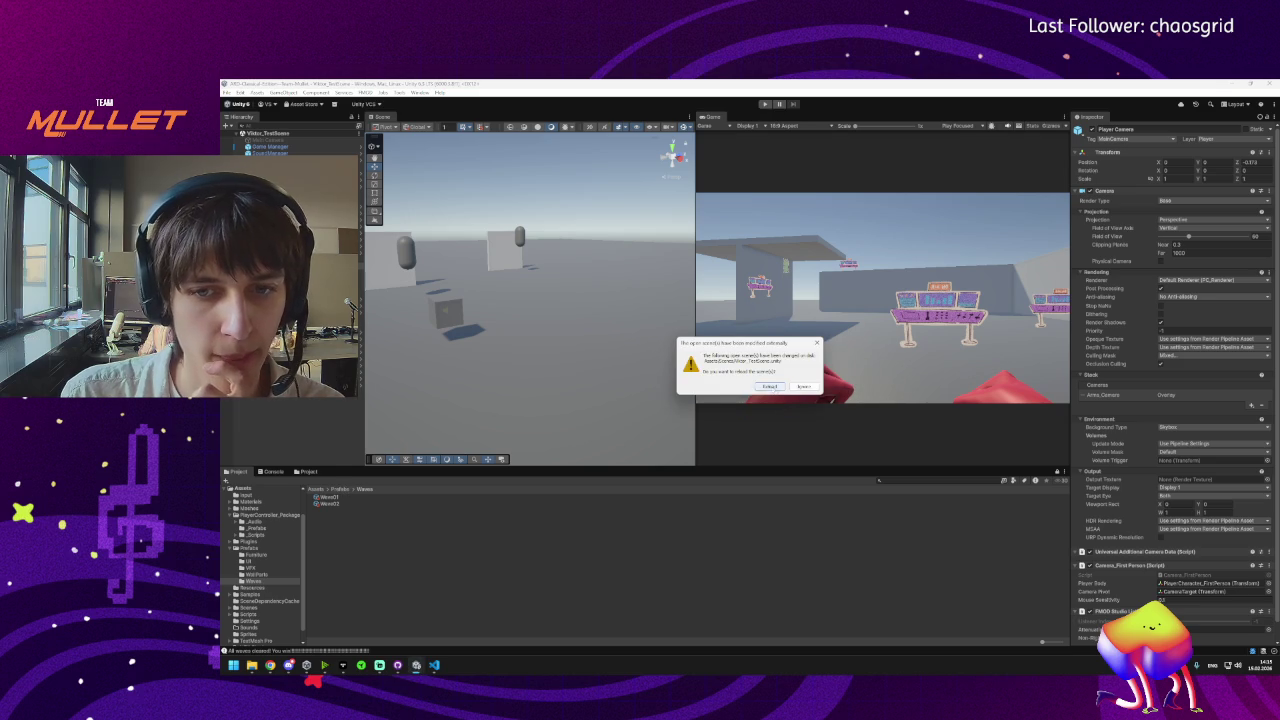
{"action": "left_click", "coordinate": [341, 490]}
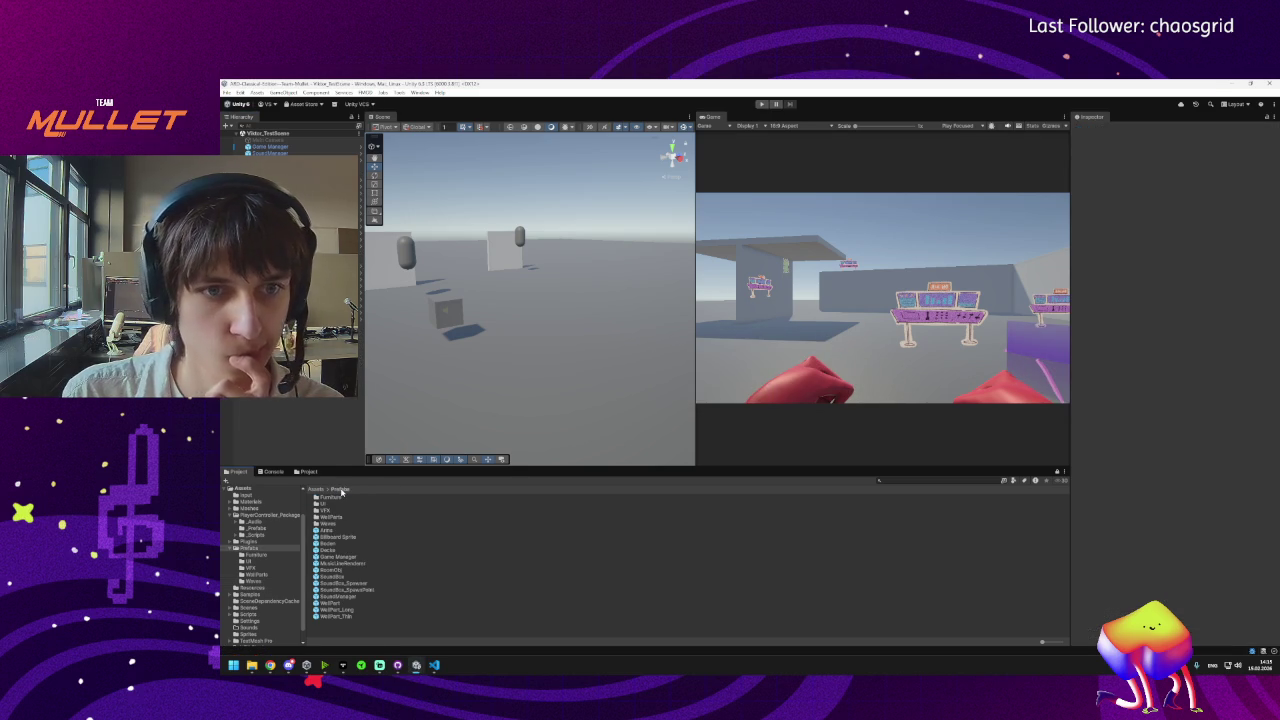
{"action": "left_click", "coordinate": [338, 577]}
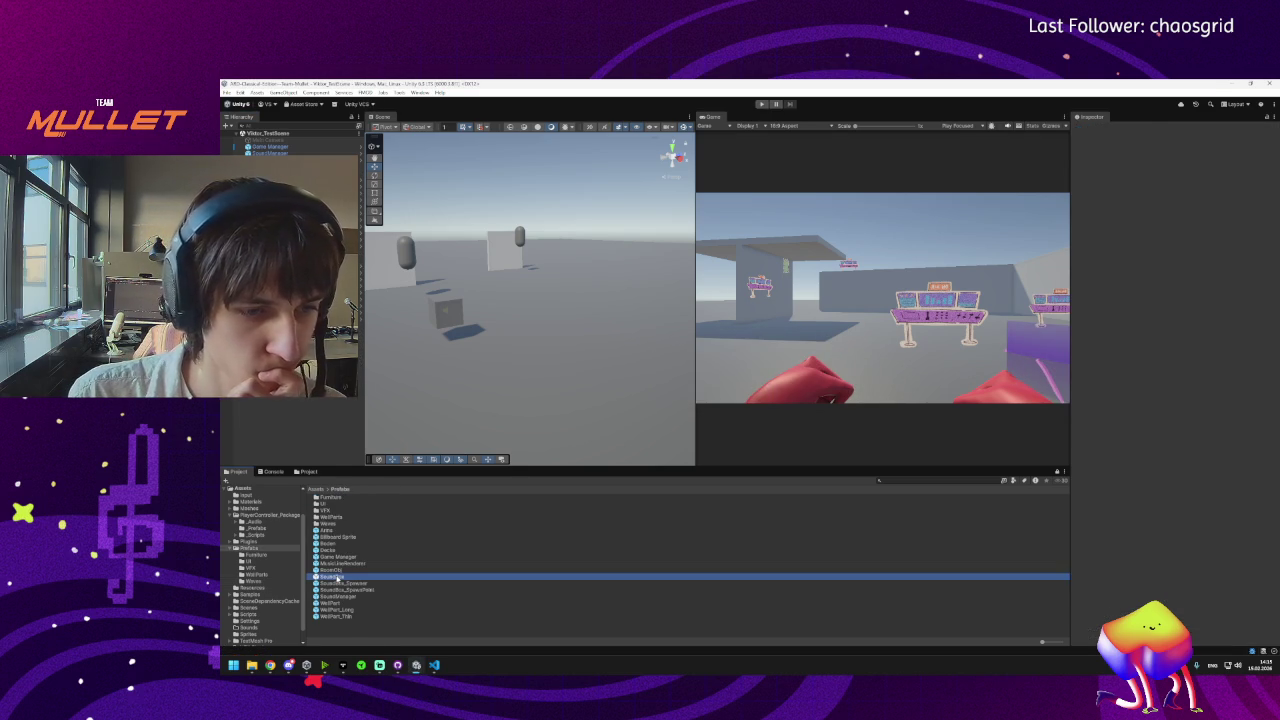
{"action": "double_click", "coordinate": [338, 578]}
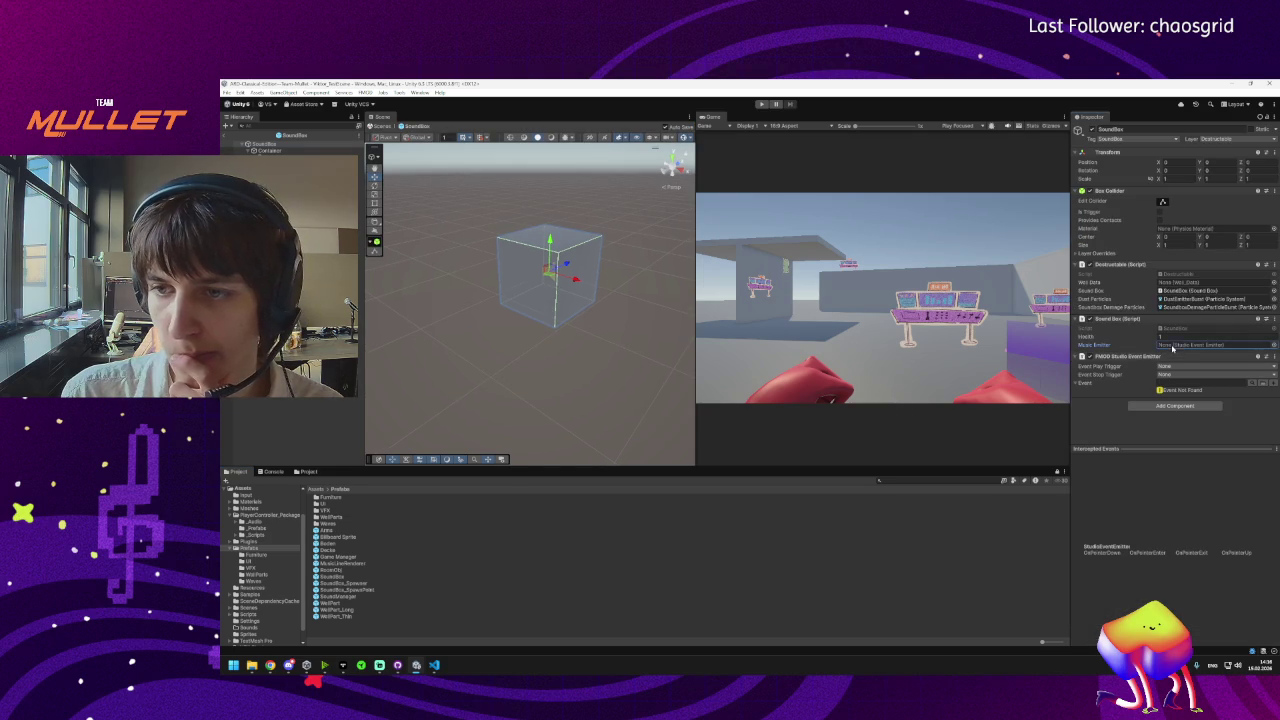
{"action": "left_click_drag", "start_coordinate": [1150, 356], "coordinate": [1180, 344]}
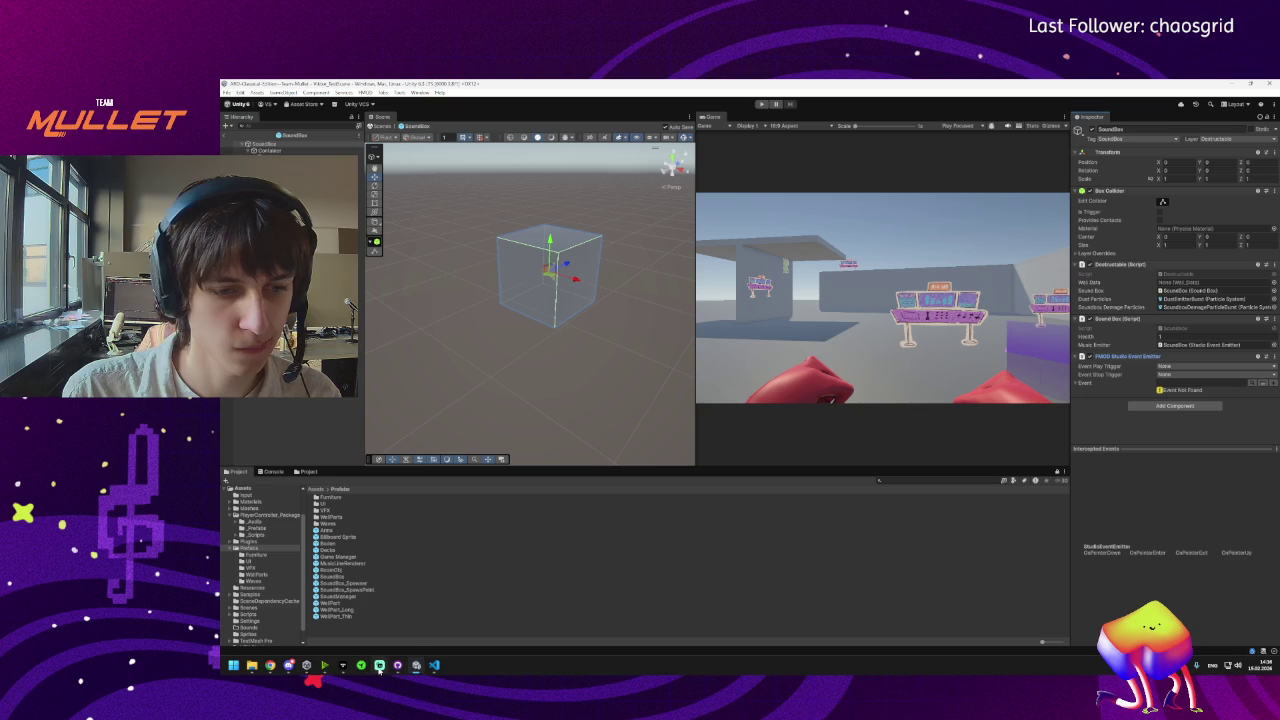
{"action": "mouse_move", "coordinate": [379, 670]}
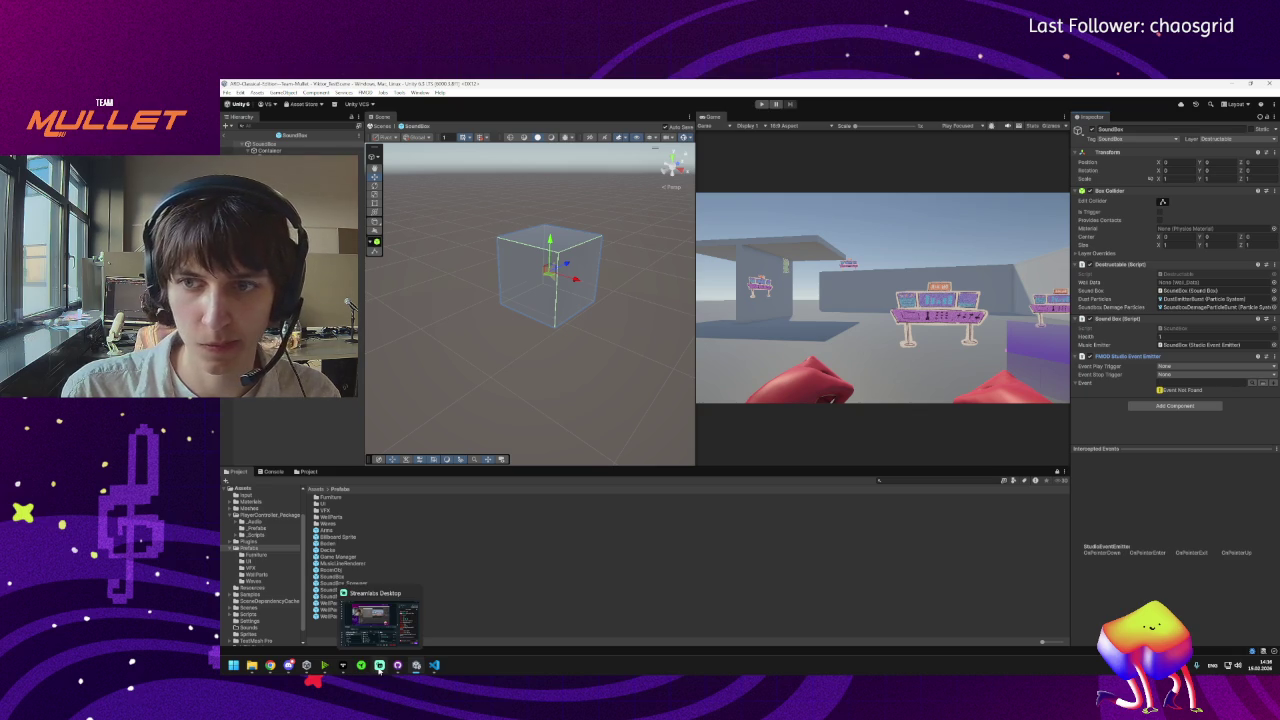
Write the commit summary describing the SoundBox sound emitter change in GitHub Desktop.
{"action": "left_click", "coordinate": [380, 665]}
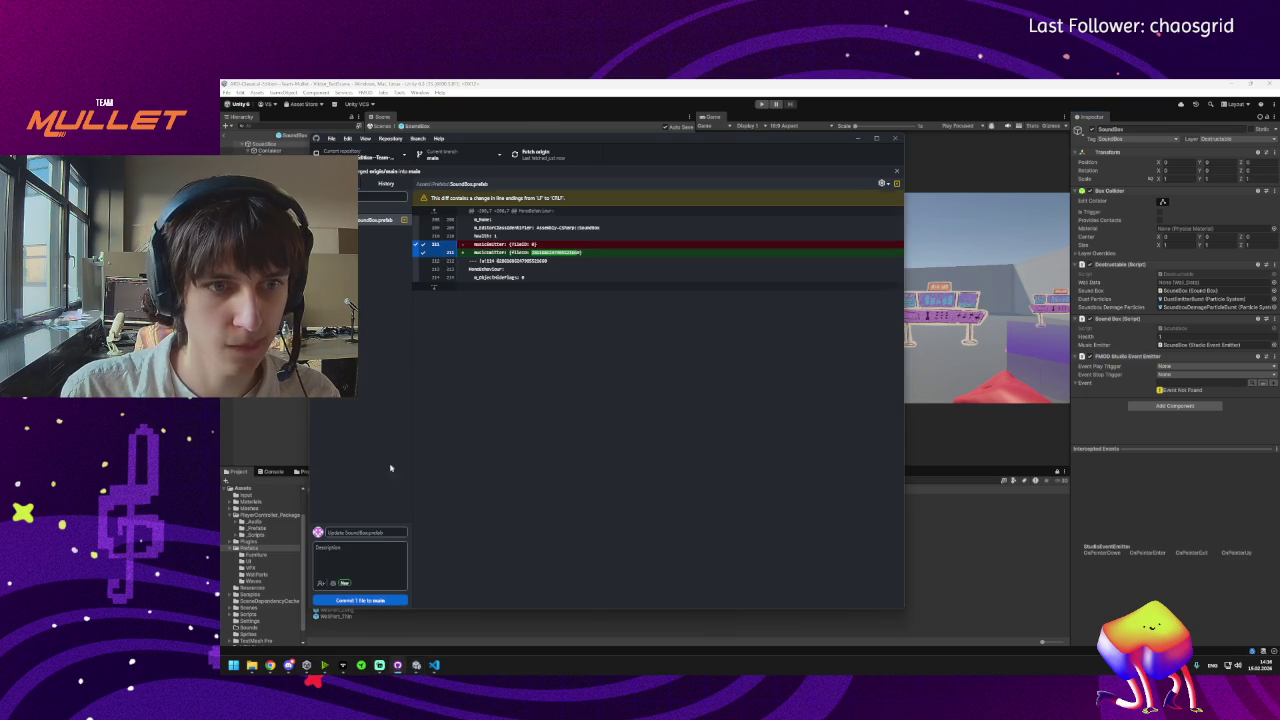
{"action": "left_click", "coordinate": [363, 531]}
{"action": "type", "text": "c"}
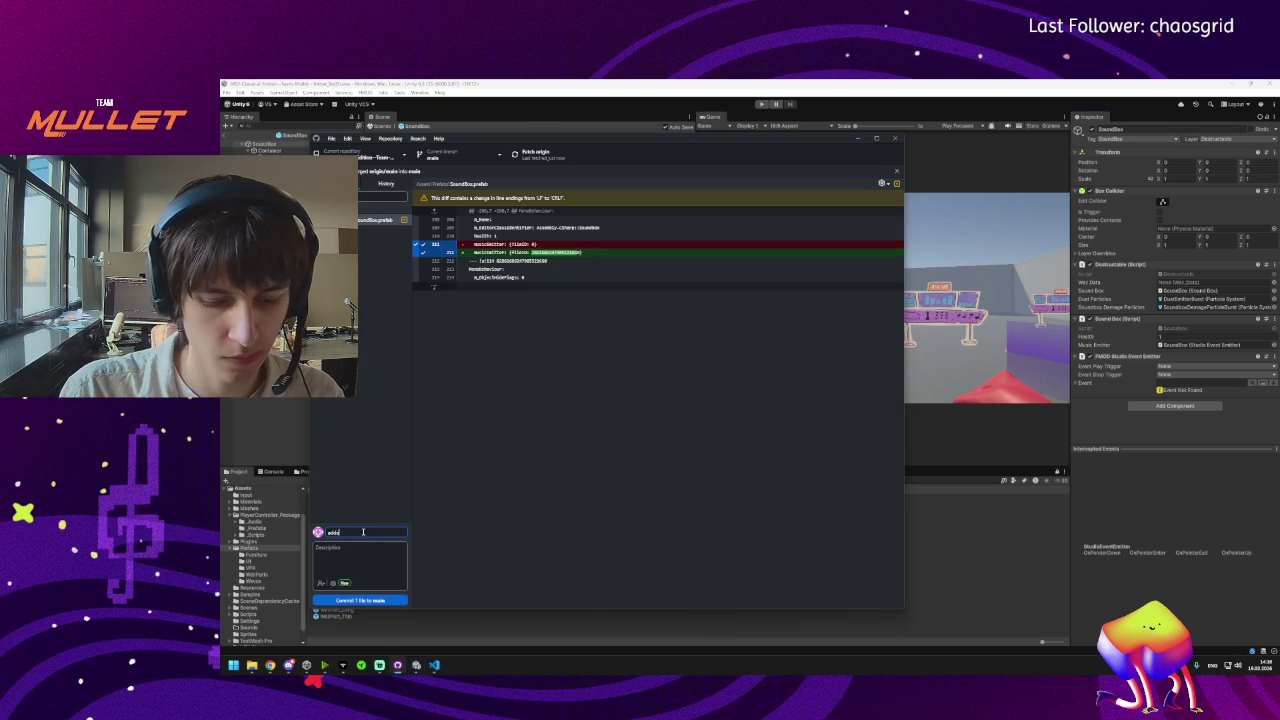
{"action": "type", "text": "ter to"}
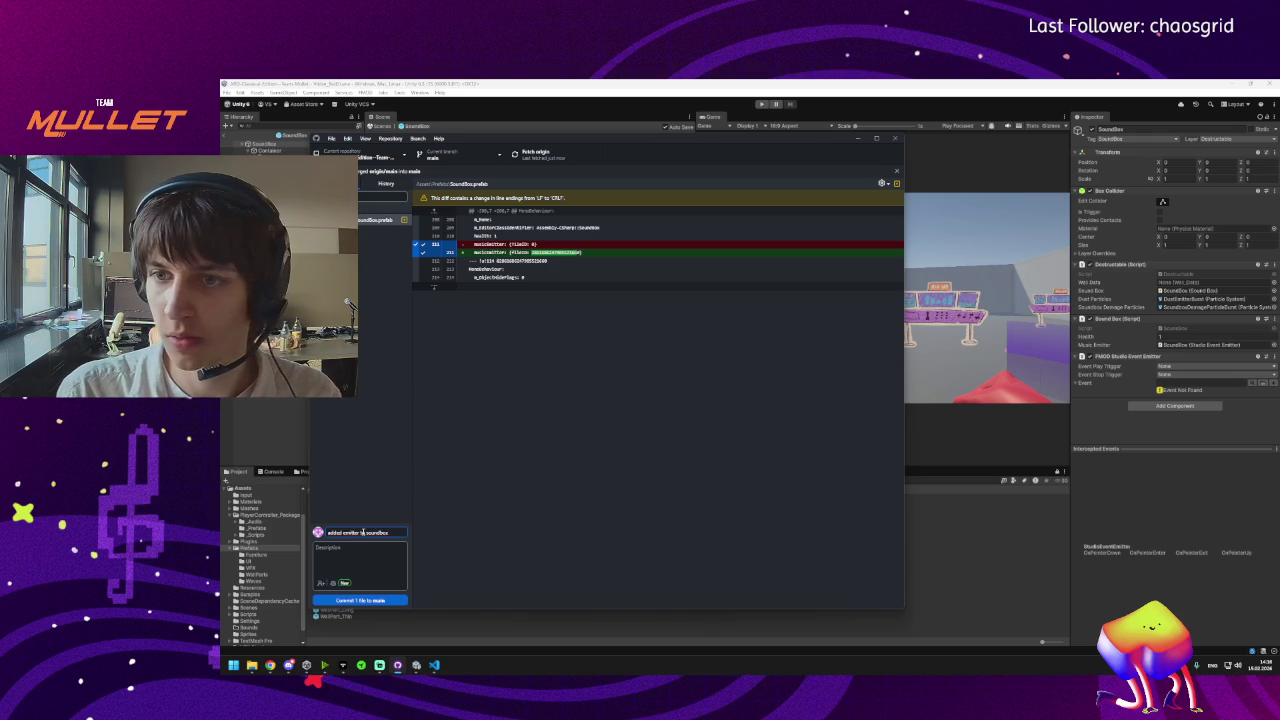
{"action": "type", "text": "sound"}
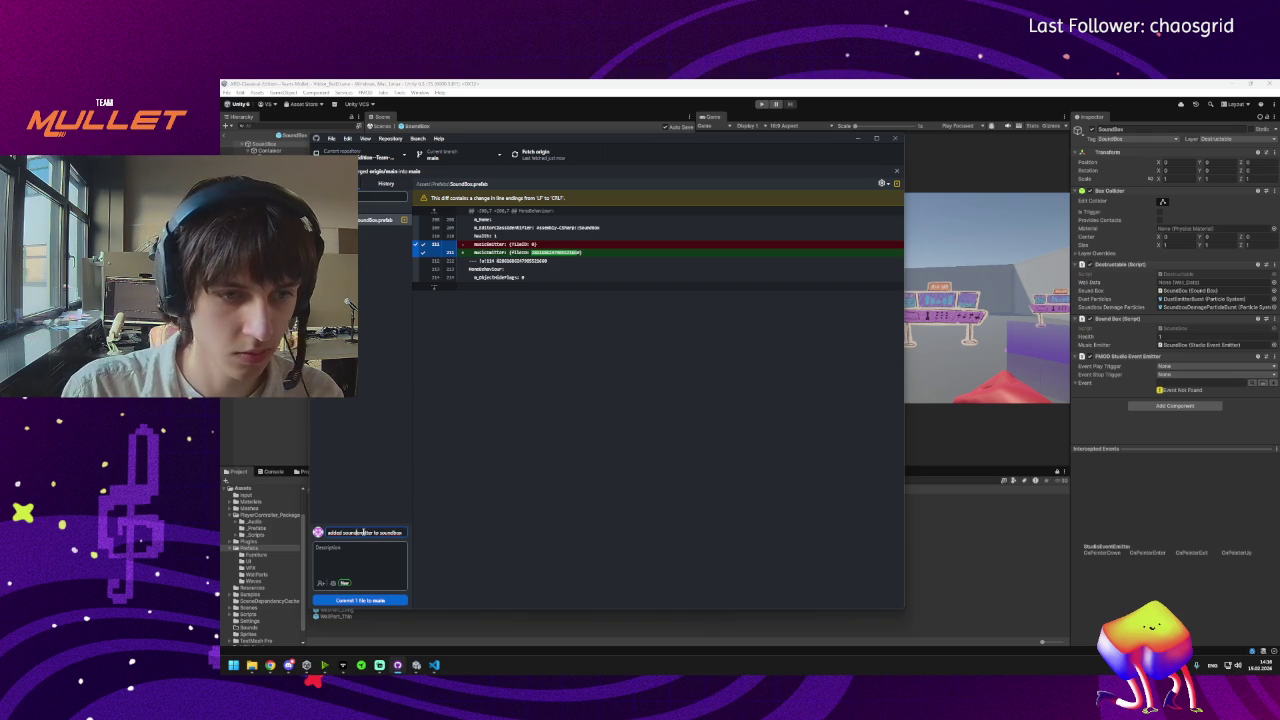
{"action": "double_click", "coordinate": [338, 532]}
{"action": "type", "text": "current"}
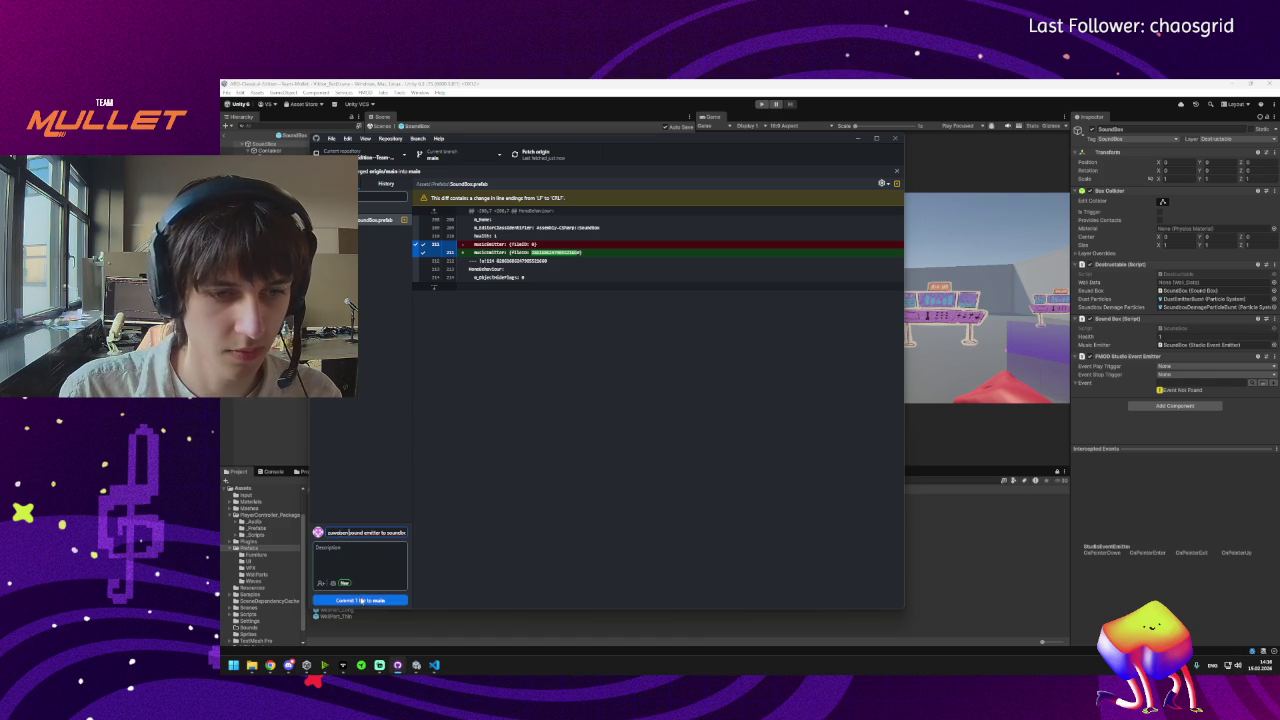
Commit the SoundBox.prefab change to main, check the History, and return to Unity.
{"action": "left_click", "coordinate": [360, 600]}
{"action": "left_click", "coordinate": [545, 155]}
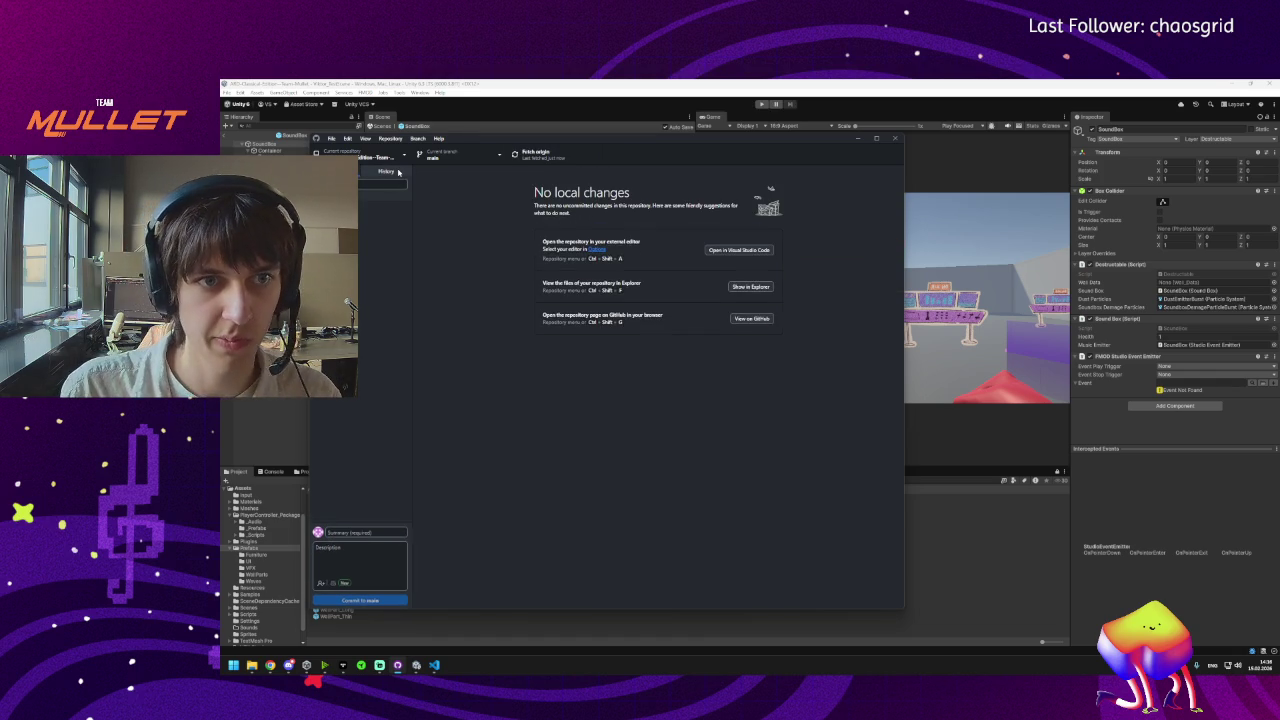
{"action": "left_click", "coordinate": [398, 172]}
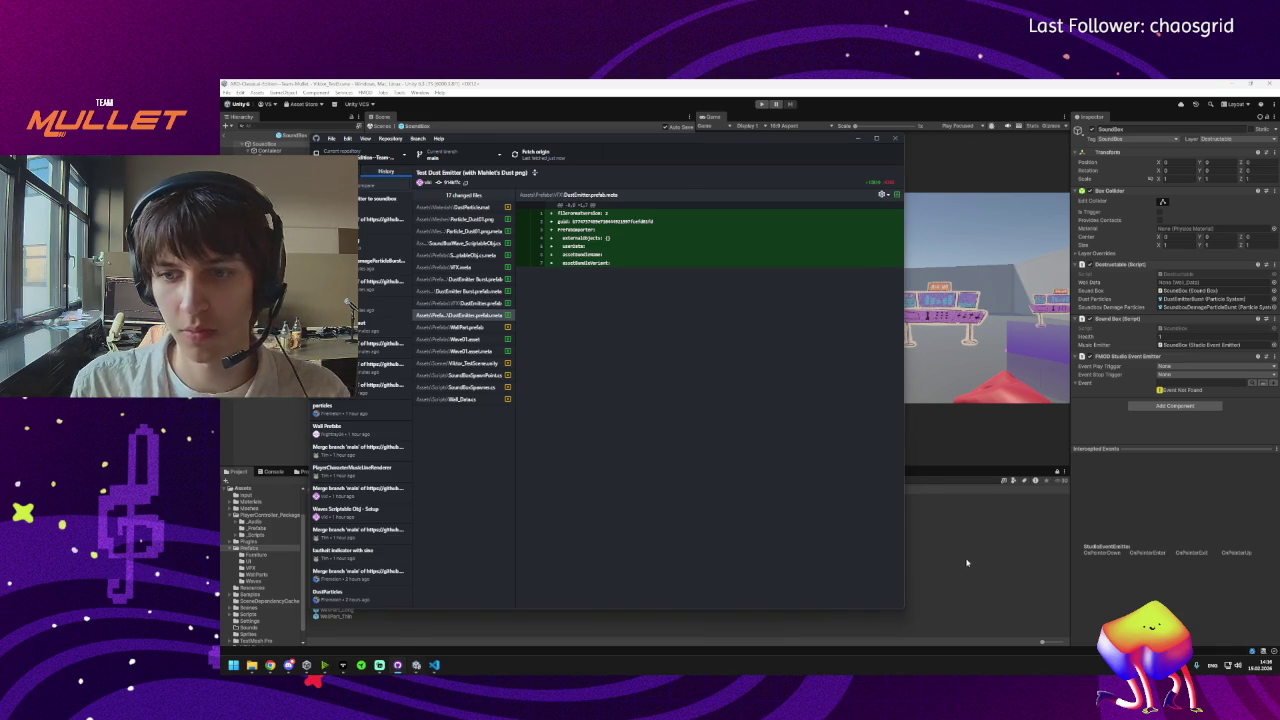
{"action": "left_click", "coordinate": [431, 556]}
{"action": "left_click", "coordinate": [316, 416]}
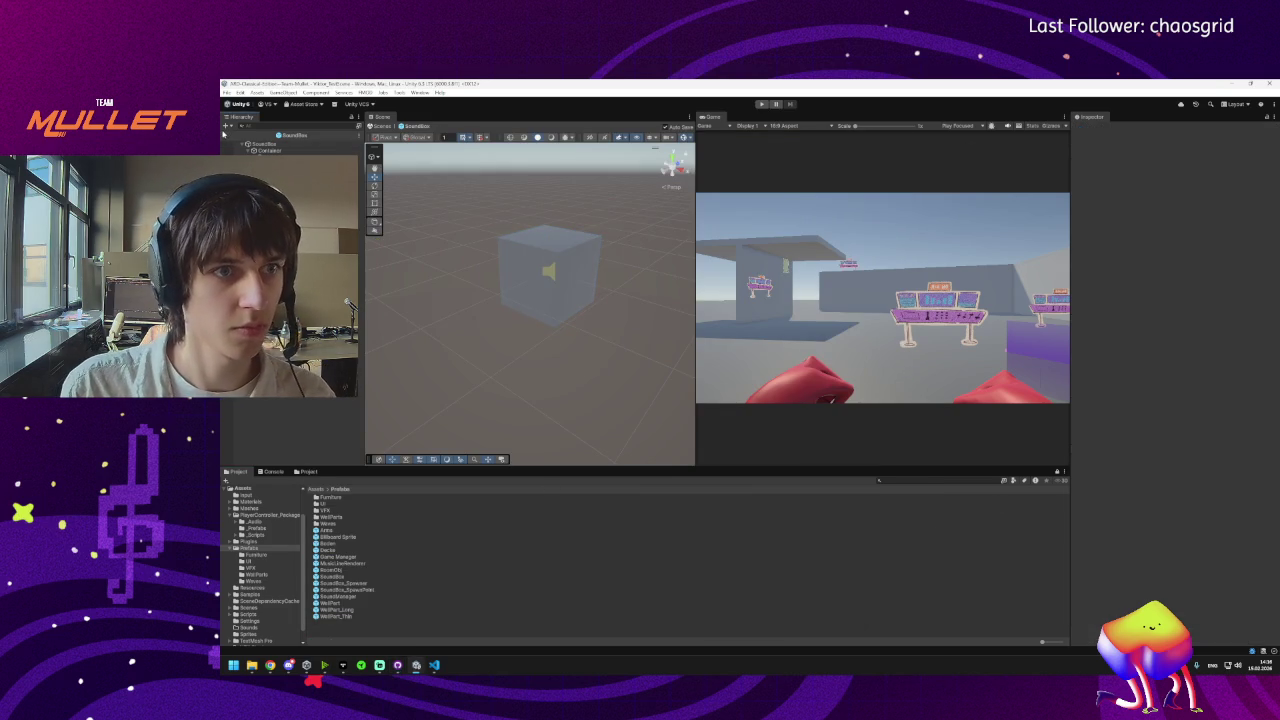
Exit Prefab Mode to the test scene and inspect SoundManager, Game Manager and SoundBox_Spawner.
{"action": "left_click", "coordinate": [230, 134]}
{"action": "scroll", "coordinate": [530, 300], "scroll_direction": "down", "scroll_amount": 5}
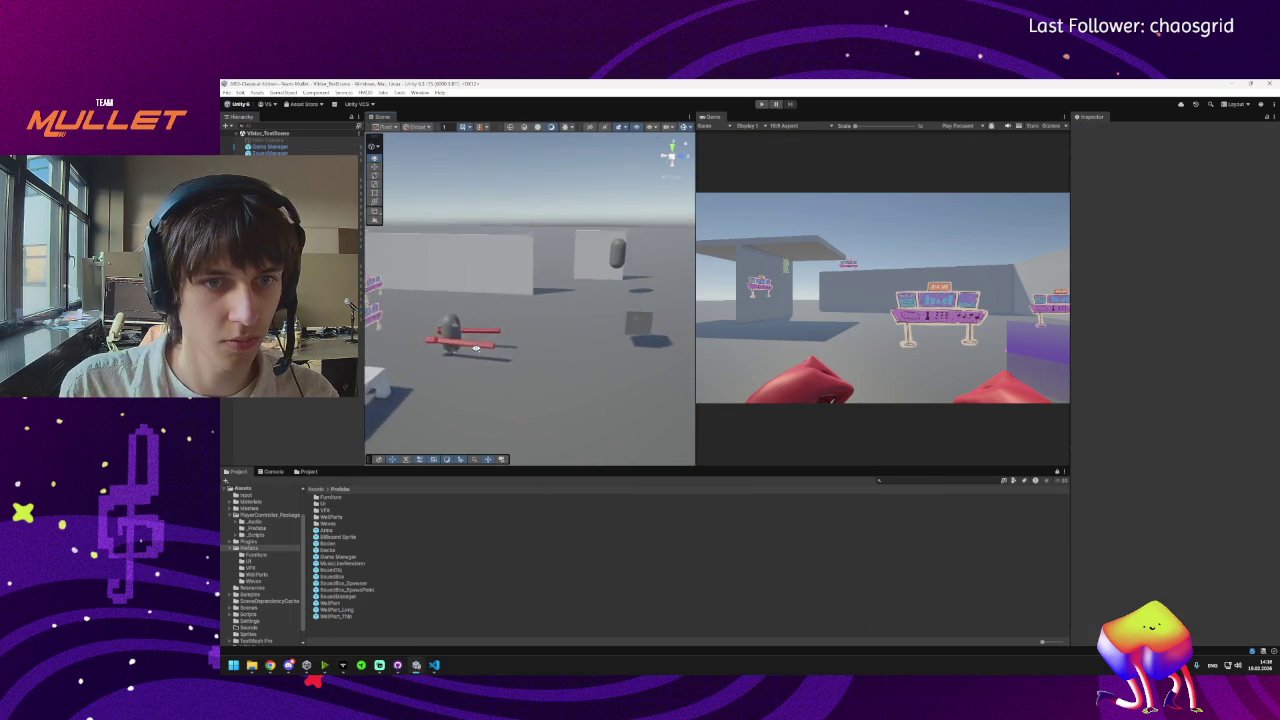
{"action": "left_click", "coordinate": [268, 153]}
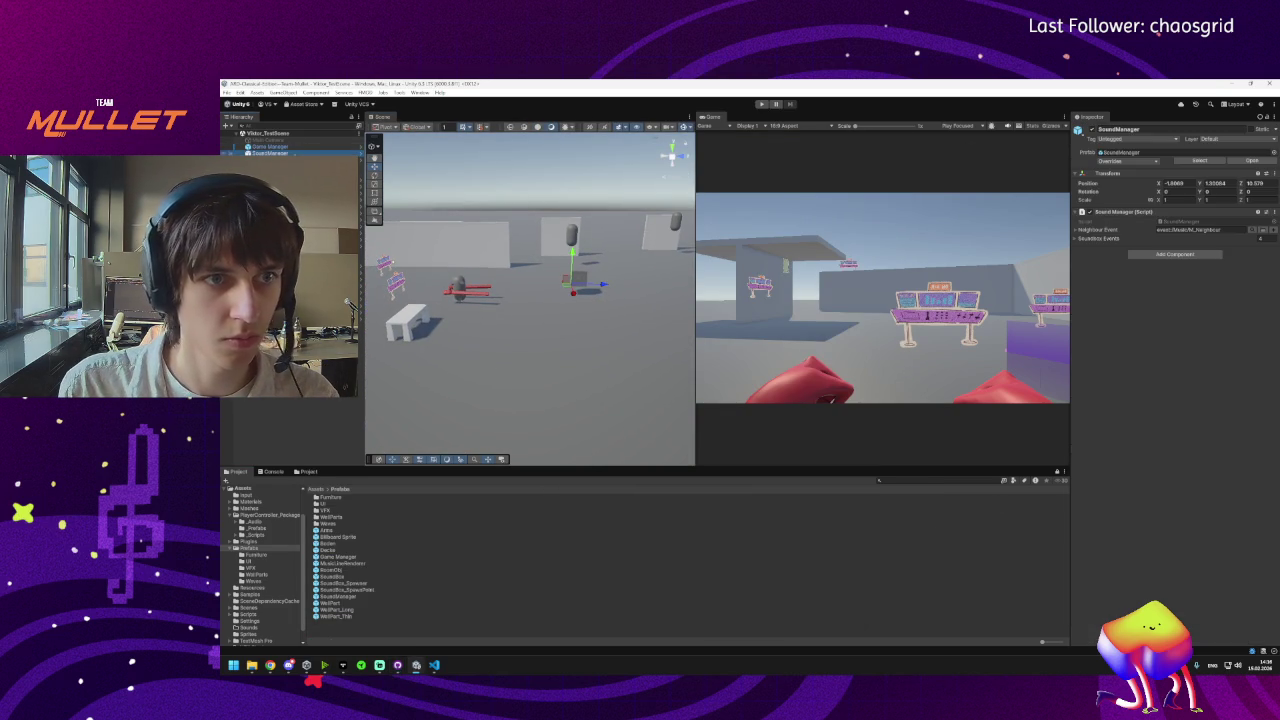
{"action": "key", "text": "f"}
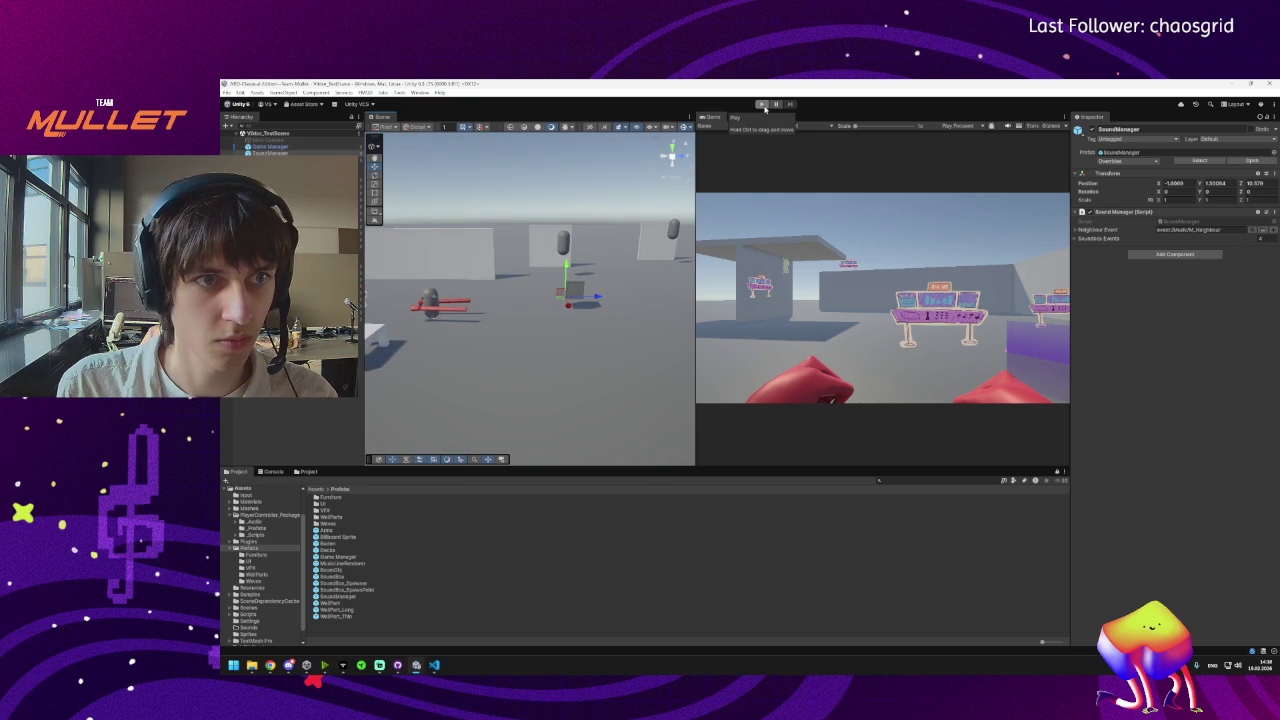
{"action": "left_click", "coordinate": [268, 146]}
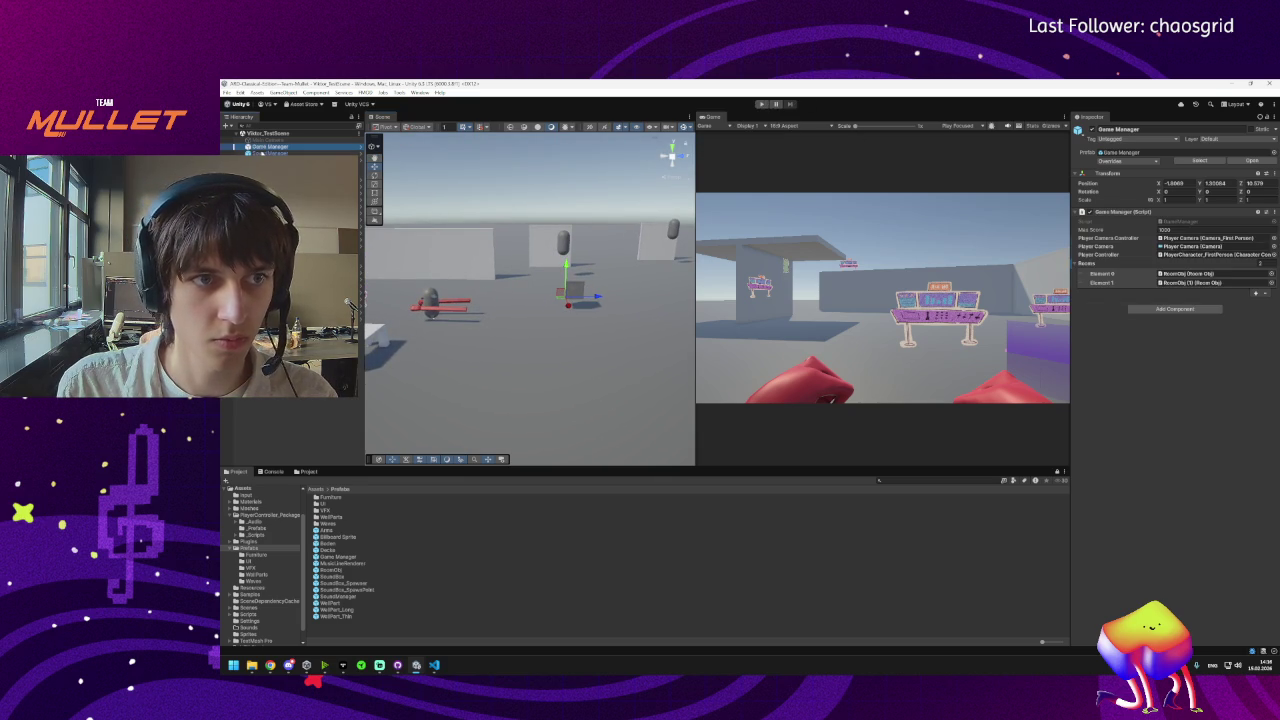
{"action": "left_click", "coordinate": [268, 153]}
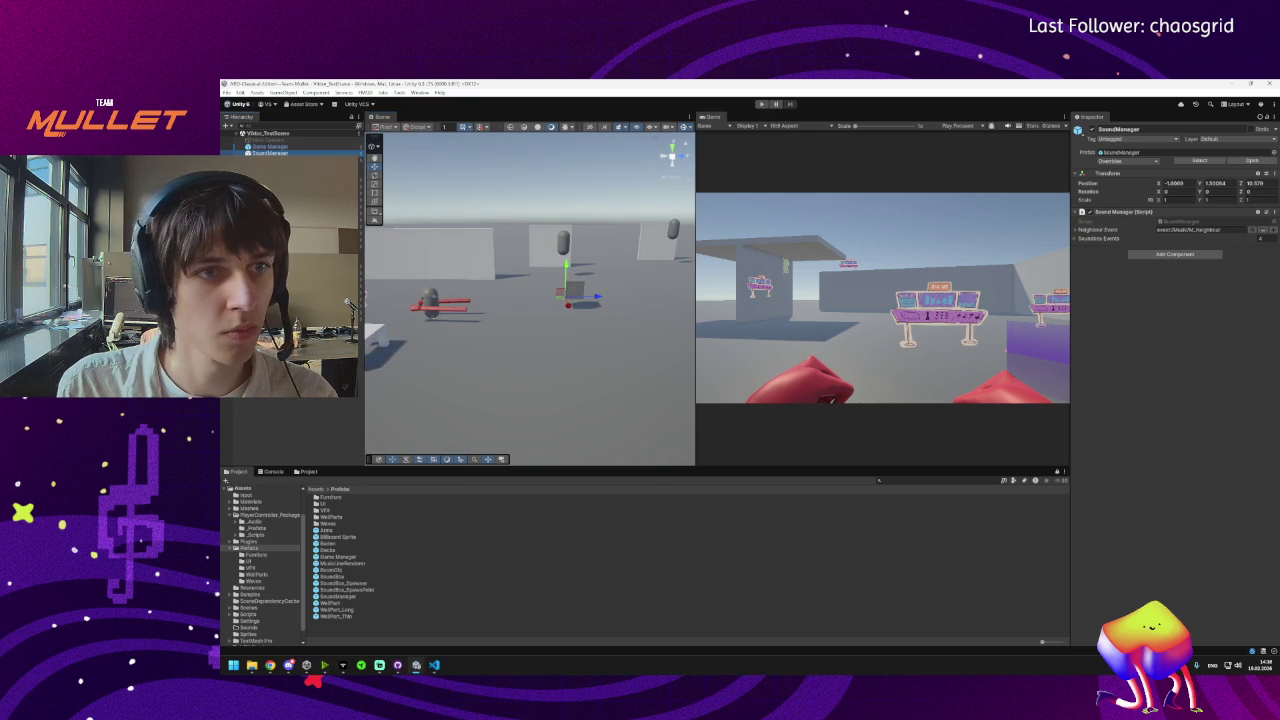
{"action": "left_click", "coordinate": [268, 160]}
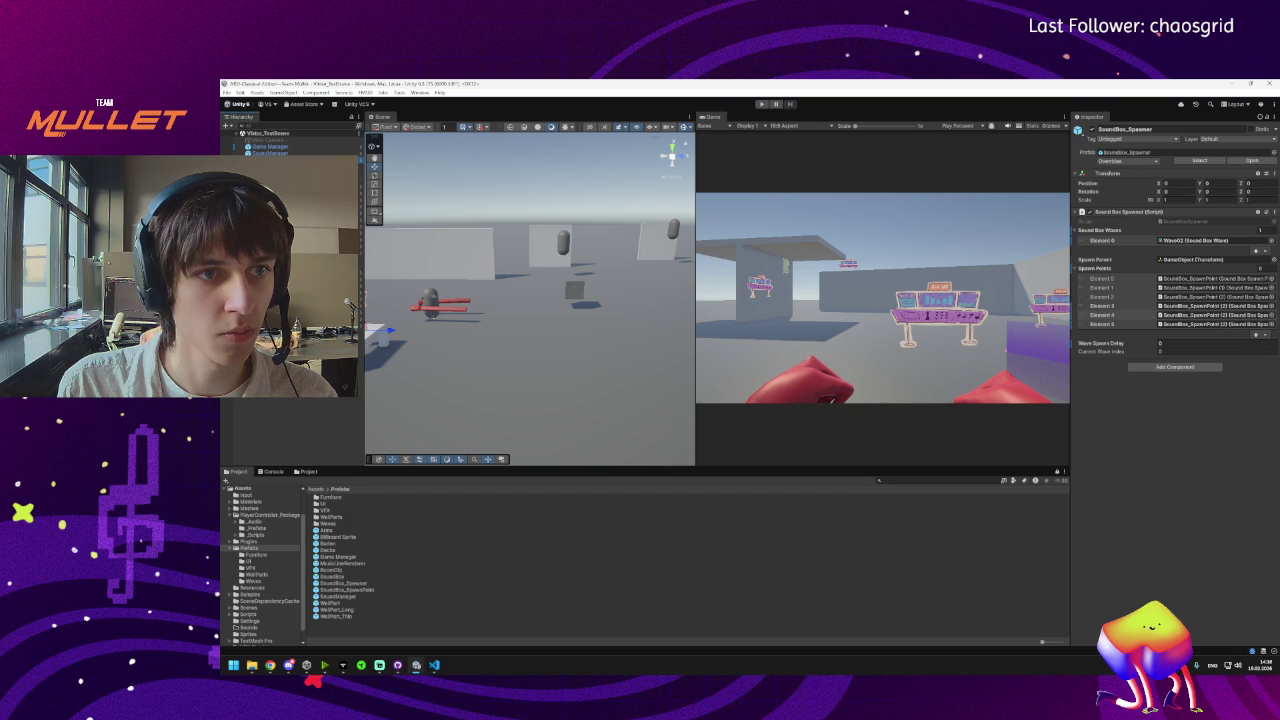
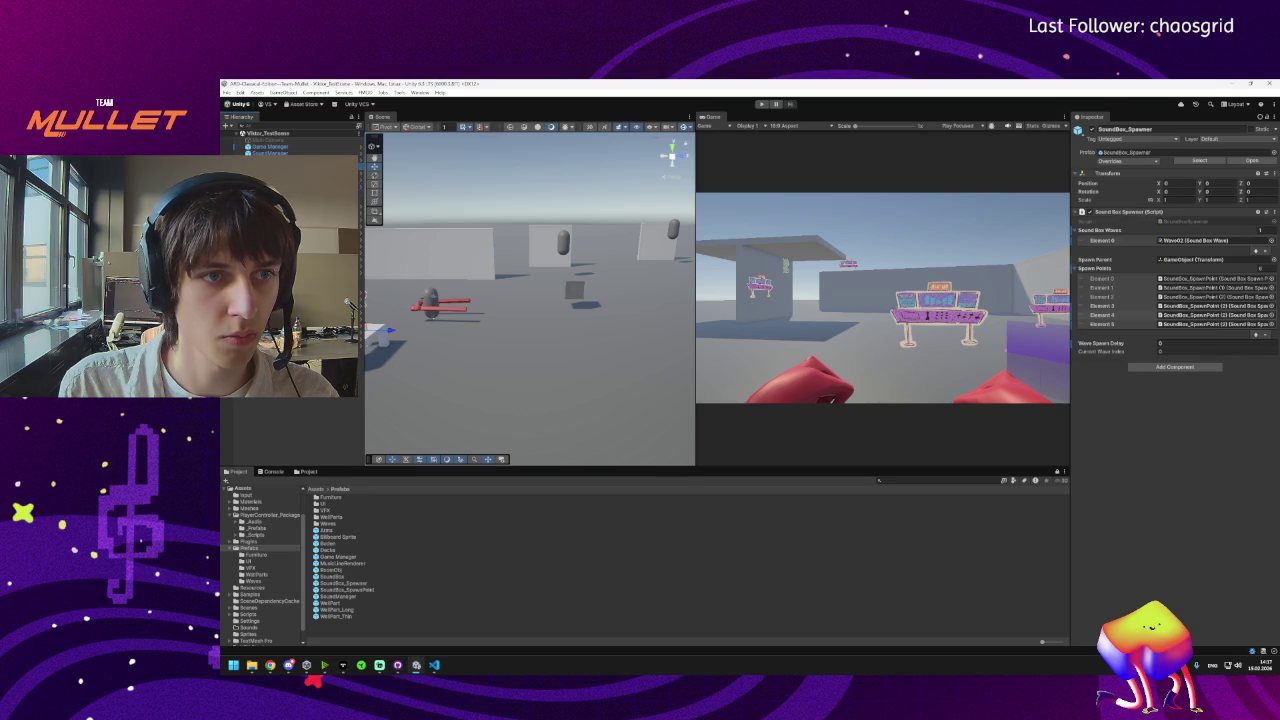
Open the SoundBox_Spawner prefab and inspect its SpawnPoints object.
{"action": "key", "text": "Delete"}
{"action": "left_click", "coordinate": [768, 391]}
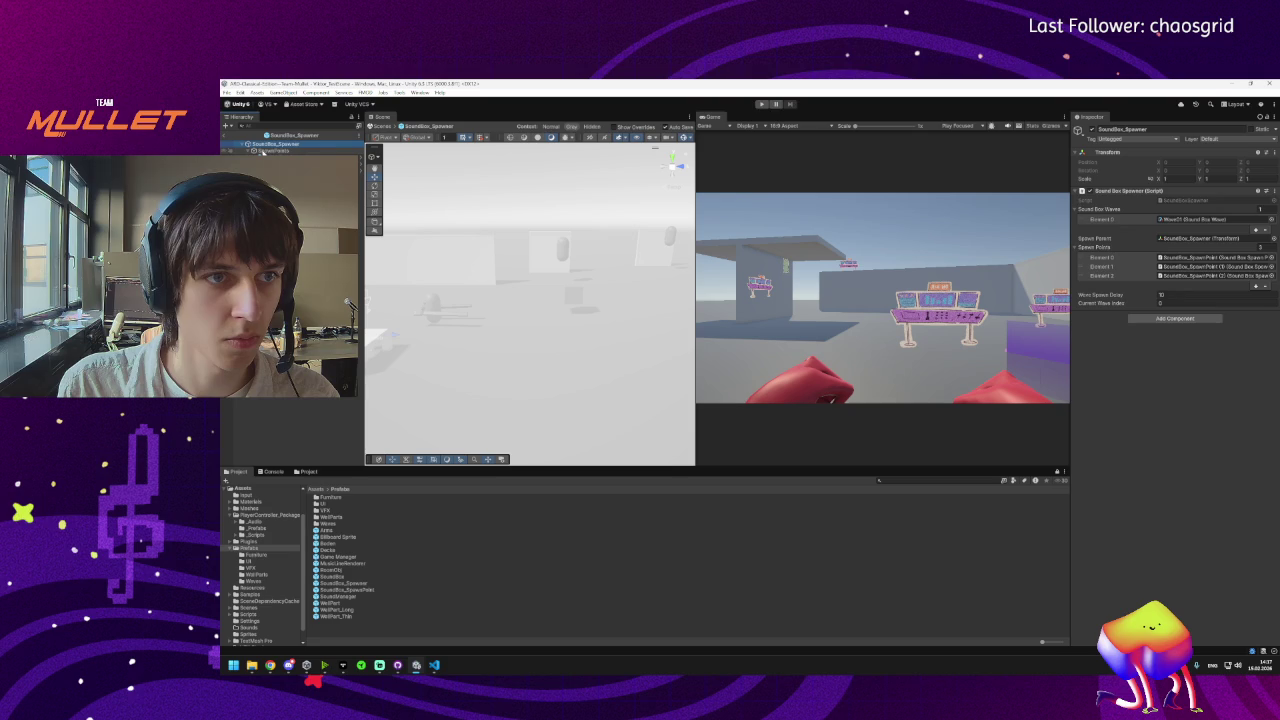
{"action": "left_click", "coordinate": [265, 150]}
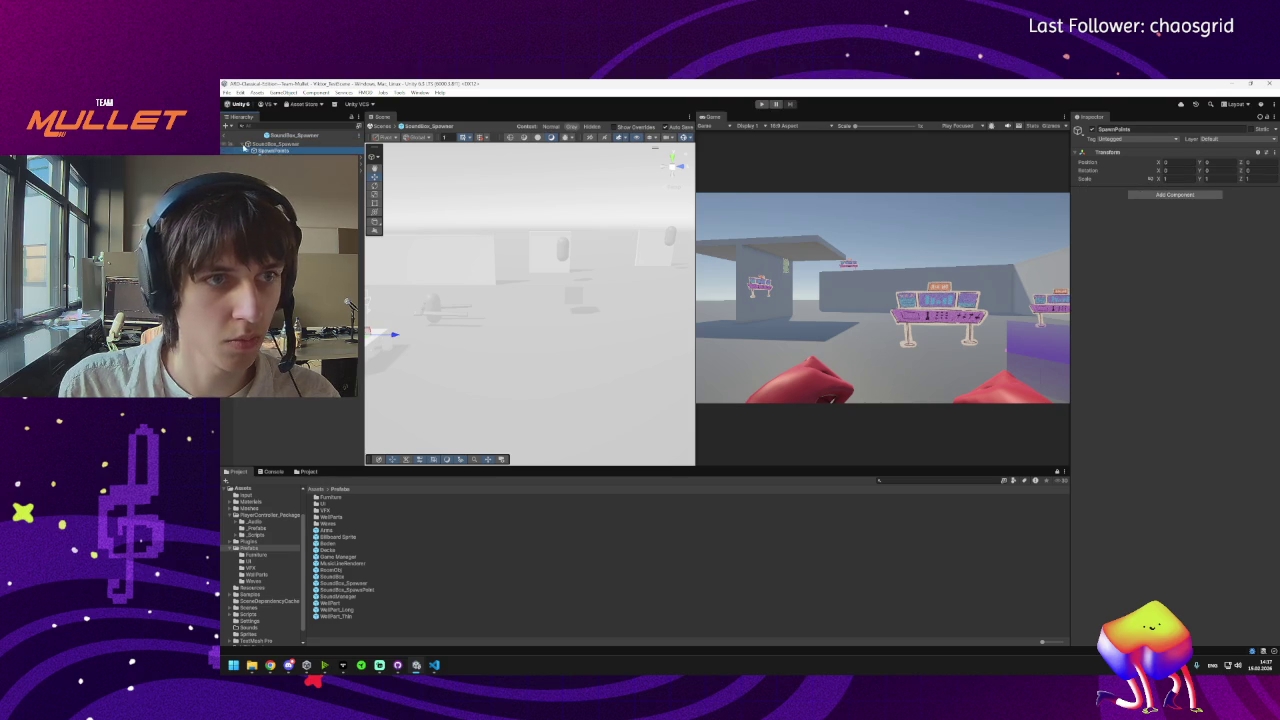
{"action": "left_click", "coordinate": [226, 138]}
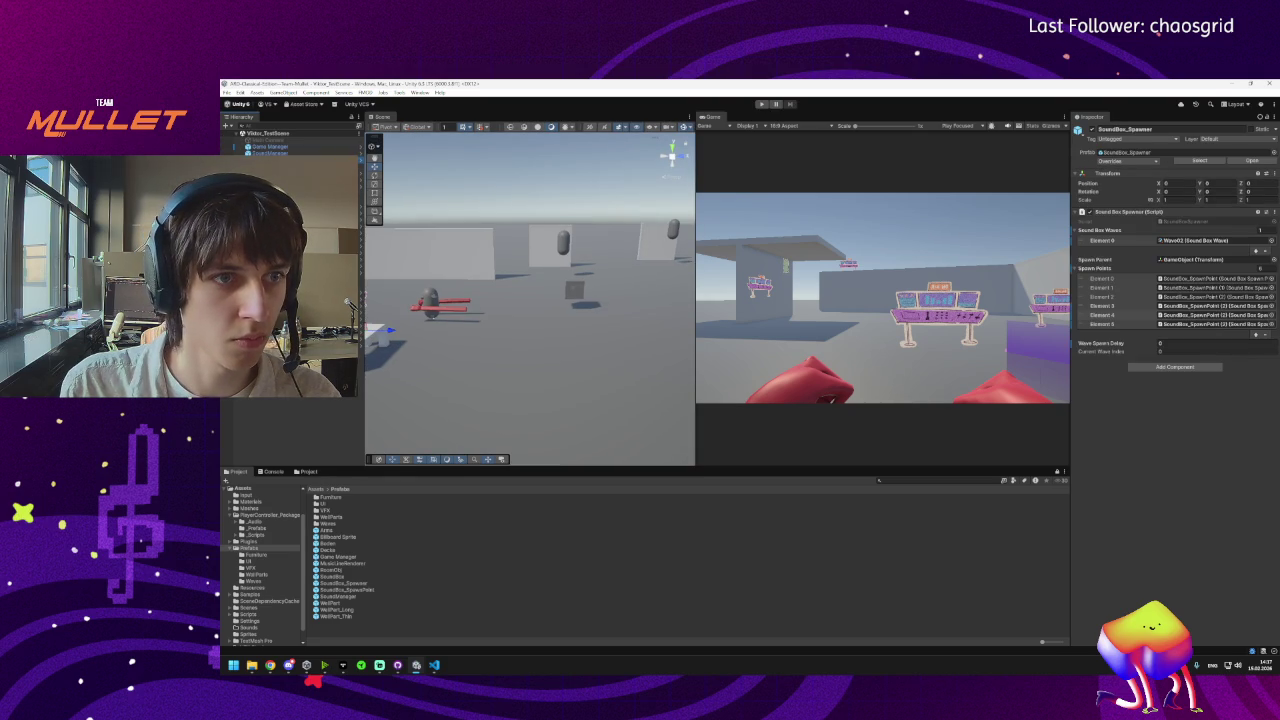
{"action": "double_click", "coordinate": [1212, 259]}
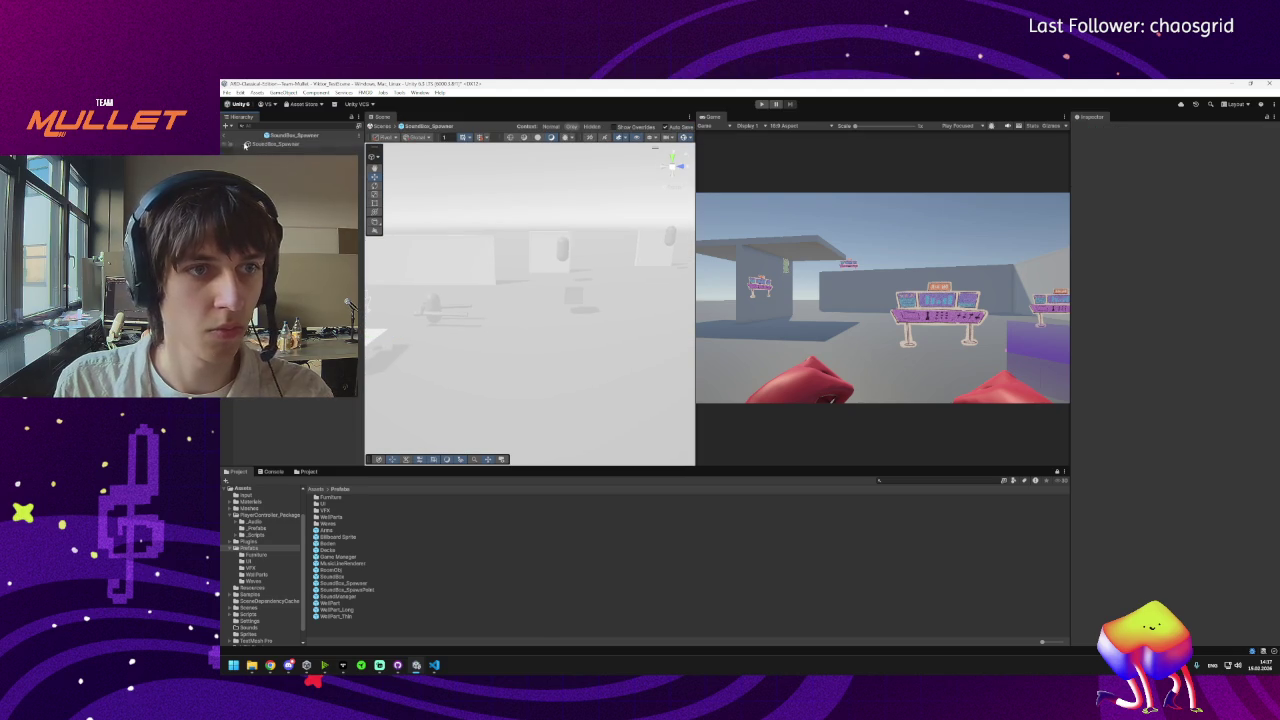
Back in the scene, step through the spawn point objects and reselect SoundBox_Spawner.
{"action": "left_click", "coordinate": [248, 135]}
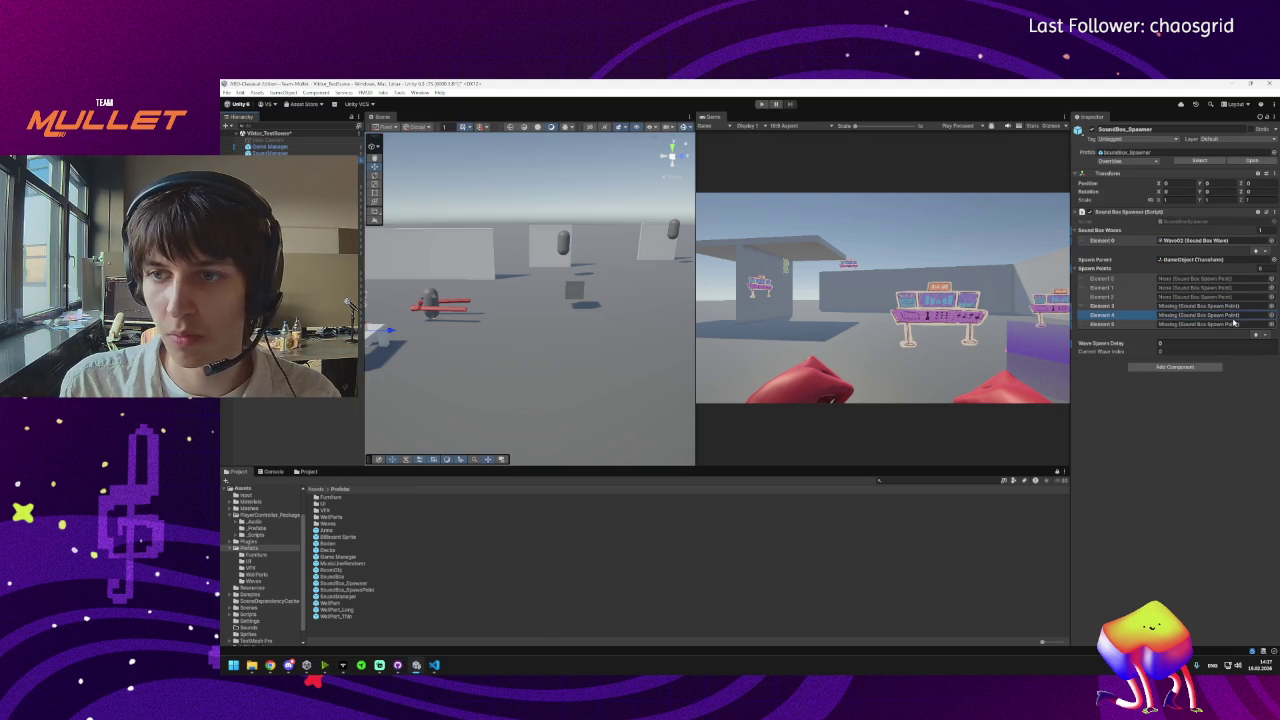
{"action": "left_click", "coordinate": [361, 170]}
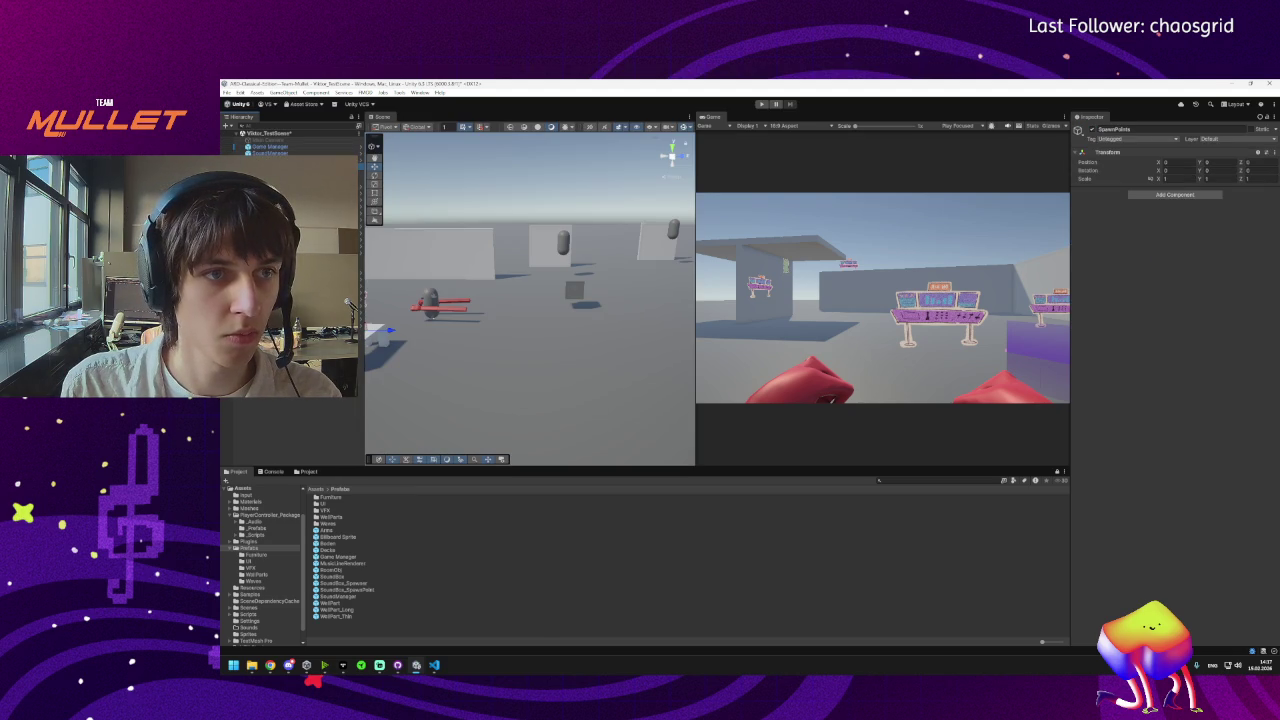
{"action": "left_click", "coordinate": [270, 160]}
{"action": "key", "text": "Down"}
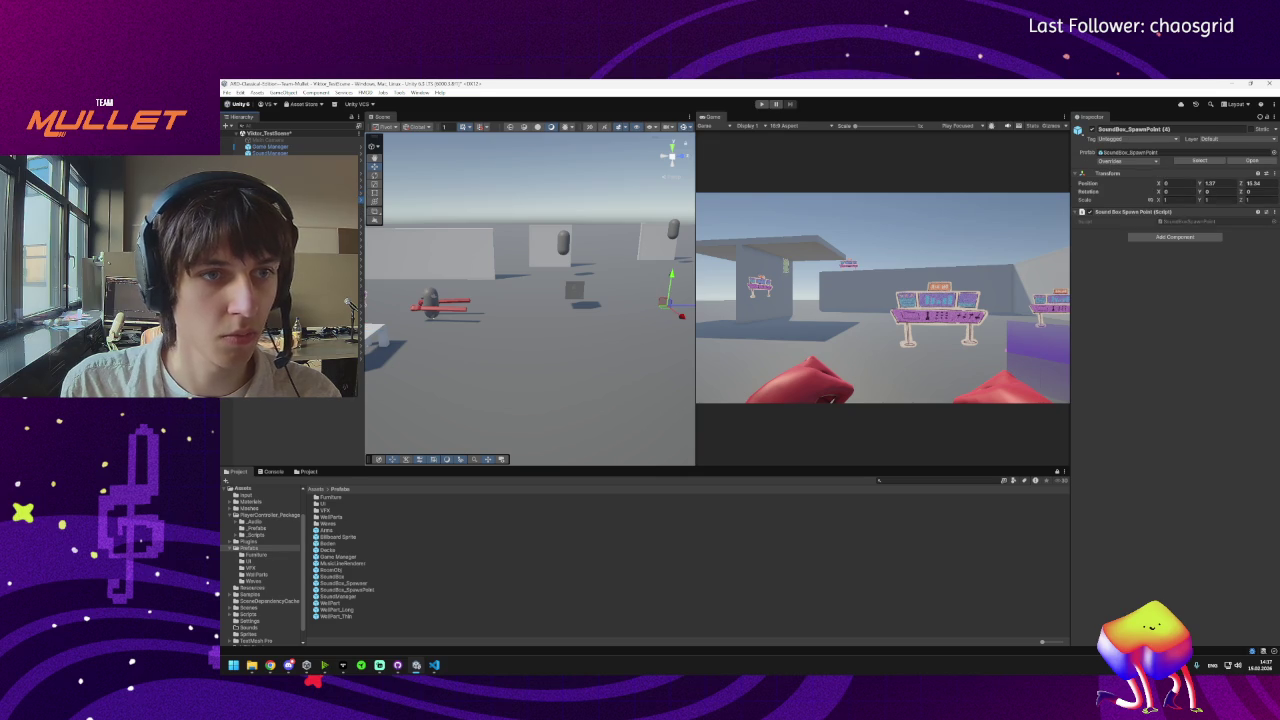
{"action": "left_click", "coordinate": [270, 165]}
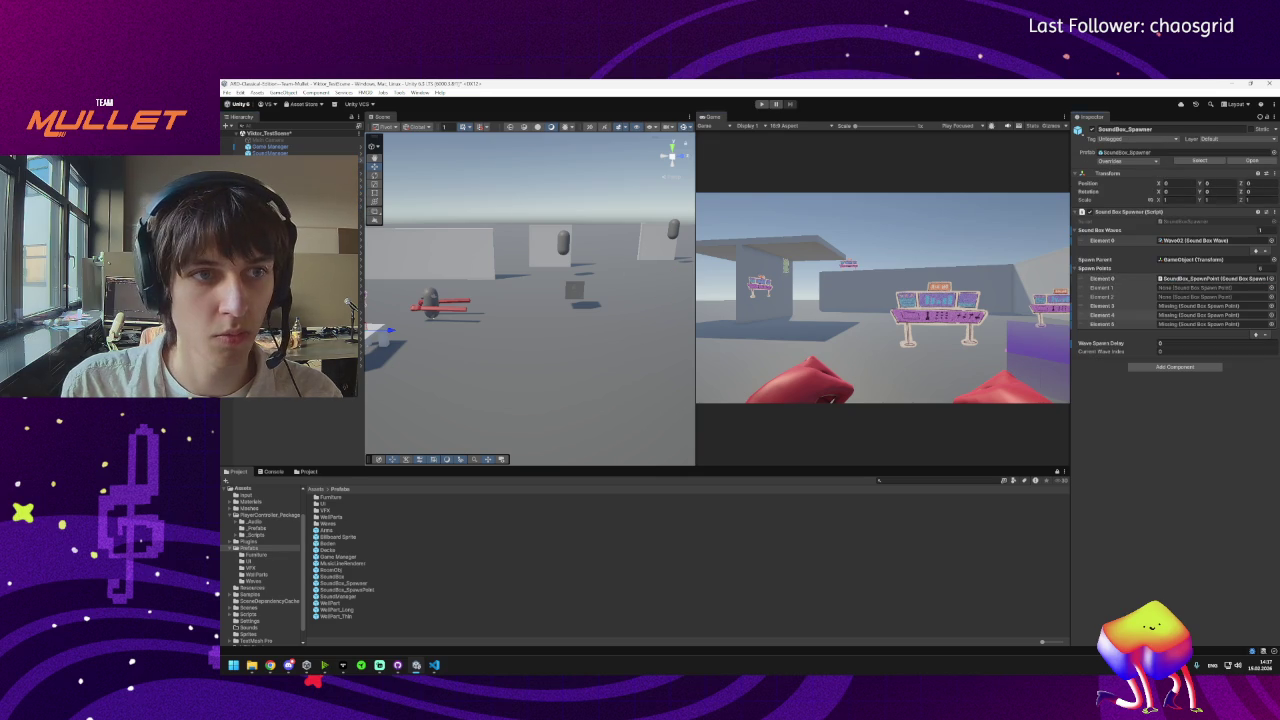
Drag SoundBox_SpawnPoint objects into Spawn Points Elements 1–3, then re-dock and widen the Inspector.
{"action": "left_click", "coordinate": [1224, 298]}
{"action": "left_click_drag", "start_coordinate": [1224, 298], "coordinate": [1215, 288]}
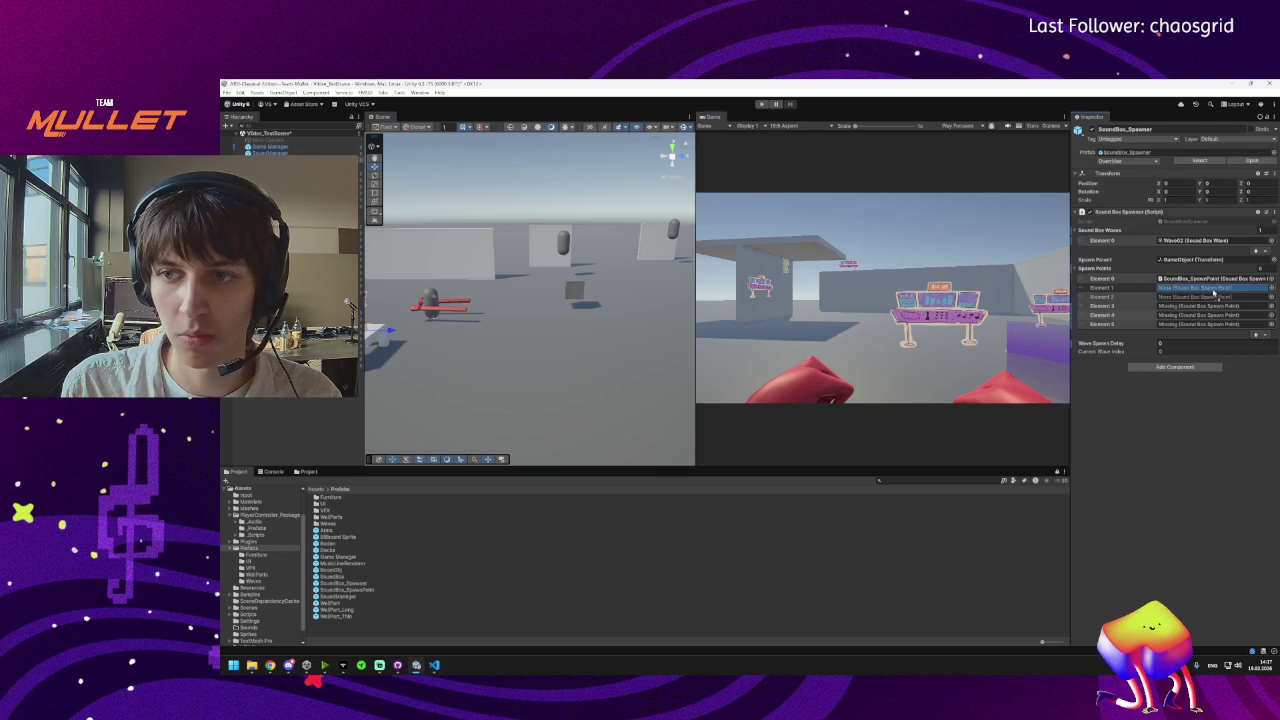
{"action": "left_click_drag", "start_coordinate": [1088, 117], "coordinate": [385, 260]}
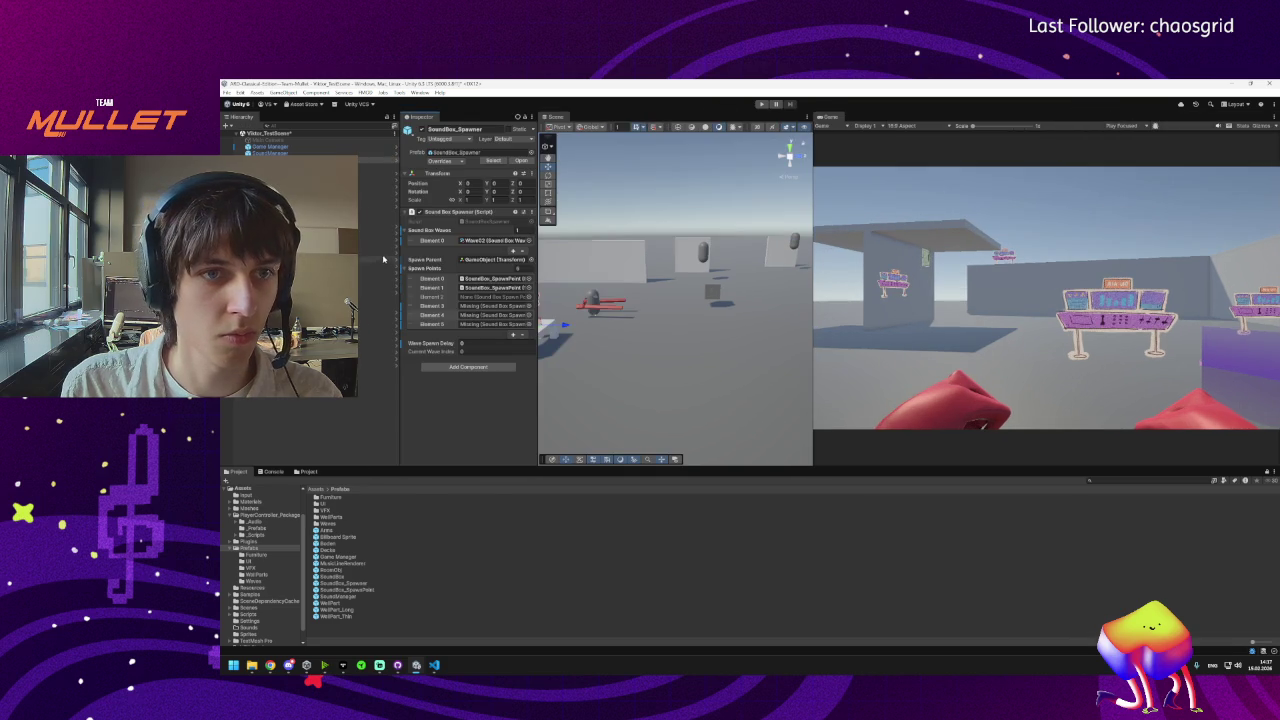
{"action": "mouse_move", "coordinate": [380, 193]}
{"action": "left_mouse_down"}
{"action": "mouse_move", "coordinate": [470, 300]}
{"action": "mouse_move", "coordinate": [490, 297]}
{"action": "left_mouse_up"}
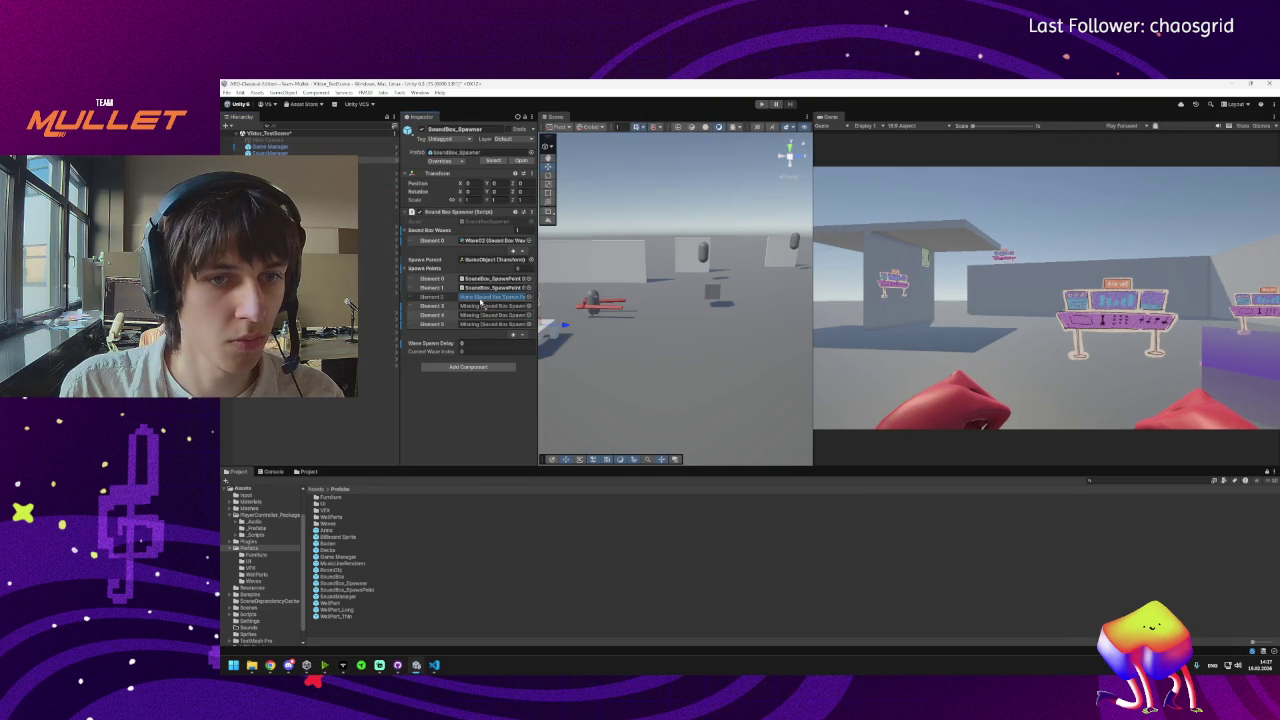
{"action": "mouse_move", "coordinate": [380, 199]}
{"action": "left_mouse_down"}
{"action": "mouse_move", "coordinate": [465, 305]}
{"action": "mouse_move", "coordinate": [385, 190]}
{"action": "mouse_move", "coordinate": [470, 305]}
{"action": "left_mouse_up"}
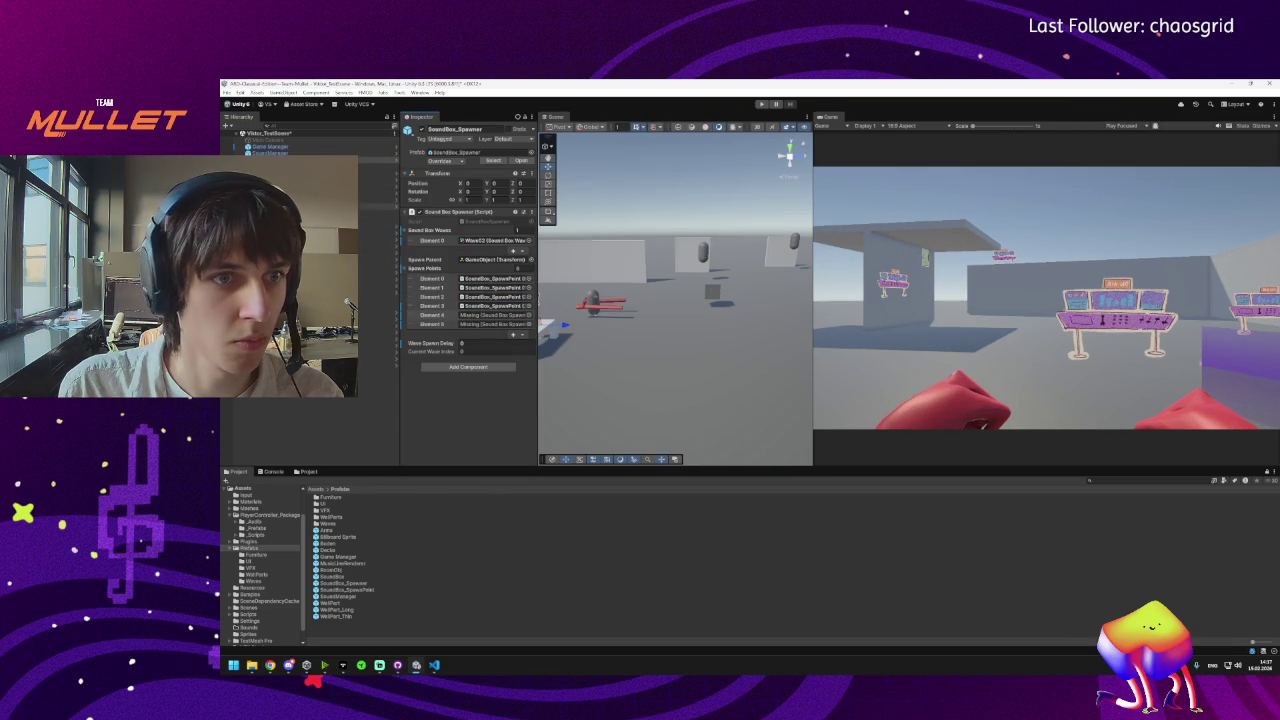
{"action": "mouse_move", "coordinate": [380, 200]}
{"action": "left_mouse_down"}
{"action": "mouse_move", "coordinate": [471, 318]}
{"action": "mouse_move", "coordinate": [430, 297]}
{"action": "mouse_move", "coordinate": [471, 324]}
{"action": "left_mouse_up"}
{"action": "mouse_move", "coordinate": [412, 117]}
{"action": "left_mouse_down"}
{"action": "mouse_move", "coordinate": [1050, 150]}
{"action": "mouse_move", "coordinate": [1245, 370]}
{"action": "left_mouse_up"}
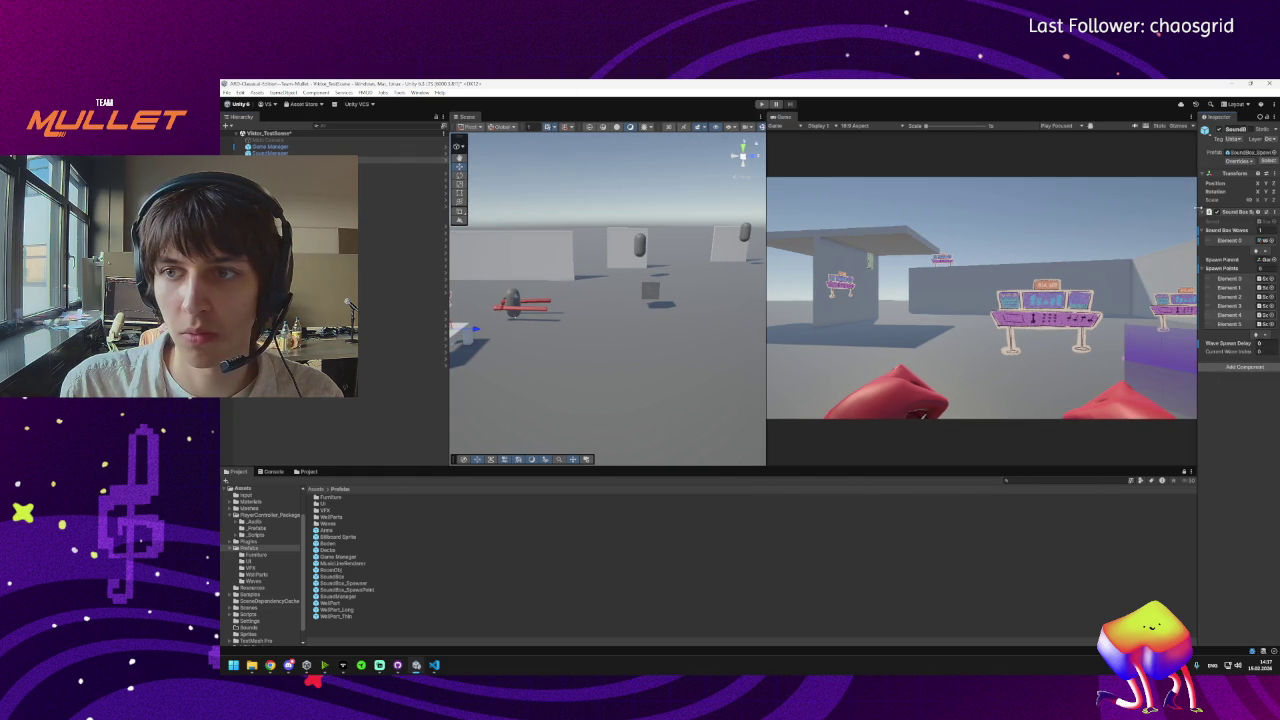
{"action": "left_click_drag", "start_coordinate": [1198, 206], "coordinate": [1106, 235]}
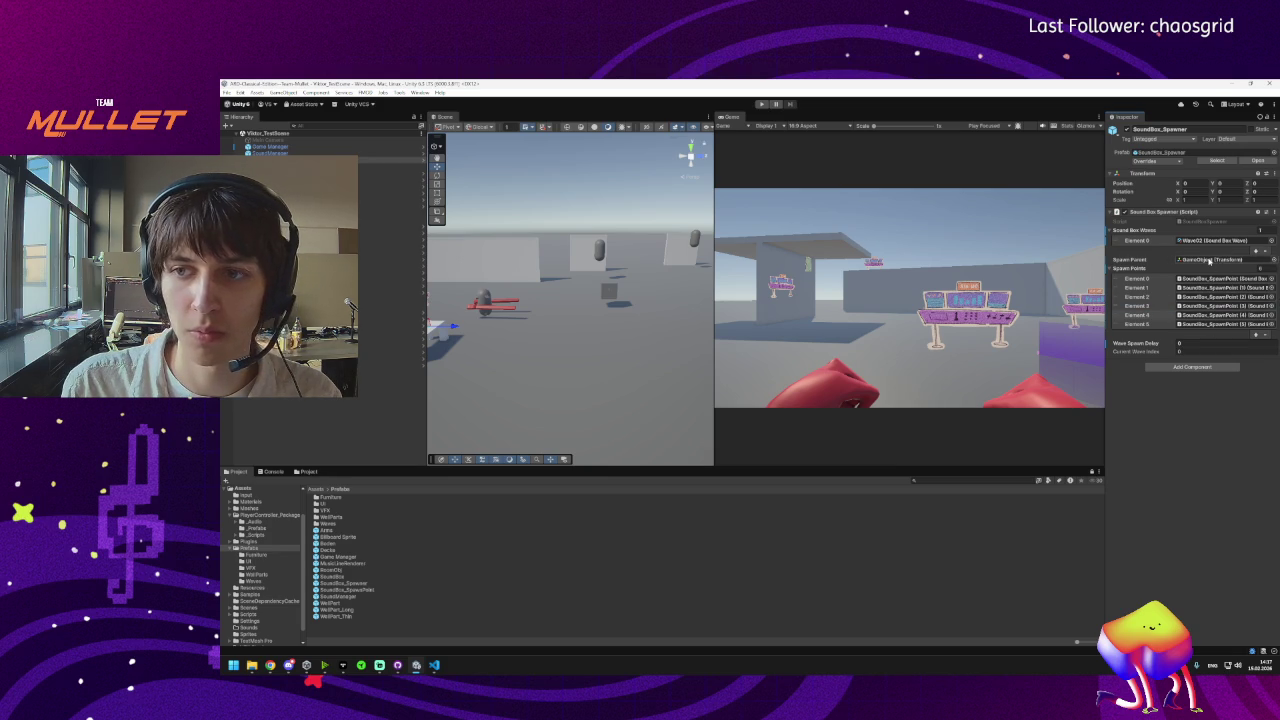
Rename the spawn parent GameObject to SoundBoxes.
{"action": "left_click", "coordinate": [1210, 261]}
{"action": "double_click", "coordinate": [1210, 261]}
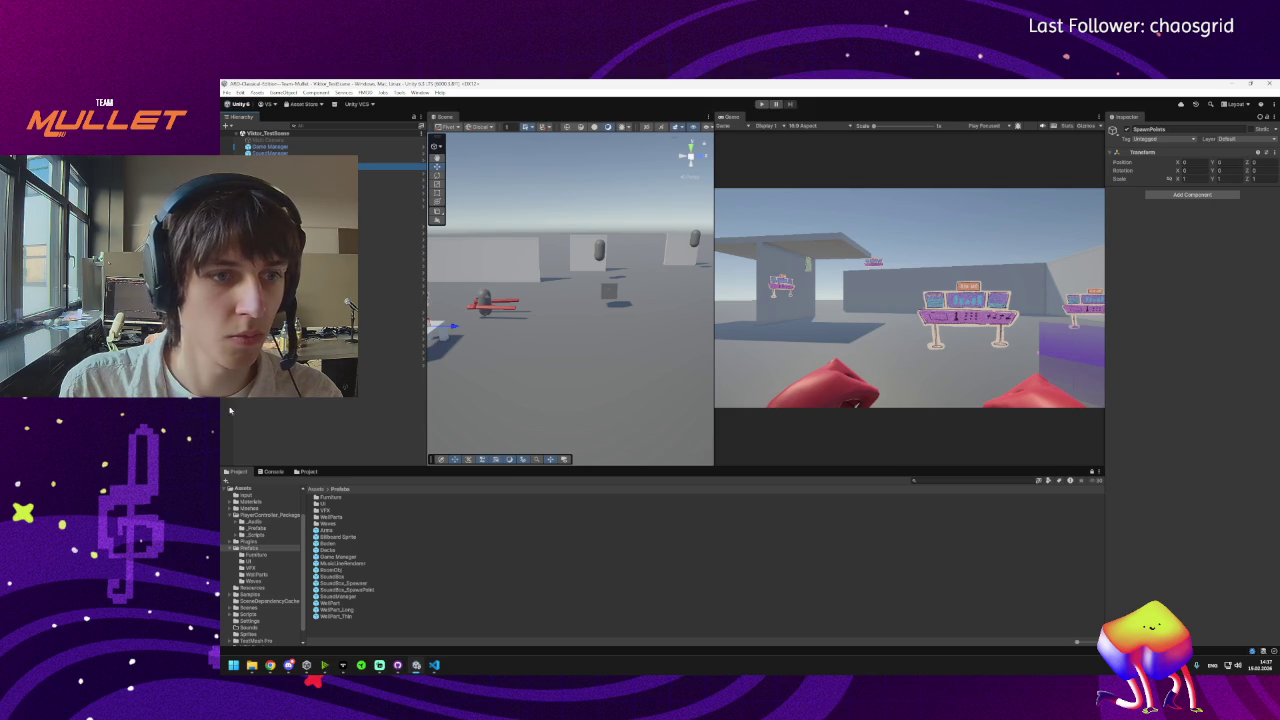
{"action": "left_click", "coordinate": [230, 372]}
{"action": "double_click", "coordinate": [230, 372]}
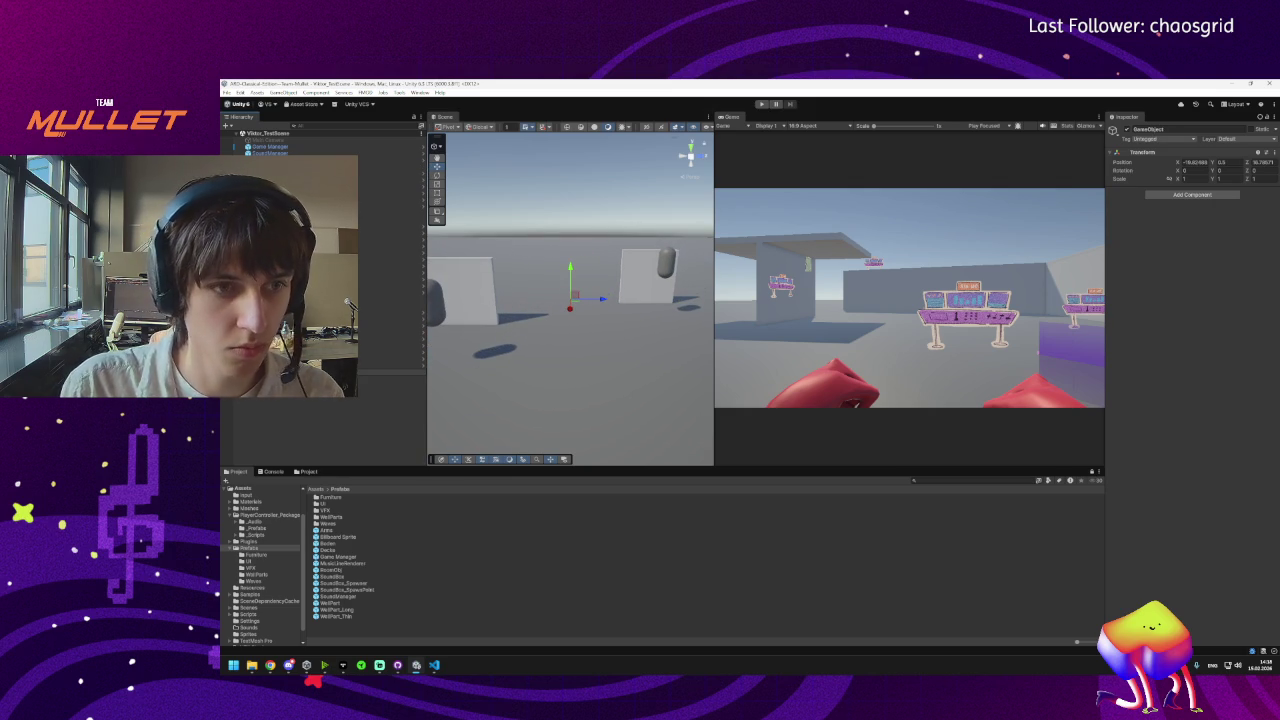
{"action": "key", "text": "Return"}
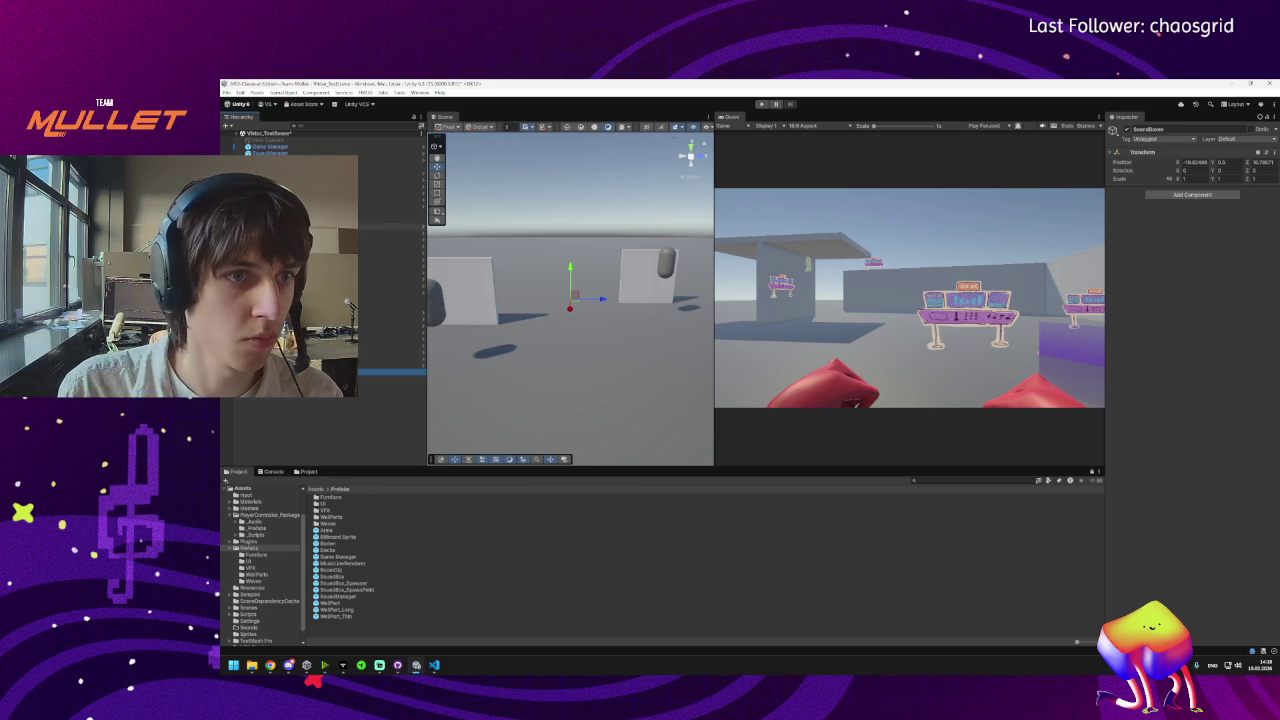
Select a SoundBox_SpawnPoint and frame it in the Scene view.
{"action": "left_click", "coordinate": [392, 212]}
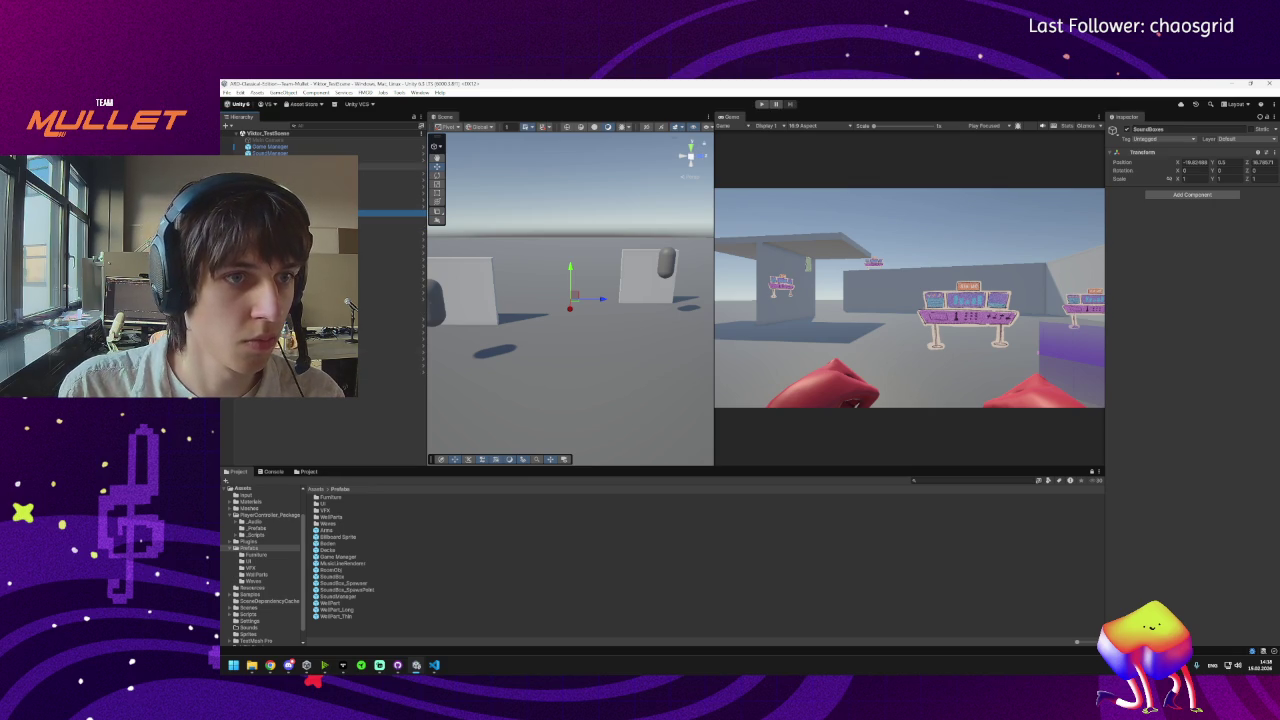
{"action": "left_click", "coordinate": [390, 160]}
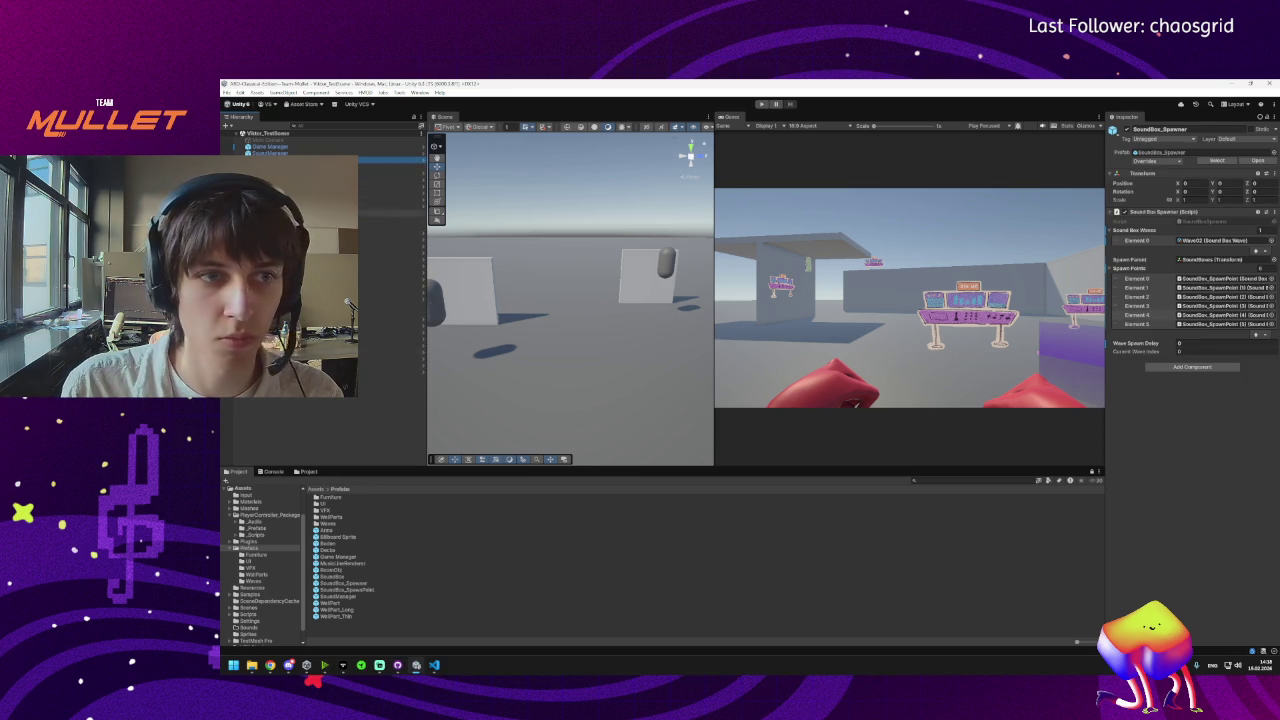
{"action": "left_click", "coordinate": [392, 174]}
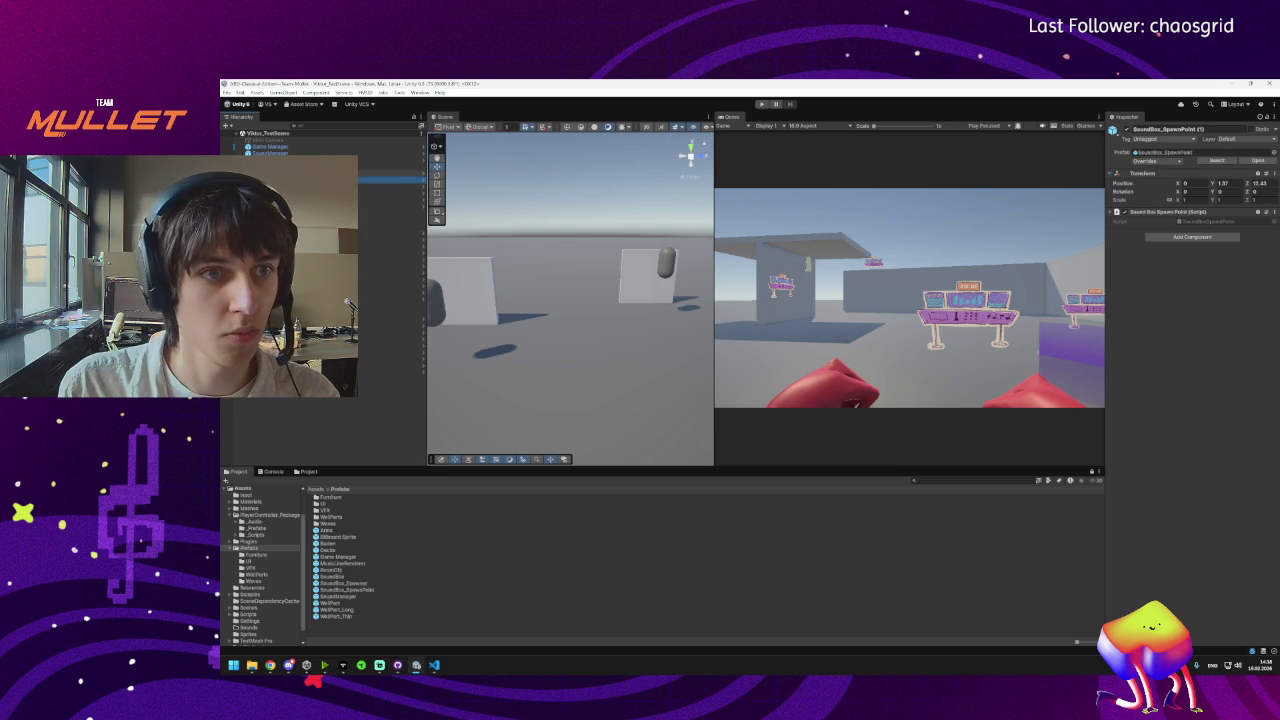
{"action": "left_click", "coordinate": [428, 253]}
{"action": "mouse_move", "coordinate": [428, 253]}
{"action": "left_mouse_down"}
{"action": "mouse_move", "coordinate": [517, 253]}
{"action": "mouse_move", "coordinate": [413, 253]}
{"action": "left_mouse_up"}
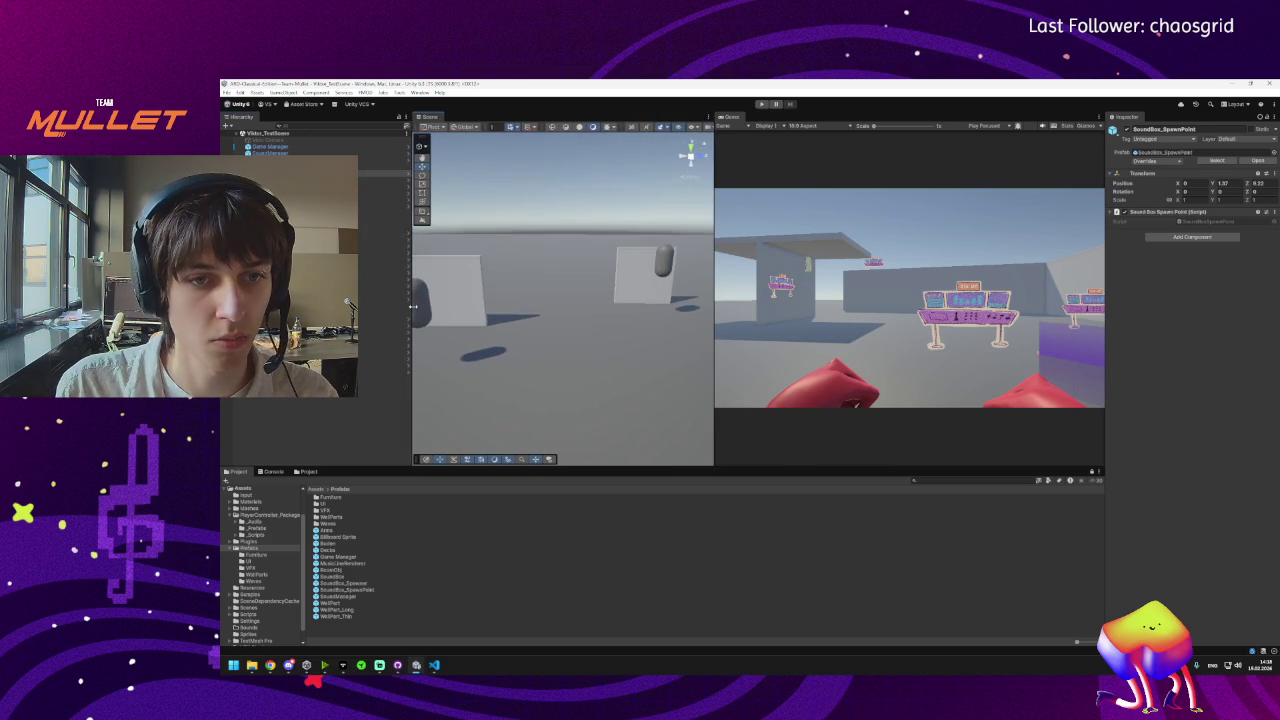
{"action": "key", "text": "f"}
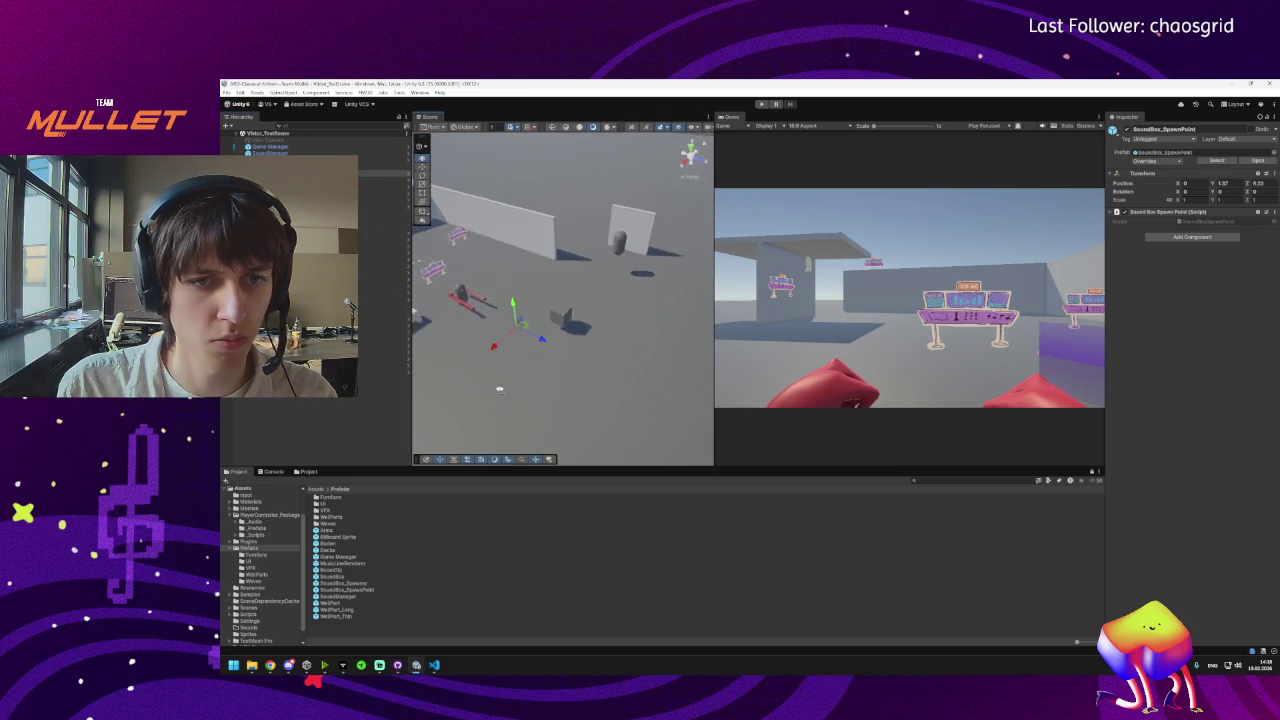
Duplicate the spawn point several times, spacing each copy further along the Z axis.
{"action": "key", "text": "ctrl+d"}
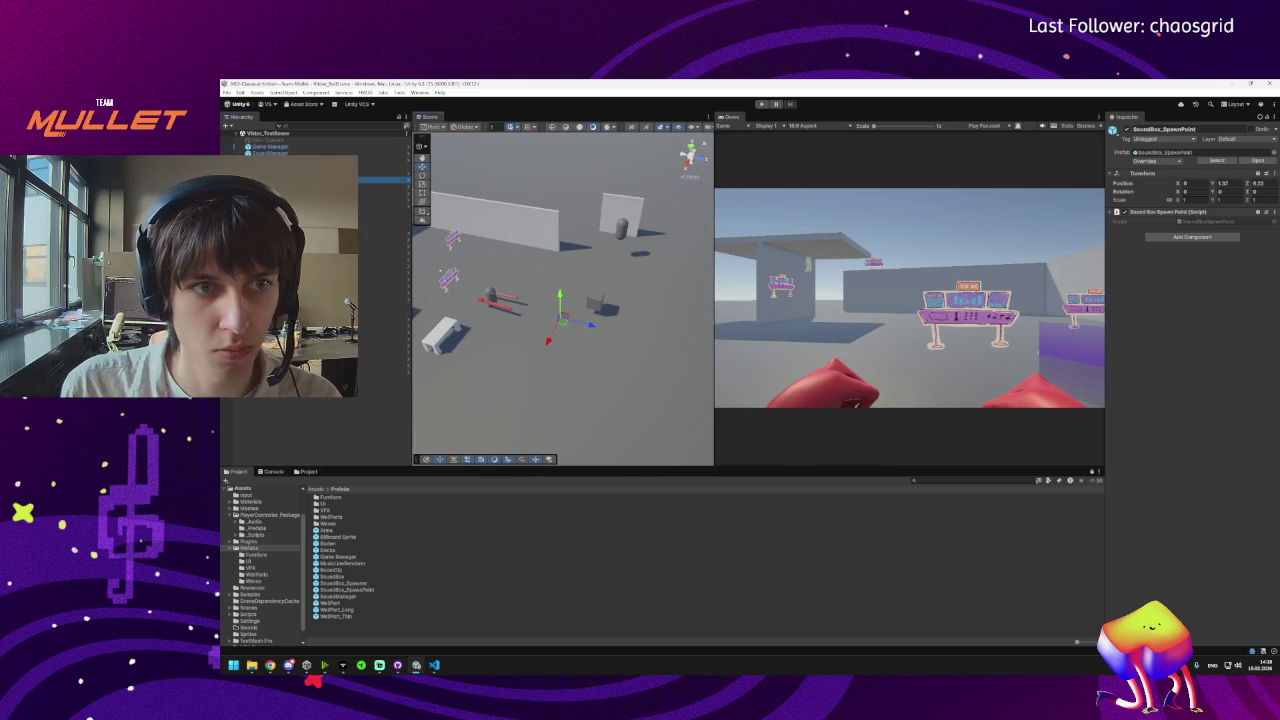
{"action": "left_click_drag", "start_coordinate": [590, 325], "coordinate": [712, 352]}
{"action": "key", "text": "ctrl+d"}
{"action": "key", "text": "f"}
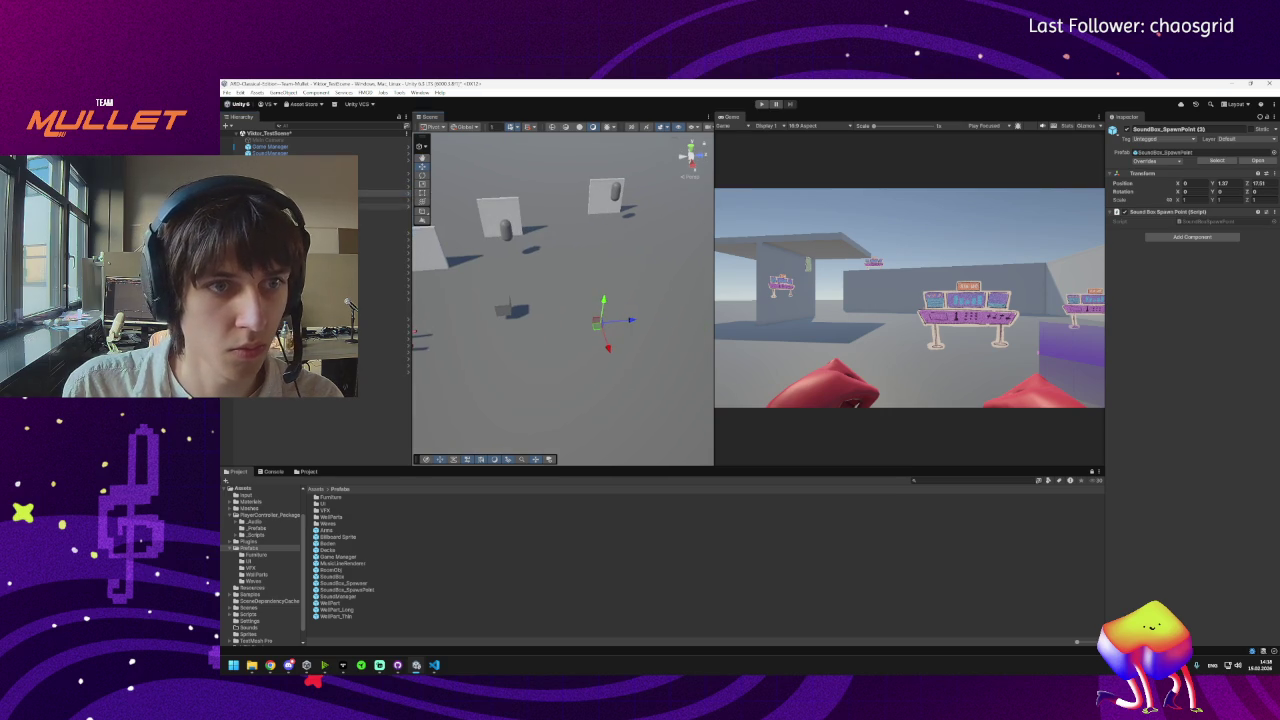
{"action": "key", "text": "ctrl+d"}
{"action": "mouse_move", "coordinate": [607, 348]}
{"action": "left_mouse_down"}
{"action": "mouse_move", "coordinate": [575, 350]}
{"action": "mouse_move", "coordinate": [606, 323]}
{"action": "mouse_move", "coordinate": [690, 316]}
{"action": "left_mouse_up"}
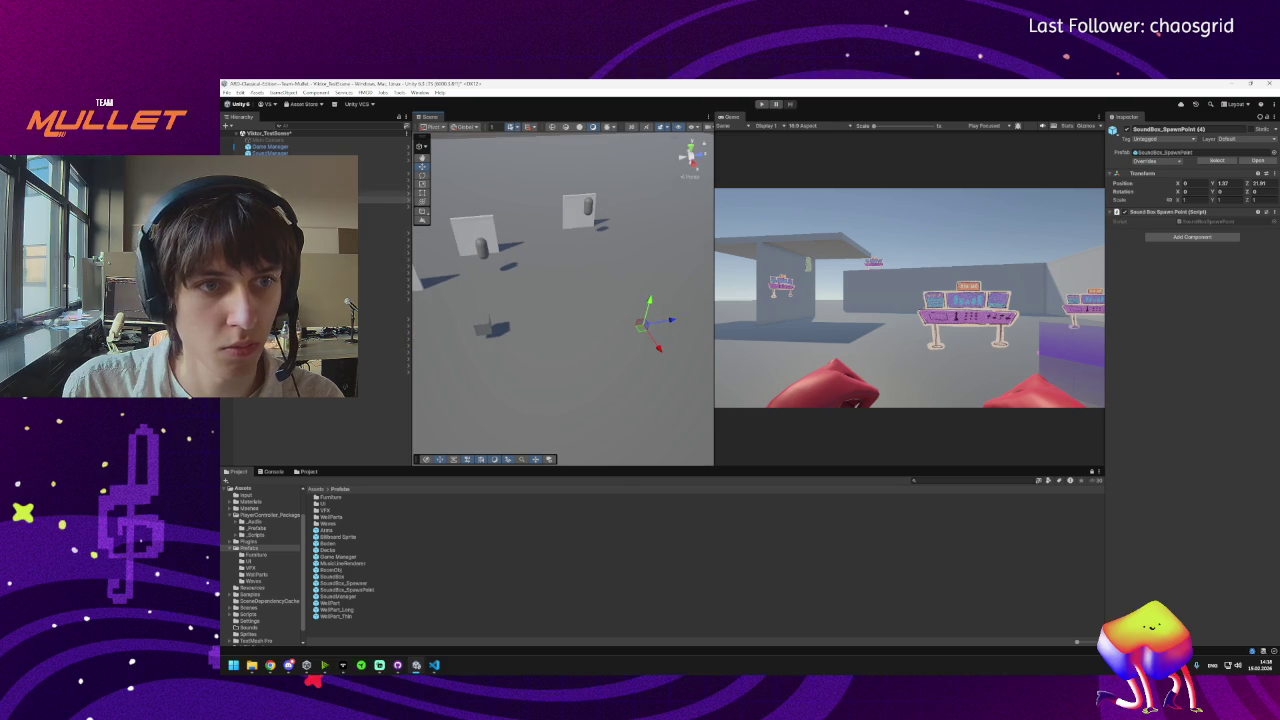
{"action": "key", "text": "ctrl+d"}
{"action": "left_click_drag", "start_coordinate": [545, 352], "coordinate": [675, 323]}
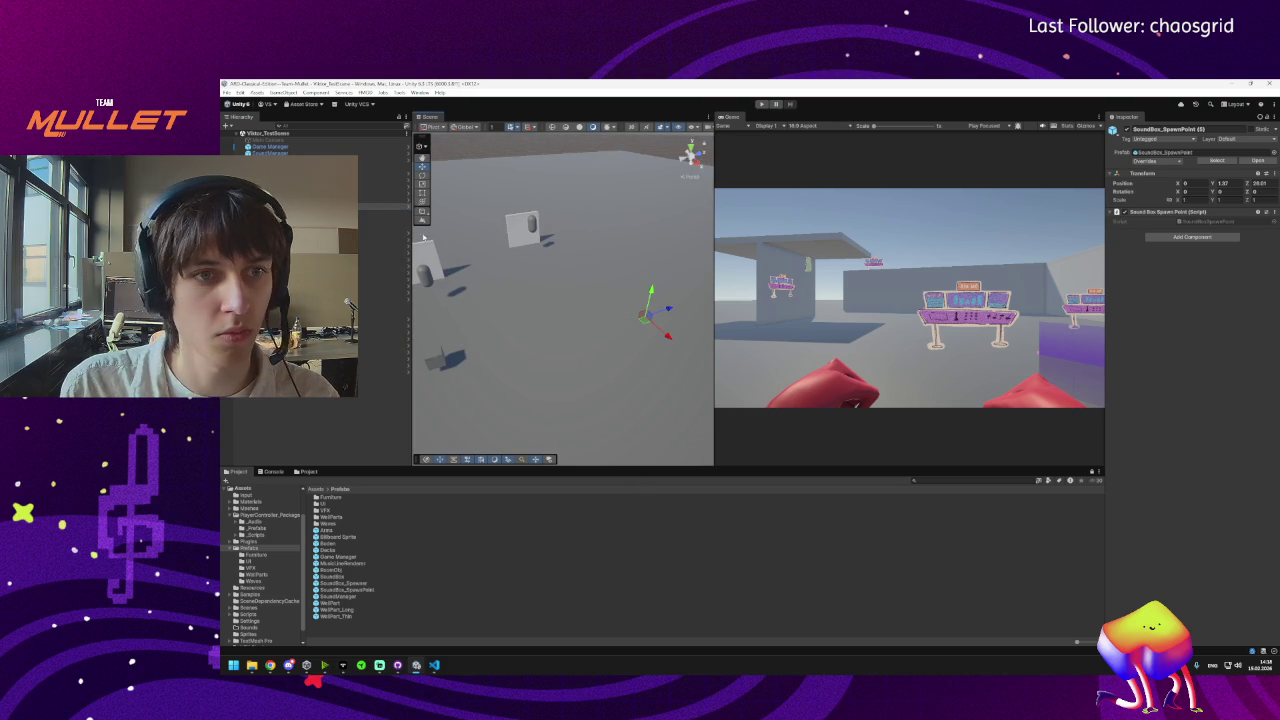
Select the Wave02 asset in the Prefabs/Waves folder.
{"action": "left_click", "coordinate": [385, 166]}
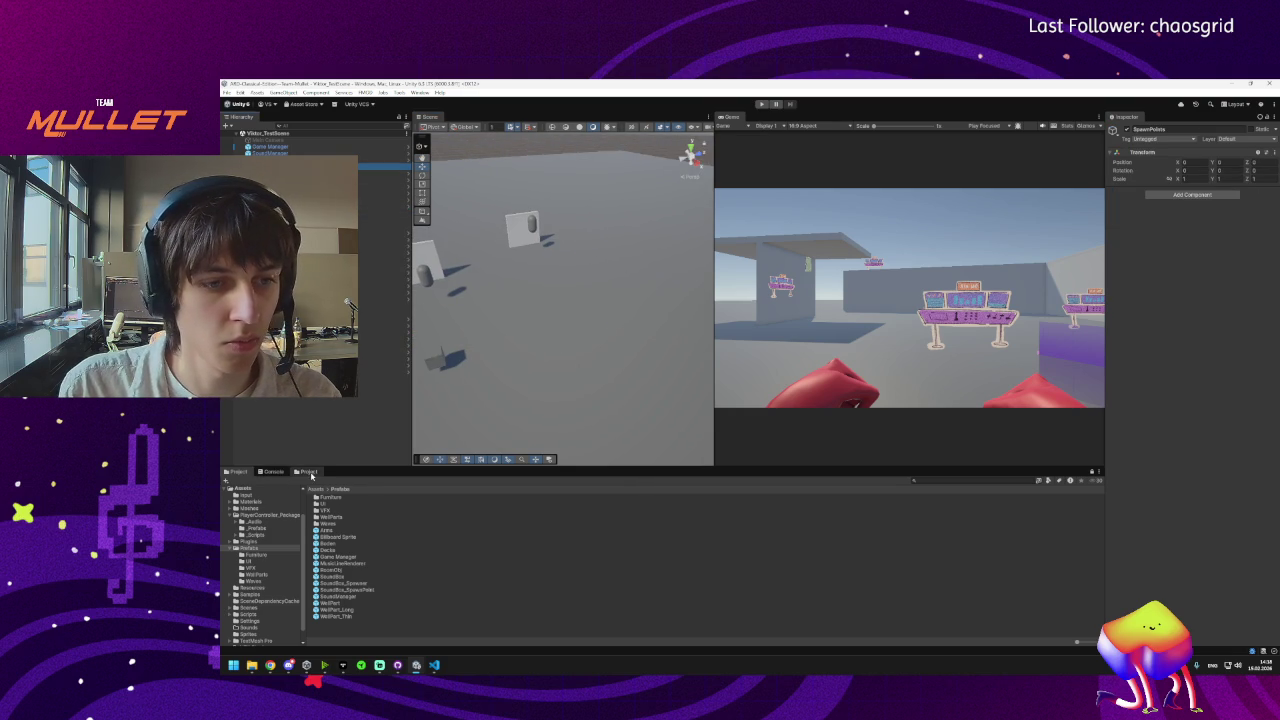
{"action": "left_click", "coordinate": [309, 472]}
{"action": "left_click", "coordinate": [237, 471]}
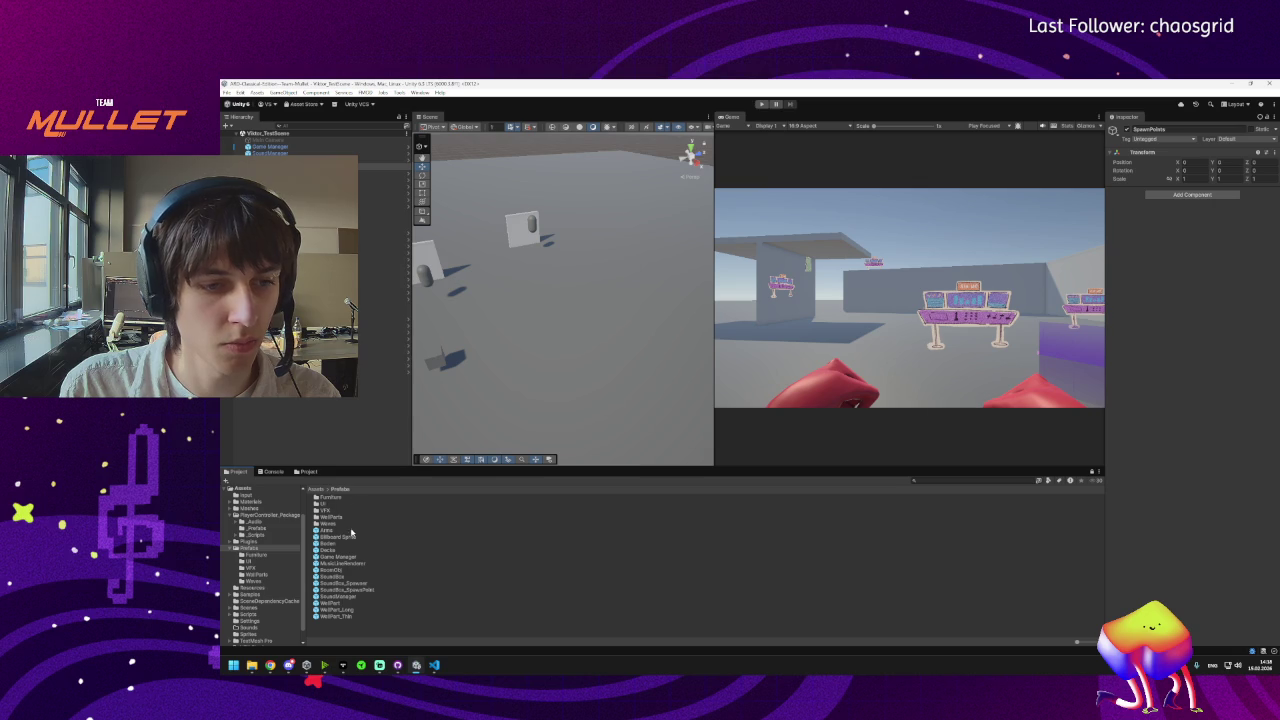
{"action": "double_click", "coordinate": [332, 524]}
{"action": "left_click", "coordinate": [327, 505]}
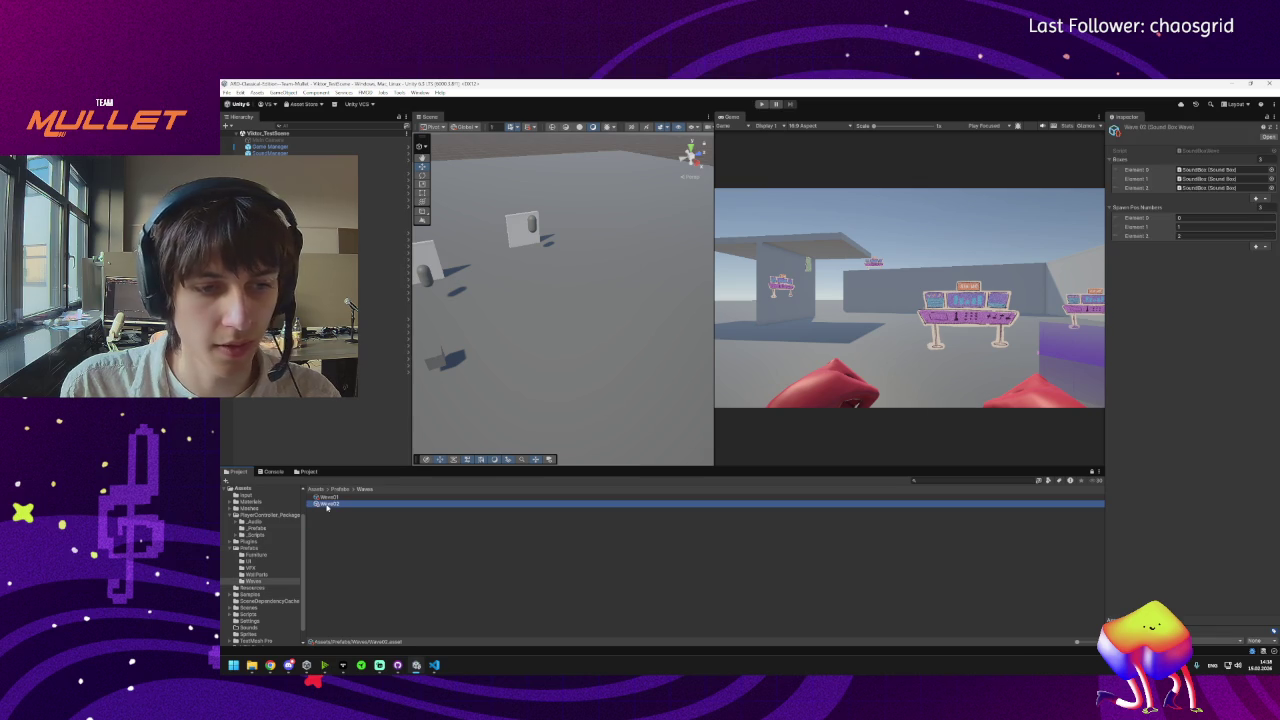
Add a sound box and a matching Spawn Pos Number to Wave02, then enter Play mode.
{"action": "left_click", "coordinate": [1256, 198]}
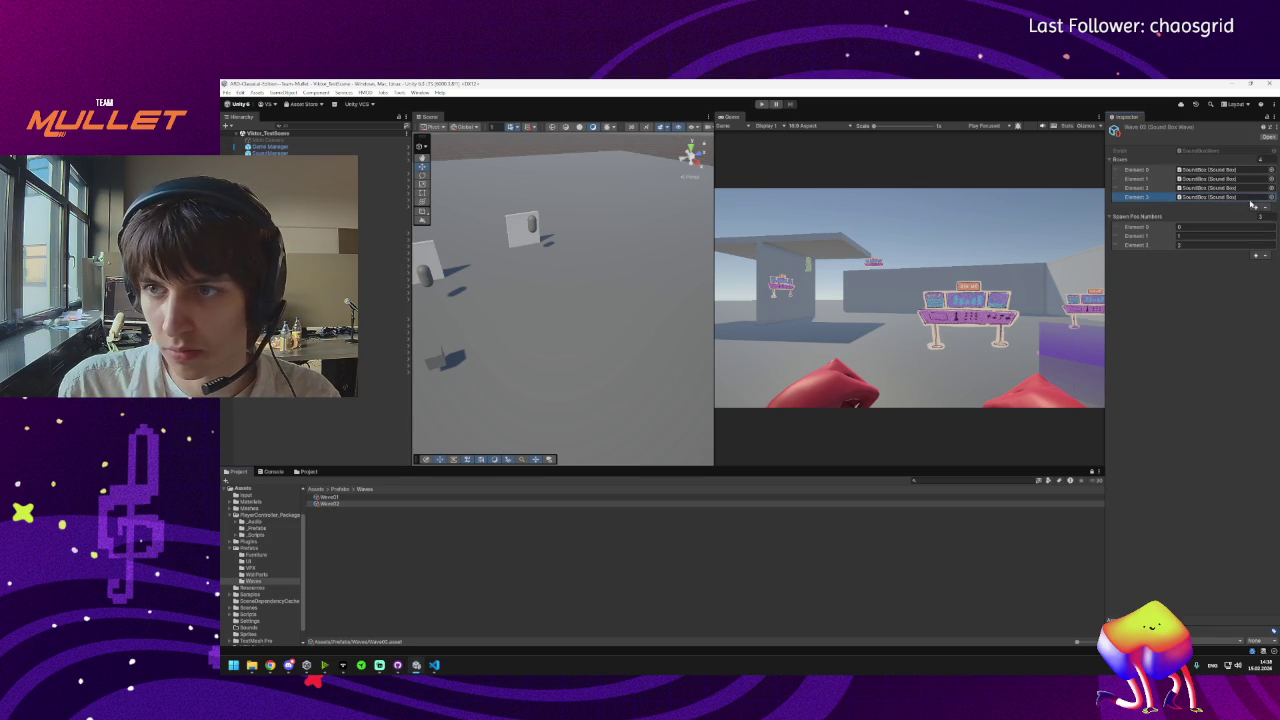
{"action": "left_click", "coordinate": [1256, 254]}
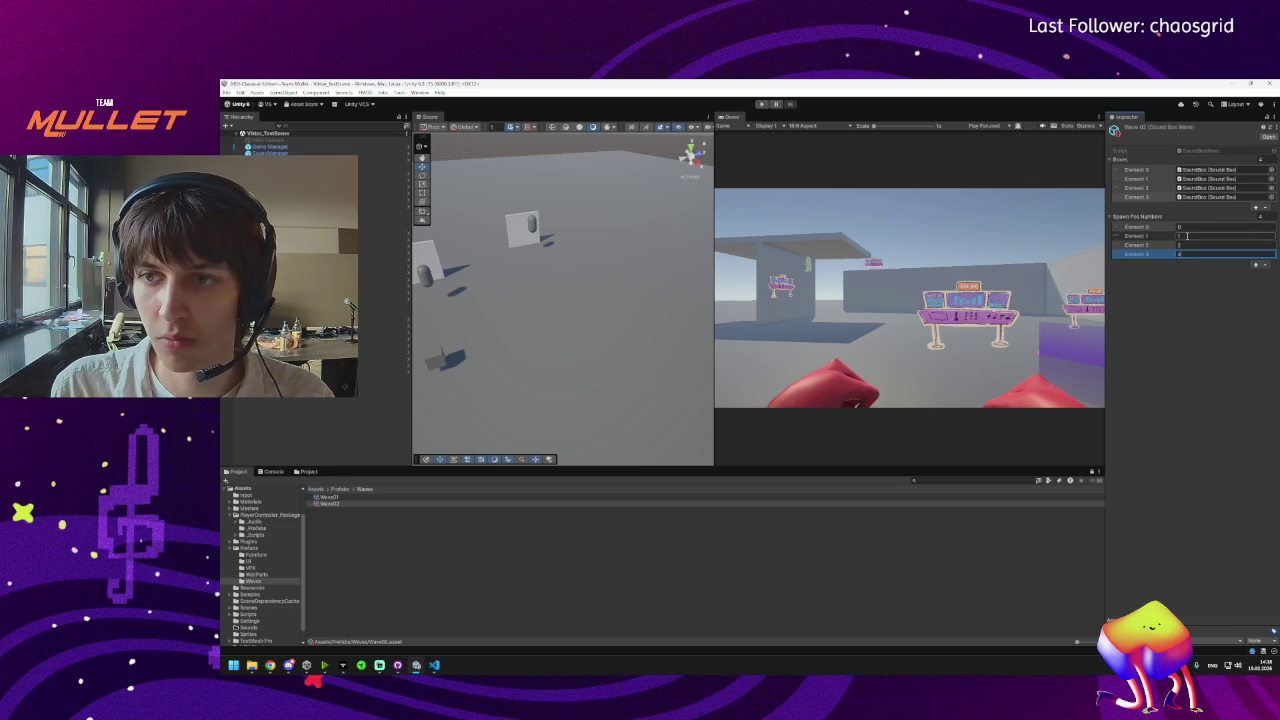
{"action": "key", "text": "Return"}
{"action": "left_click", "coordinate": [1186, 254]}
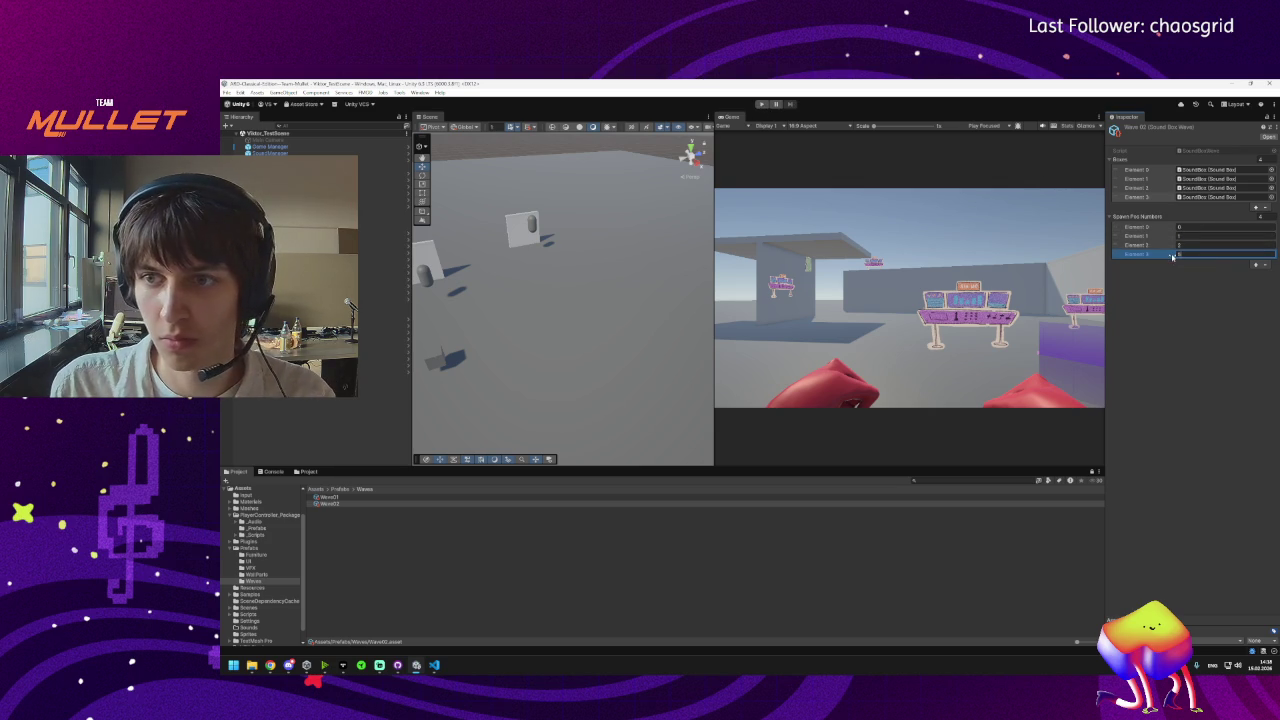
{"action": "left_click", "coordinate": [761, 104]}
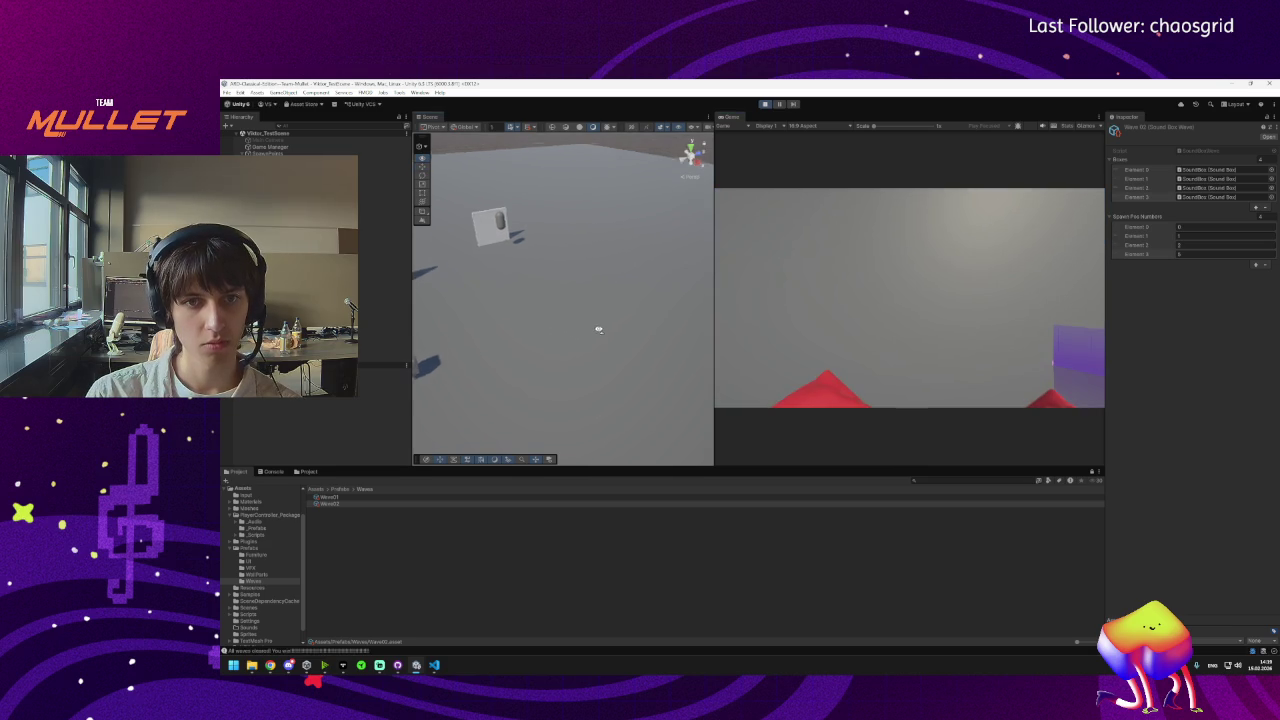
Stop play, set SoundBox_Spawner's Wave Spawn Delay to 10, and run Play mode again.
{"action": "left_click", "coordinate": [770, 104]}
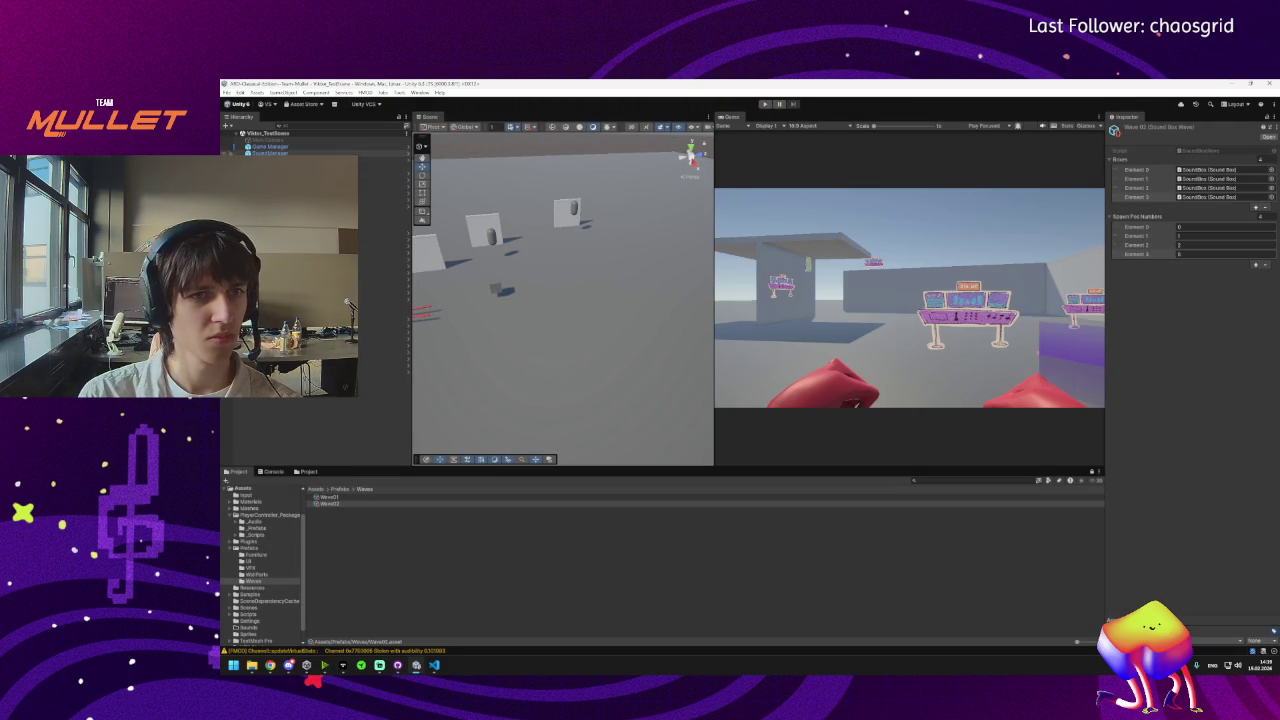
{"action": "left_click", "coordinate": [380, 153]}
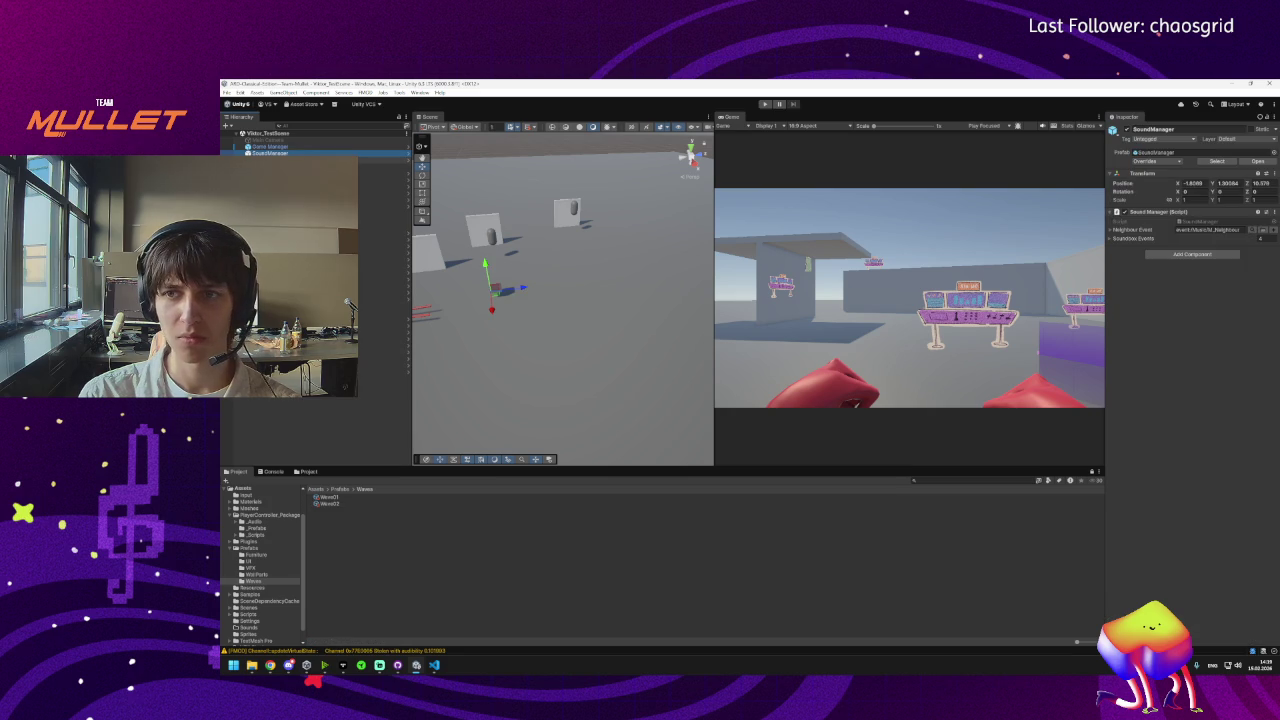
{"action": "left_click", "coordinate": [380, 159]}
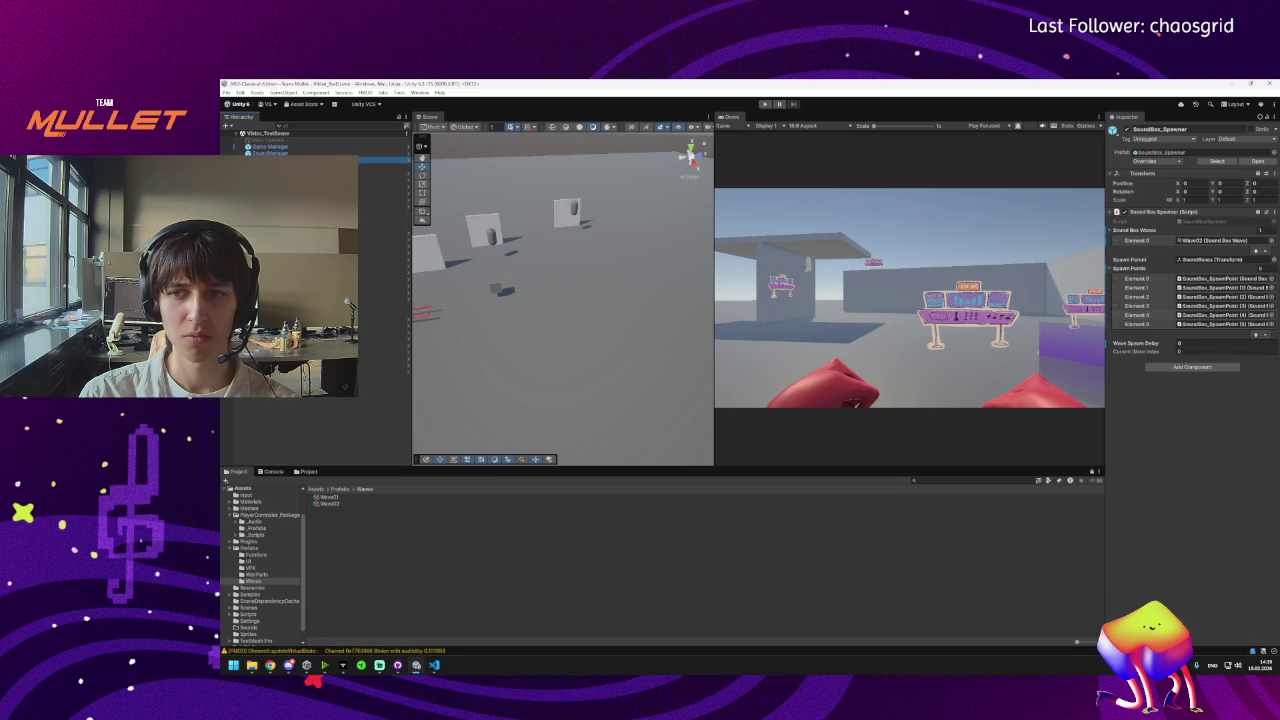
{"action": "left_click", "coordinate": [380, 153]}
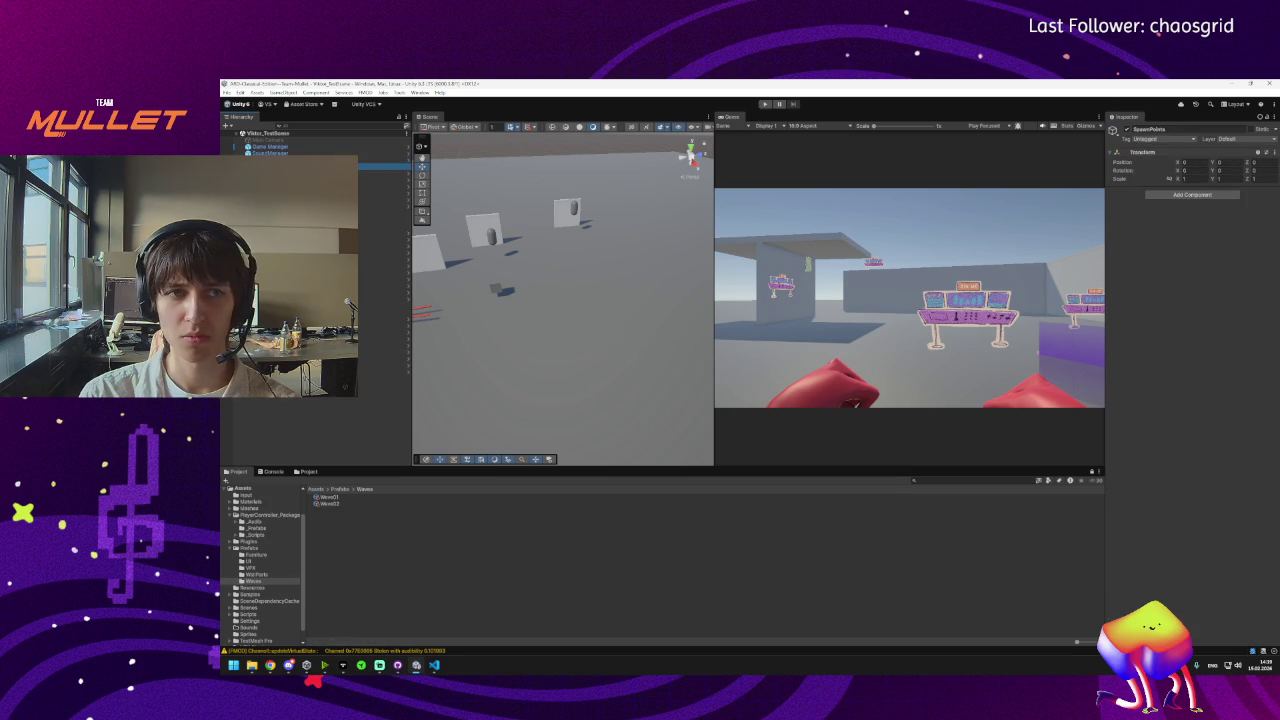
{"action": "left_click", "coordinate": [380, 159]}
{"action": "left_click", "coordinate": [1189, 343]}
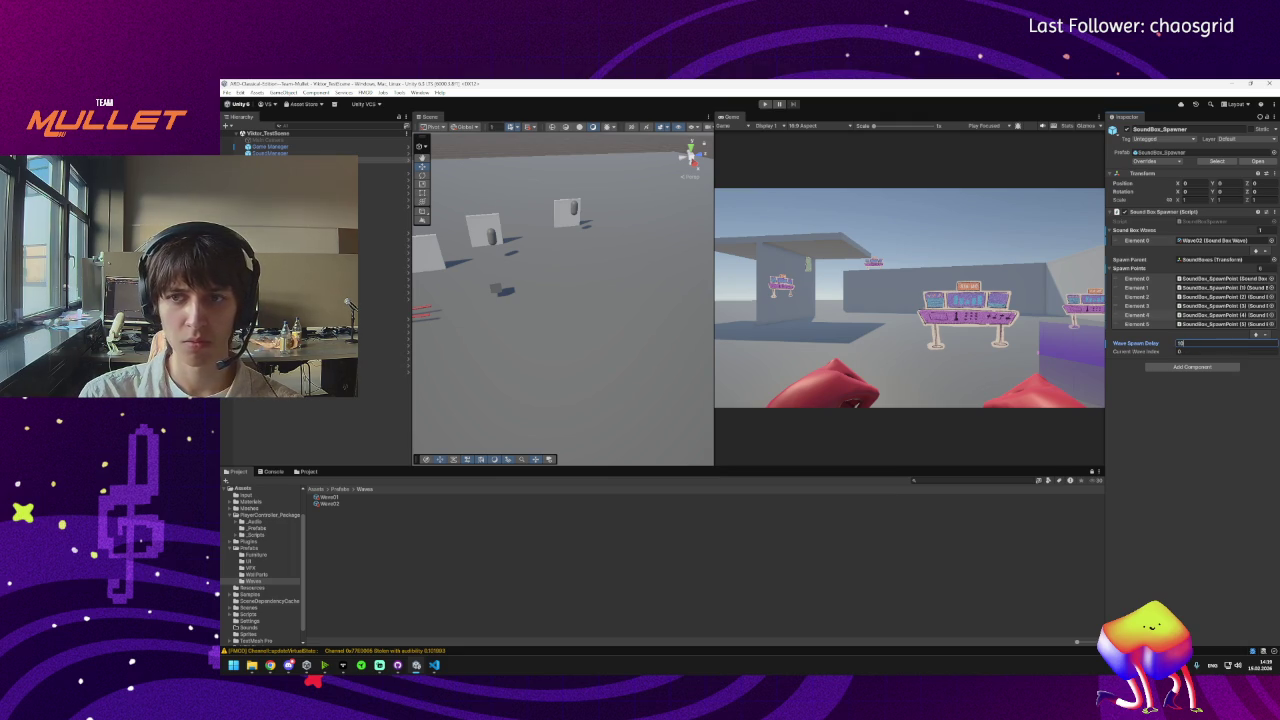
{"action": "left_click", "coordinate": [765, 104]}
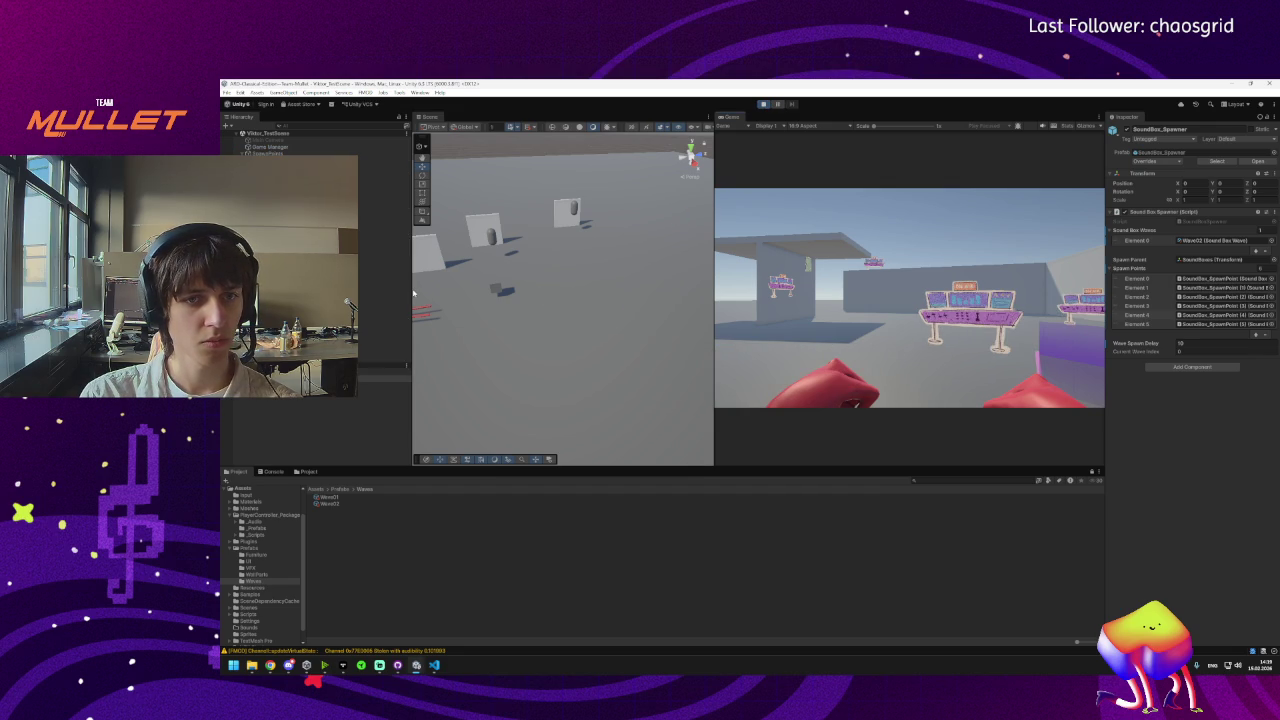
{"action": "left_click_drag", "start_coordinate": [415, 298], "coordinate": [392, 298]}
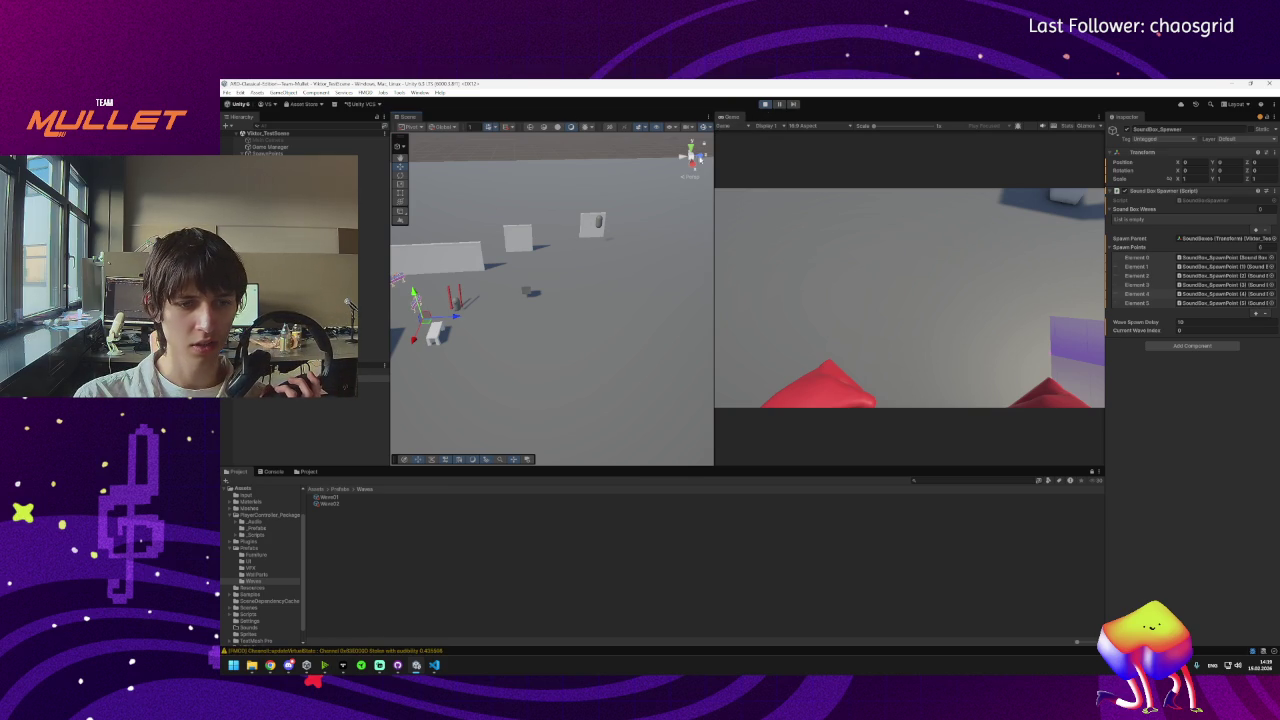
Check the repeated 'All waves cleared' console logs and open their source line in SoundBoxSpawner.cs.
{"action": "left_click", "coordinate": [272, 471]}
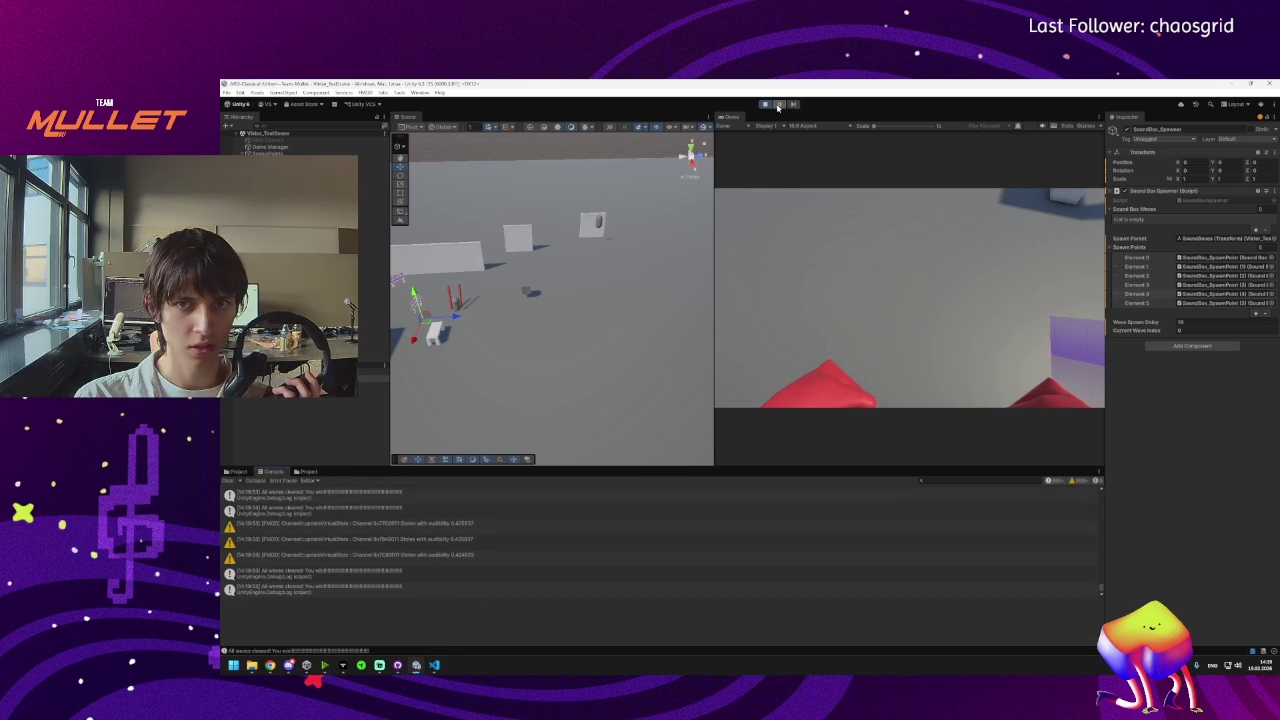
{"action": "left_click", "coordinate": [357, 573]}
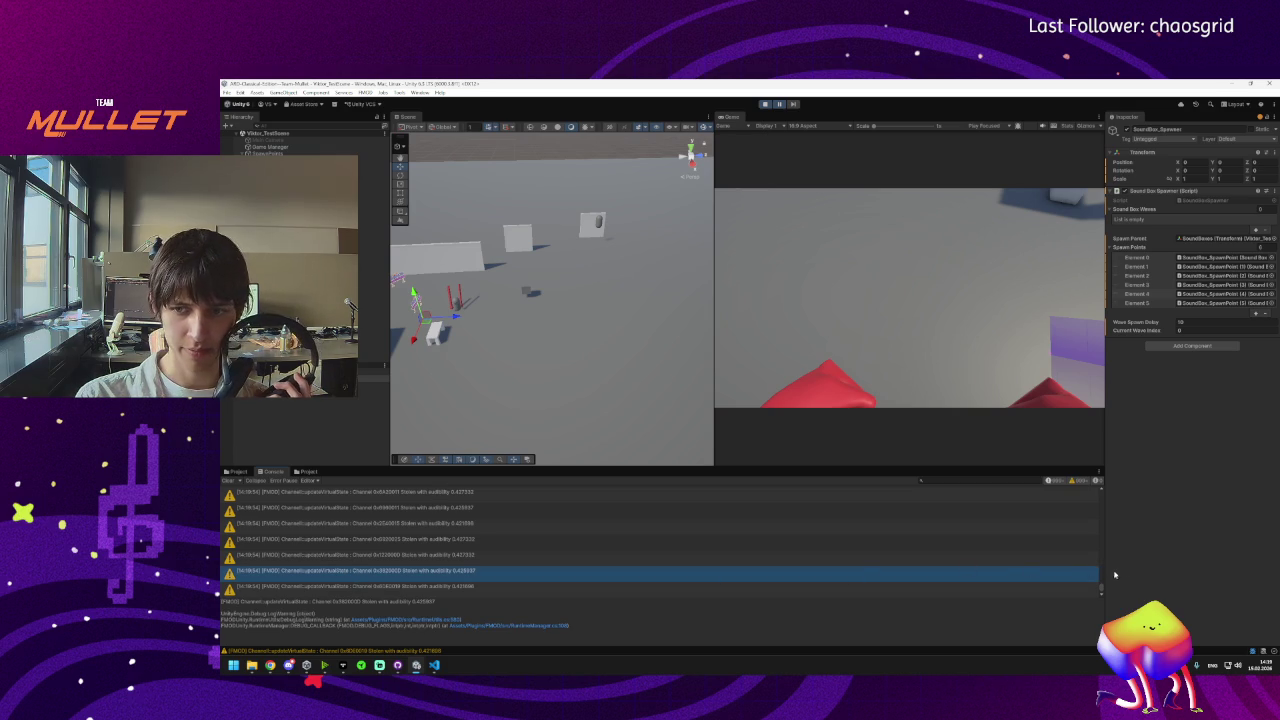
{"action": "scroll", "coordinate": [1100, 588], "scroll_direction": "down", "scroll_amount": 5}
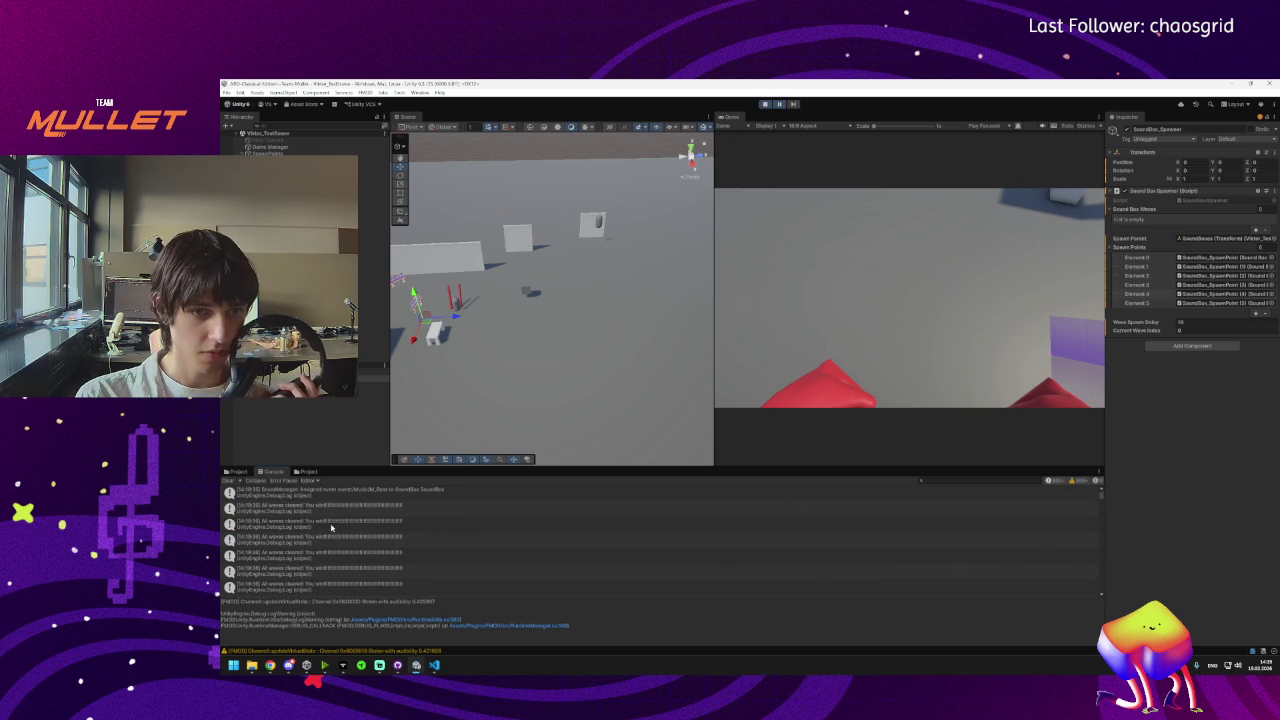
{"action": "left_click", "coordinate": [352, 506]}
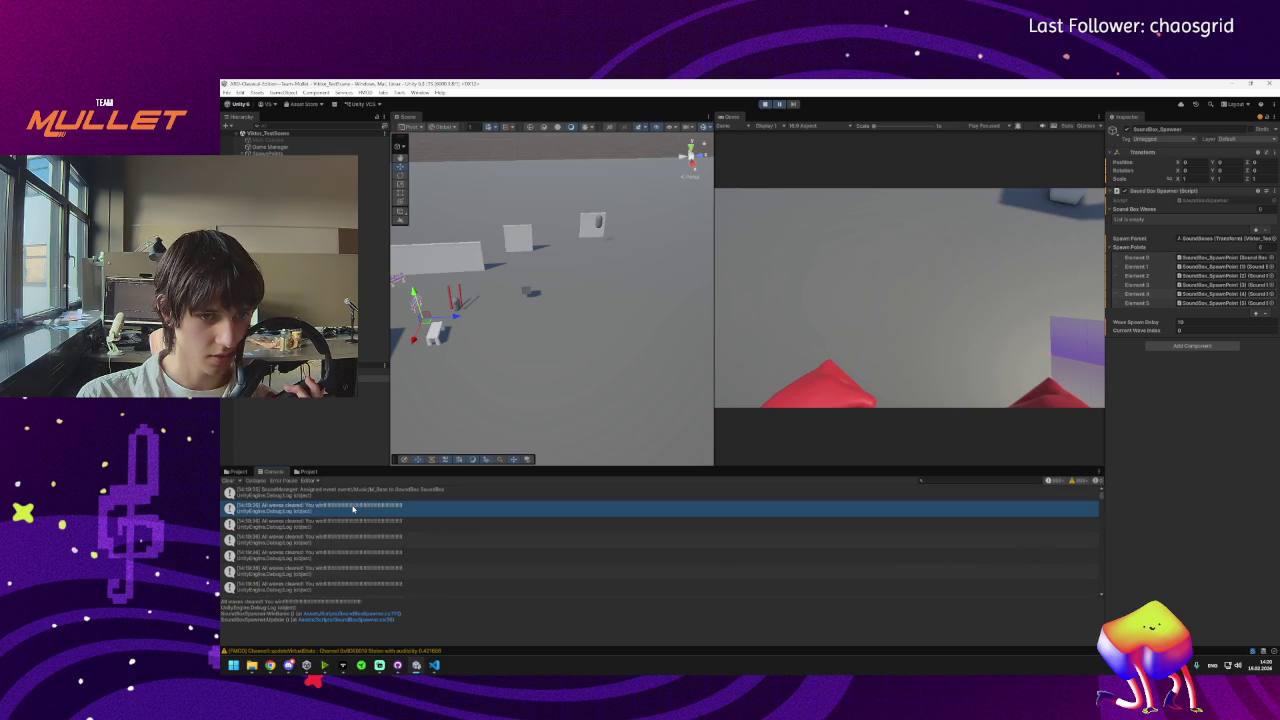
{"action": "left_click", "coordinate": [352, 525]}
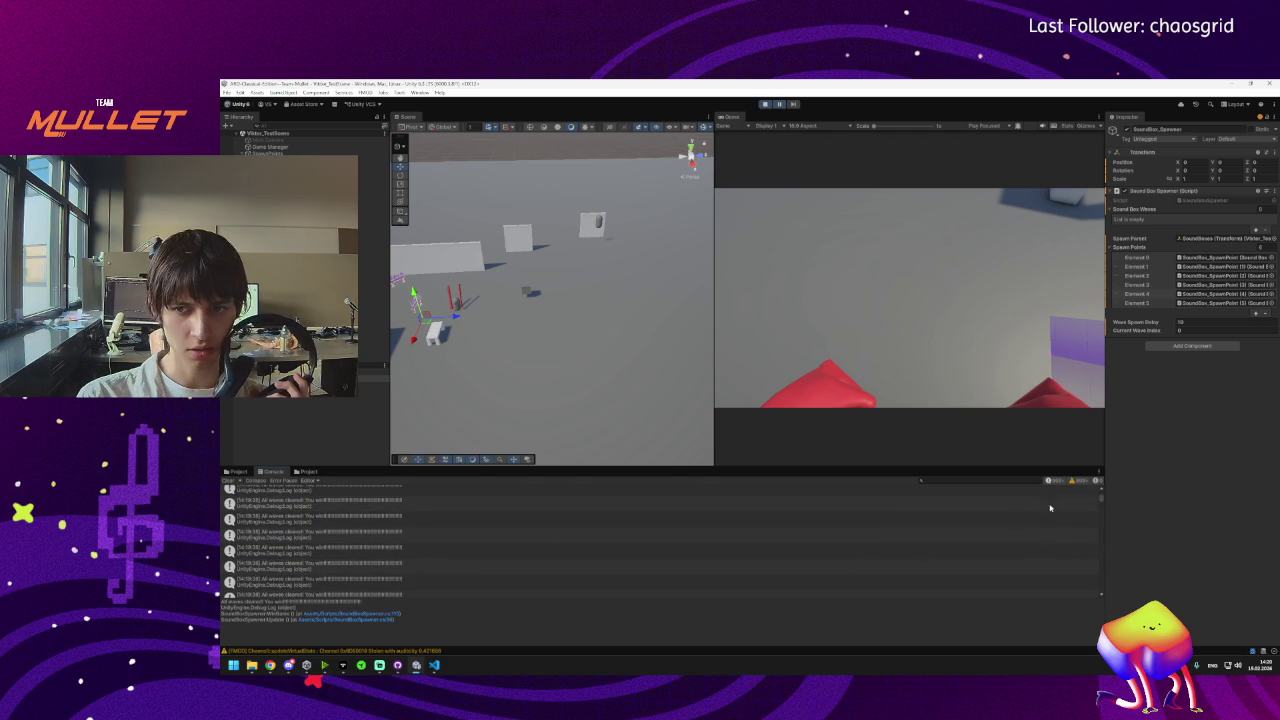
{"action": "double_click", "coordinate": [395, 515]}
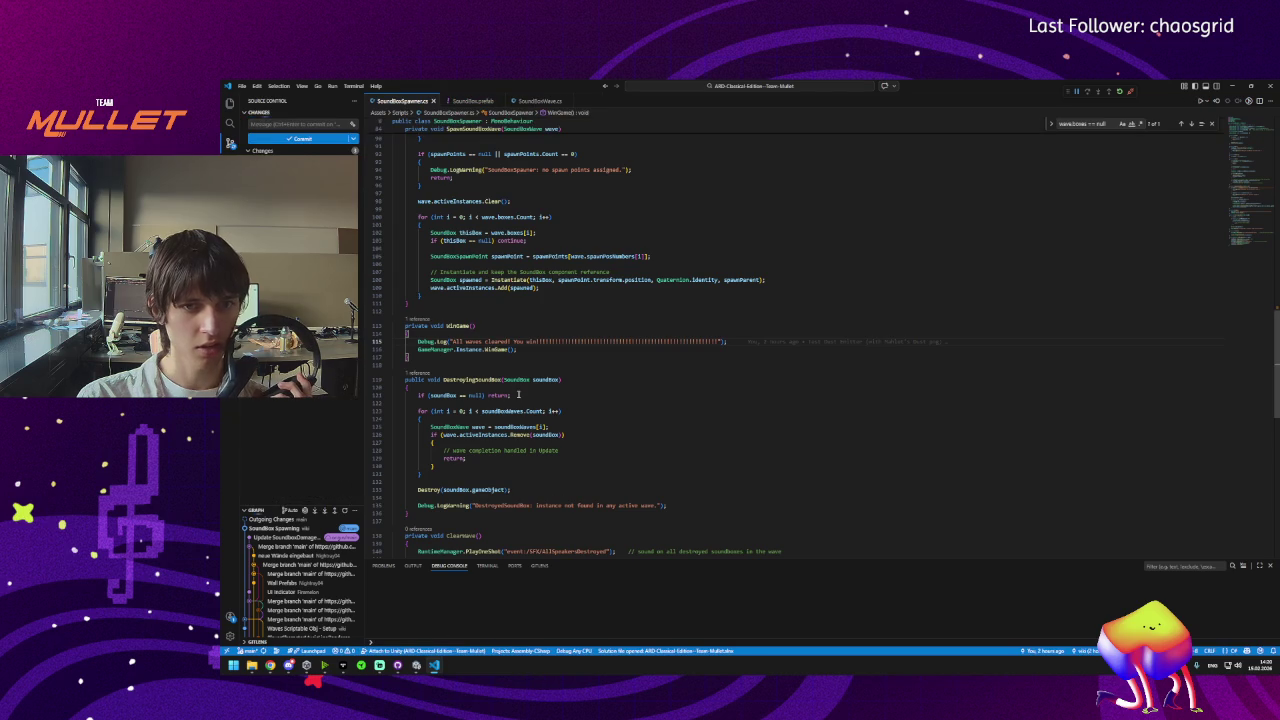
Insert an early 'if(waveNum) return;' guard at the top of WinGame().
{"action": "left_click", "coordinate": [459, 326]}
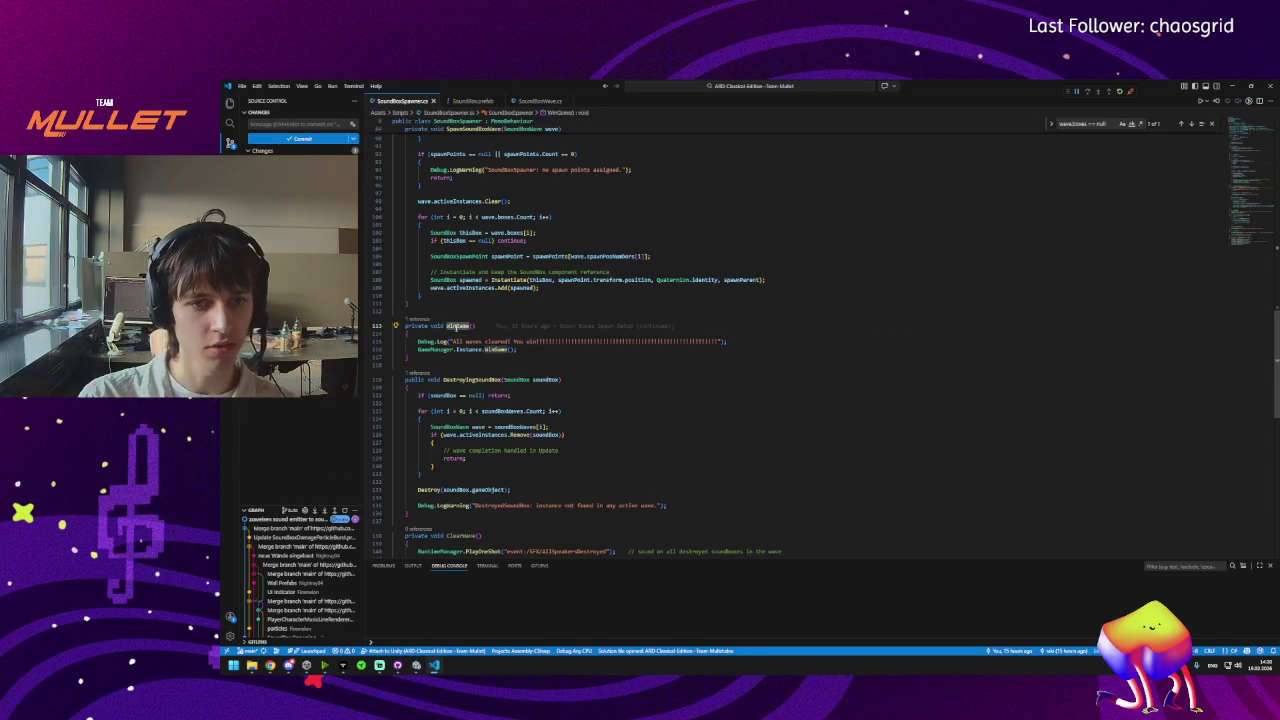
{"action": "left_click", "coordinate": [427, 333]}
{"action": "key", "text": "Return"}
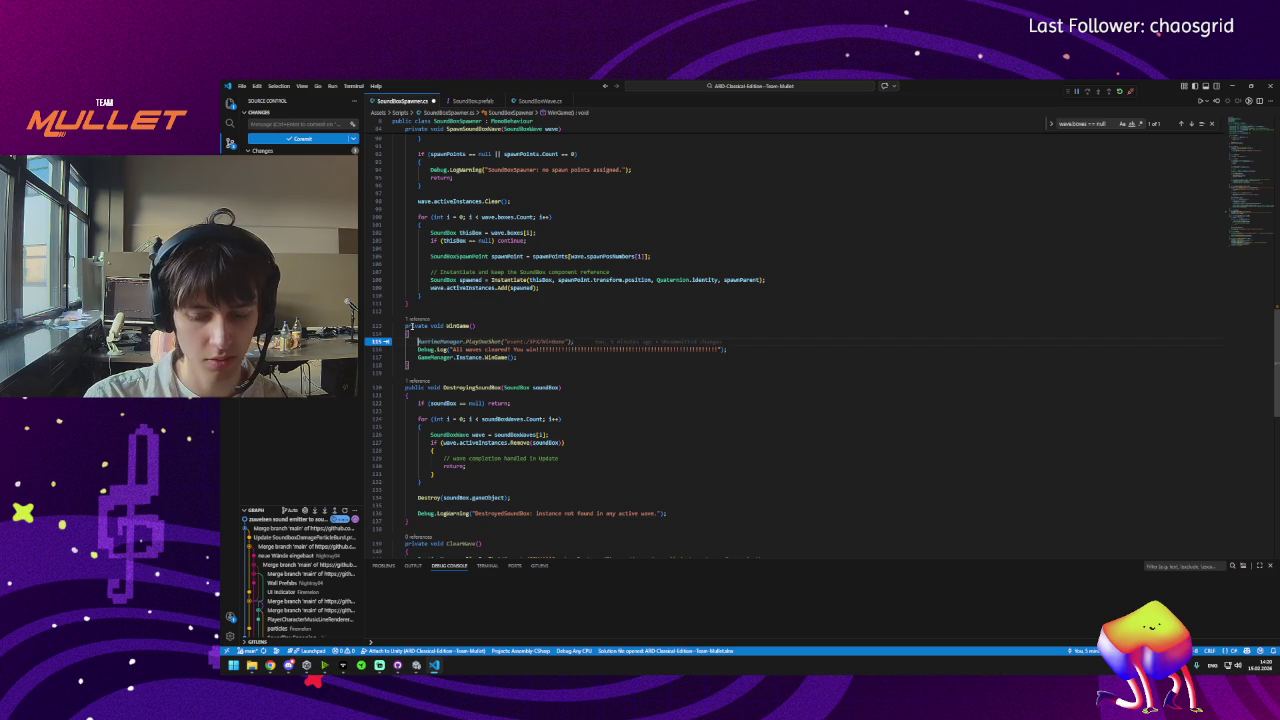
{"action": "type", "text": "if"}
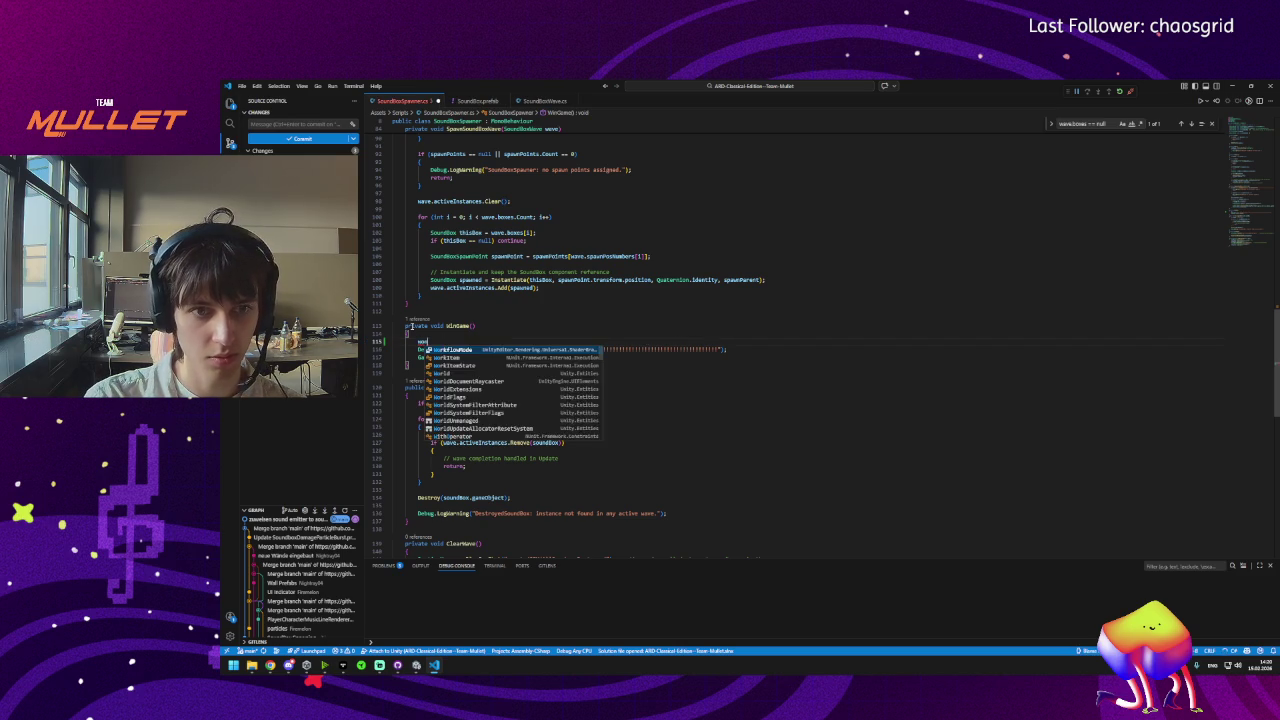
{"action": "key", "text": "Tab"}
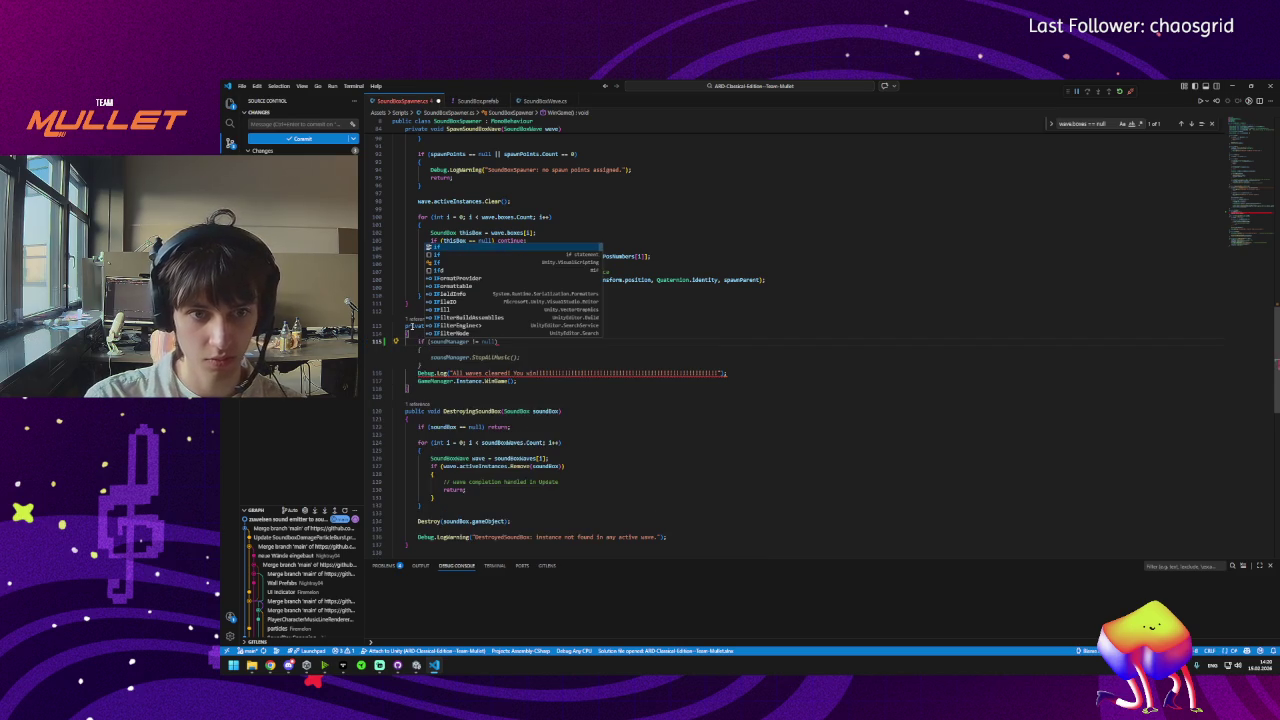
{"action": "key", "text": "ctrl+z"}
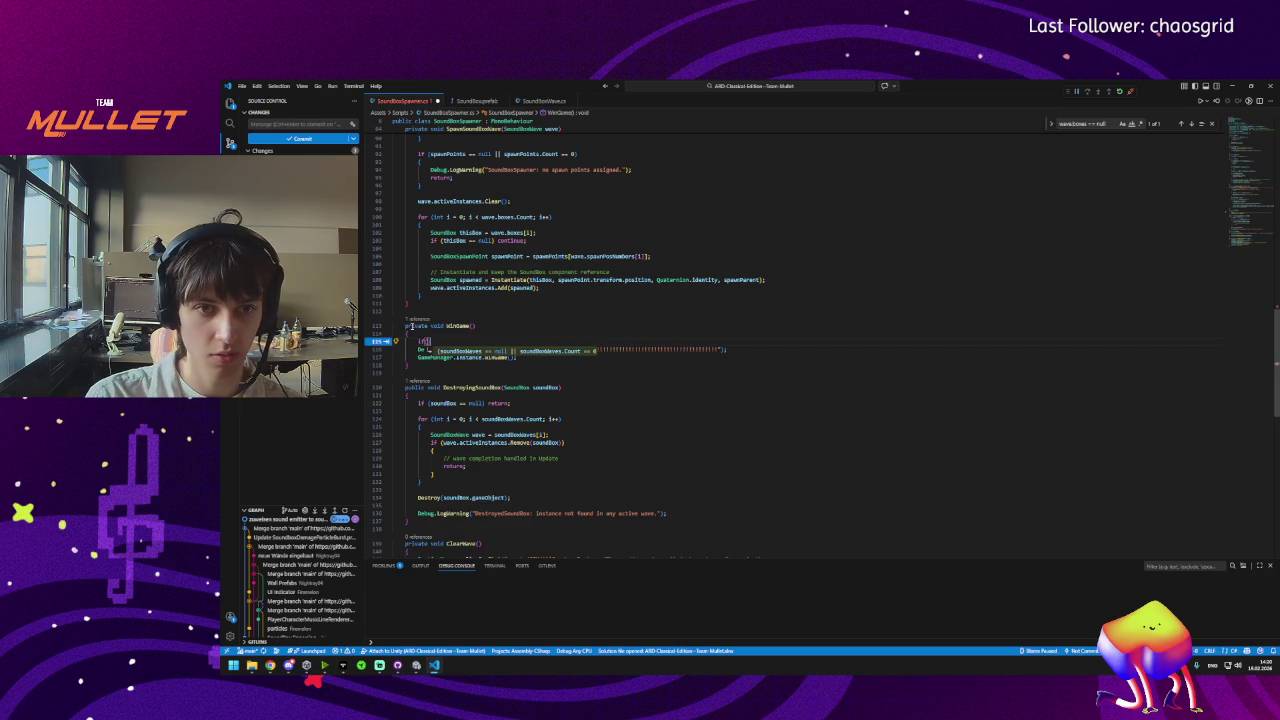
{"action": "type", "text": "(waveNum)"}
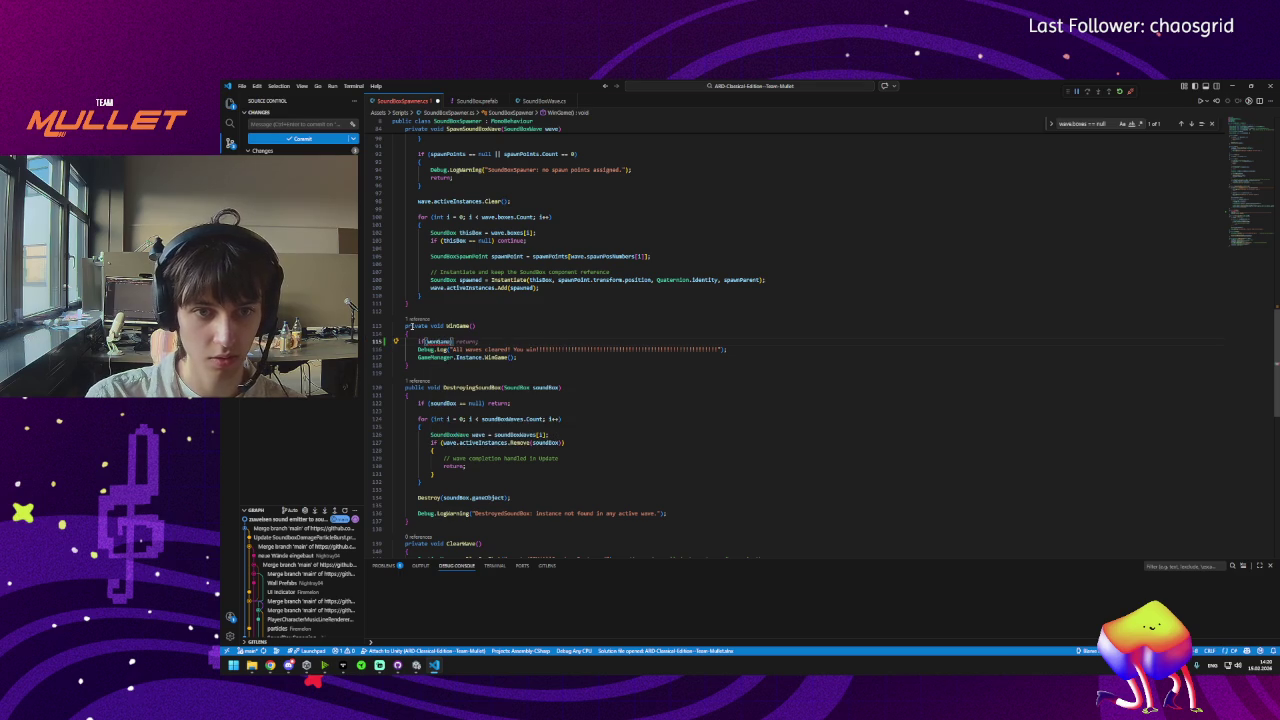
{"action": "key", "text": "Escape"}
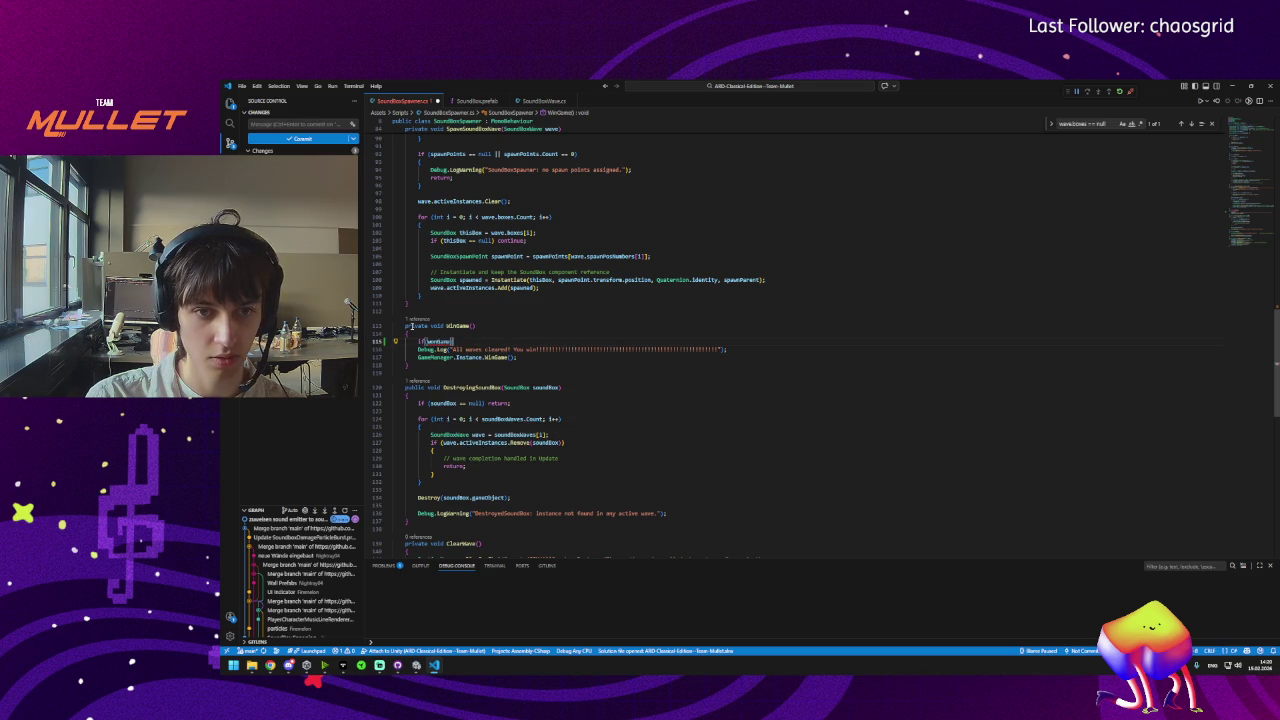
{"action": "type", "text": "return;"}
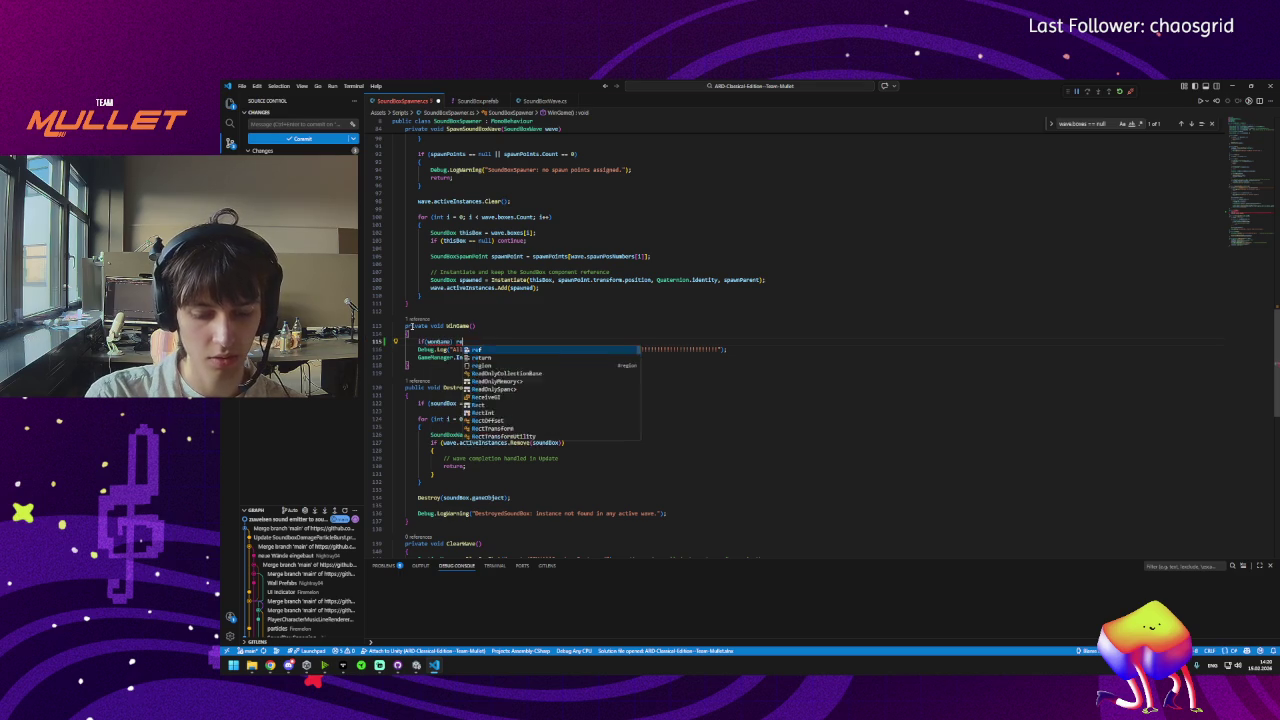
{"action": "key", "text": "Return"}
{"action": "key", "text": "Return"}
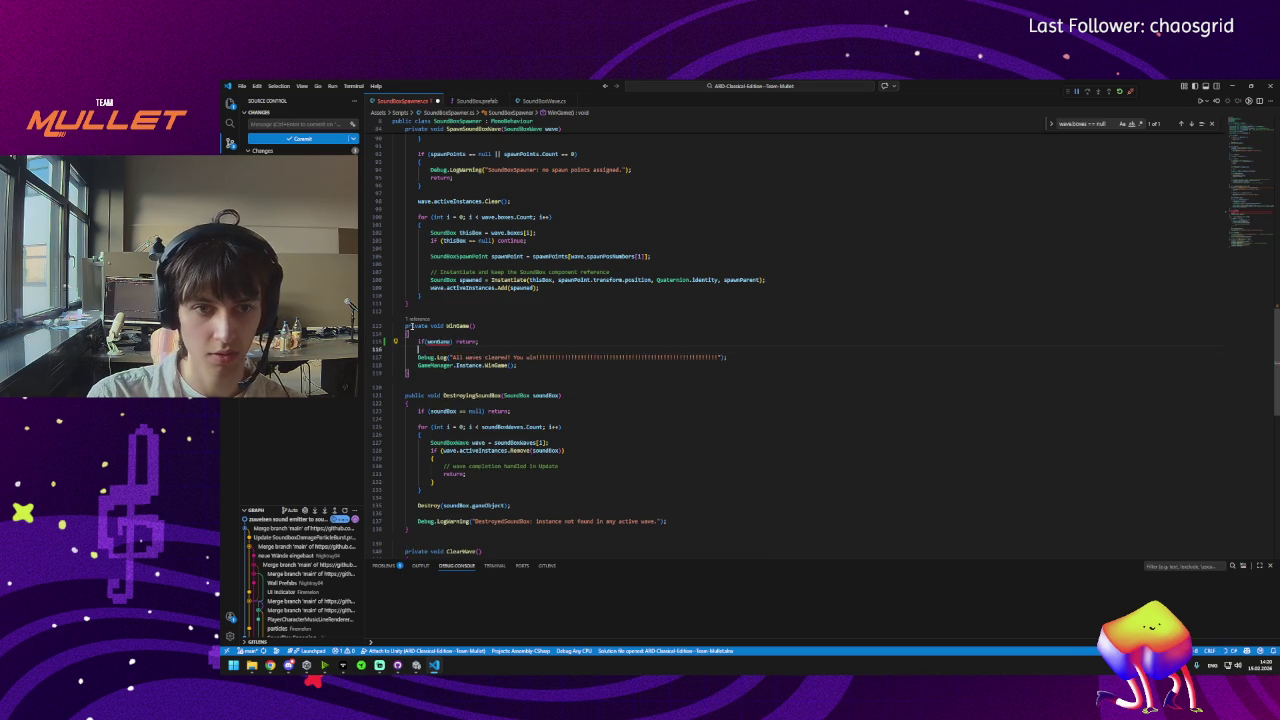
{"action": "scroll", "coordinate": [492, 484], "scroll_direction": "up", "scroll_amount": 7}
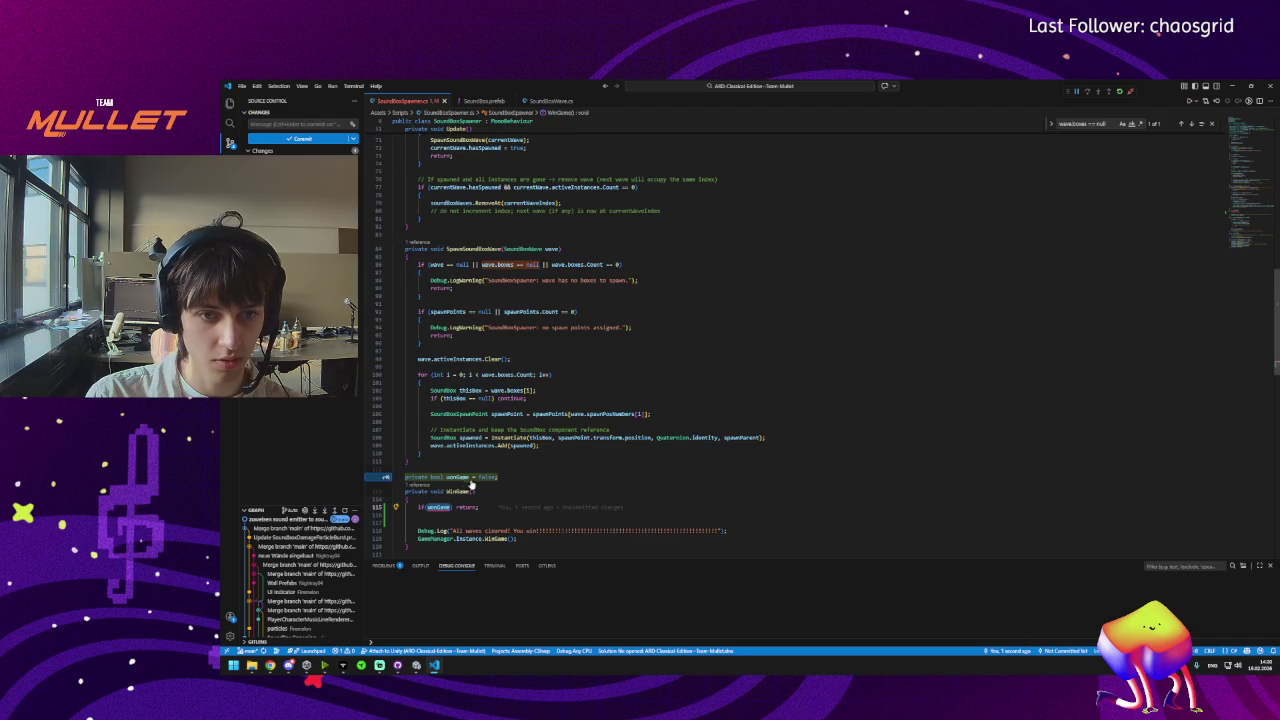
Declare a private bool wonGame = false field below soundManager.
{"action": "scroll", "coordinate": [507, 488], "scroll_direction": "up", "scroll_amount": 20}
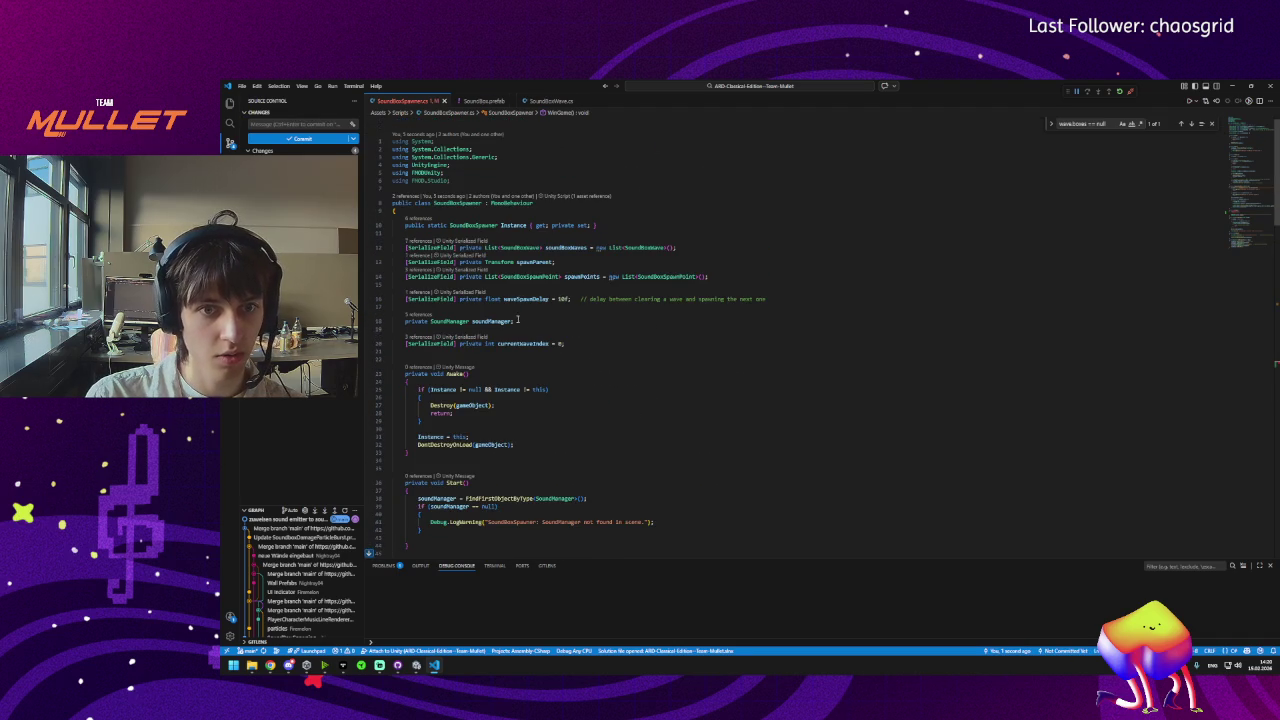
{"action": "left_click", "coordinate": [528, 322]}
{"action": "key", "text": "Return"}
{"action": "type", "text": "pri"}
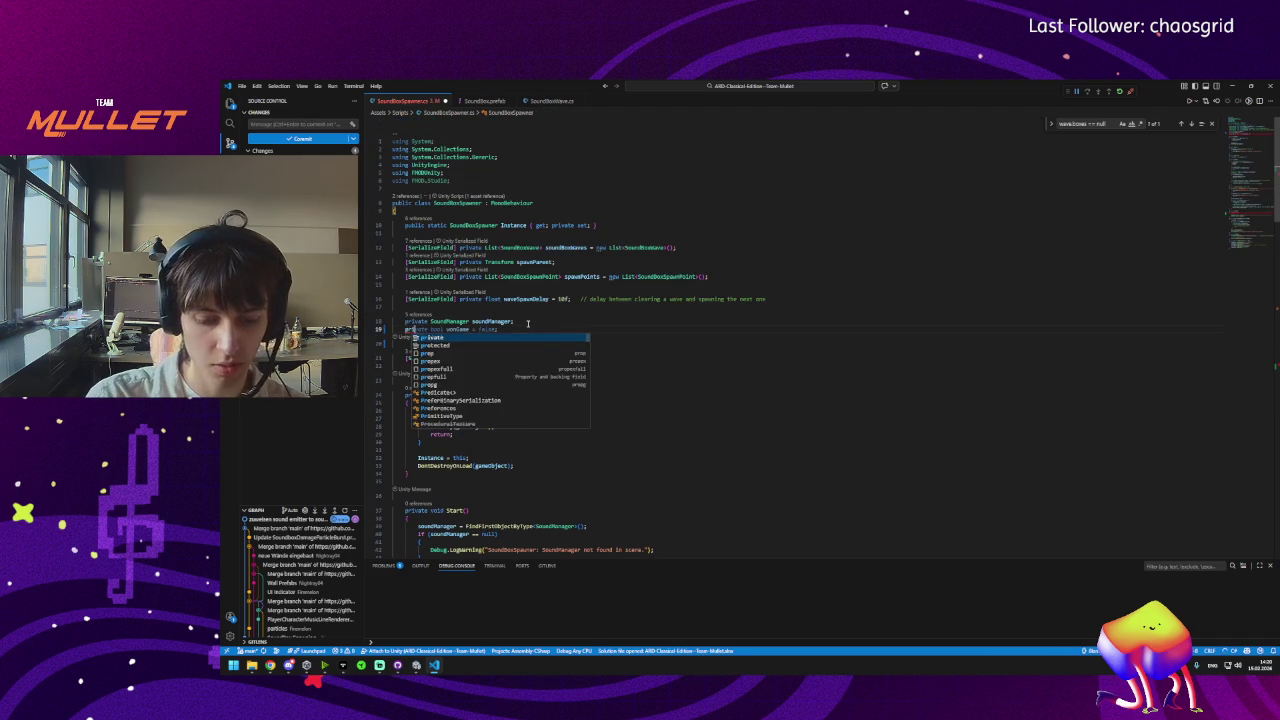
{"action": "type", "text": "vate bool wave"}
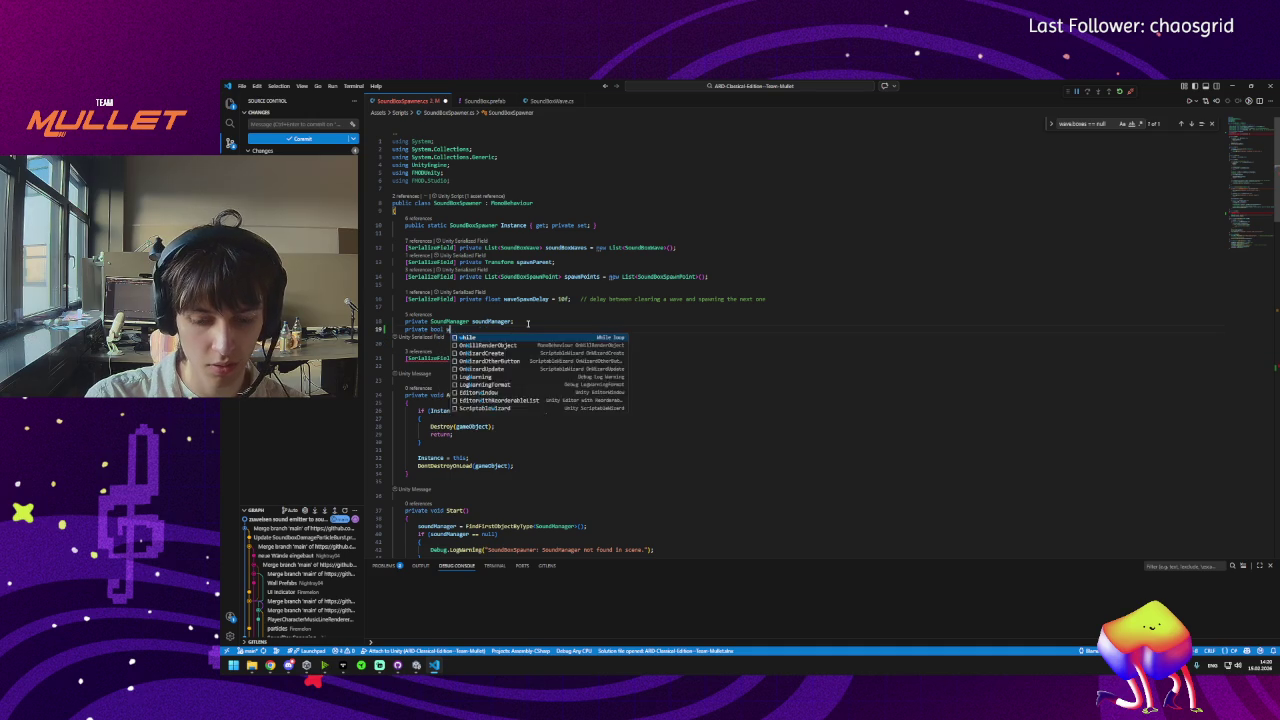
{"action": "key", "text": "Tab"}
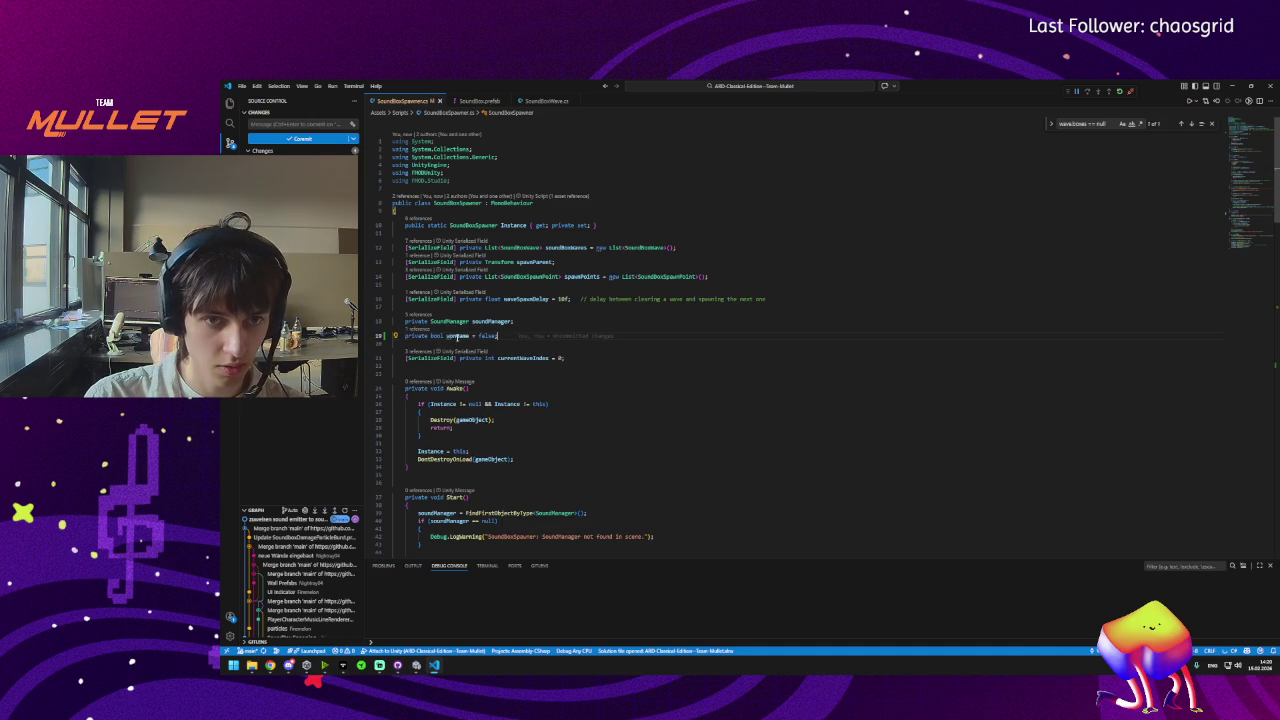
Add 'wonGame = true;' inside WinGame(), save the script, and switch to Unity.
{"action": "scroll", "coordinate": [463, 380], "scroll_direction": "down", "scroll_amount": 5}
{"action": "scroll", "coordinate": [463, 380], "scroll_direction": "down", "scroll_amount": 15}
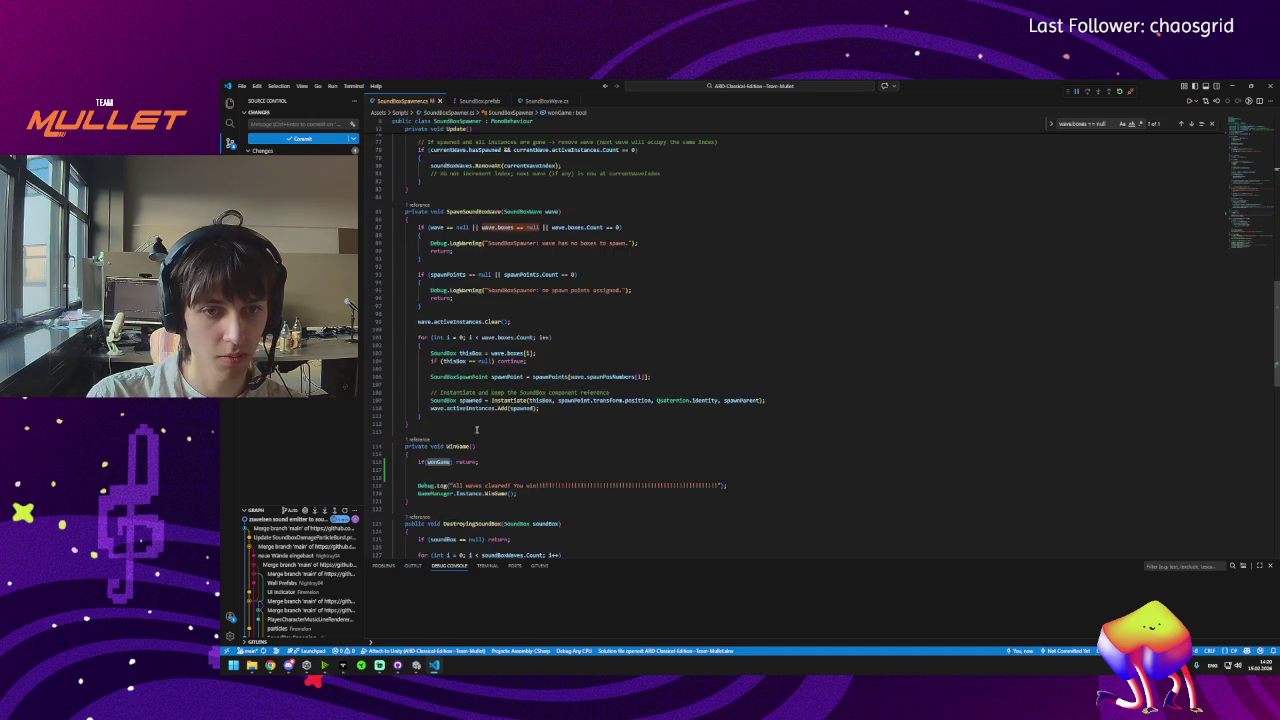
{"action": "left_click", "coordinate": [422, 368]}
{"action": "key", "text": "Return"}
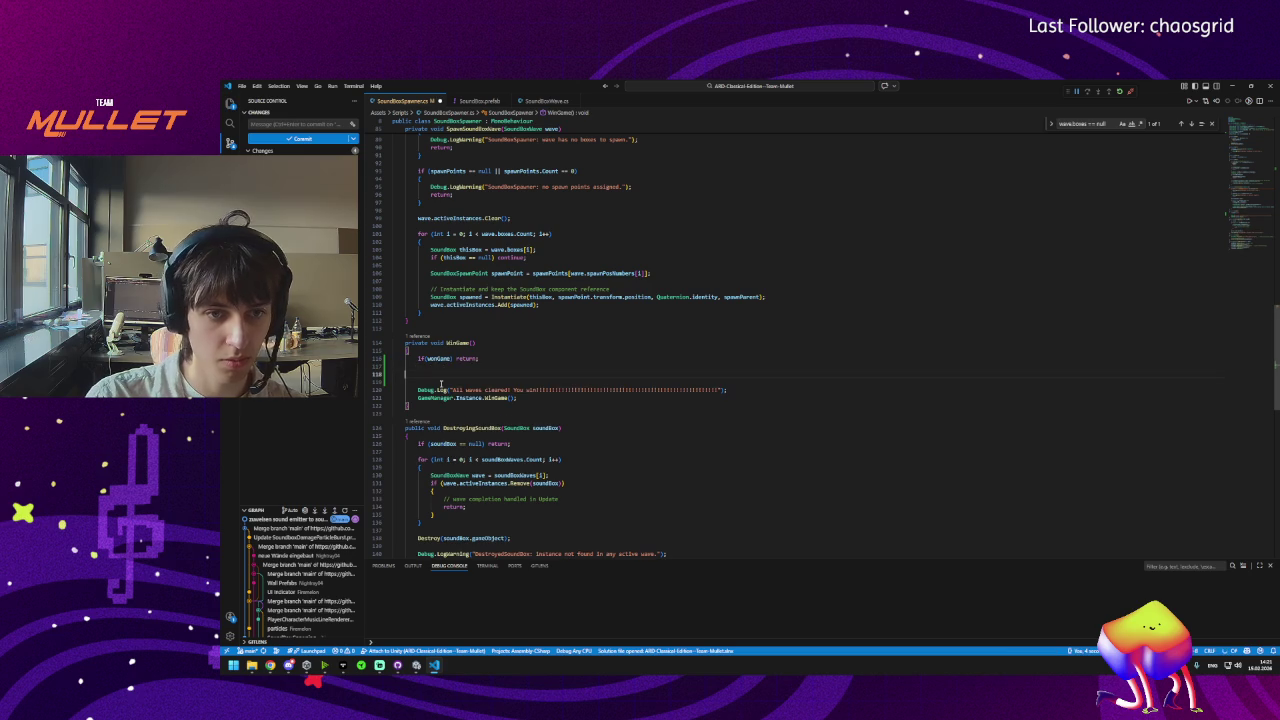
{"action": "type", "text": "wonGame"}
{"action": "key", "text": "ctrl+s"}
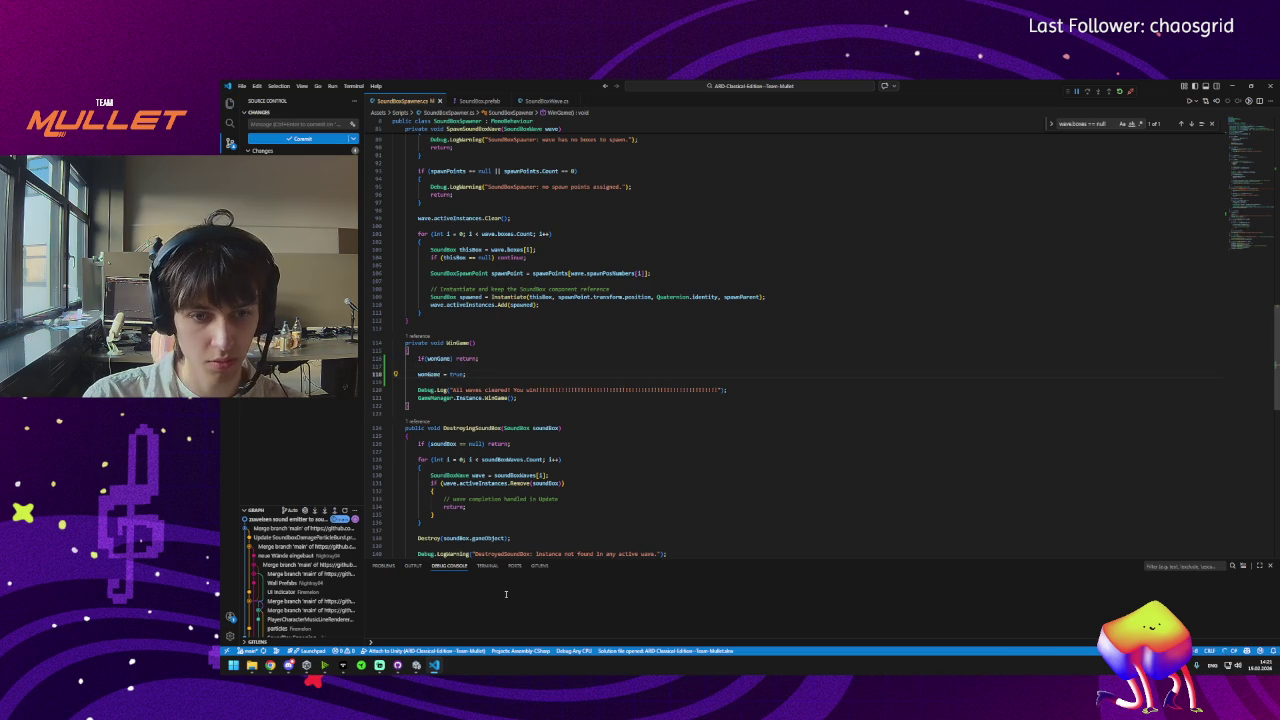
{"action": "key", "text": "alt+Tab"}
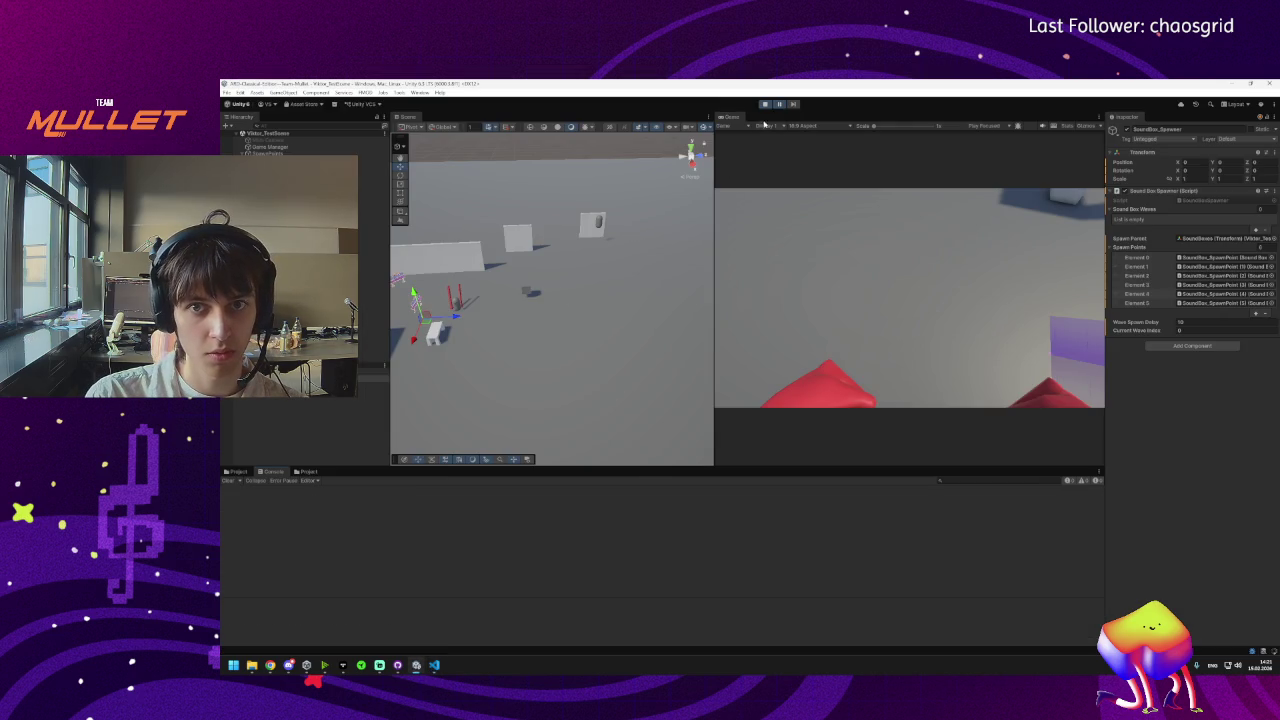
Search SoundBoxSpawner.cs for WinGame and jump to its call in Update.
{"action": "left_click", "coordinate": [432, 665]}
{"action": "mouse_move", "coordinate": [430, 666]}
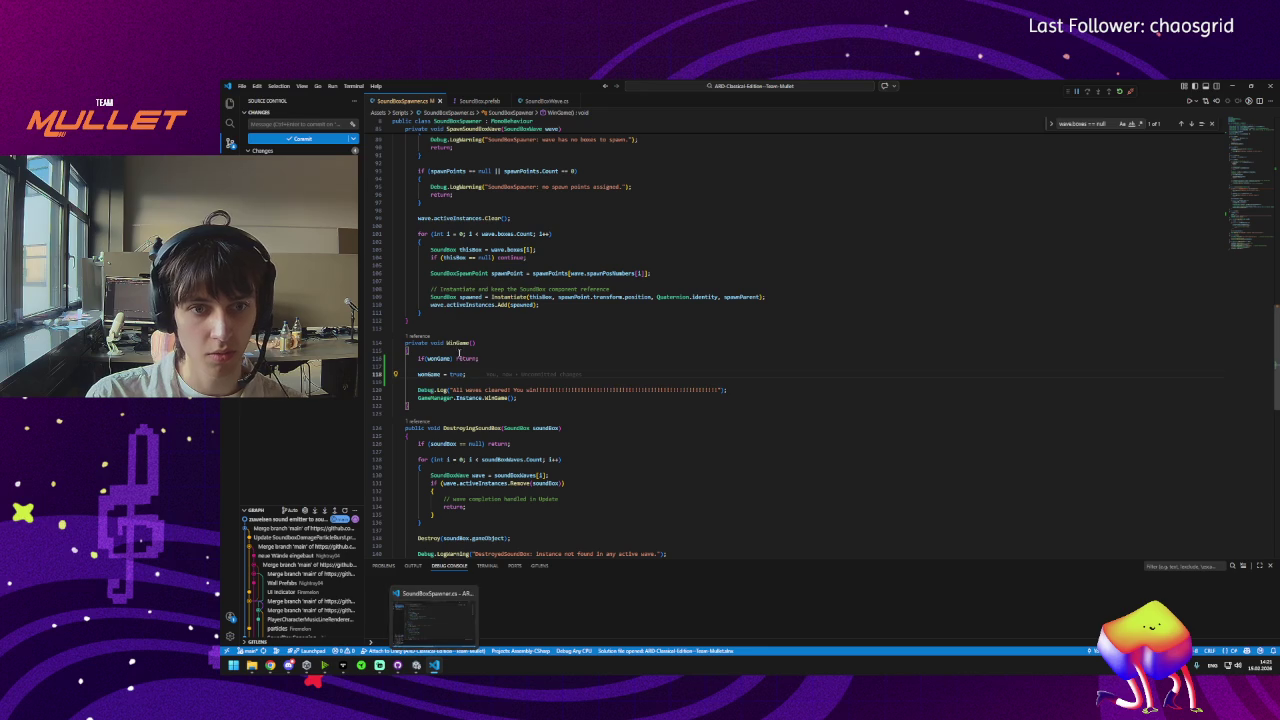
{"action": "double_click", "coordinate": [457, 342]}
{"action": "key", "text": "ctrl+f"}
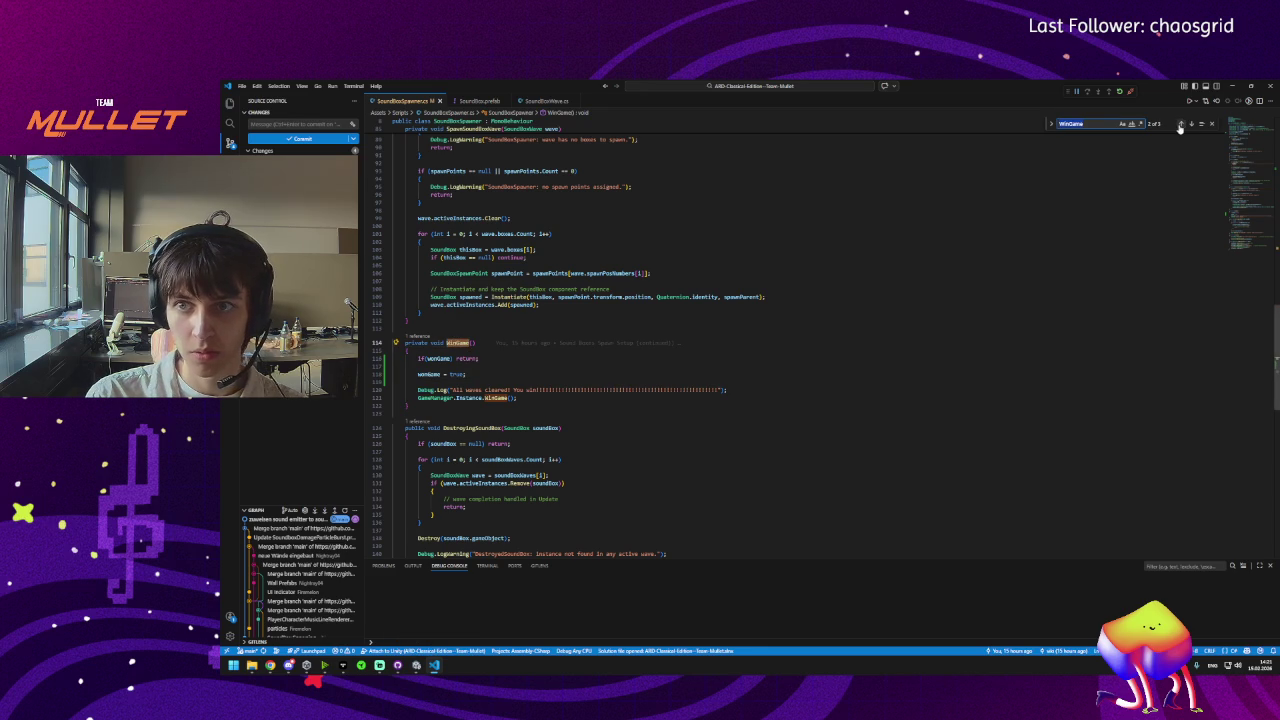
{"action": "left_click", "coordinate": [1181, 123]}
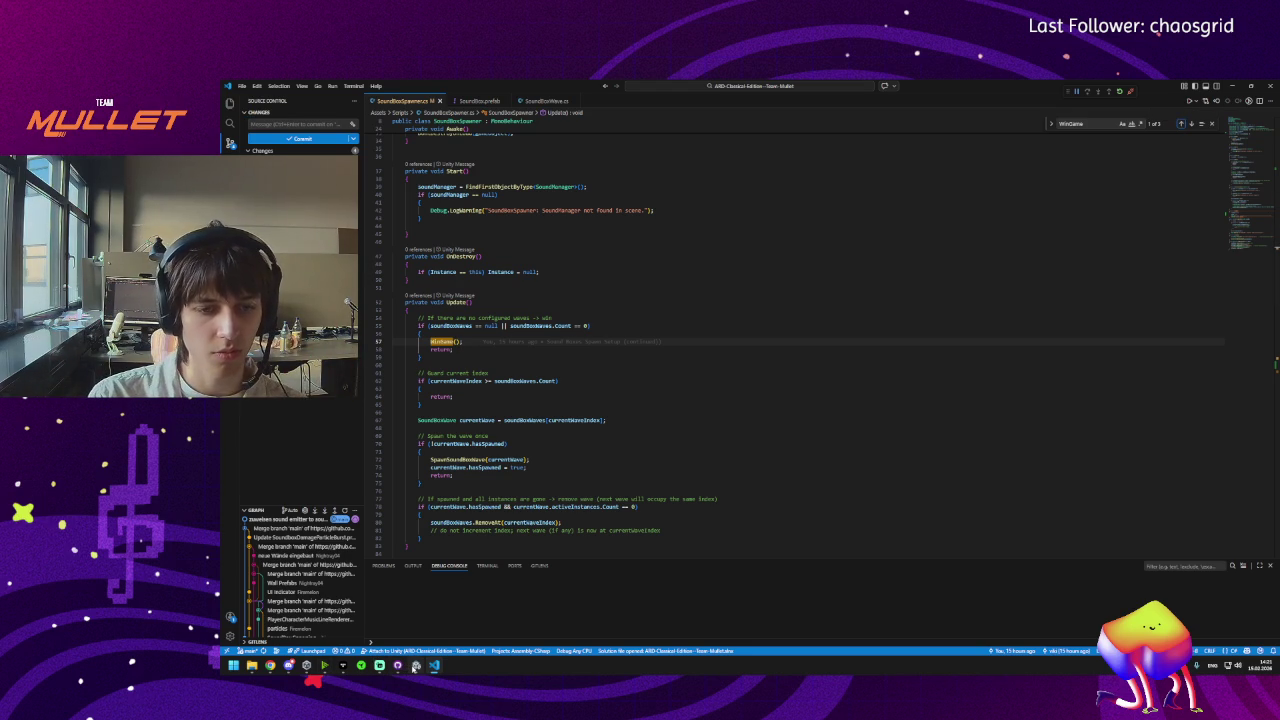
Review the uses of soundBoxWaves and wonGame, then return to the Unity Editor.
{"action": "mouse_move", "coordinate": [416, 667]}
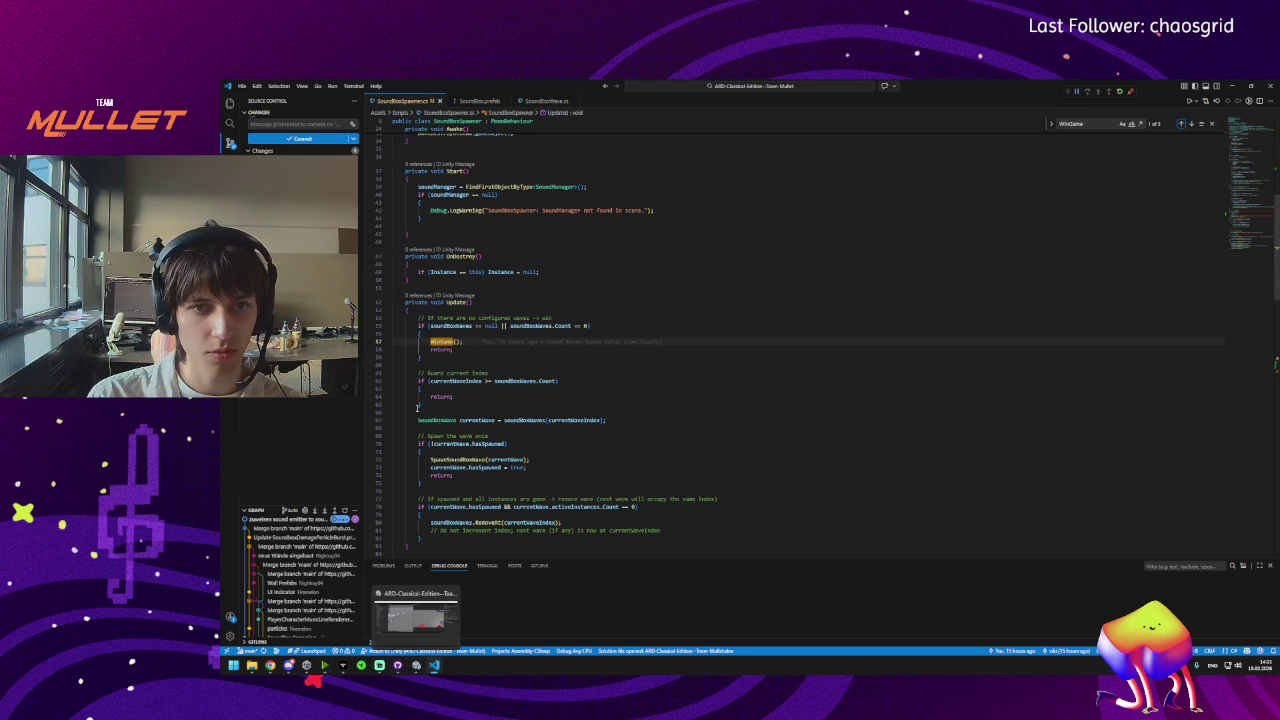
{"action": "left_click", "coordinate": [437, 324]}
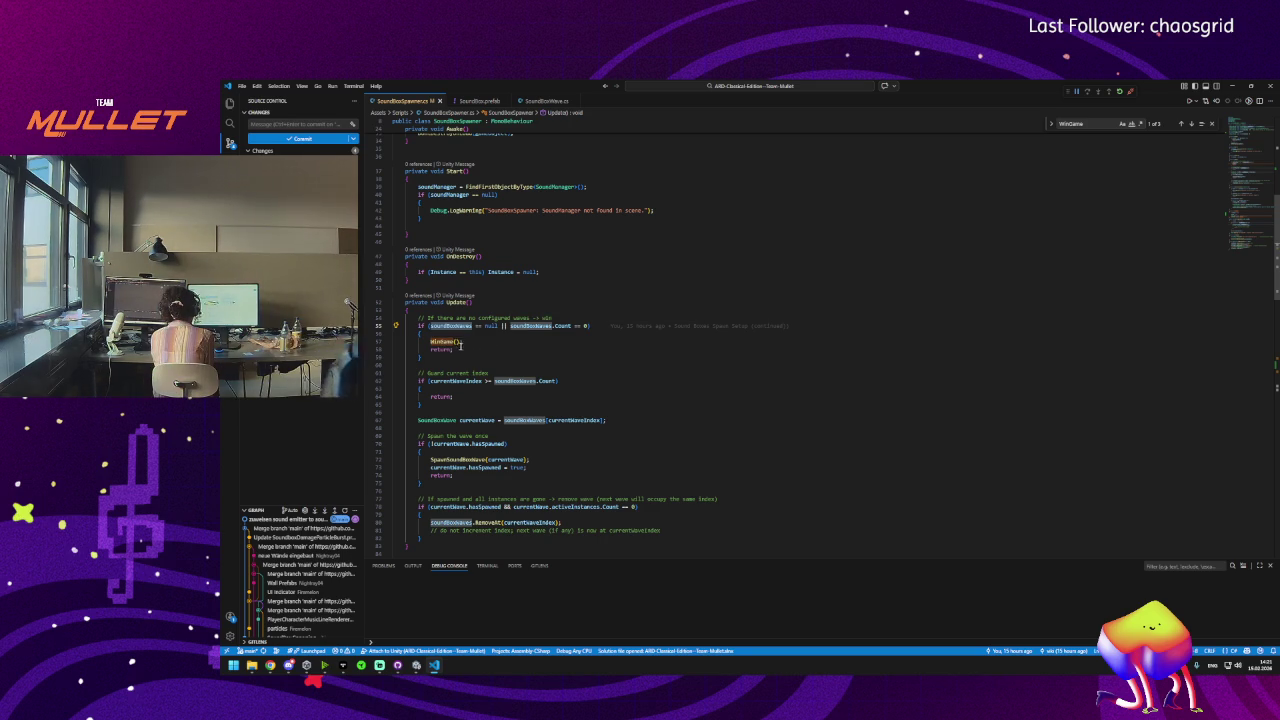
{"action": "scroll", "coordinate": [473, 346], "scroll_direction": "down", "scroll_amount": 10}
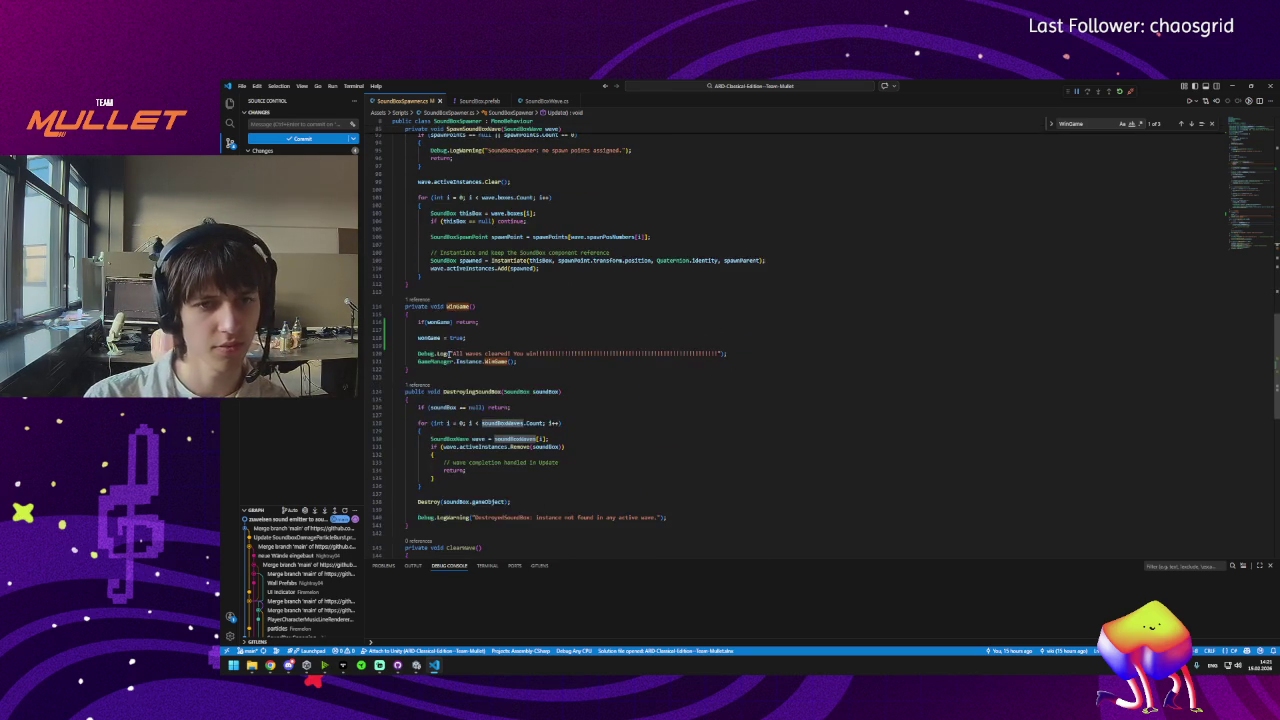
{"action": "left_click", "coordinate": [433, 322]}
{"action": "scroll", "coordinate": [456, 329], "scroll_direction": "up", "scroll_amount": 10}
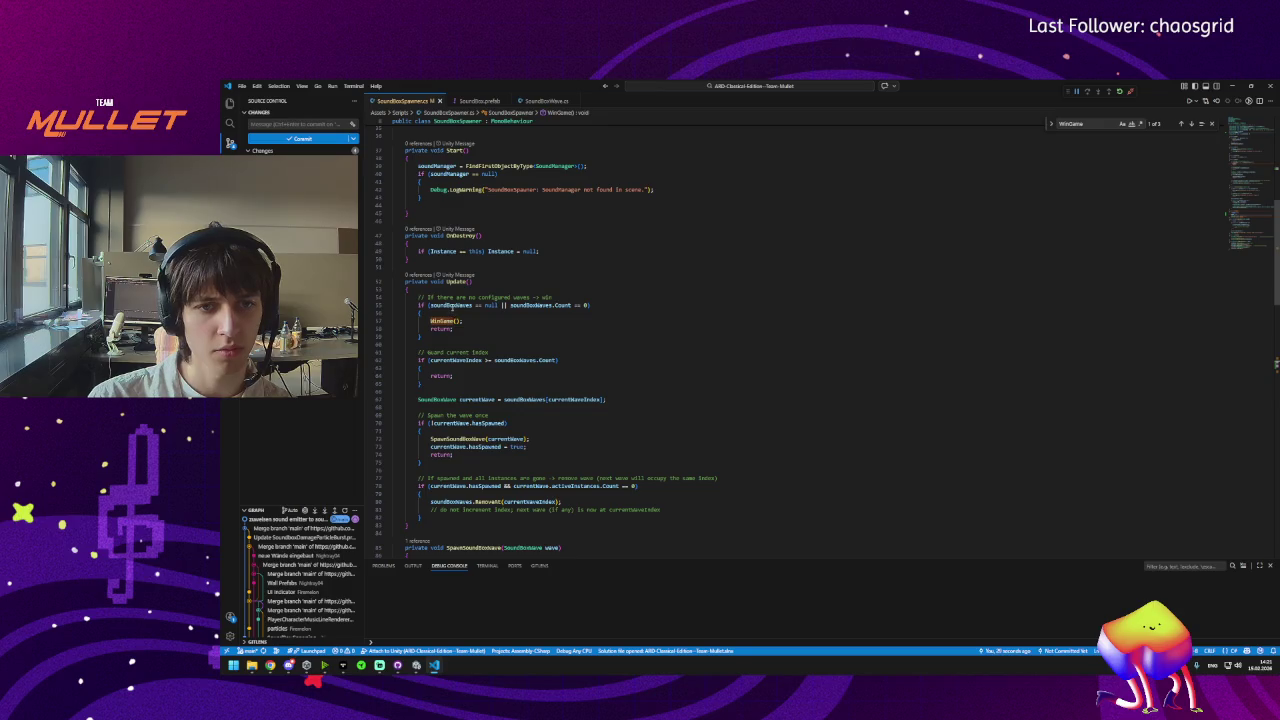
{"action": "left_click", "coordinate": [447, 313]}
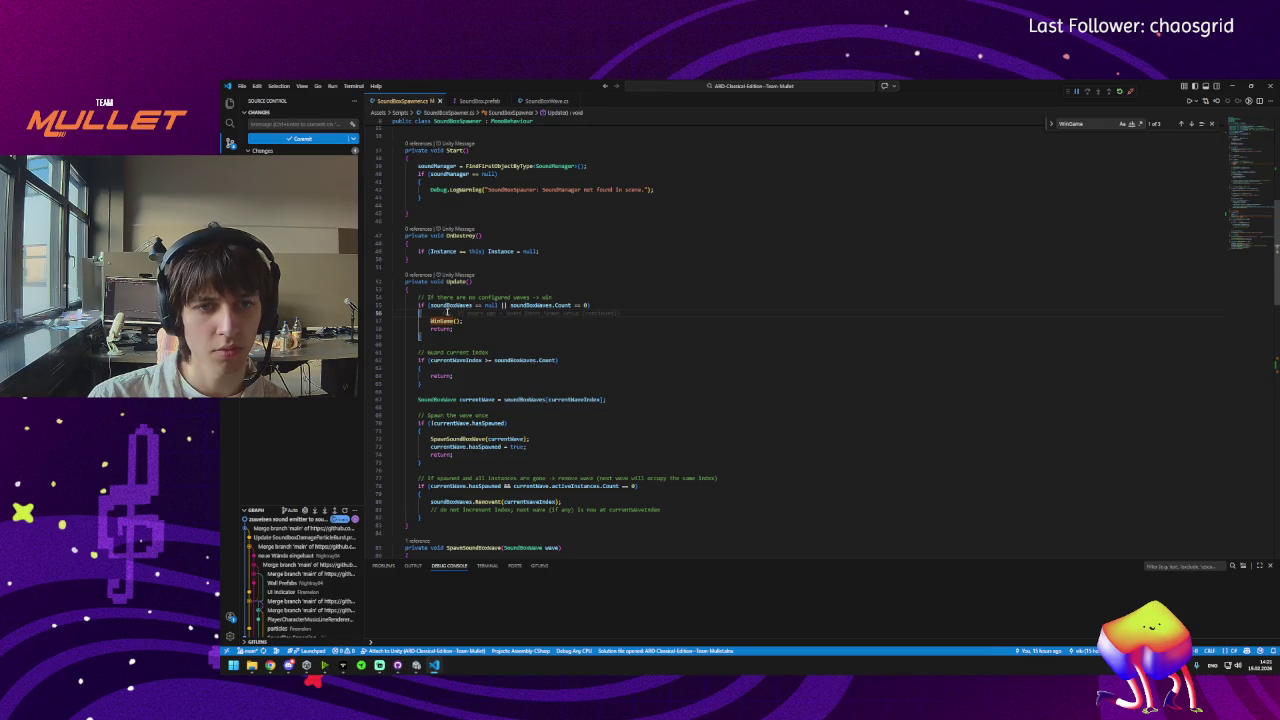
{"action": "scroll", "coordinate": [450, 340], "scroll_direction": "down", "scroll_amount": 11}
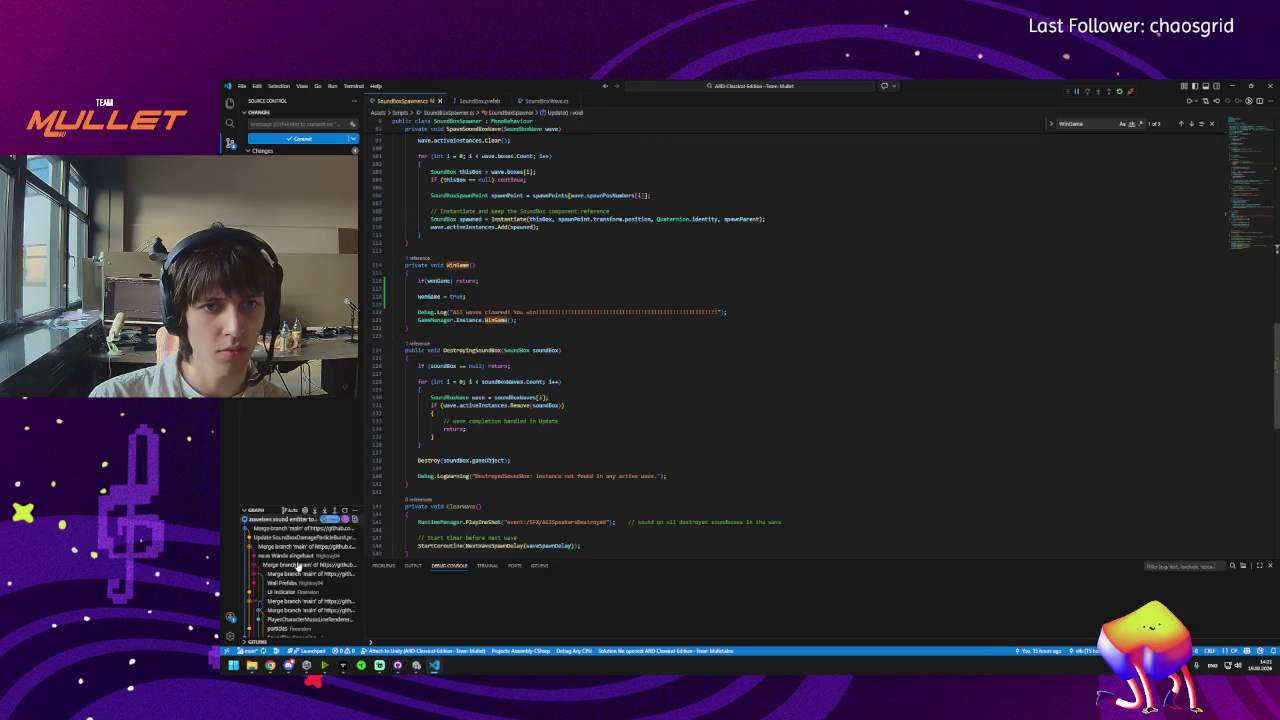
{"action": "mouse_move", "coordinate": [284, 662]}
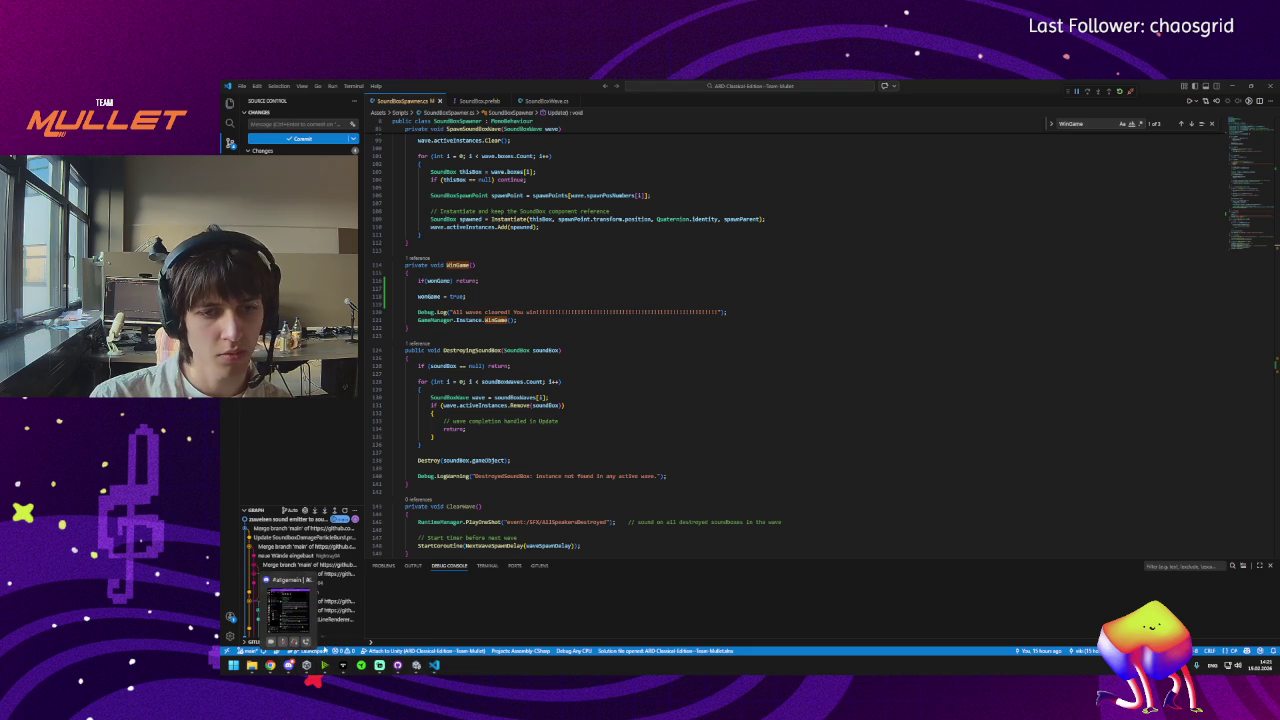
{"action": "mouse_move", "coordinate": [416, 662]}
{"action": "left_click", "coordinate": [417, 622]}
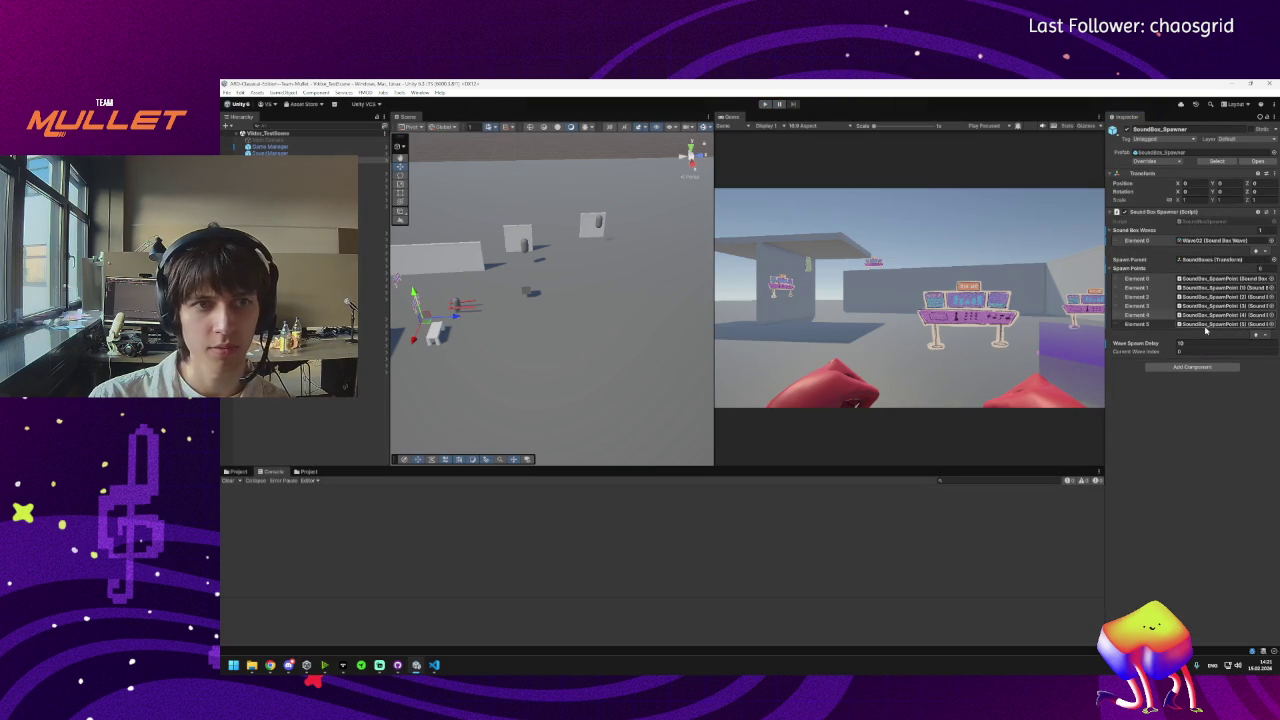
Add a second Sound Box Waves entry, assign Wave01 to Element 0, and enter Play mode.
{"action": "left_click", "coordinate": [1256, 258]}
{"action": "left_click", "coordinate": [1222, 249]}
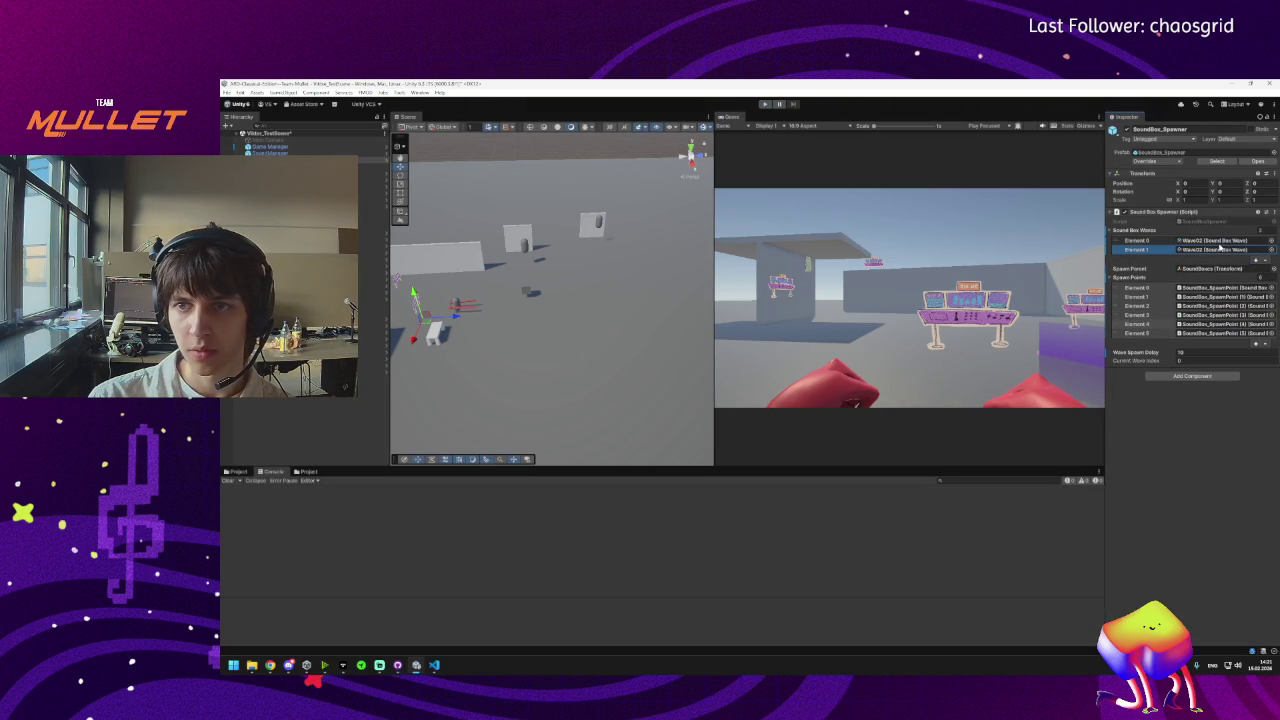
{"action": "left_click", "coordinate": [1270, 241]}
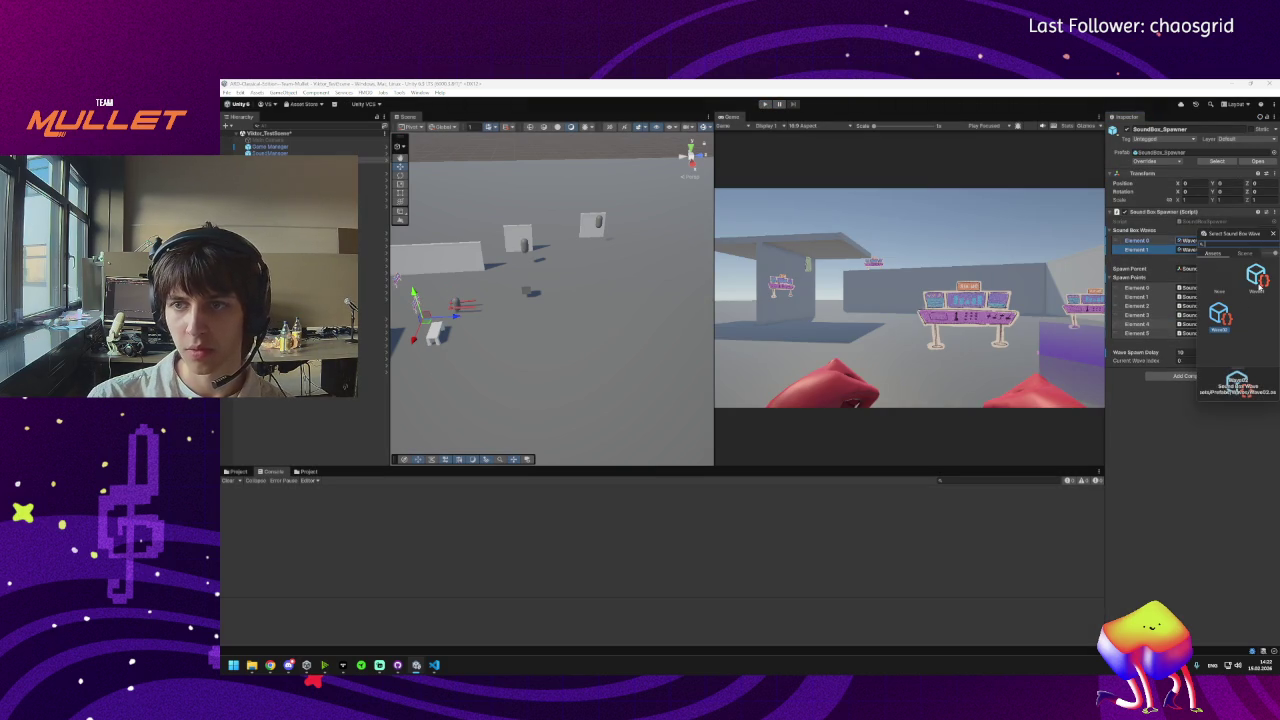
{"action": "double_click", "coordinate": [1219, 330]}
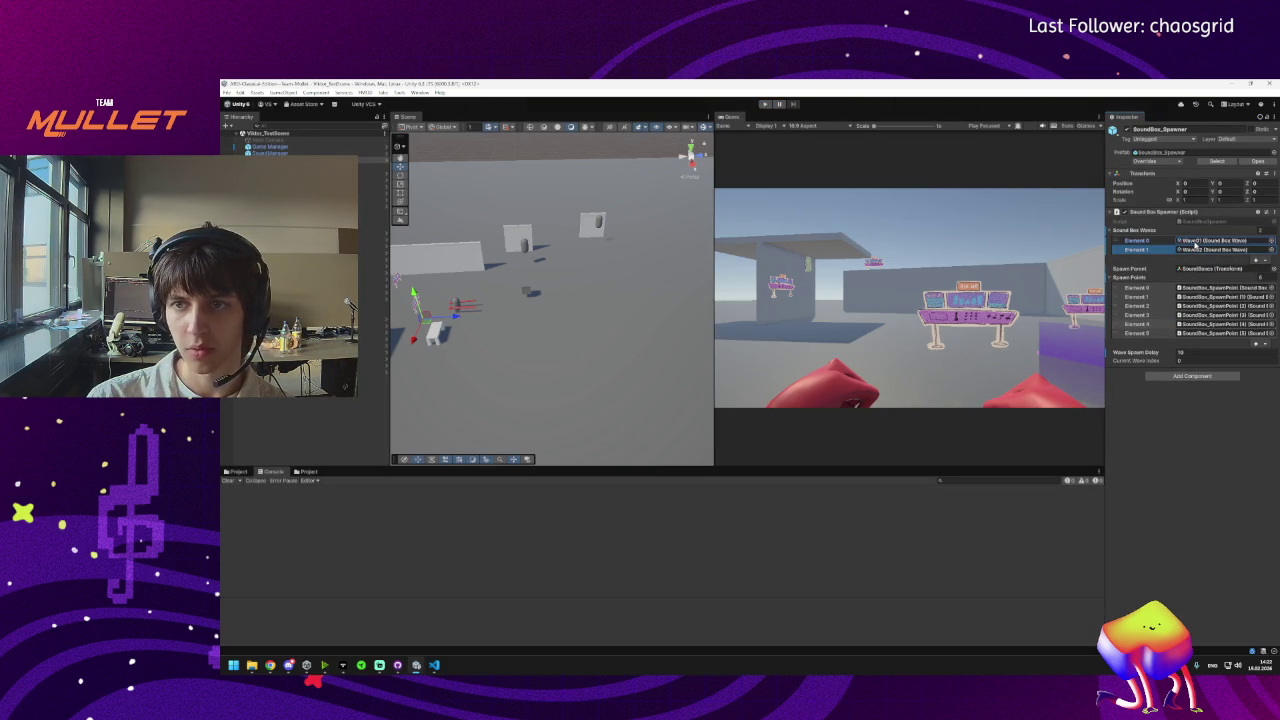
{"action": "left_click", "coordinate": [762, 104]}
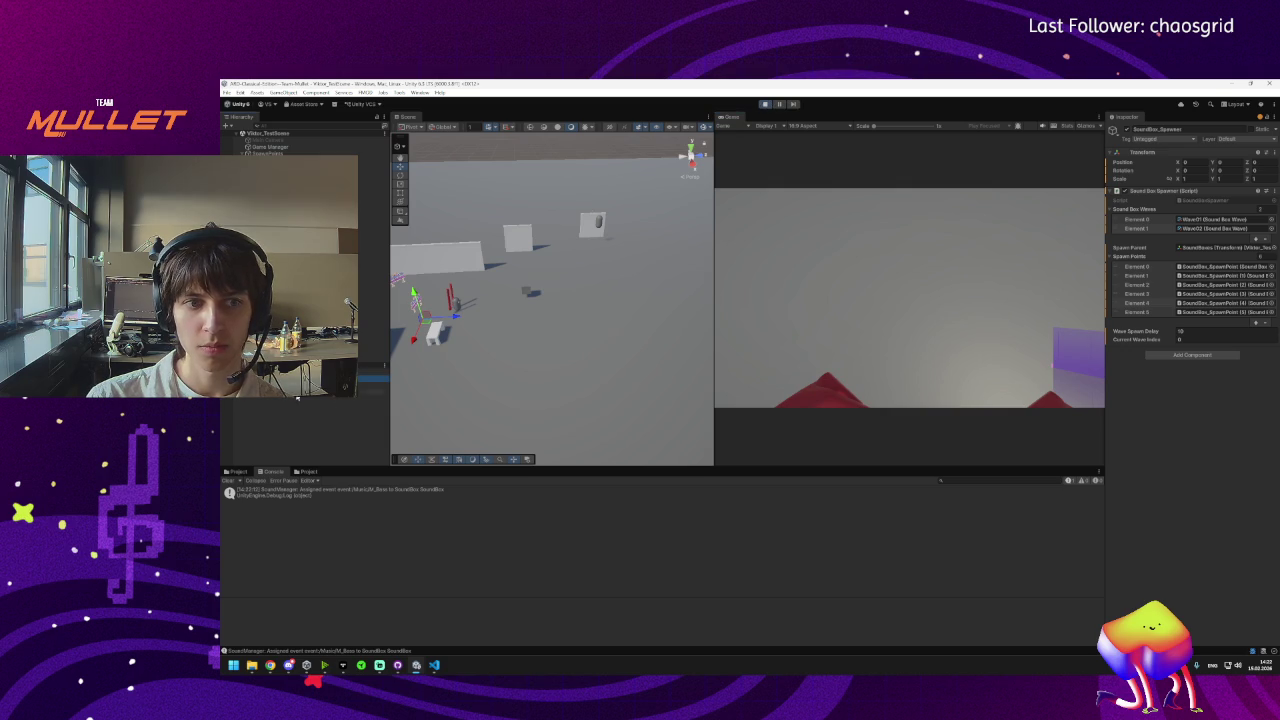
Set the SoundBoxes object's position X and Z to 0.
{"action": "double_click", "coordinate": [1222, 247]}
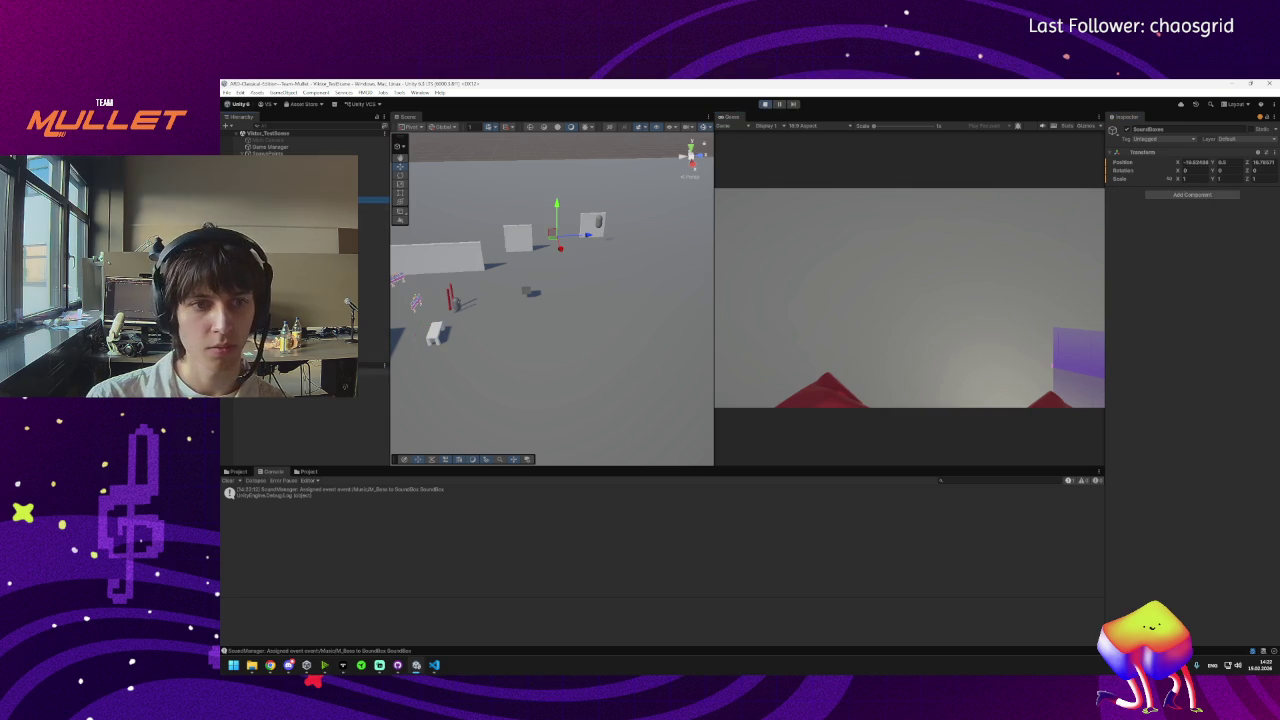
{"action": "left_click", "coordinate": [1200, 163]}
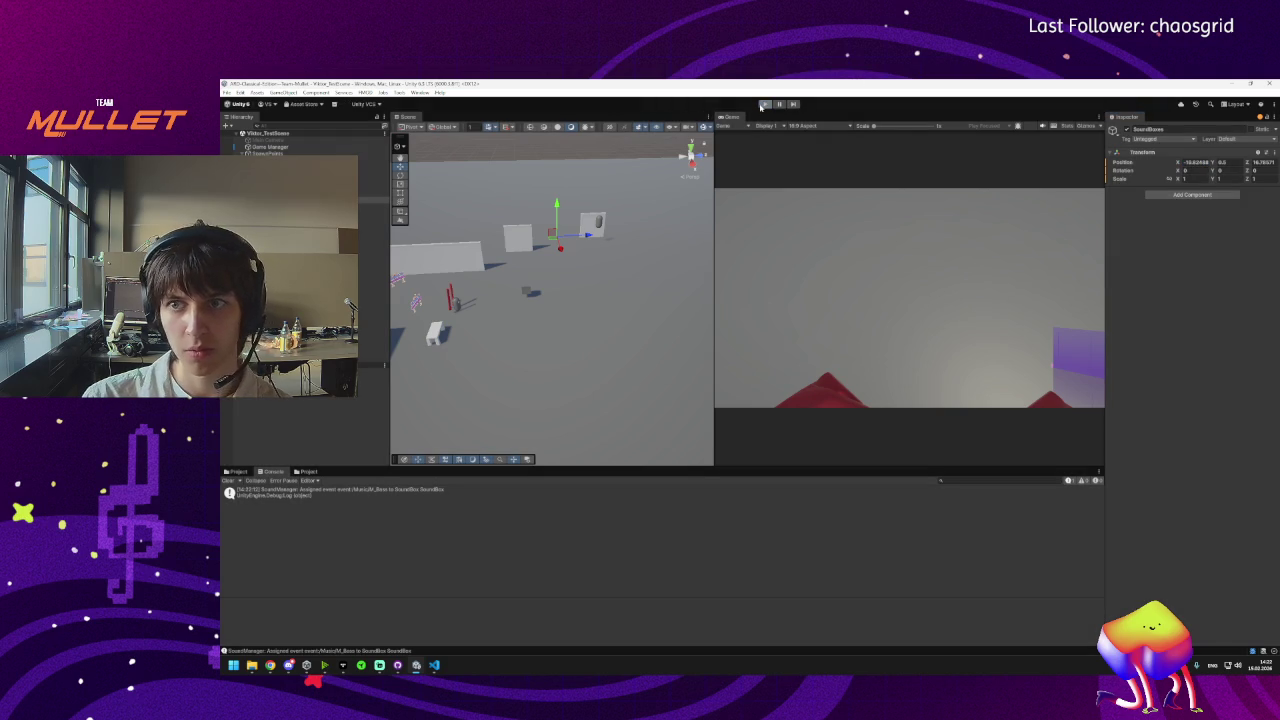
{"action": "type", "text": "0"}
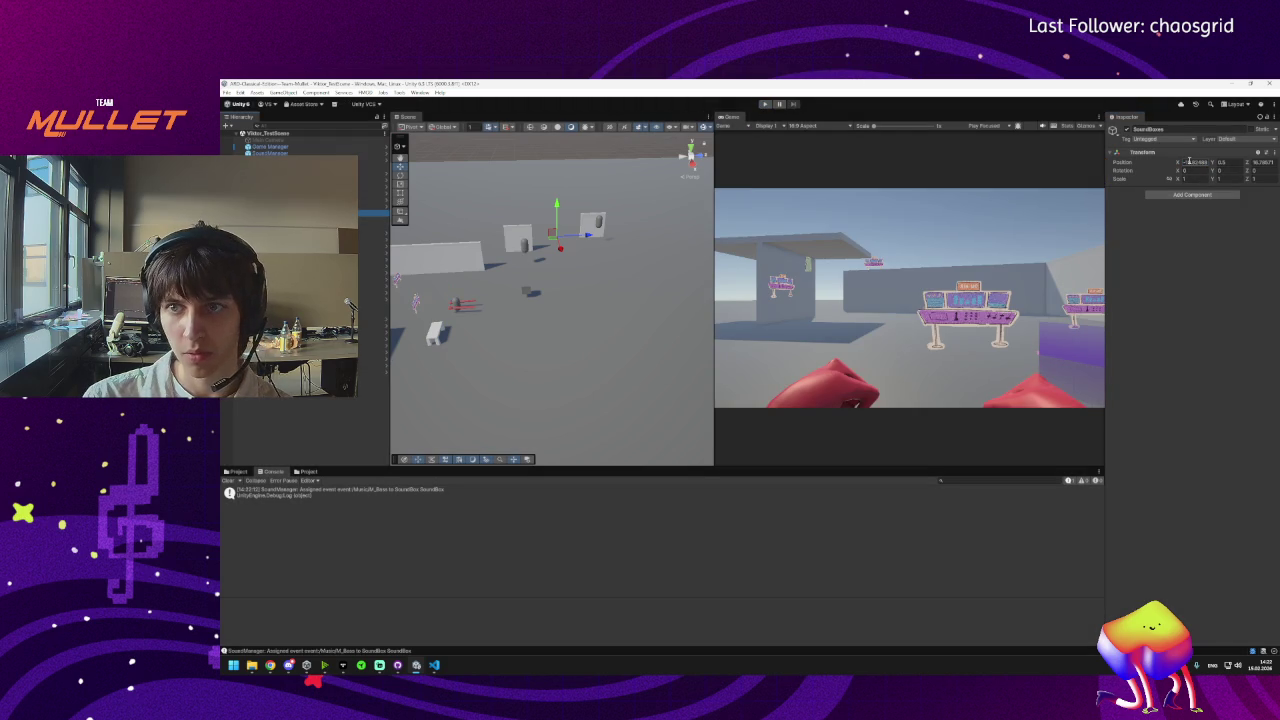
{"action": "key", "text": "Return"}
{"action": "left_click", "coordinate": [1262, 163]}
{"action": "type", "text": "0"}
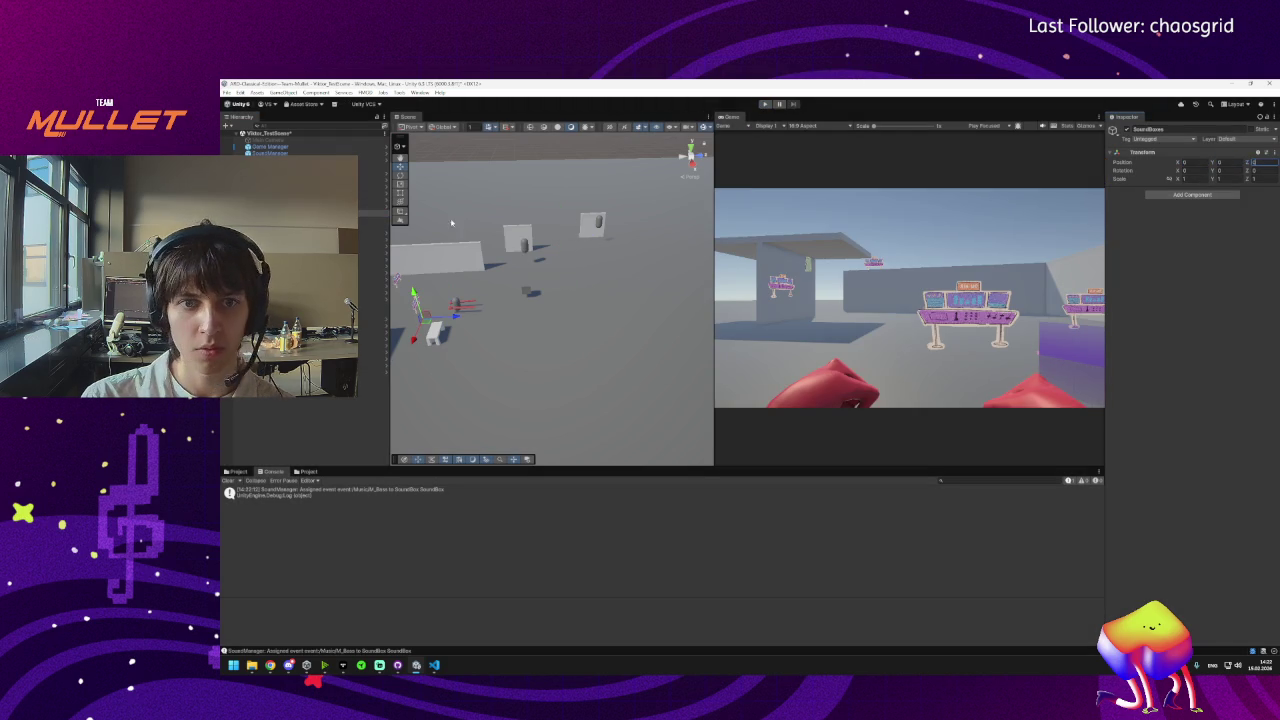
Step through SpawnPoints and each SoundBox_SpawnPoint in the Hierarchy to check their placement.
{"action": "left_click", "coordinate": [300, 166]}
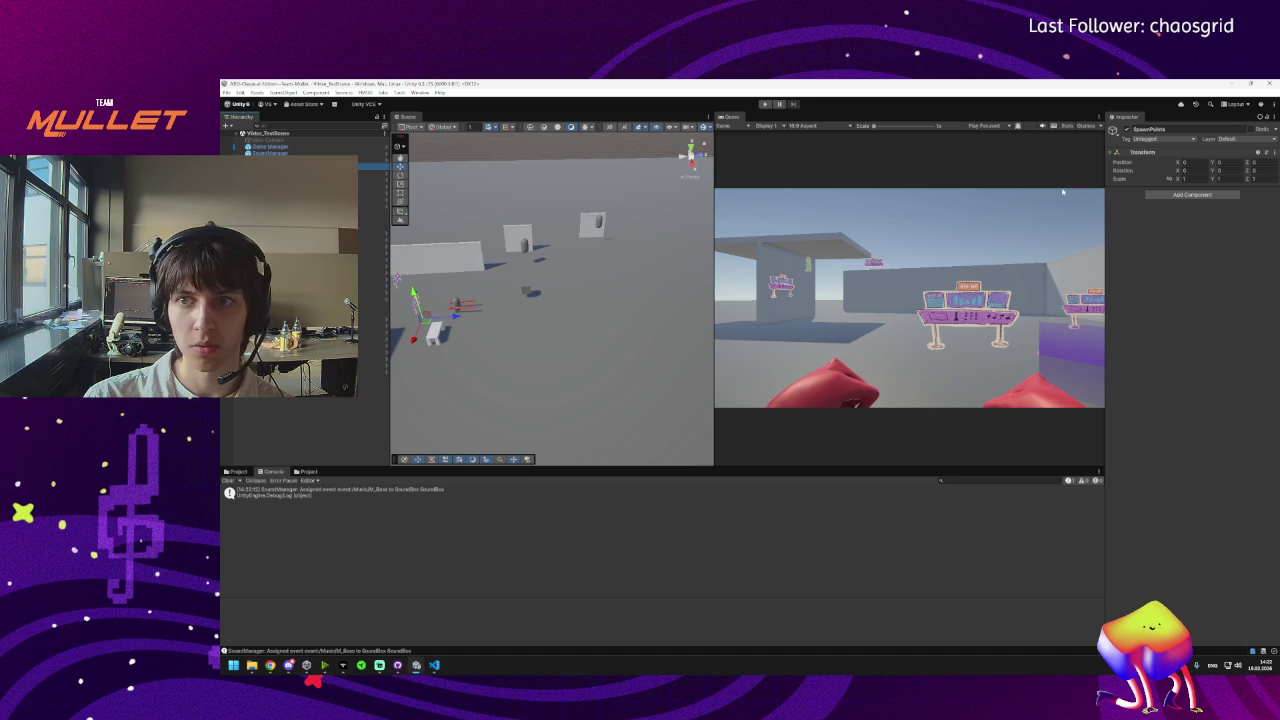
{"action": "left_click", "coordinate": [300, 180]}
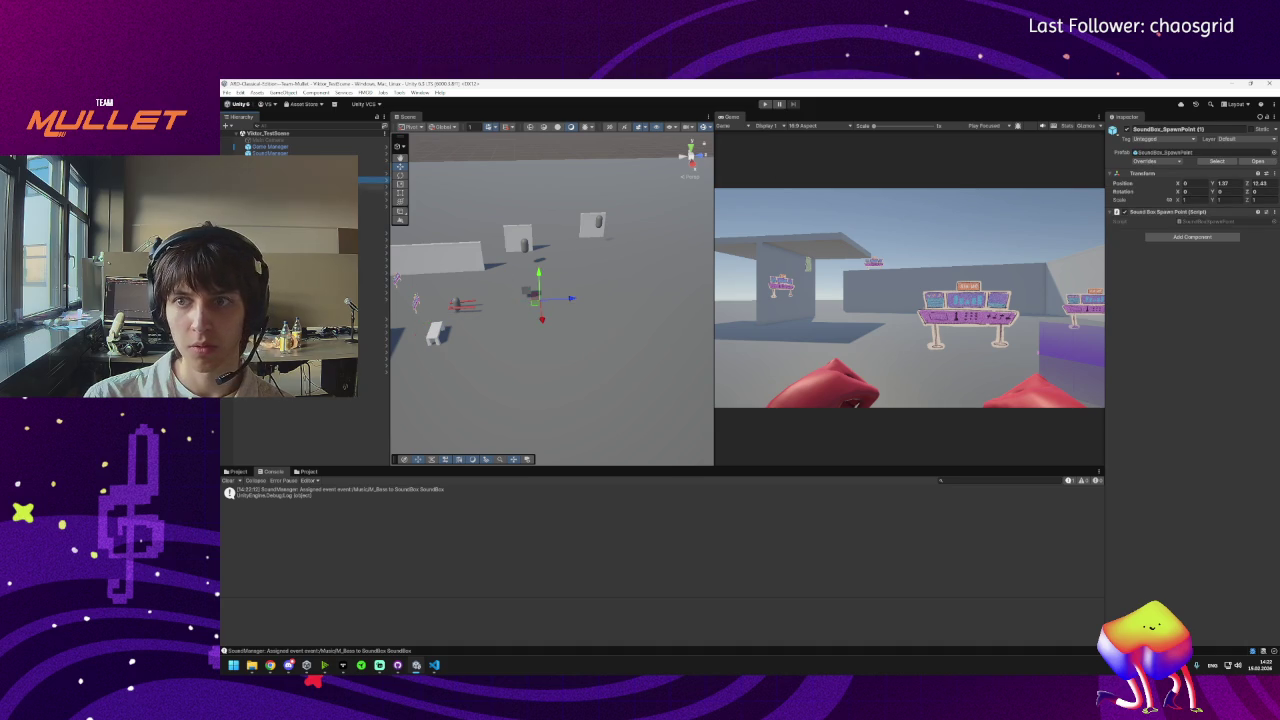
{"action": "left_click", "coordinate": [300, 193]}
{"action": "left_click", "coordinate": [300, 199]}
{"action": "left_click", "coordinate": [300, 206]}
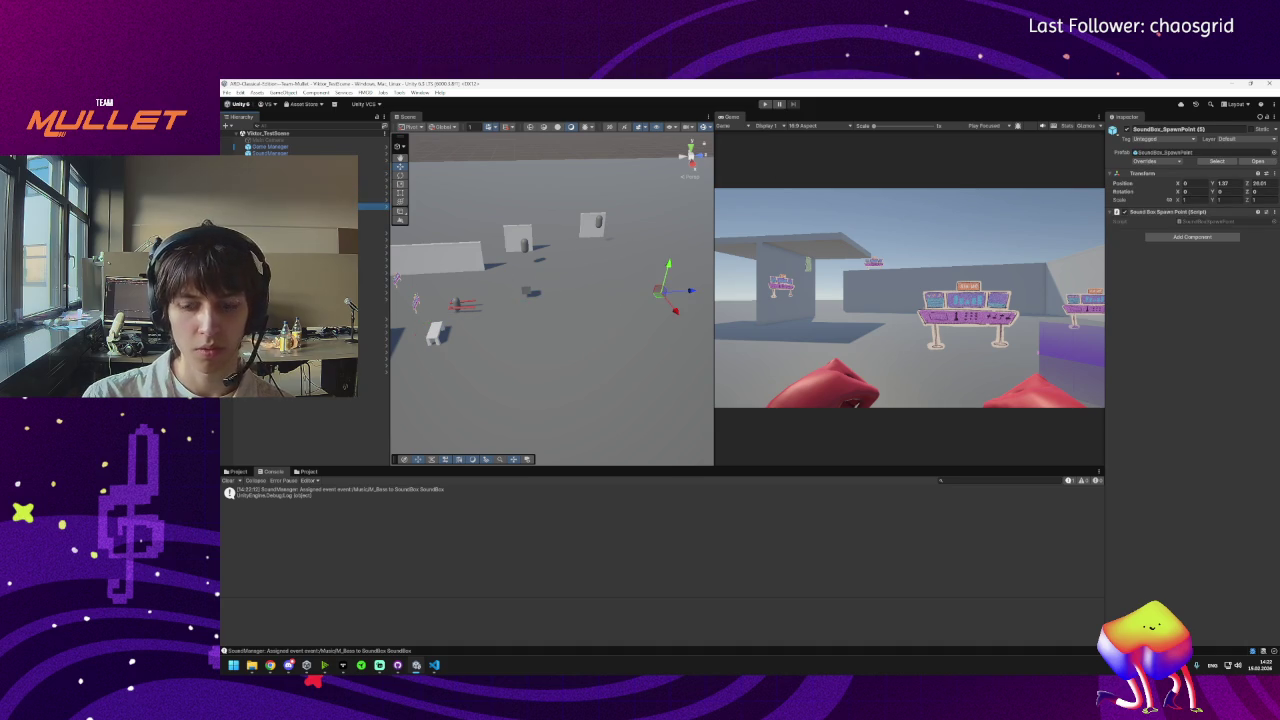
{"action": "key", "text": "Up"}
{"action": "key", "text": "Up"}
{"action": "key", "text": "Up"}
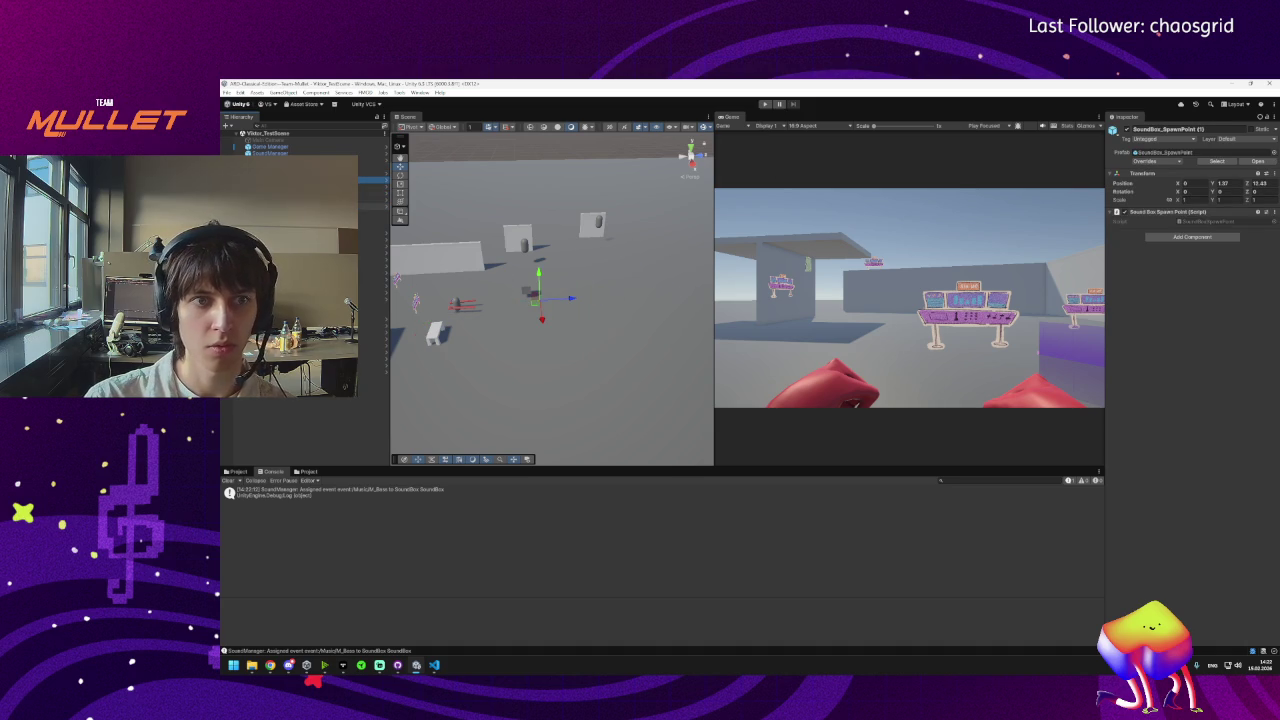
{"action": "key", "text": "Up"}
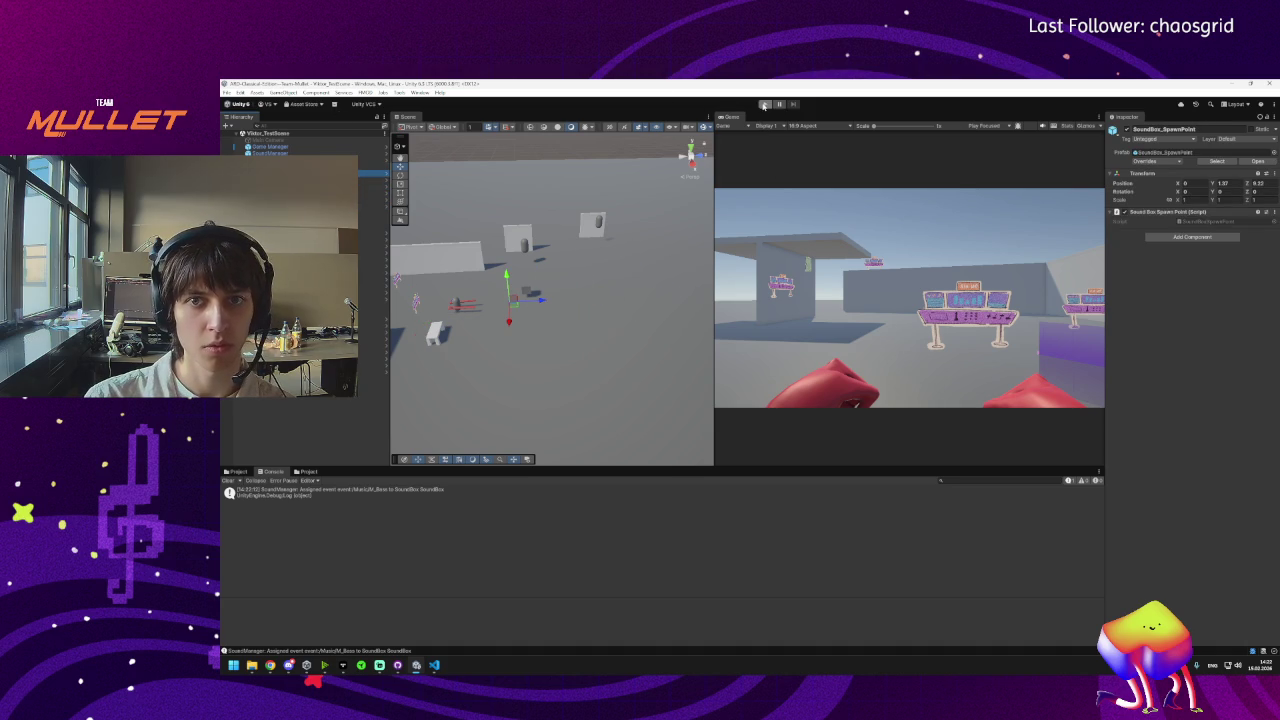
Start play mode and inspect the running SoundBoxes and SoundBox_Spawner wave settings.
{"action": "key", "text": "ctrl+p"}
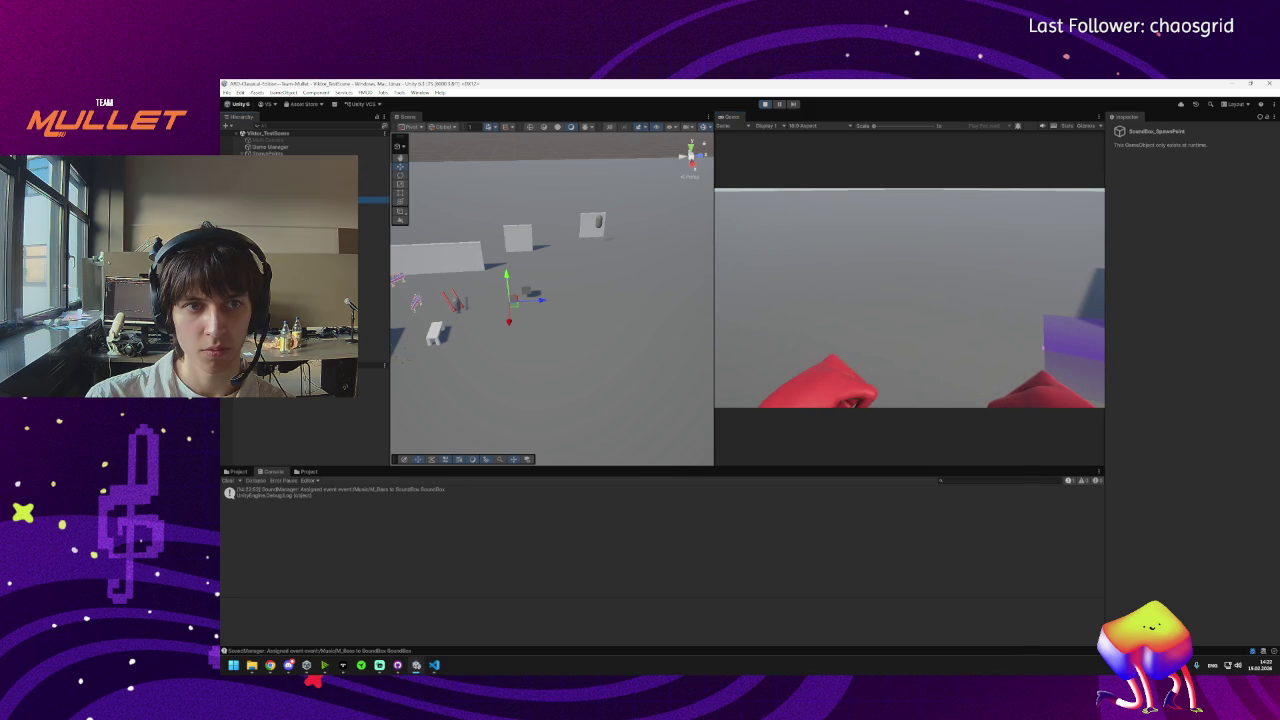
{"action": "left_click", "coordinate": [300, 200]}
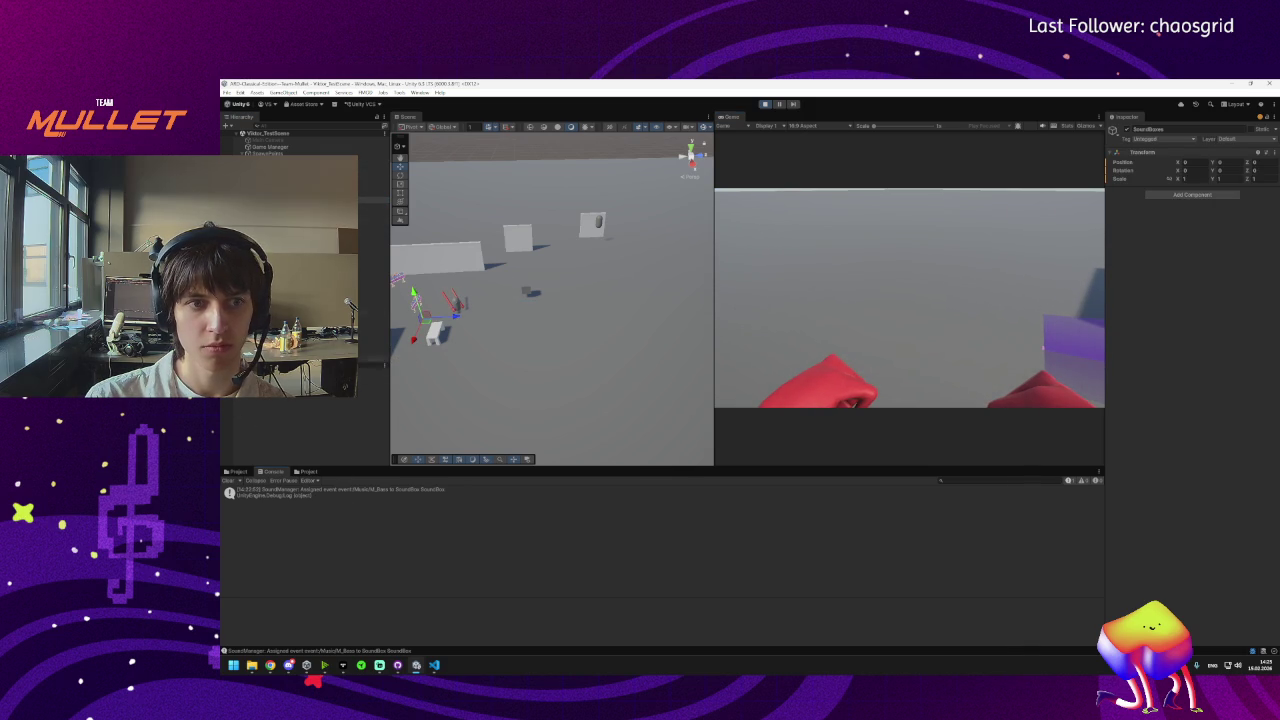
{"action": "left_click", "coordinate": [300, 379]}
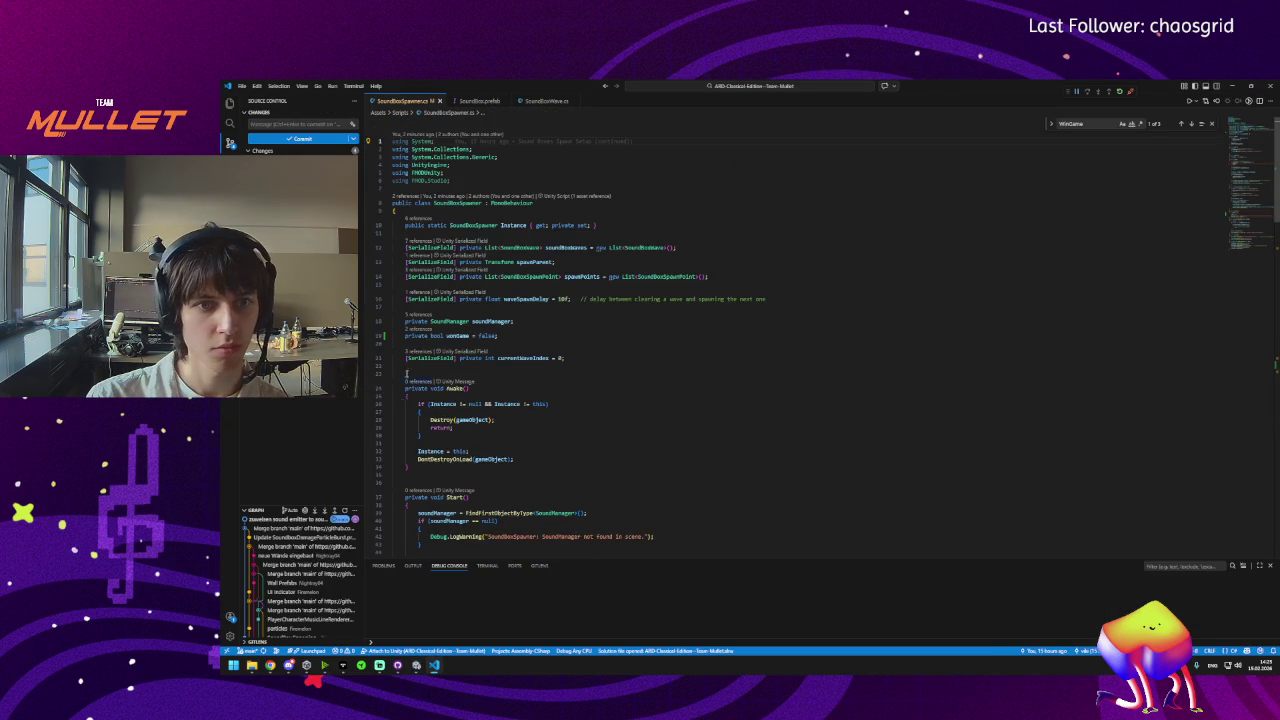
Scroll SoundBoxSpawner.cs to Update(), stop the Unity play test, and switch to GitHub Desktop.
{"action": "scroll", "coordinate": [453, 333], "scroll_direction": "down", "scroll_amount": 10}
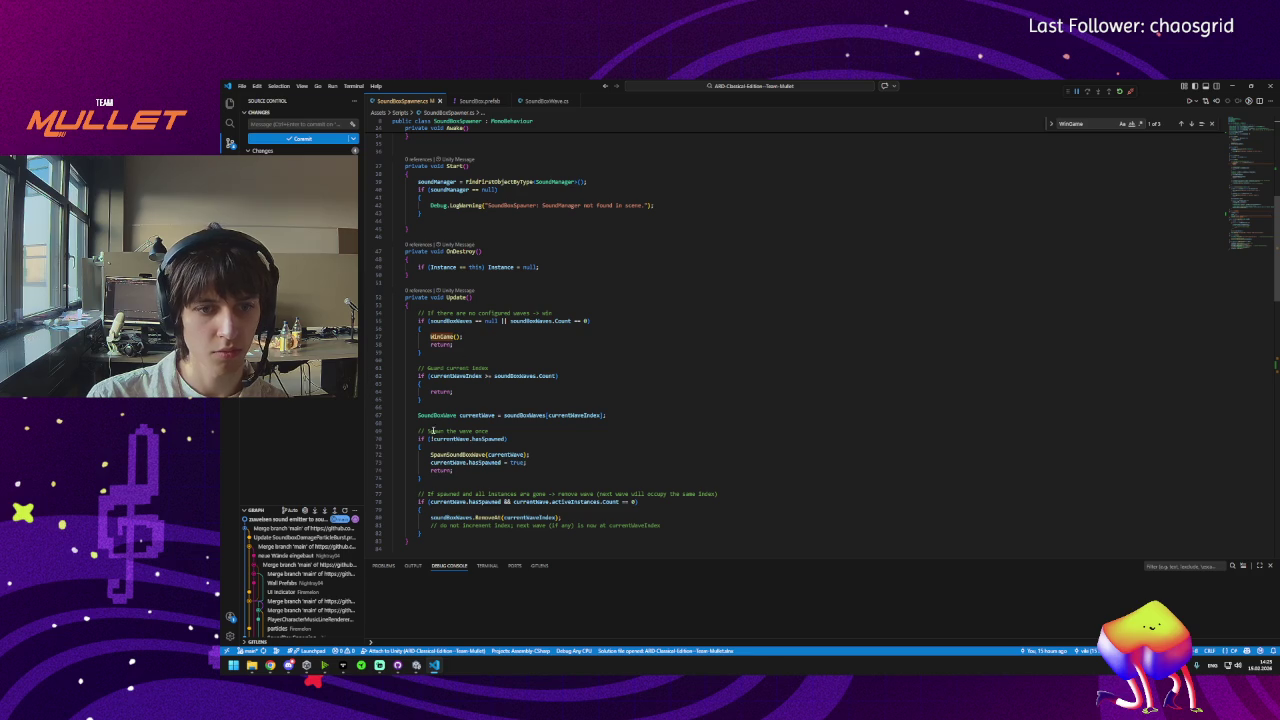
{"action": "left_click", "coordinate": [416, 666]}
{"action": "left_click", "coordinate": [764, 104]}
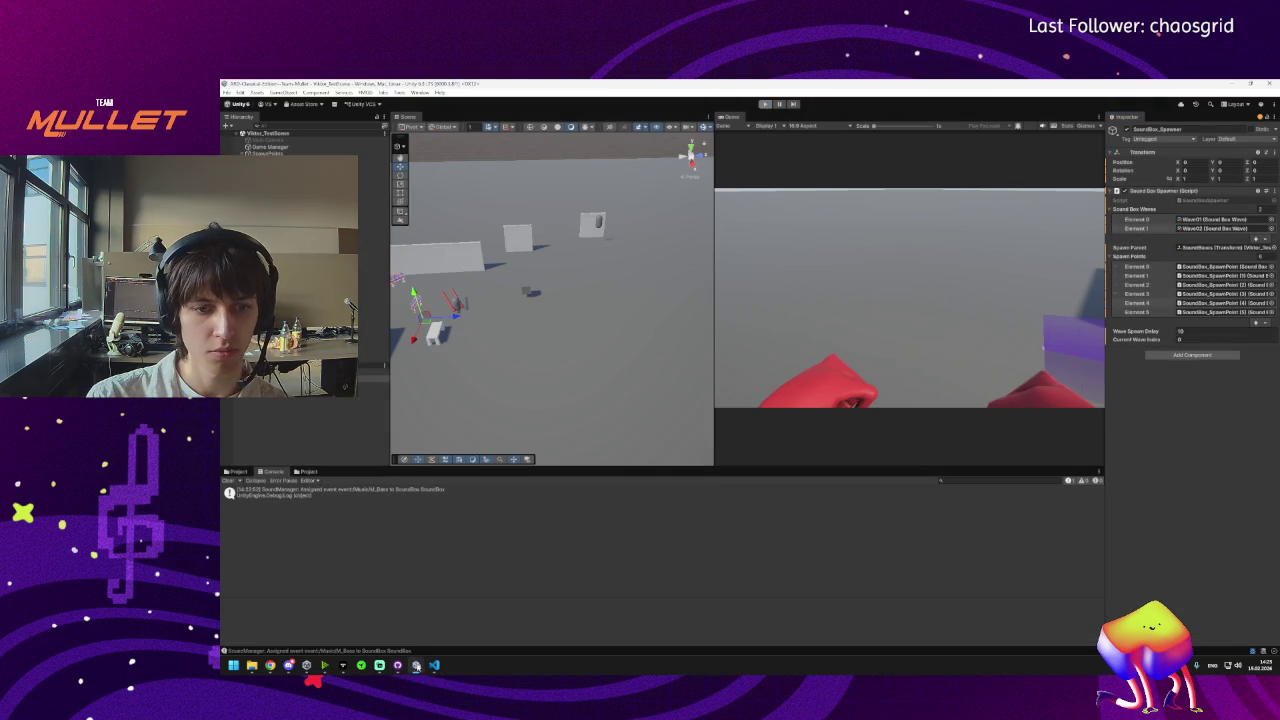
{"action": "left_click", "coordinate": [434, 665]}
{"action": "left_click", "coordinate": [416, 666]}
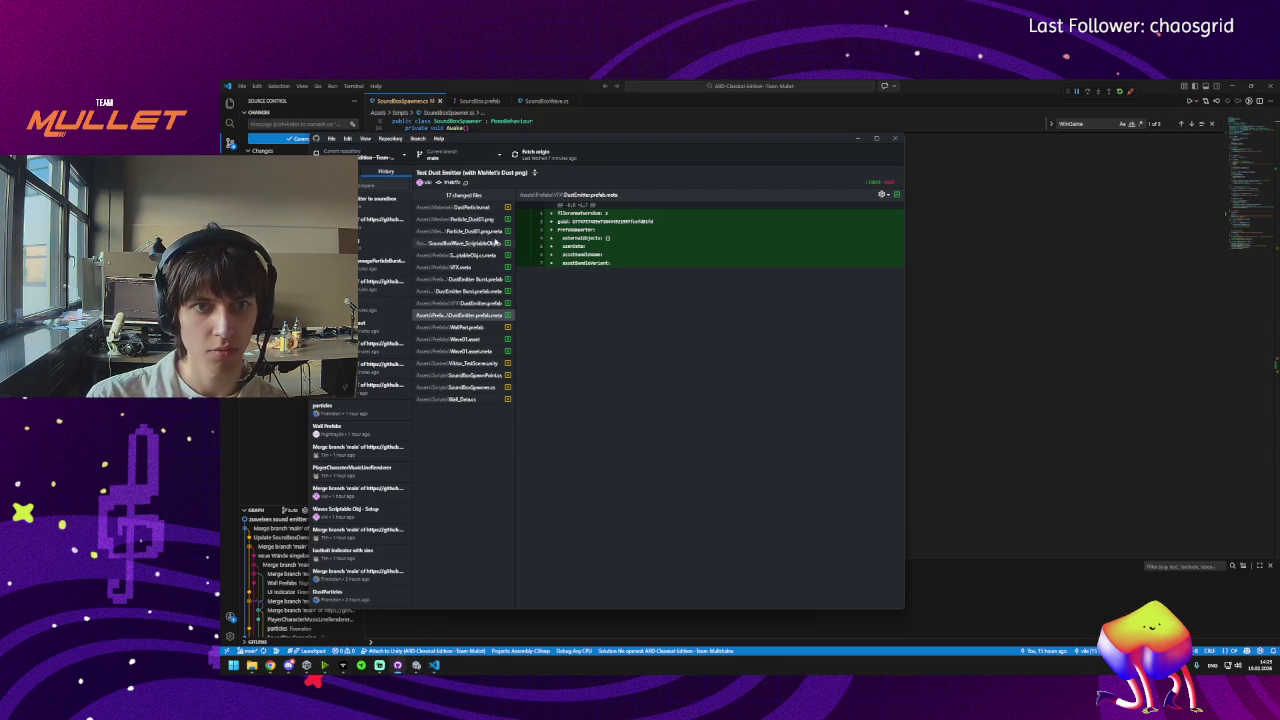
Write the commit summary and review the SoundBoxSpawner.cs and SoundBox_Spawner.prefab diffs.
{"action": "left_click", "coordinate": [360, 530]}
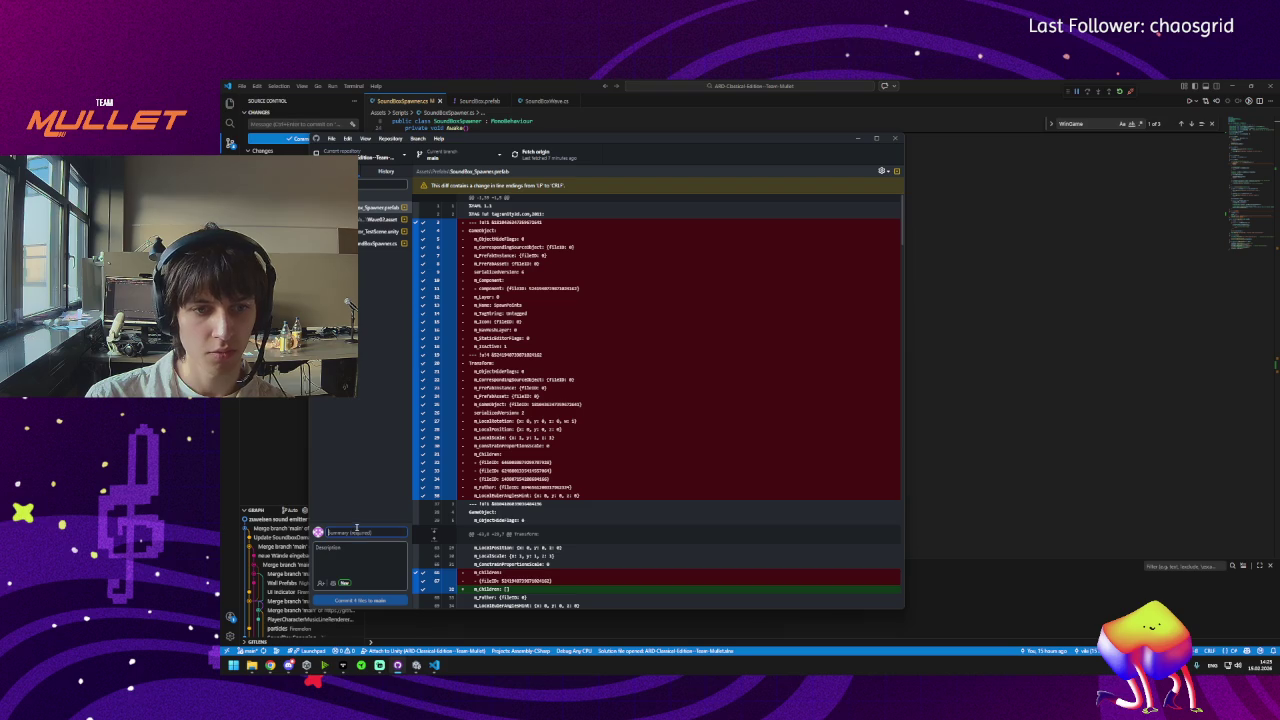
{"action": "type", "text": "consolent"}
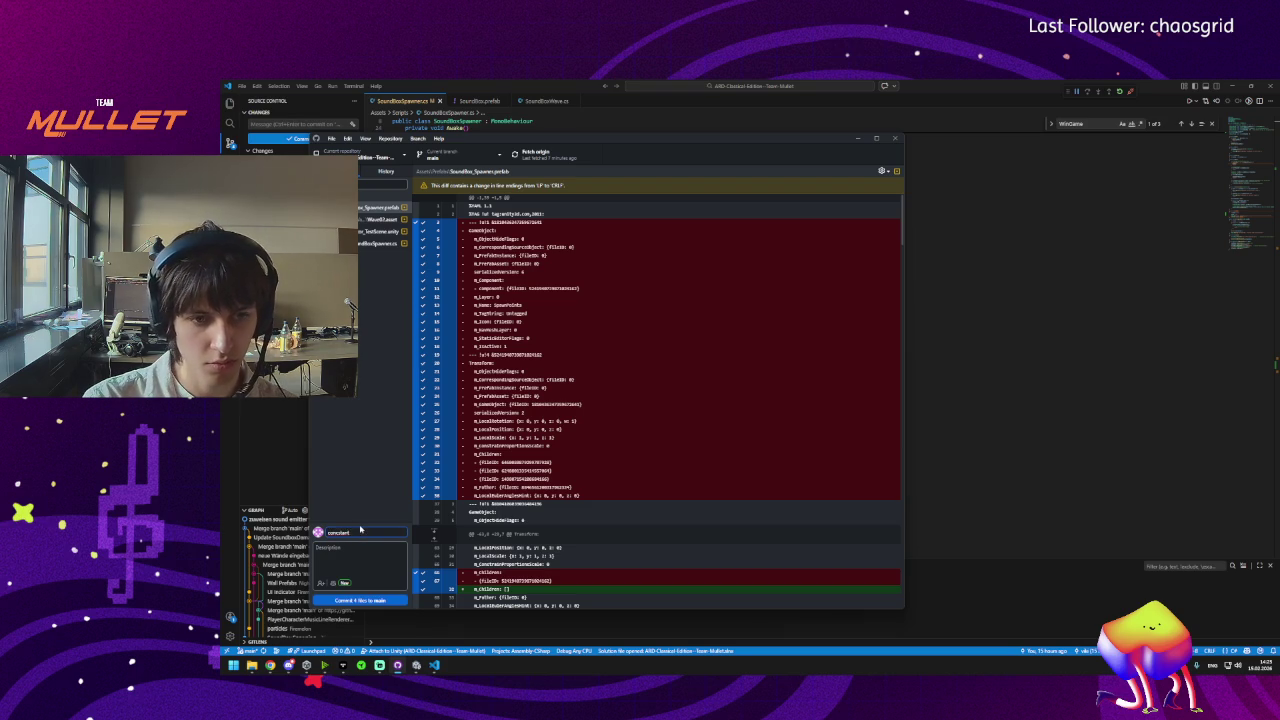
{"action": "key", "text": "ctrl+BackSpace"}
{"action": "type", "text": "c"}
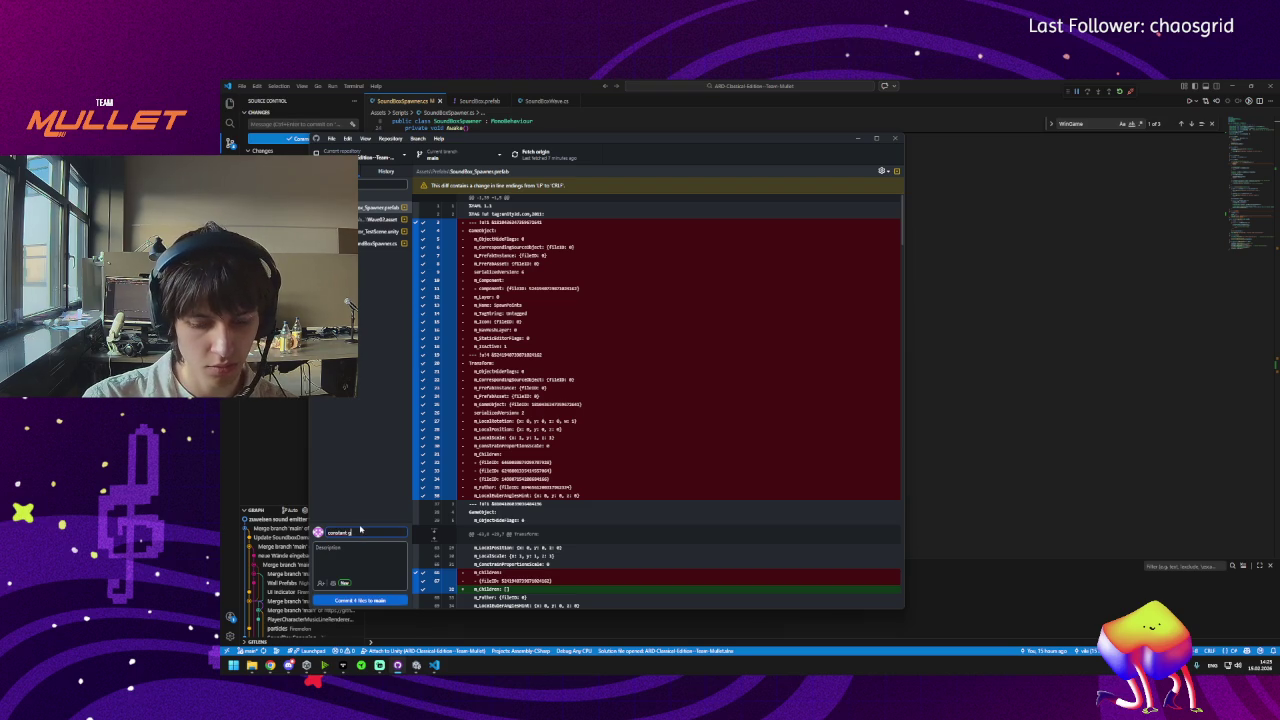
{"action": "type", "text": "ame movin"}
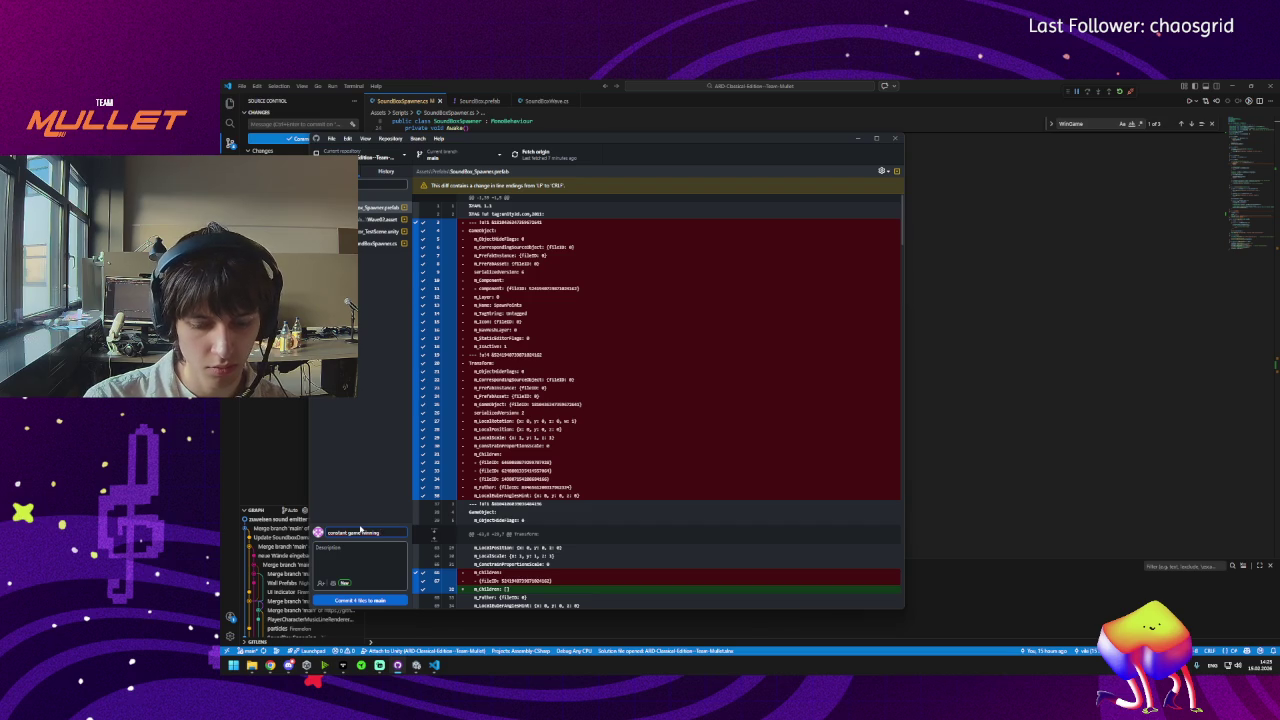
{"action": "type", "text": "g fix"}
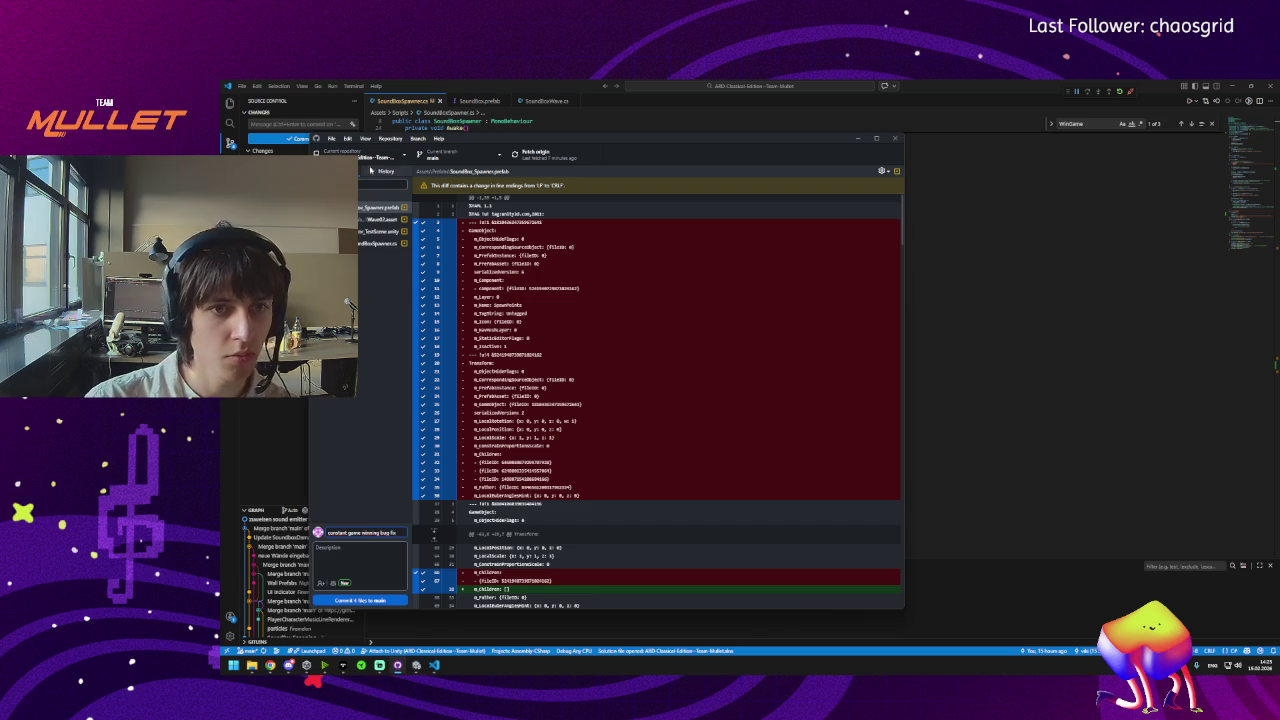
{"action": "left_click", "coordinate": [380, 219]}
{"action": "key", "text": "Down"}
{"action": "key", "text": "Down"}
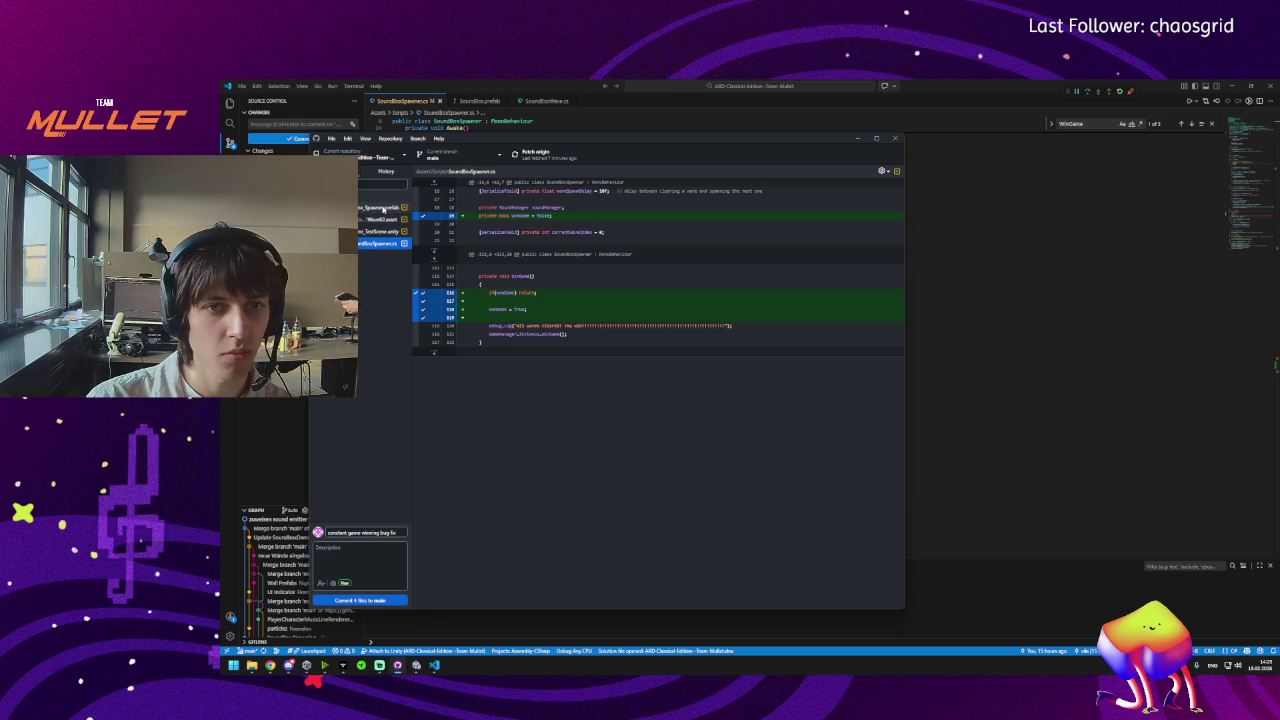
{"action": "left_click", "coordinate": [380, 207]}
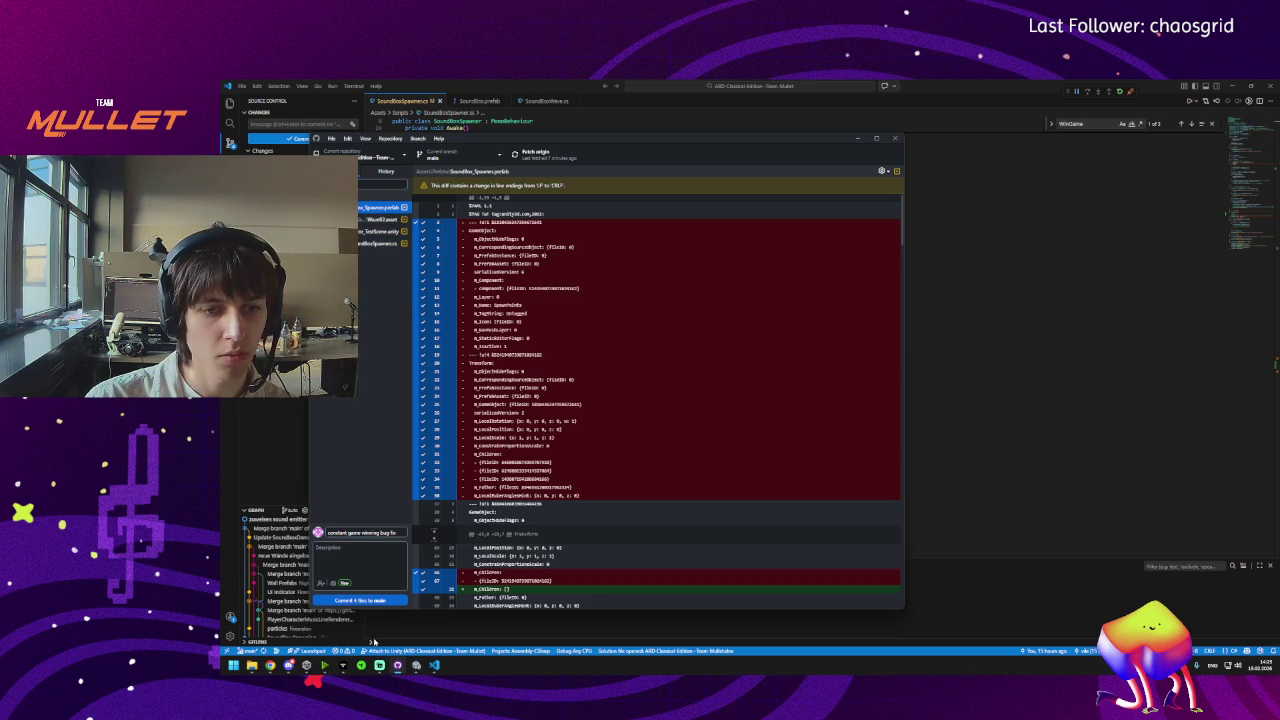
Commit the four files to main as 'constant game winning bug fix' and push to origin.
{"action": "left_click", "coordinate": [345, 600]}
{"action": "left_click", "coordinate": [586, 153]}
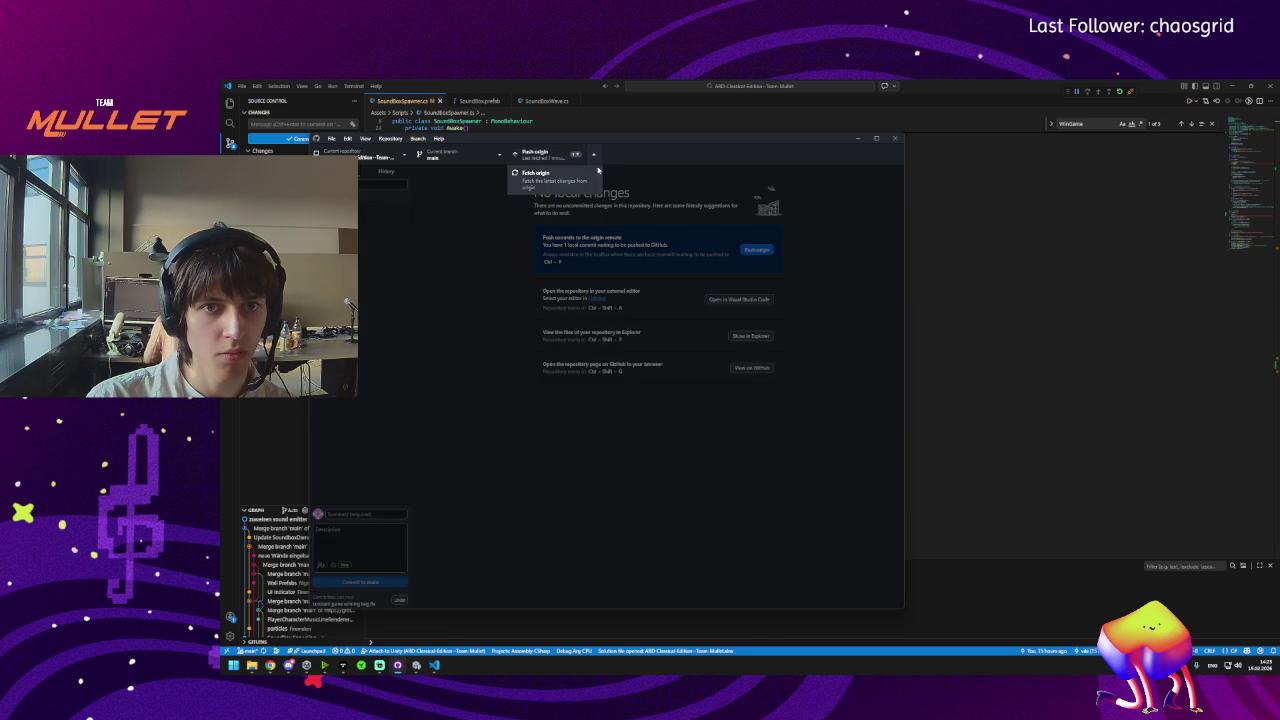
{"action": "left_click", "coordinate": [545, 159]}
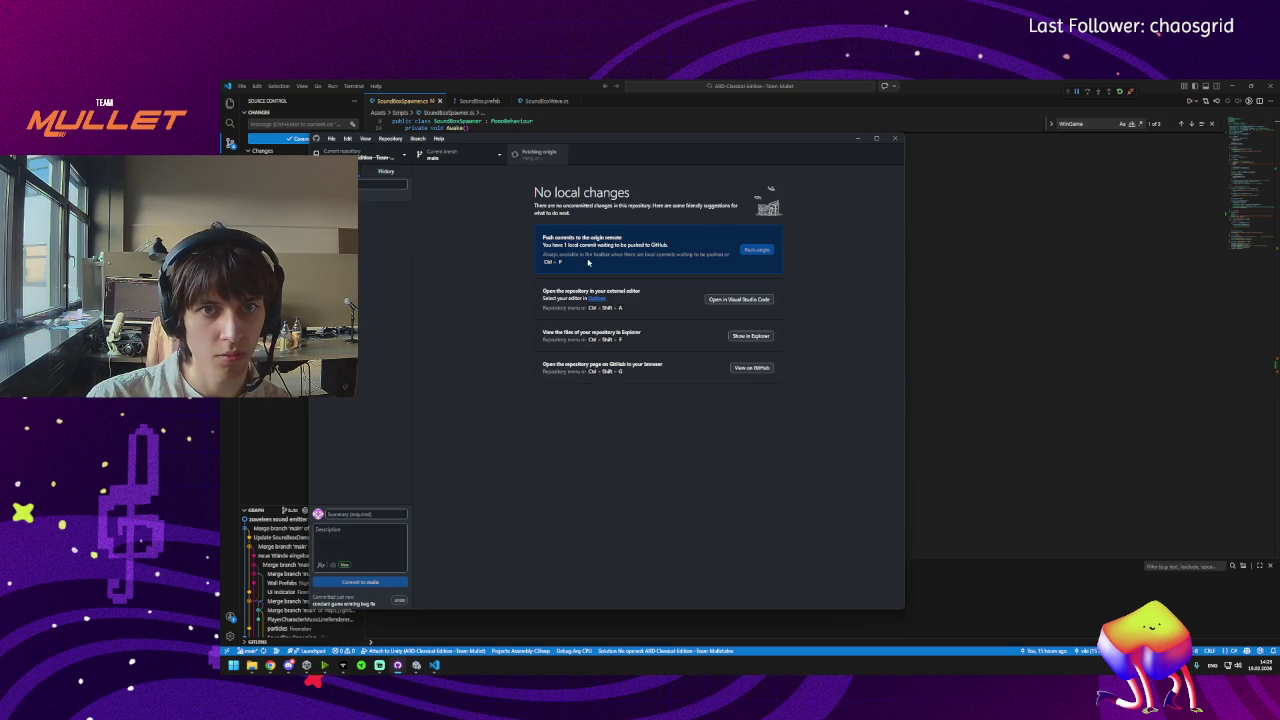
{"action": "left_click", "coordinate": [380, 668]}
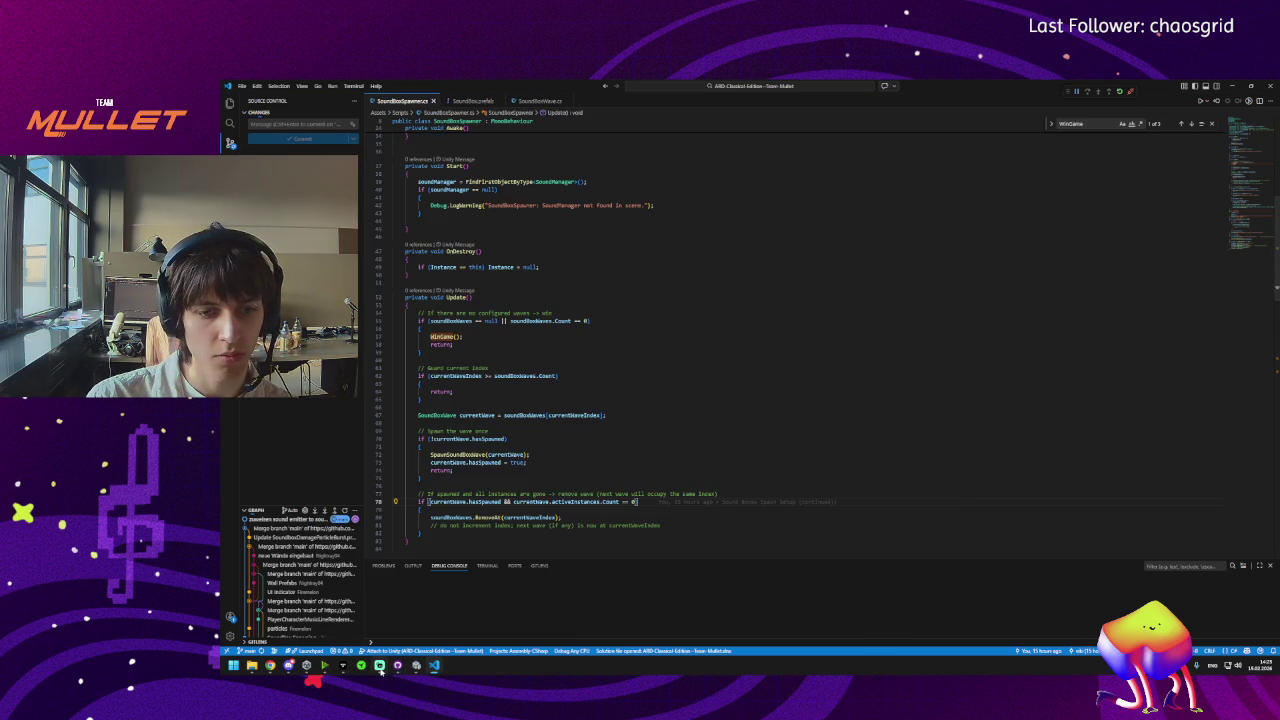
Bring Unity forward and fly the Scene camera around the room, walls and table.
{"action": "left_click", "coordinate": [416, 665]}
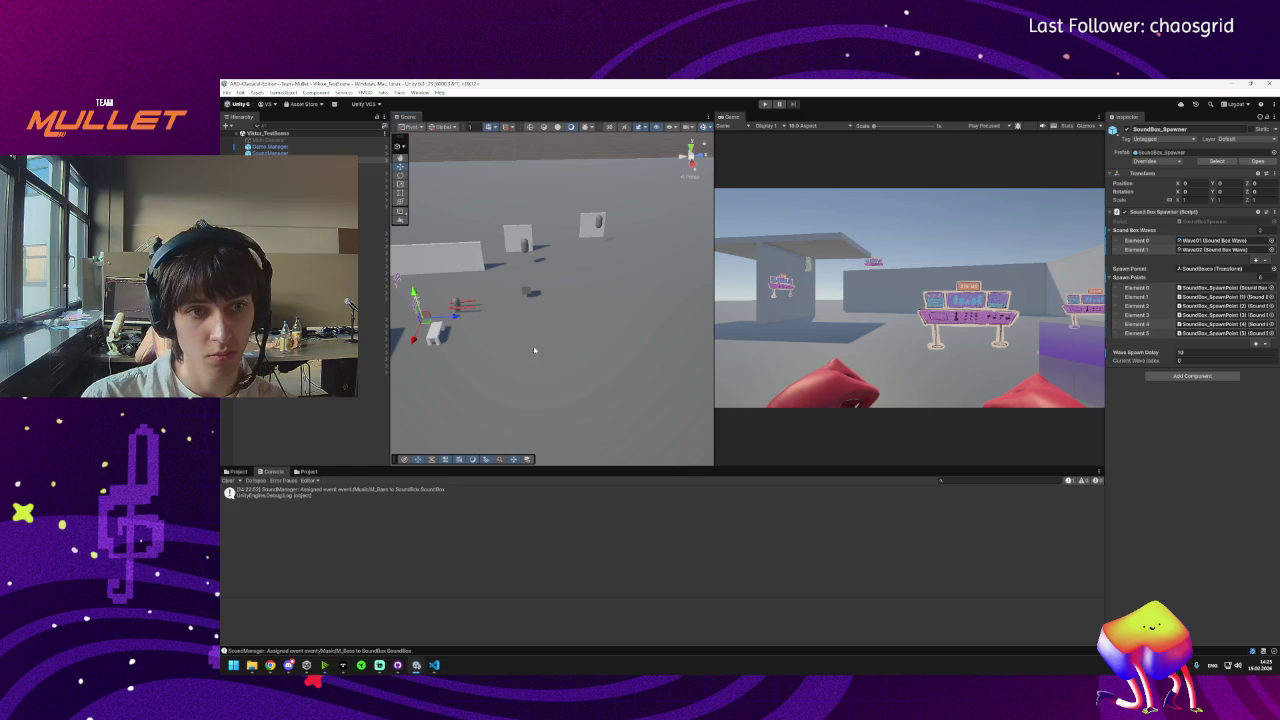
{"action": "mouse_move", "coordinate": [534, 351]}
{"action": "left_mouse_down"}
{"action": "mouse_move", "coordinate": [520, 335]}
{"action": "mouse_move", "coordinate": [602, 298]}
{"action": "mouse_move", "coordinate": [627, 336]}
{"action": "mouse_move", "coordinate": [578, 337]}
{"action": "left_mouse_up"}
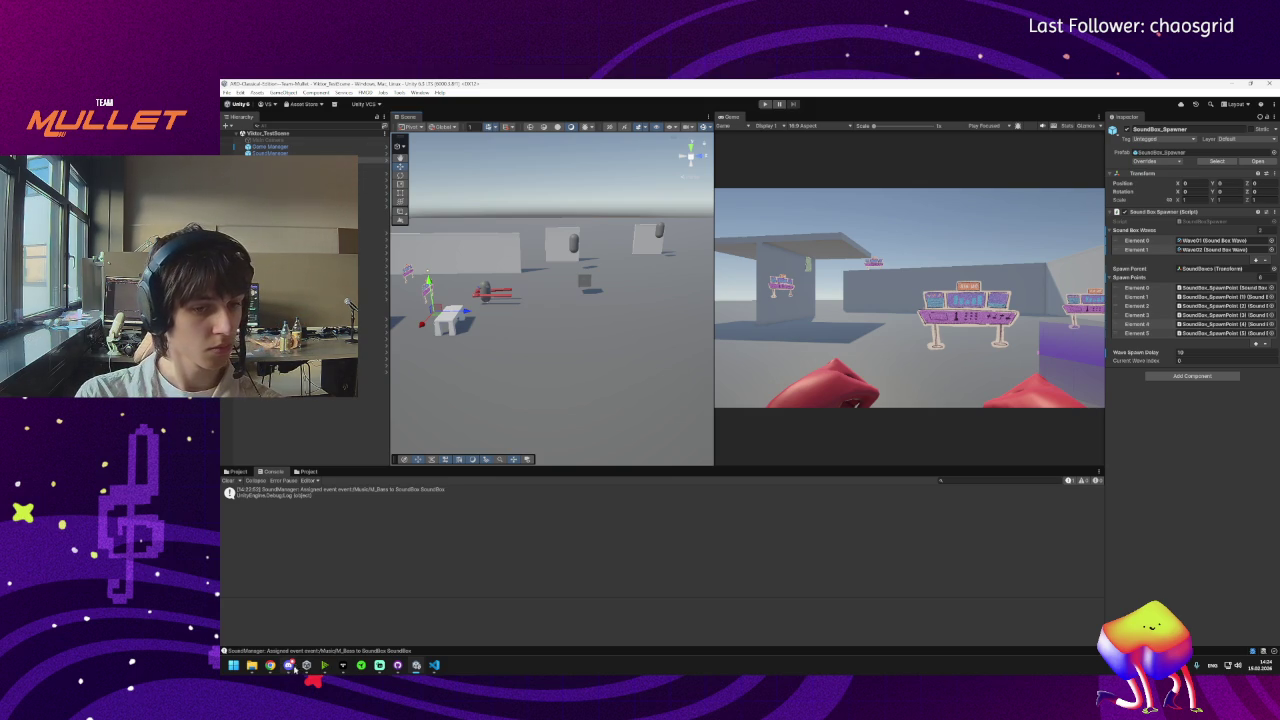
{"action": "mouse_move", "coordinate": [290, 672]}
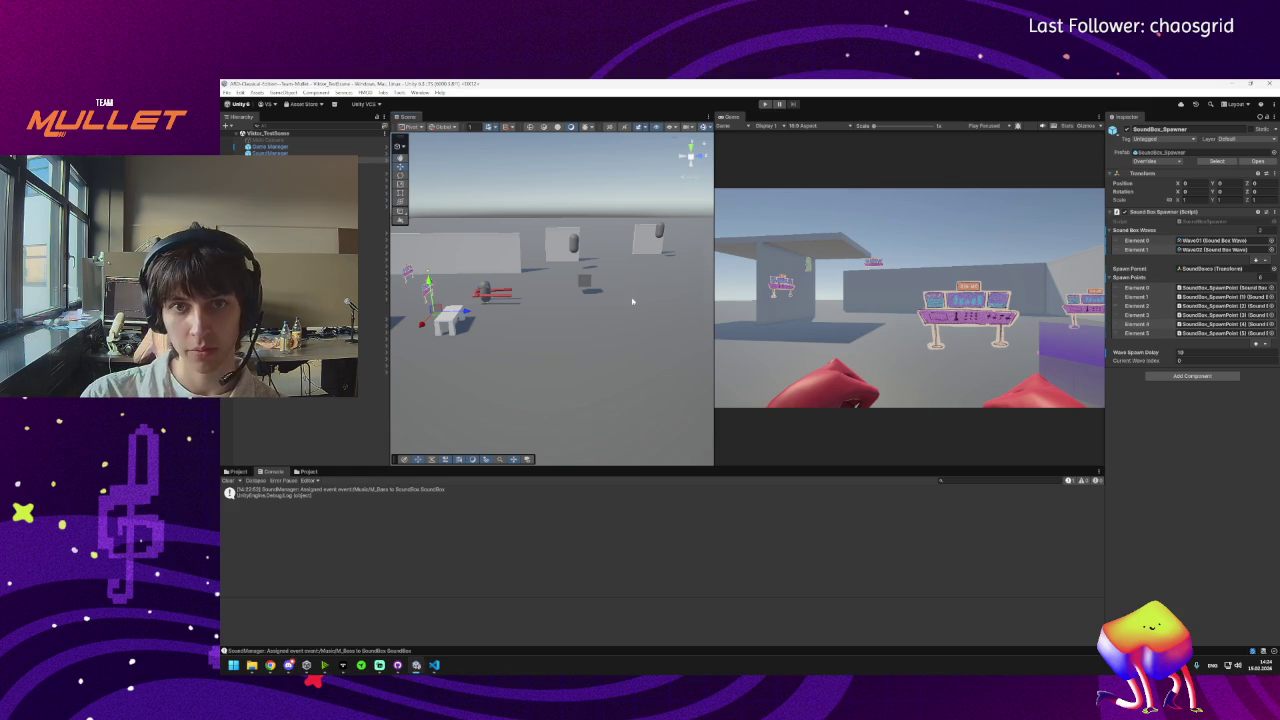
{"action": "left_click_drag", "start_coordinate": [632, 300], "coordinate": [538, 296]}
{"action": "left_click_drag", "start_coordinate": [545, 342], "coordinate": [593, 356]}
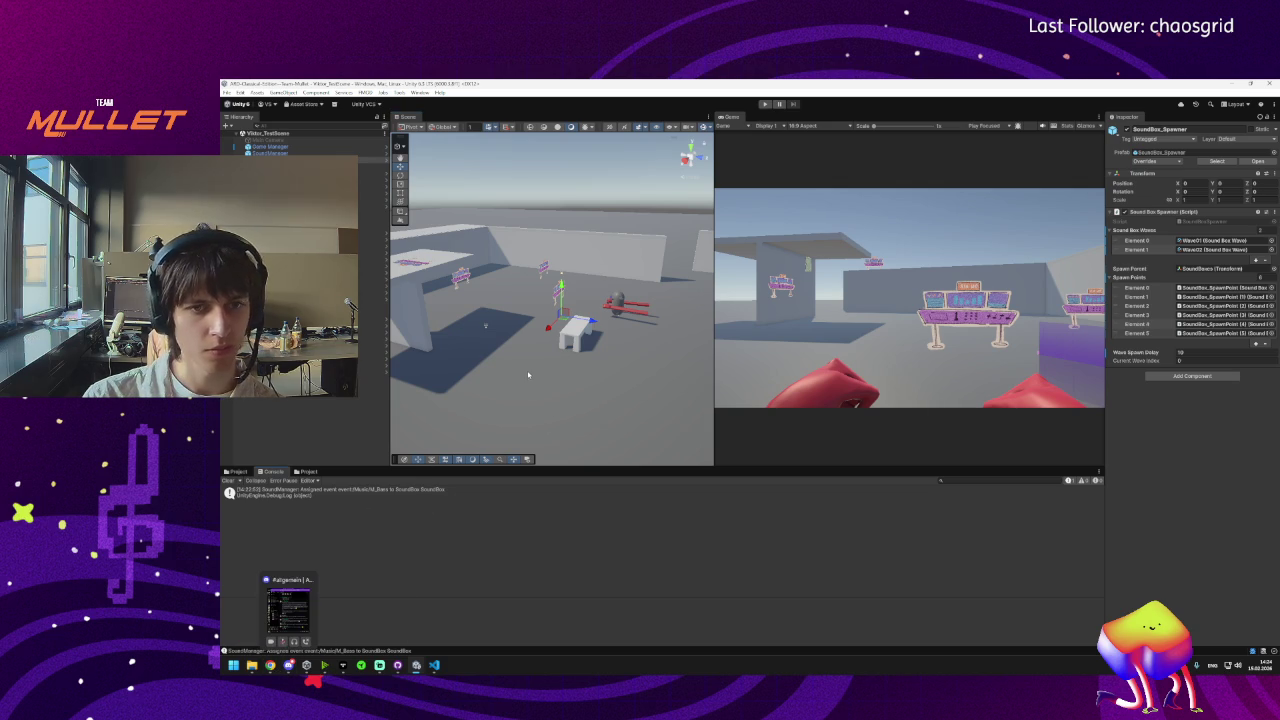
{"action": "left_click_drag", "start_coordinate": [528, 375], "coordinate": [496, 364]}
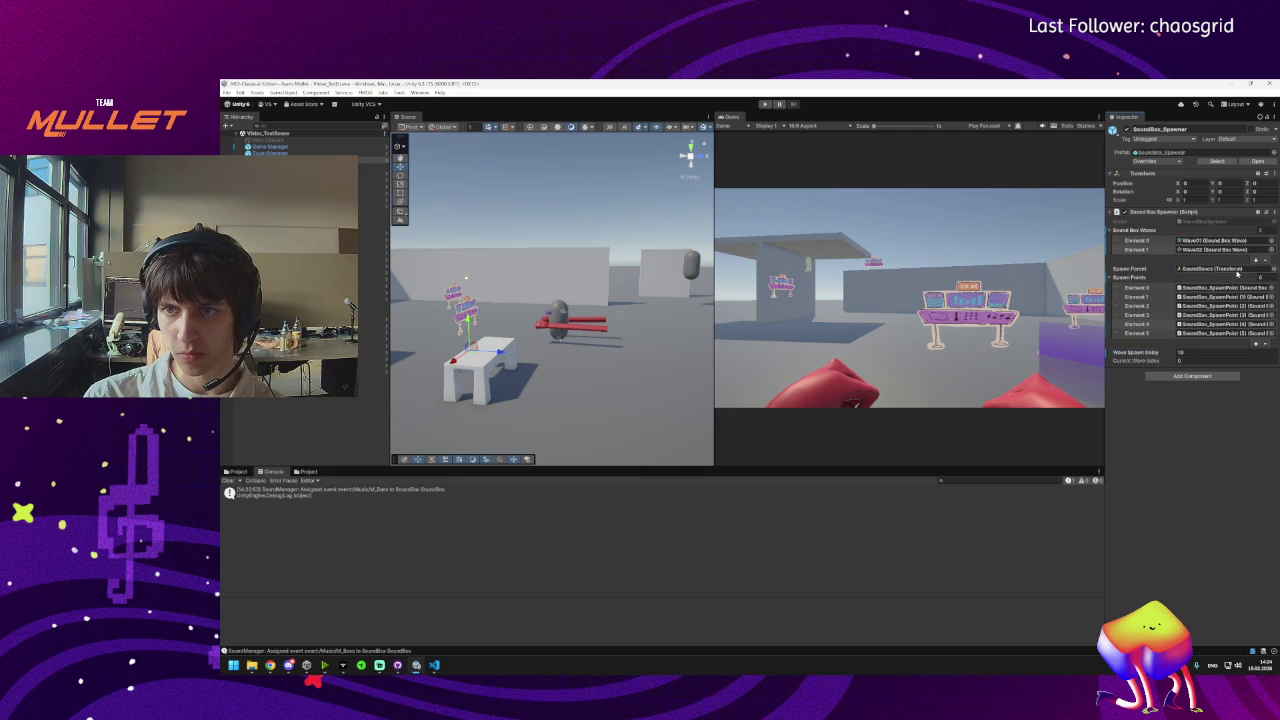
Collapse and re-expand the Sound Box Waves list, then select Element 1.
{"action": "left_click", "coordinate": [1145, 230]}
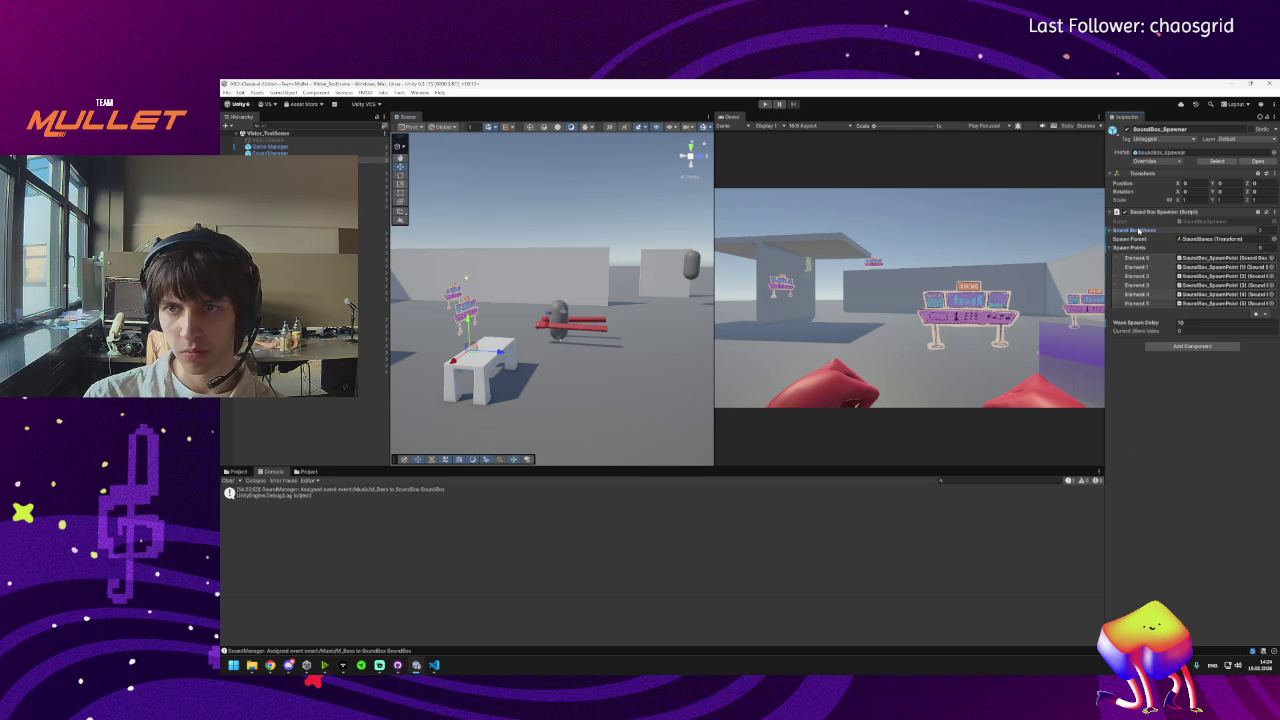
{"action": "left_click", "coordinate": [1145, 230]}
{"action": "left_click", "coordinate": [1208, 248]}
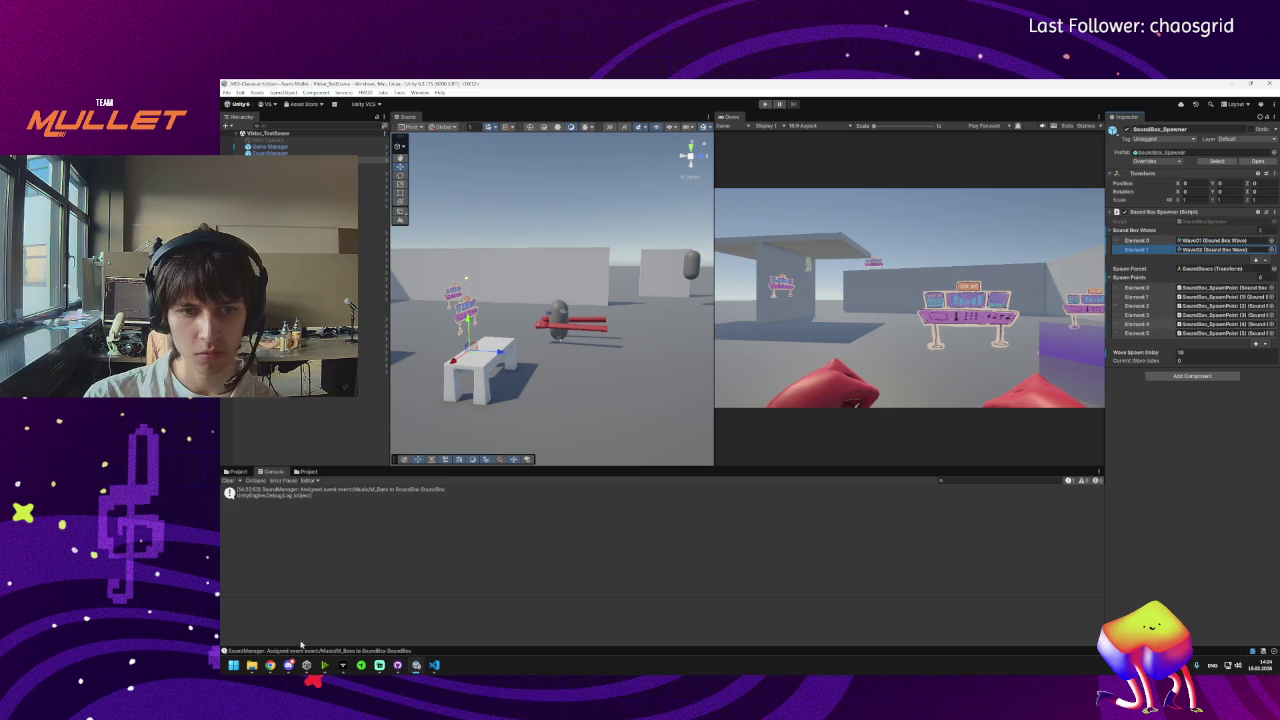
Close the SoundBox.prefab tab and show the Explorer file tree beside SoundBoxSpawner.cs.
{"action": "mouse_move", "coordinate": [400, 665]}
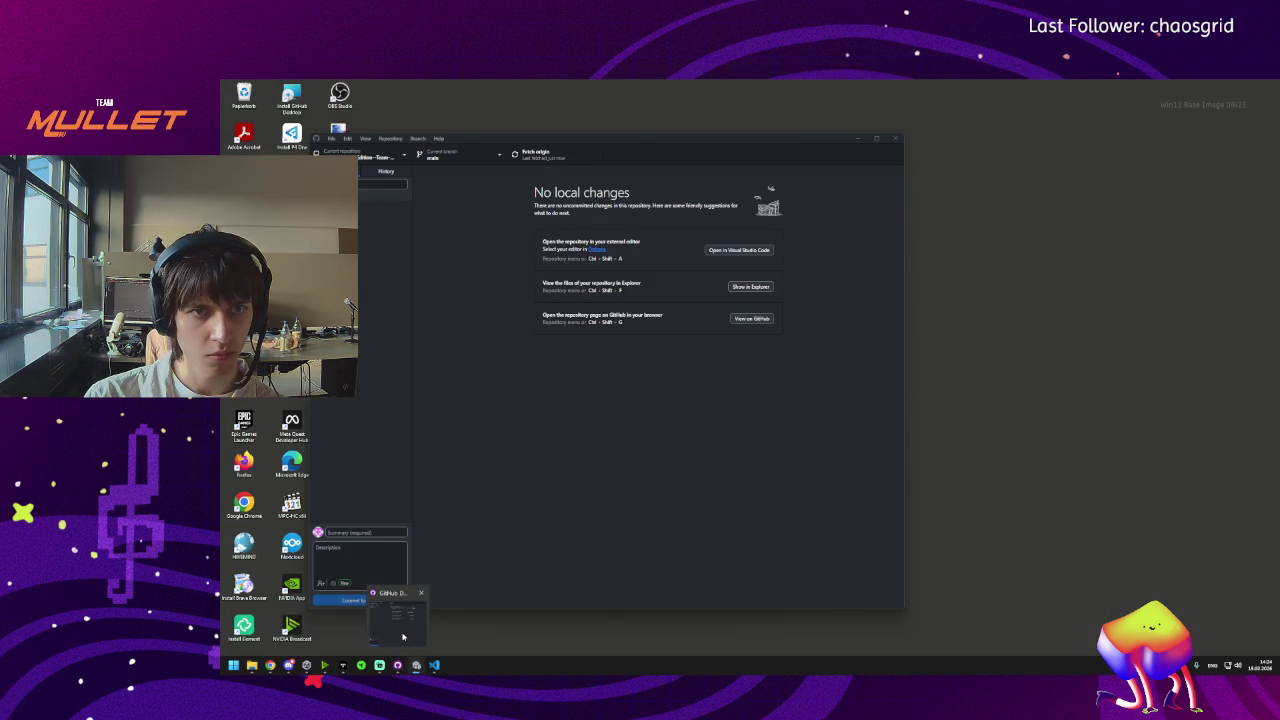
{"action": "left_click", "coordinate": [412, 626]}
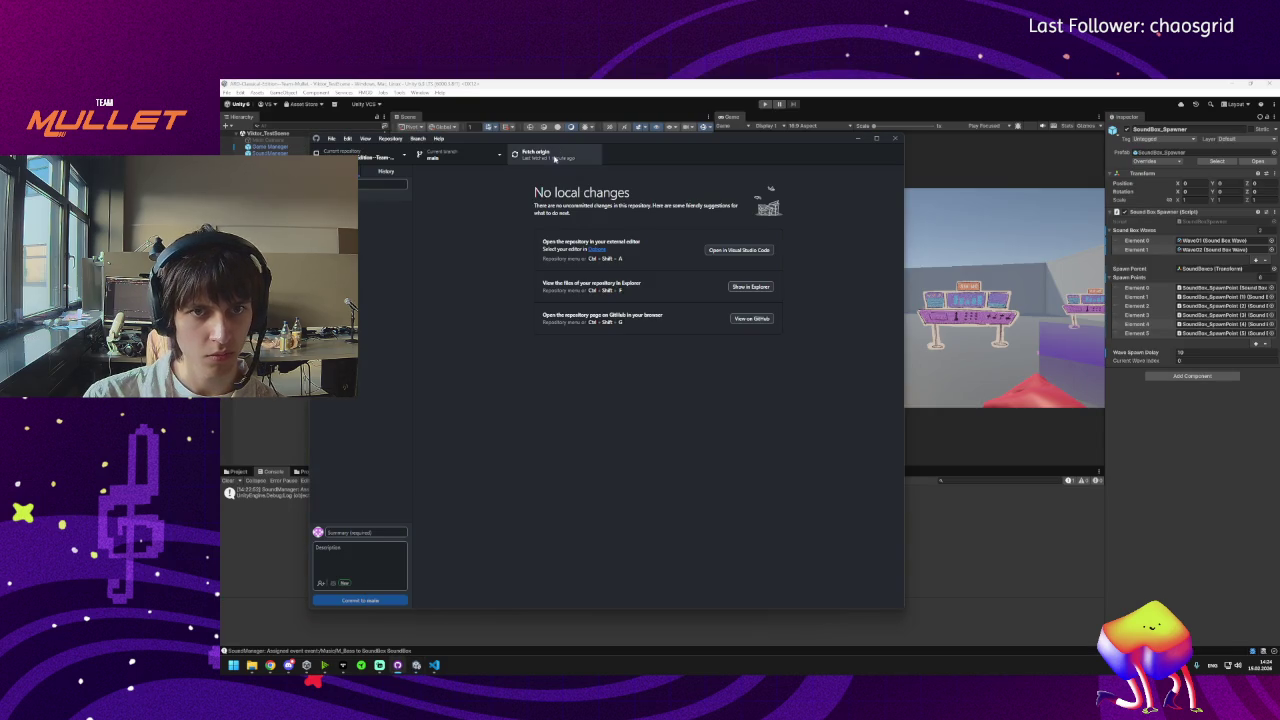
{"action": "left_click", "coordinate": [433, 669]}
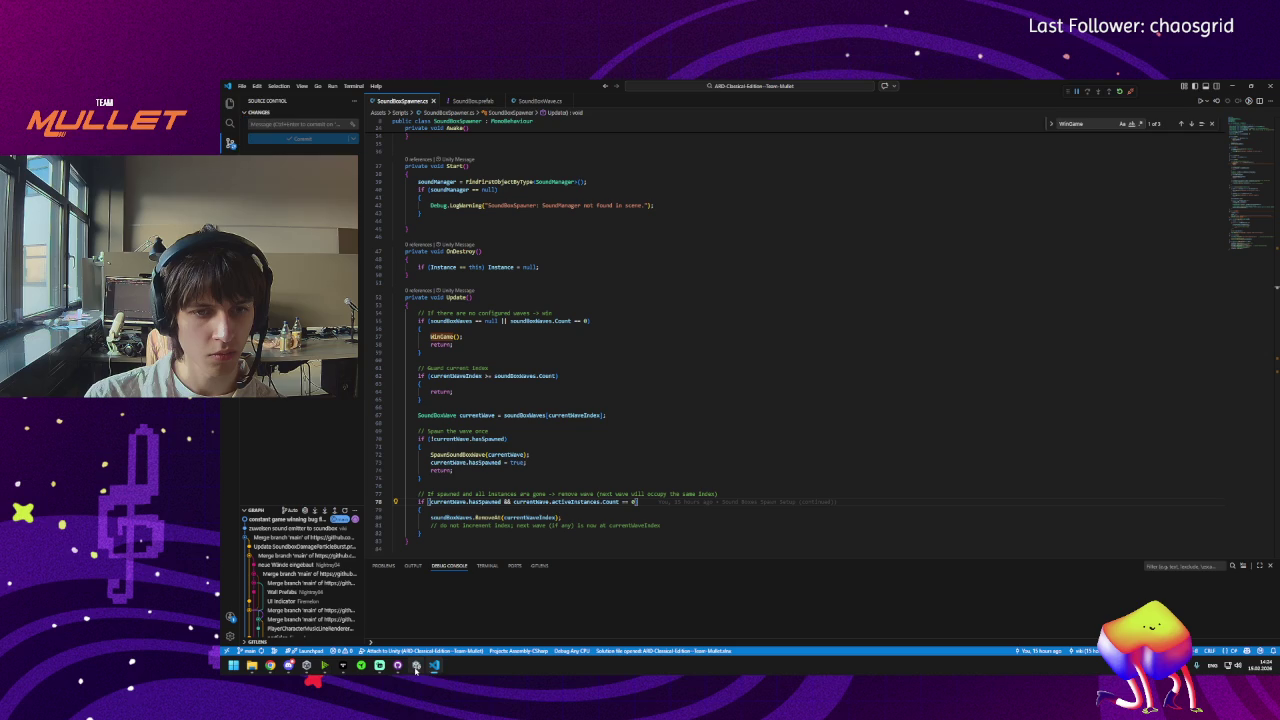
{"action": "mouse_move", "coordinate": [416, 670]}
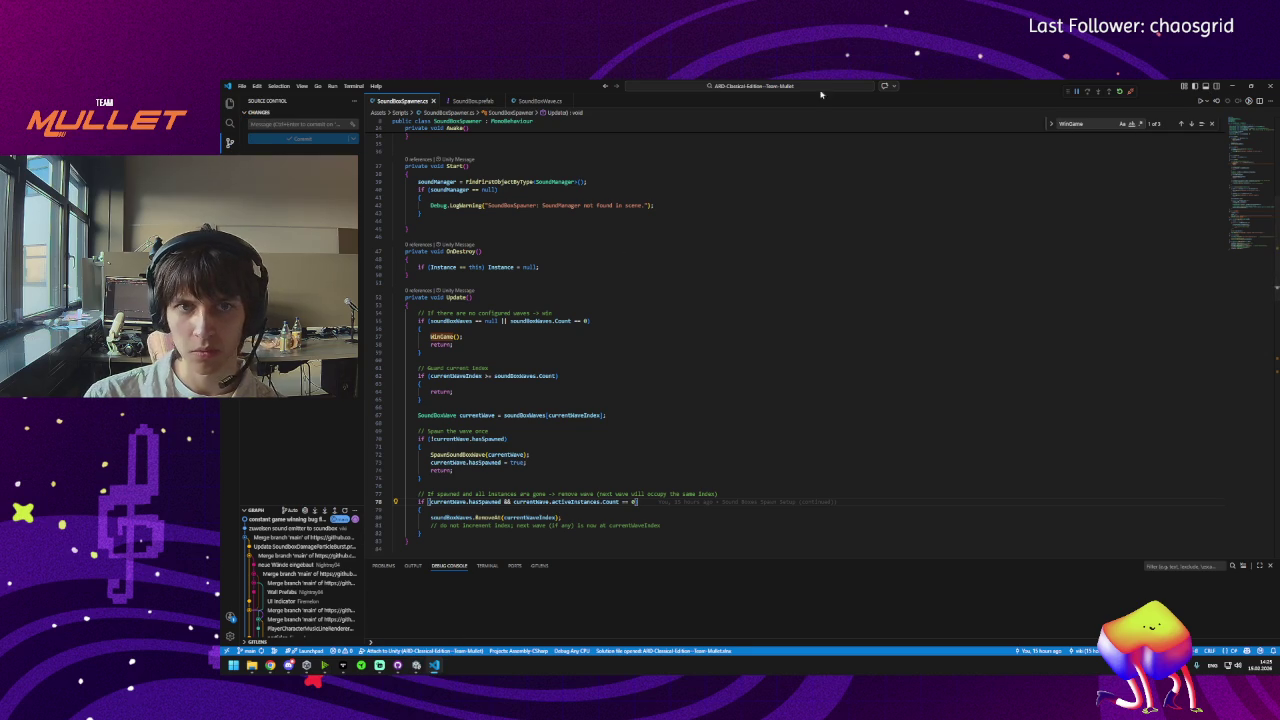
{"action": "left_click", "coordinate": [474, 101]}
{"action": "left_click", "coordinate": [500, 102]}
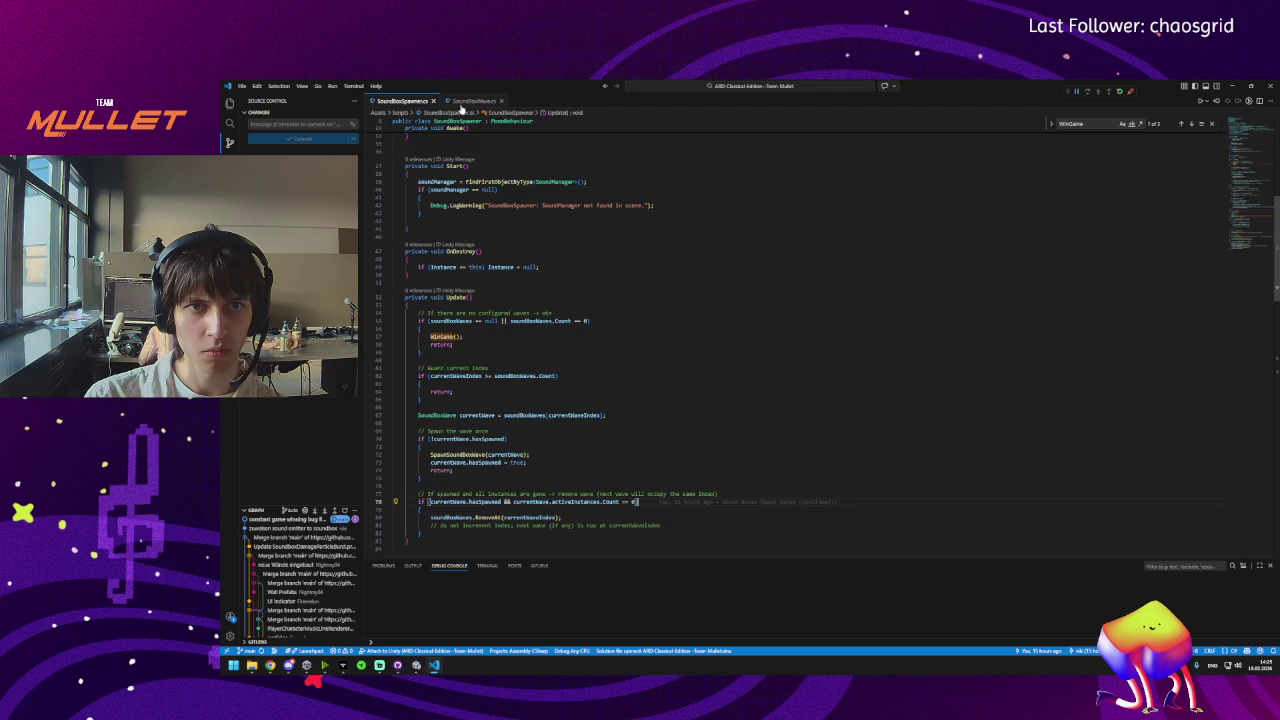
{"action": "key", "text": "ctrl+shift+e"}
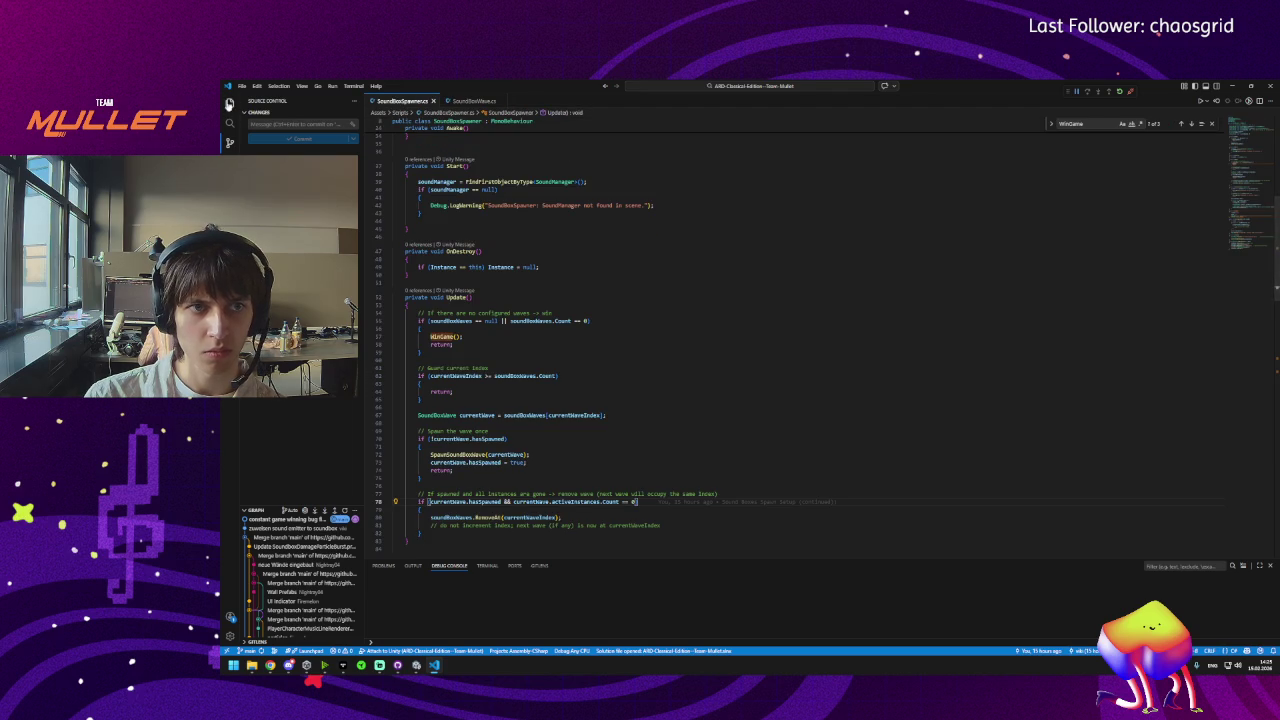
Check hasSpawned in SoundBoxWave.cs, then read through SoundBoxSpawner's Update, SpawnSoundBoxWave and WinGame.
{"action": "left_click", "coordinate": [455, 103]}
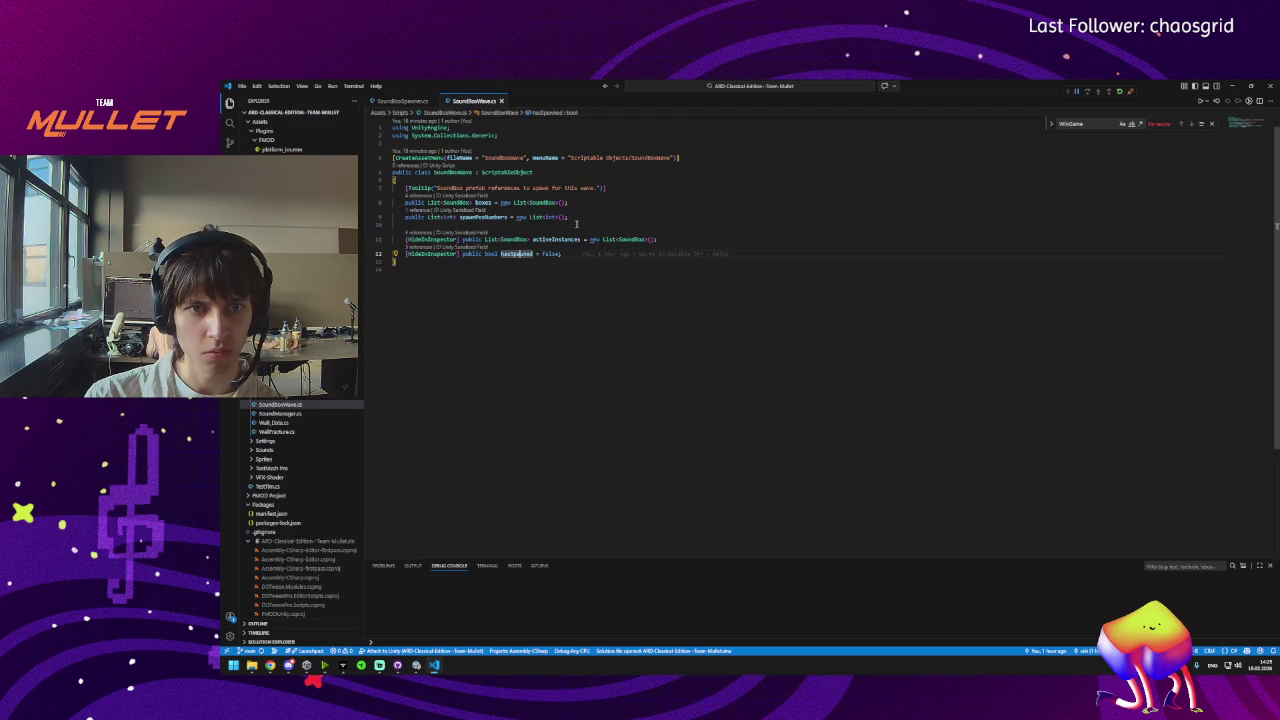
{"action": "left_click", "coordinate": [402, 101]}
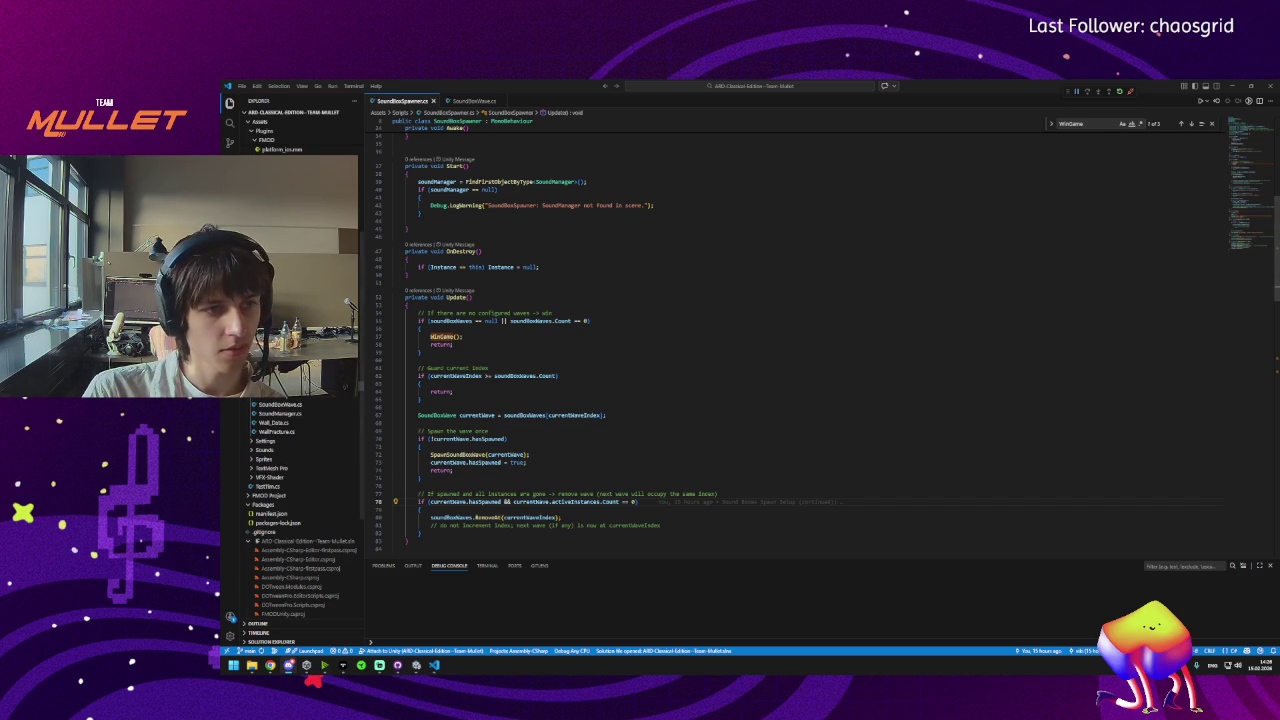
{"action": "scroll", "coordinate": [584, 471], "scroll_direction": "down", "scroll_amount": 5}
{"action": "scroll", "coordinate": [584, 471], "scroll_direction": "down", "scroll_amount": 10}
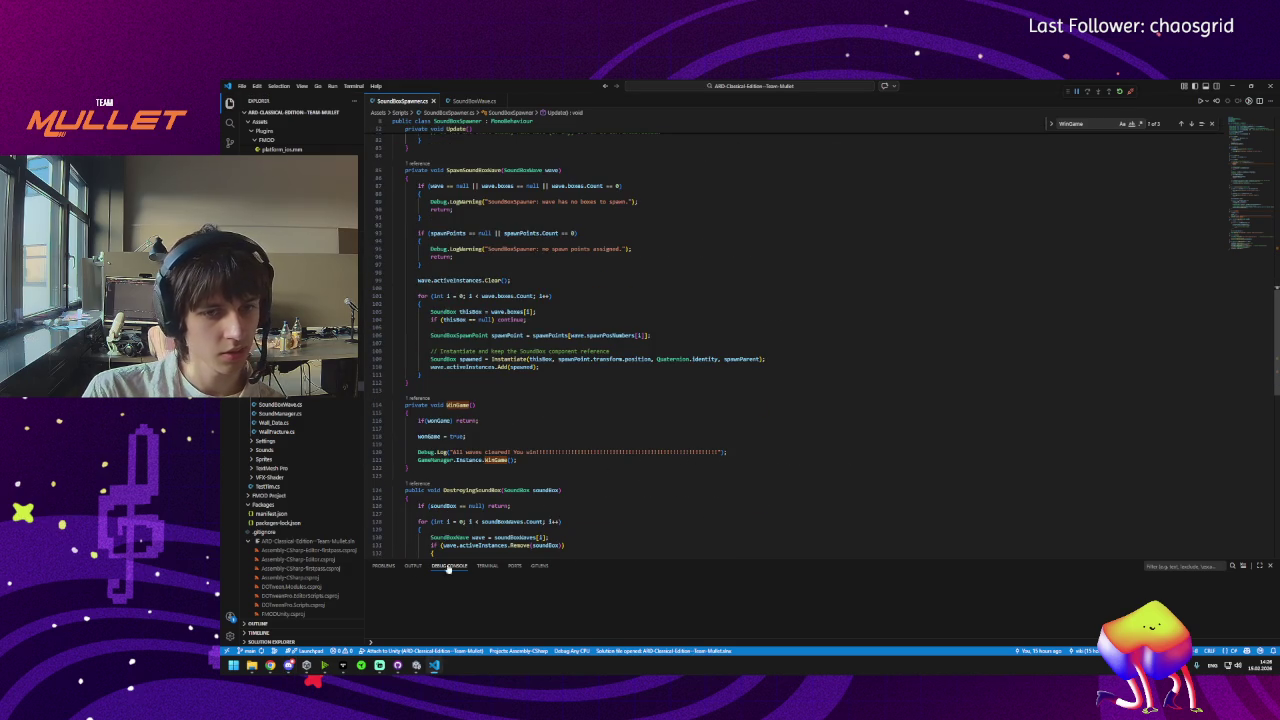
{"action": "left_click", "coordinate": [416, 665]}
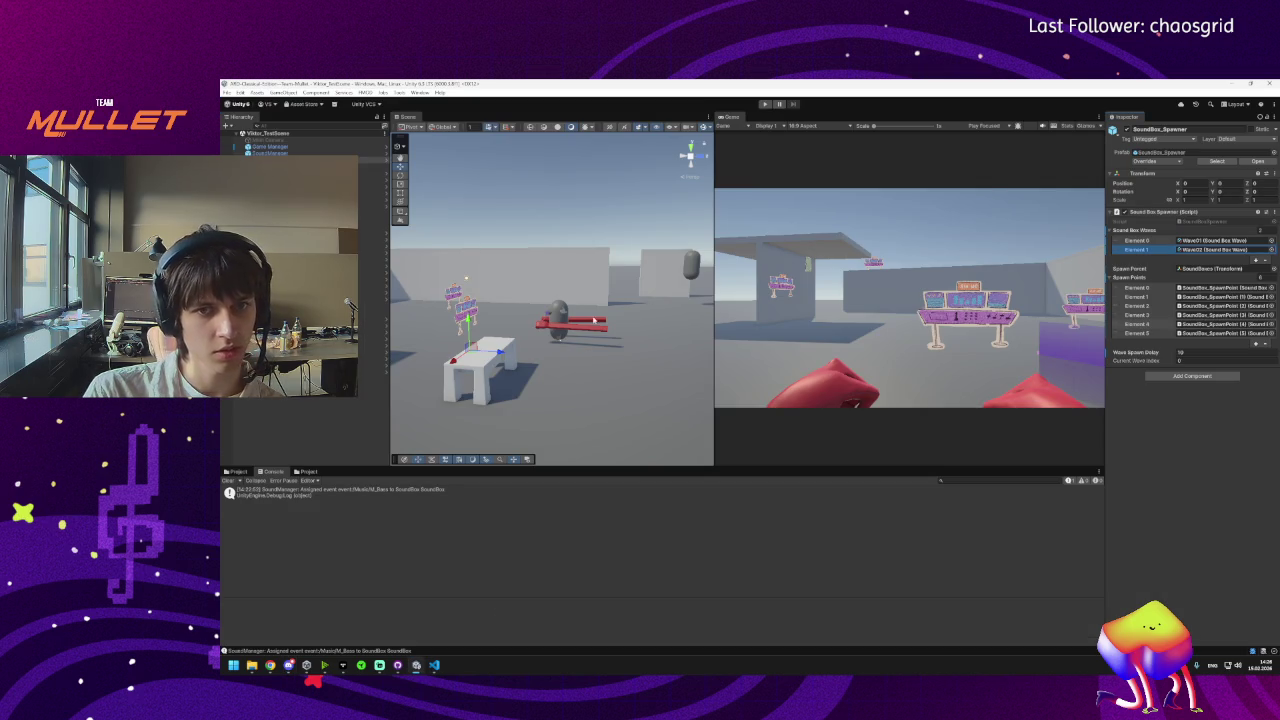
Zoom and orbit the Scene view around the red-armed character to see it from the side.
{"action": "scroll", "coordinate": [594, 320], "scroll_direction": "up", "scroll_amount": 3}
{"action": "scroll", "coordinate": [598, 325], "scroll_direction": "down", "scroll_amount": 3}
{"action": "scroll", "coordinate": [605, 333], "scroll_direction": "up", "scroll_amount": 6}
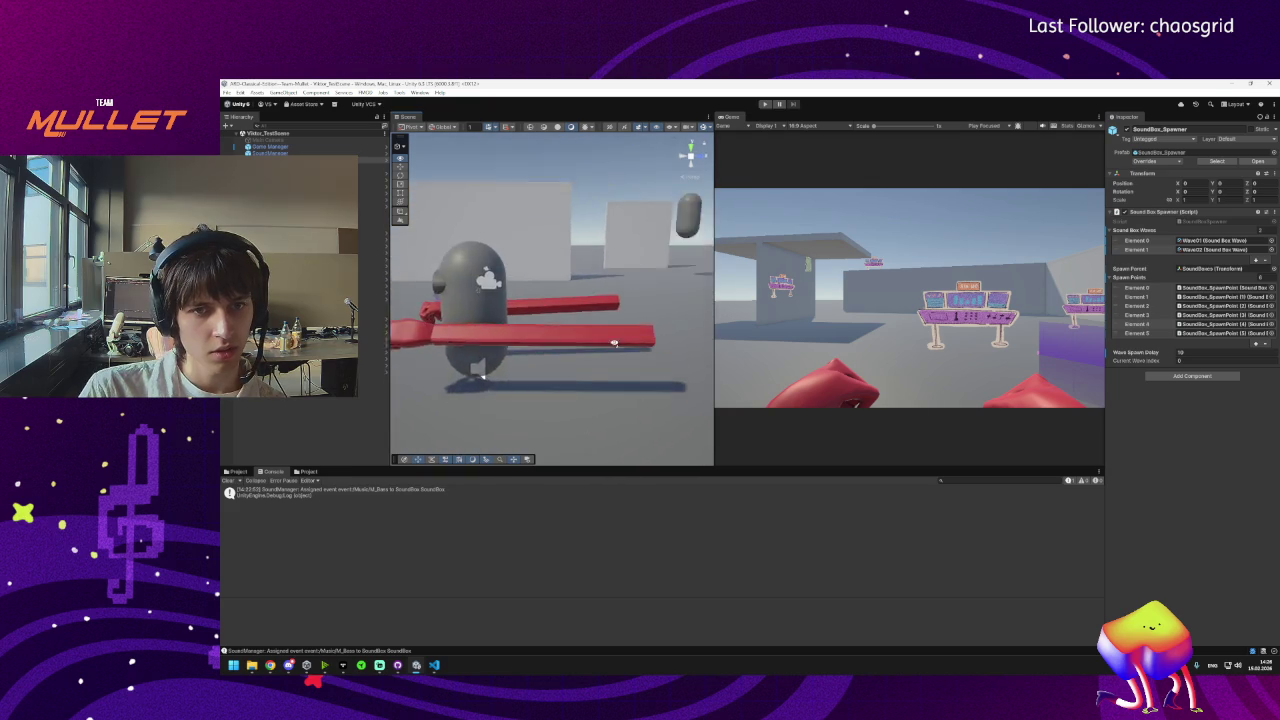
{"action": "left_click_drag", "start_coordinate": [614, 343], "coordinate": [743, 318]}
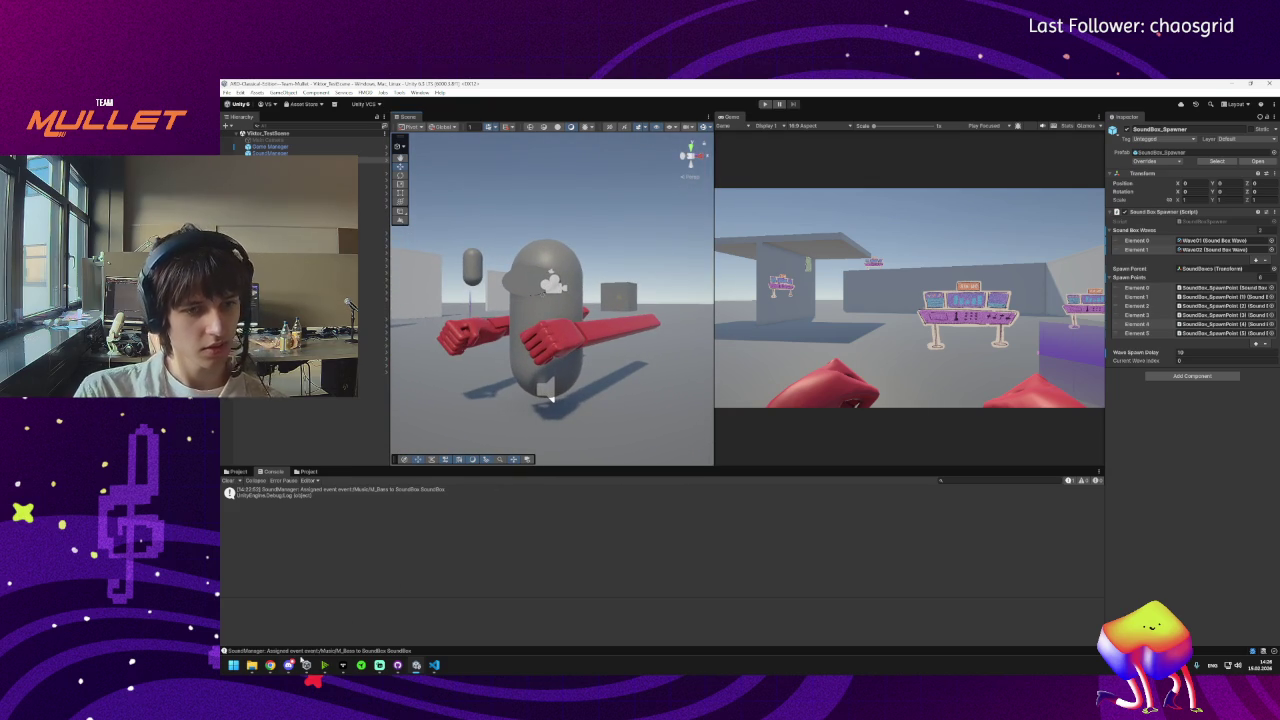
{"action": "mouse_move", "coordinate": [270, 666]}
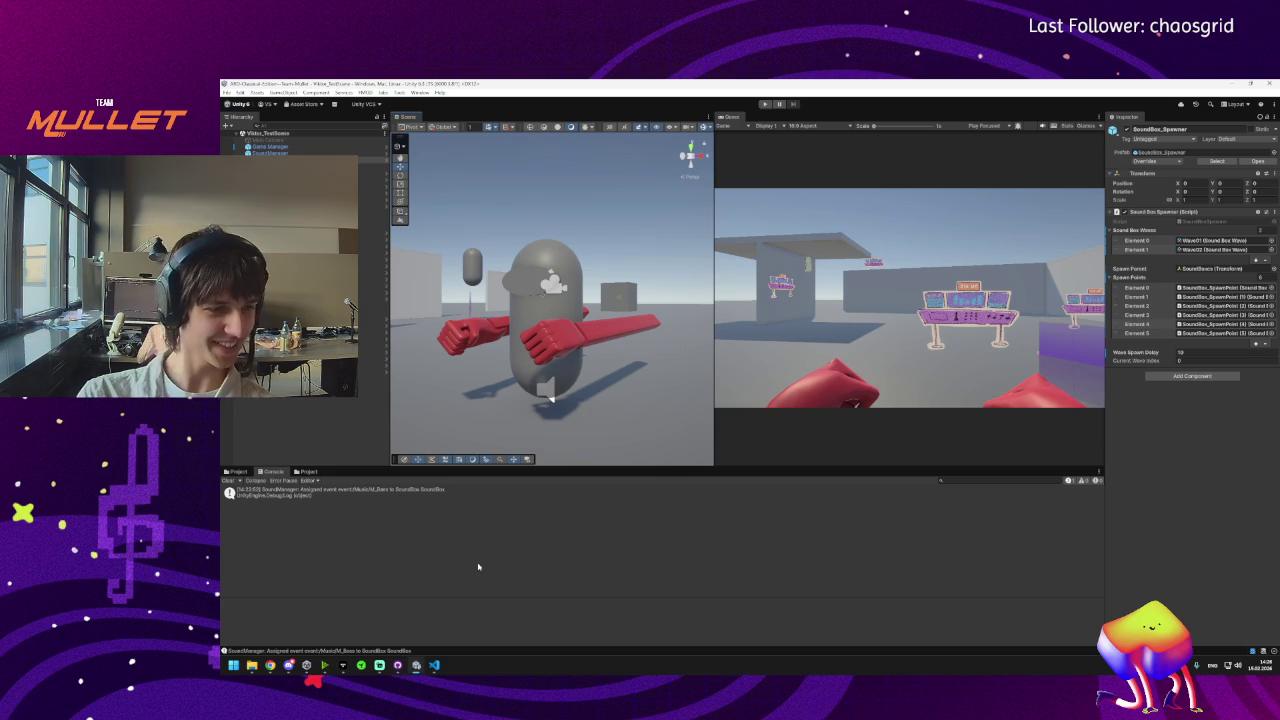
{"action": "mouse_move", "coordinate": [289, 665]}
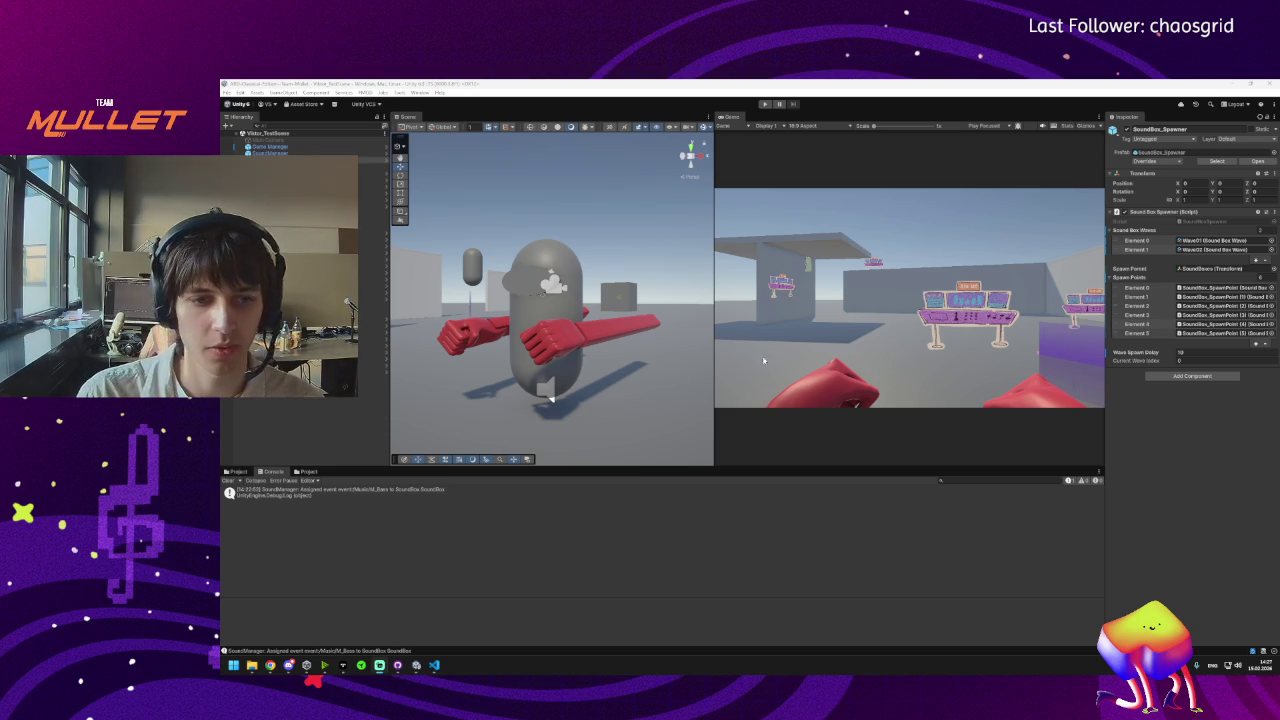
{"action": "left_click_drag", "start_coordinate": [647, 405], "coordinate": [487, 331]}
{"action": "scroll", "coordinate": [487, 331], "scroll_direction": "down", "scroll_amount": 6}
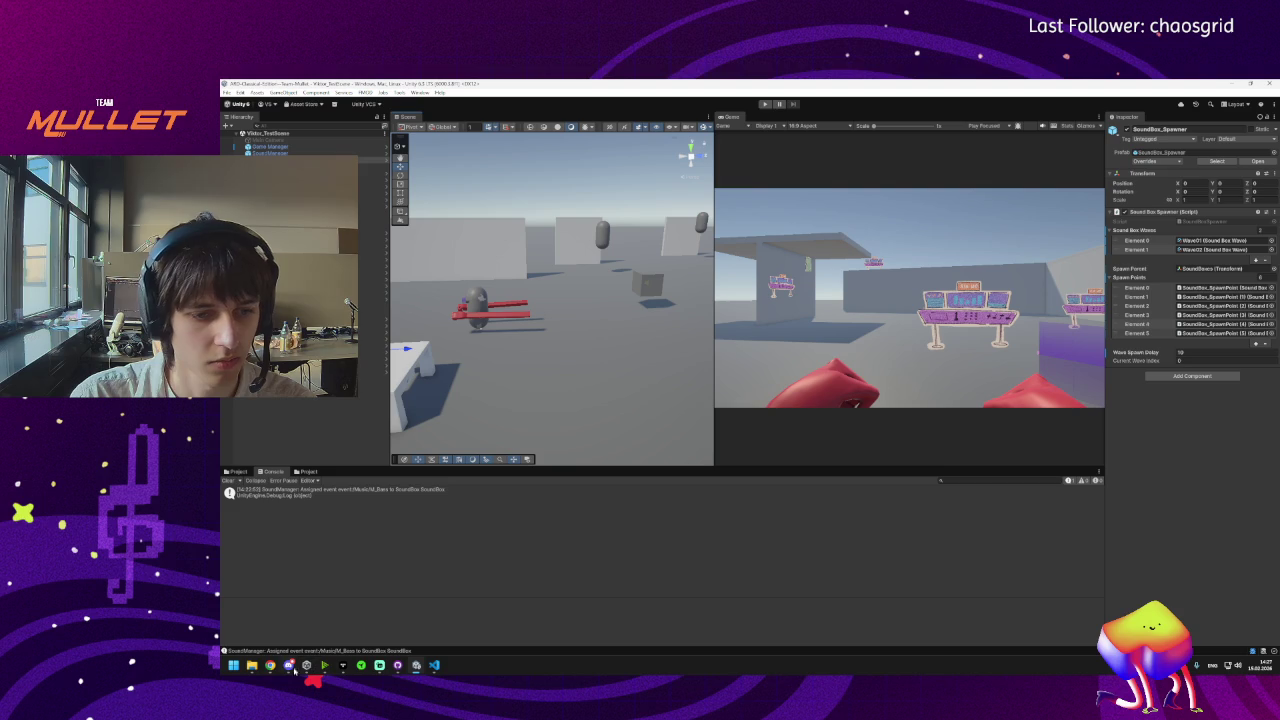
Return to SoundBoxSpawner.cs in Visual Studio Code and scroll up to its Awake and Start methods.
{"action": "mouse_move", "coordinate": [252, 669]}
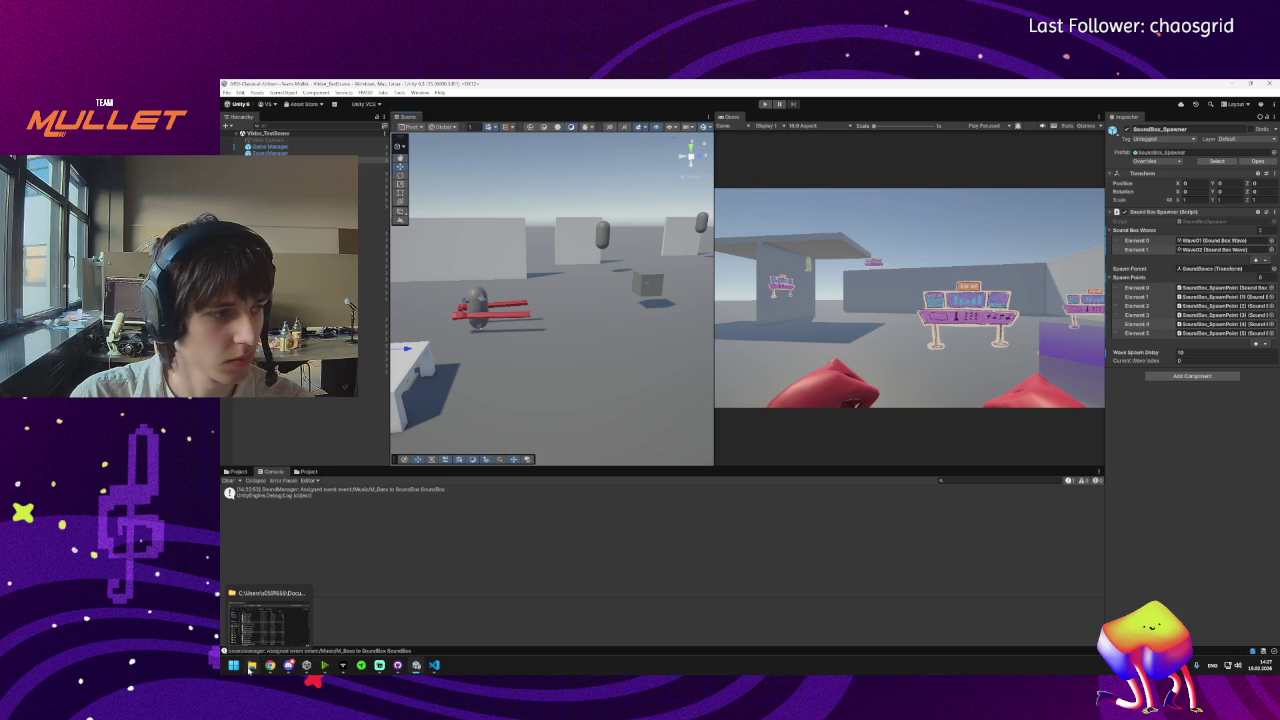
{"action": "mouse_move", "coordinate": [284, 637]}
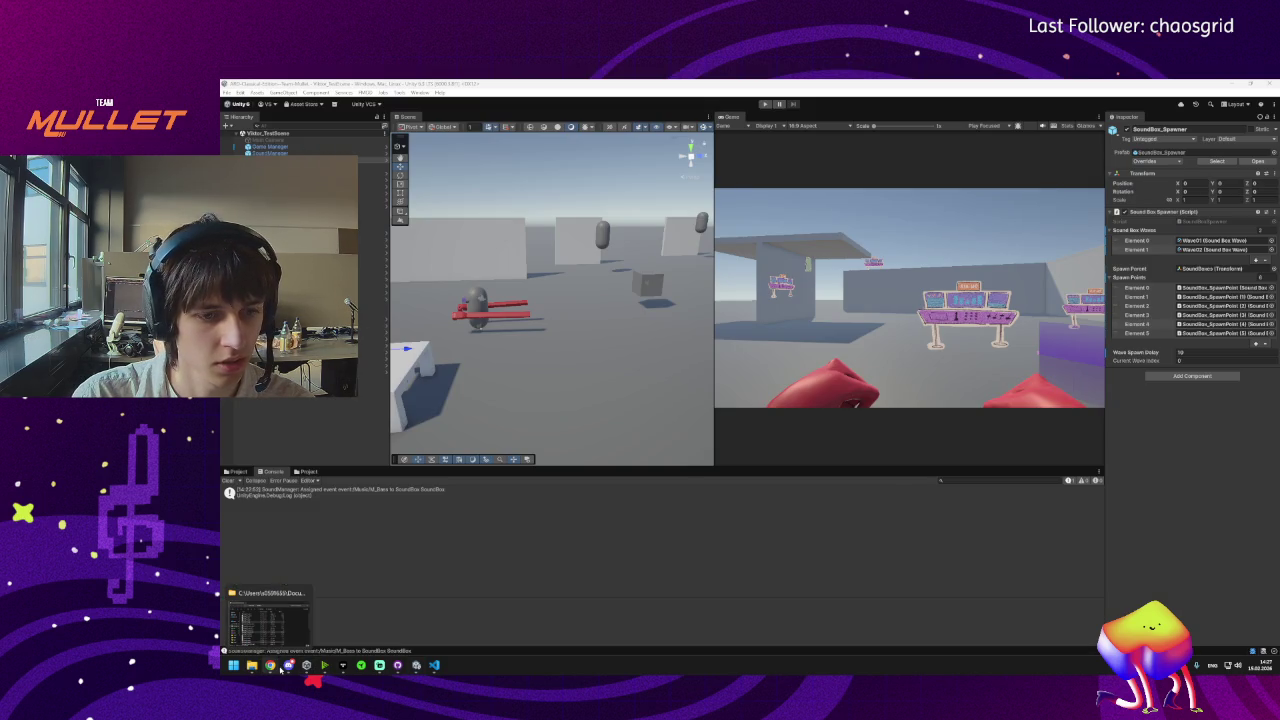
{"action": "mouse_move", "coordinate": [305, 668]}
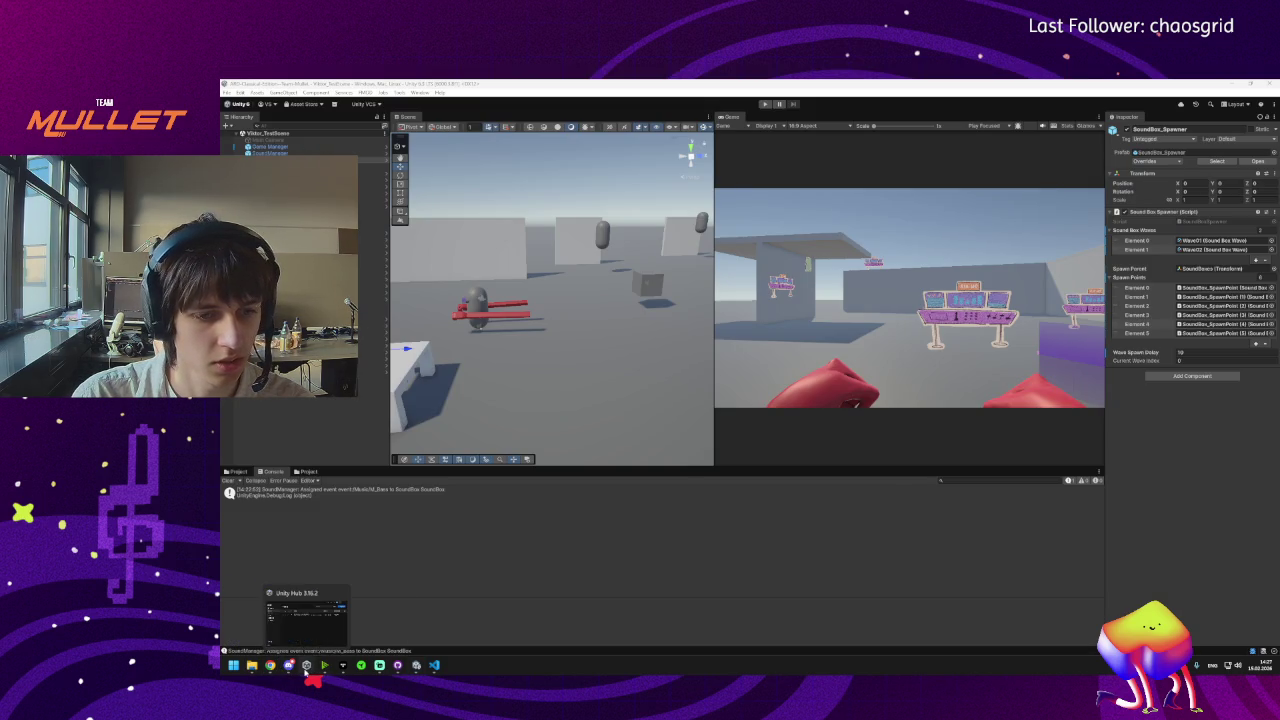
{"action": "mouse_move", "coordinate": [416, 668]}
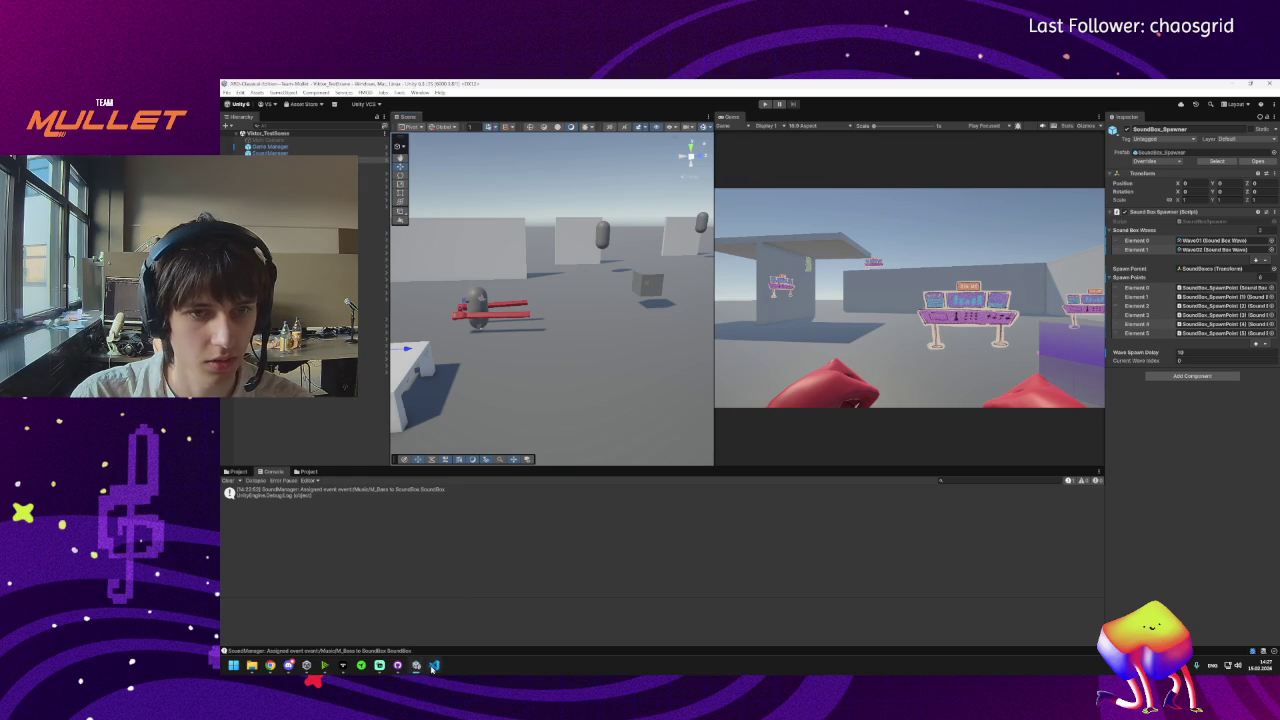
{"action": "left_click", "coordinate": [434, 665]}
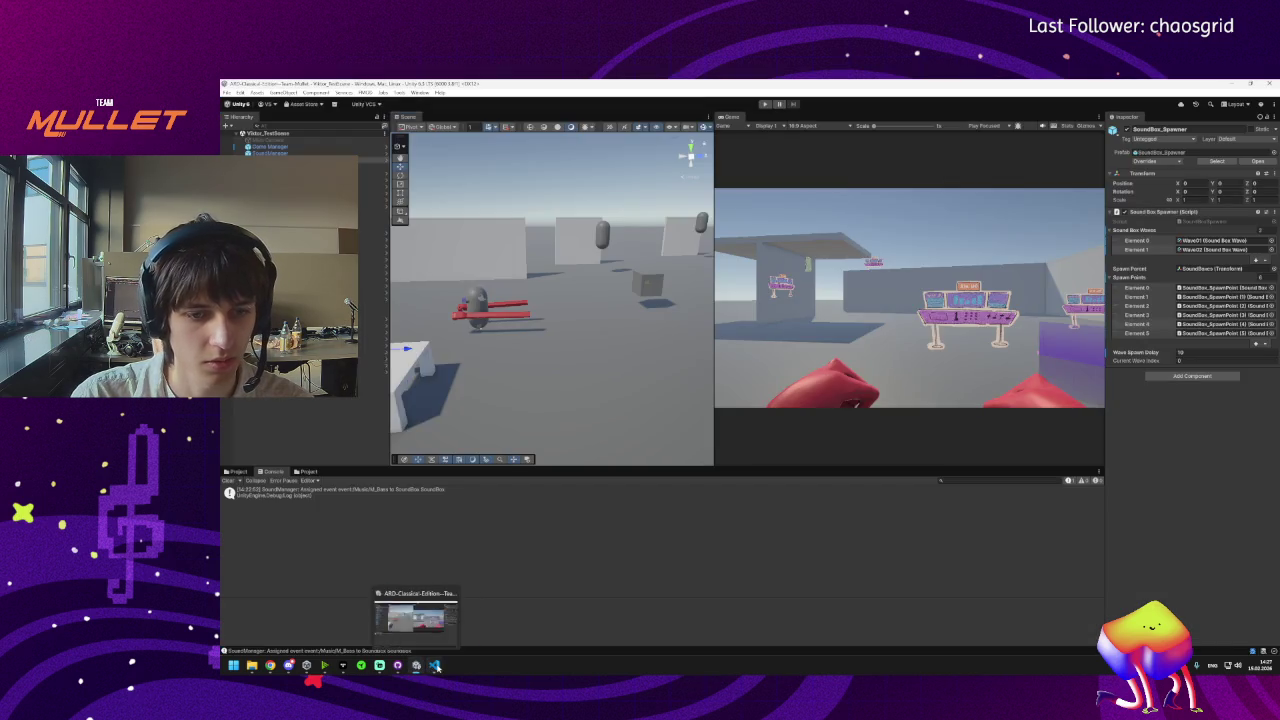
{"action": "scroll", "coordinate": [649, 400], "scroll_direction": "up", "scroll_amount": 15}
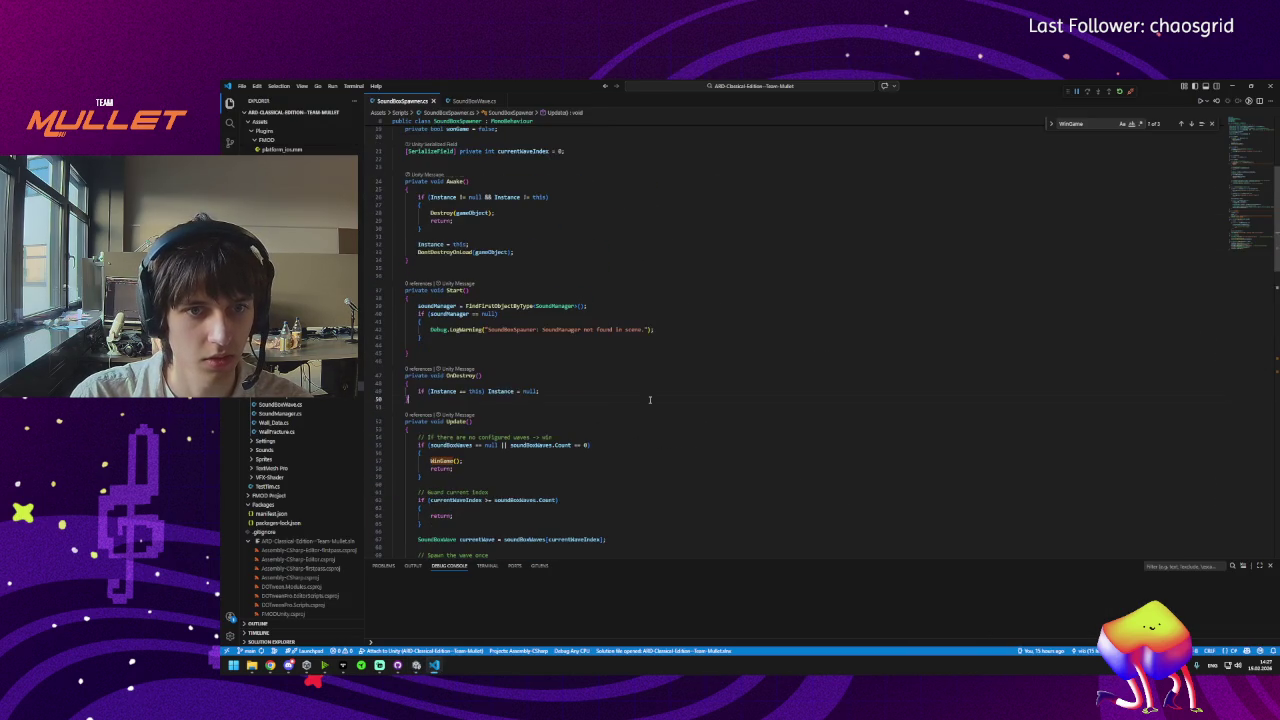
Select the entire SoundBoxSpawner.cs script for copying.
{"action": "key", "text": "ctrl+a"}
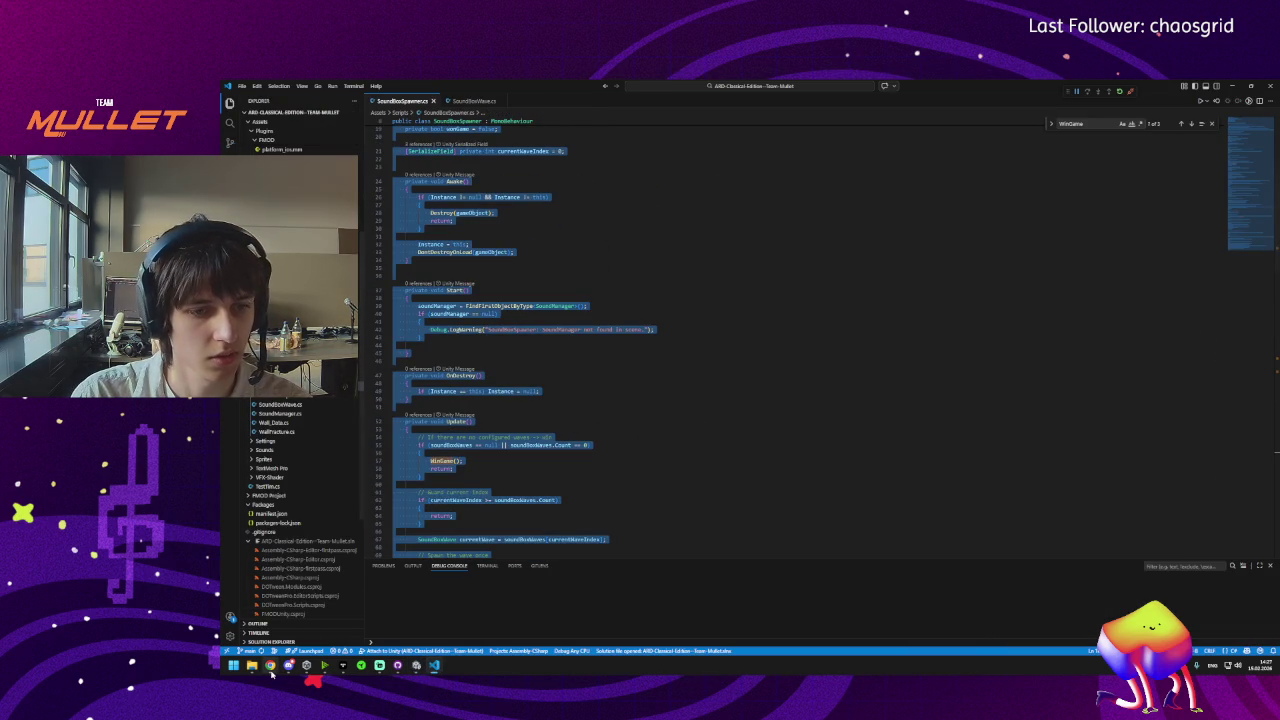
{"action": "mouse_move", "coordinate": [270, 665]}
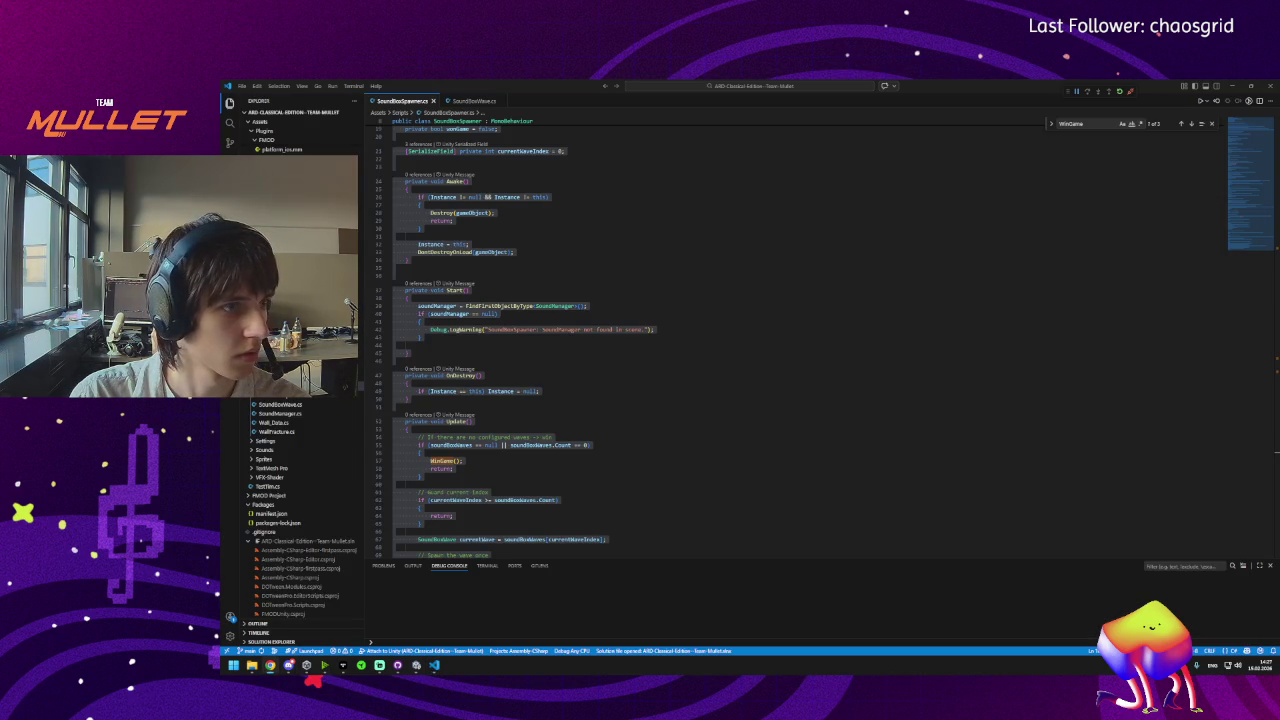
Paste the copied SoundBoxSpawner script into a new ChatGPT message.
{"action": "left_click", "coordinate": [333, 637]}
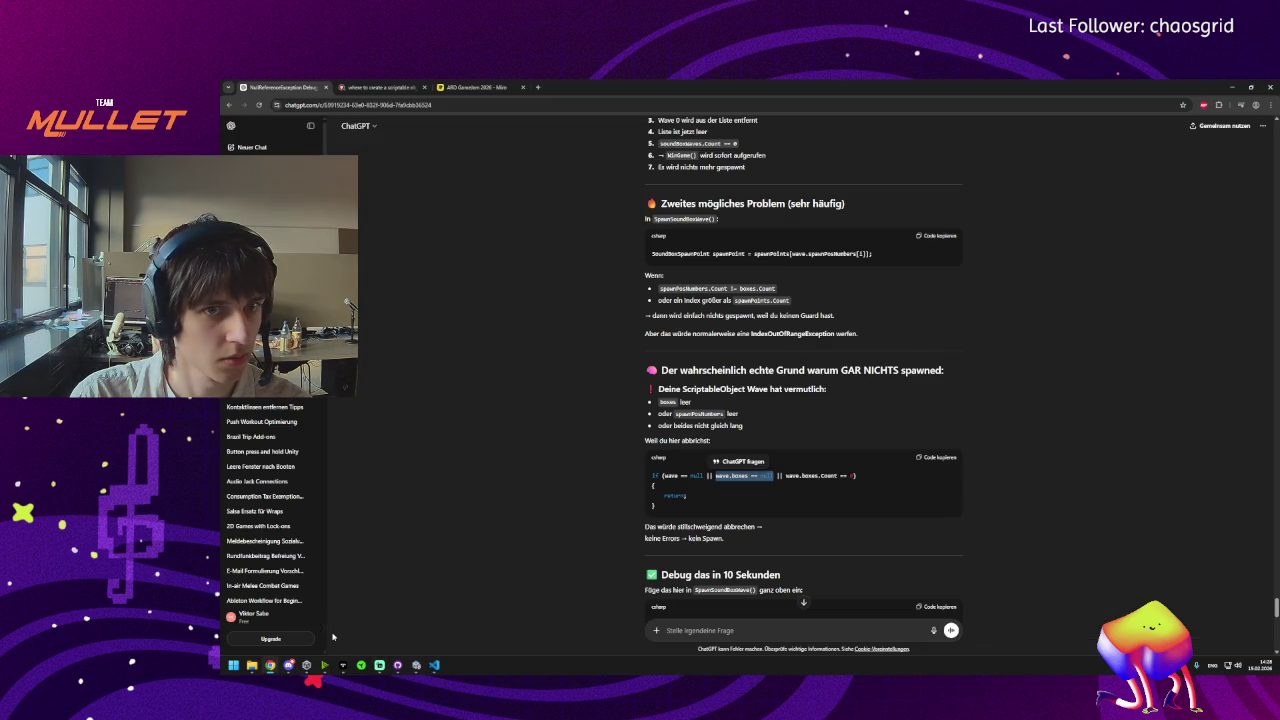
{"action": "left_click", "coordinate": [699, 630]}
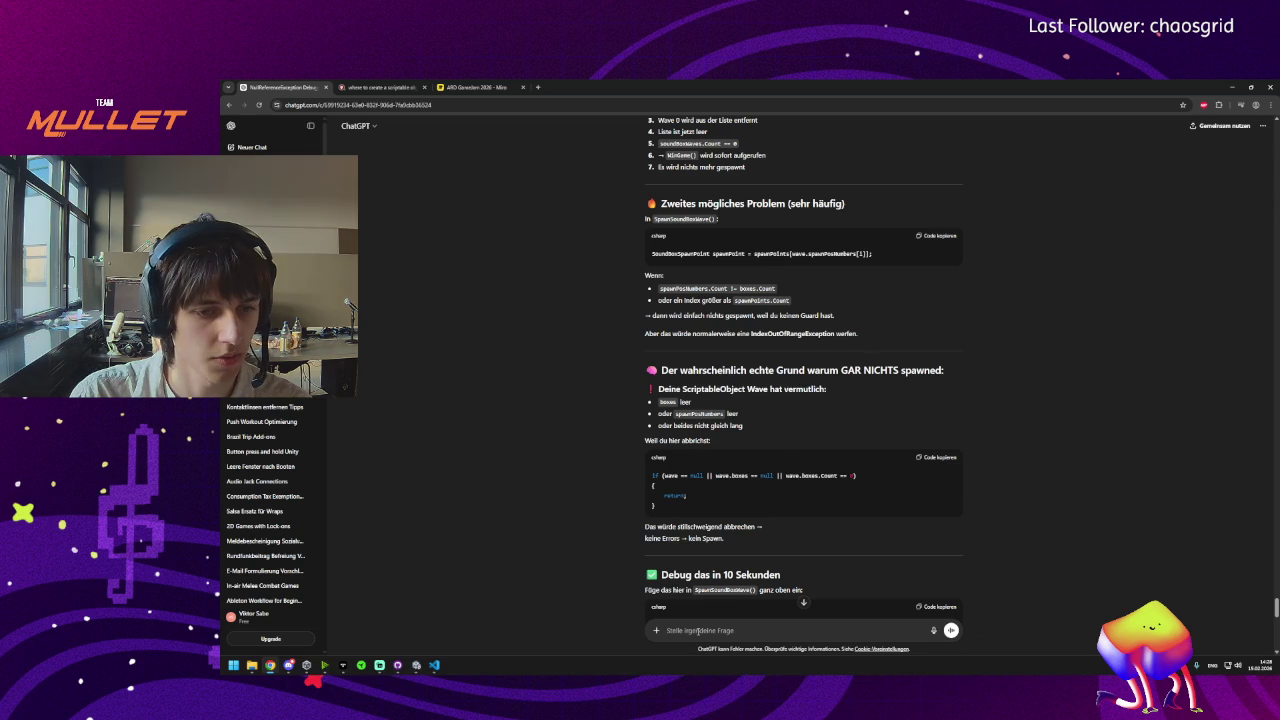
{"action": "mouse_move", "coordinate": [290, 674]}
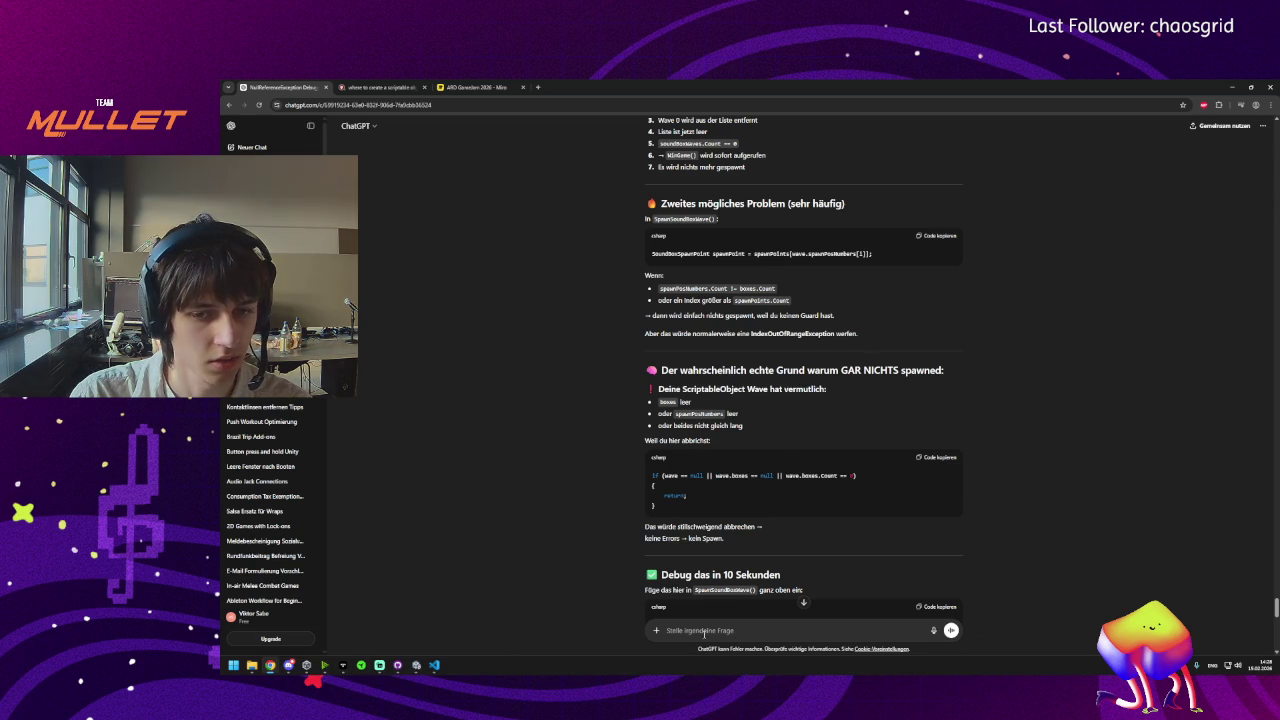
{"action": "key", "text": "ctrl+v"}
Scroll through the pasted script and add an empty line after it.
{"action": "scroll", "coordinate": [725, 601], "scroll_direction": "down", "scroll_amount": 10}
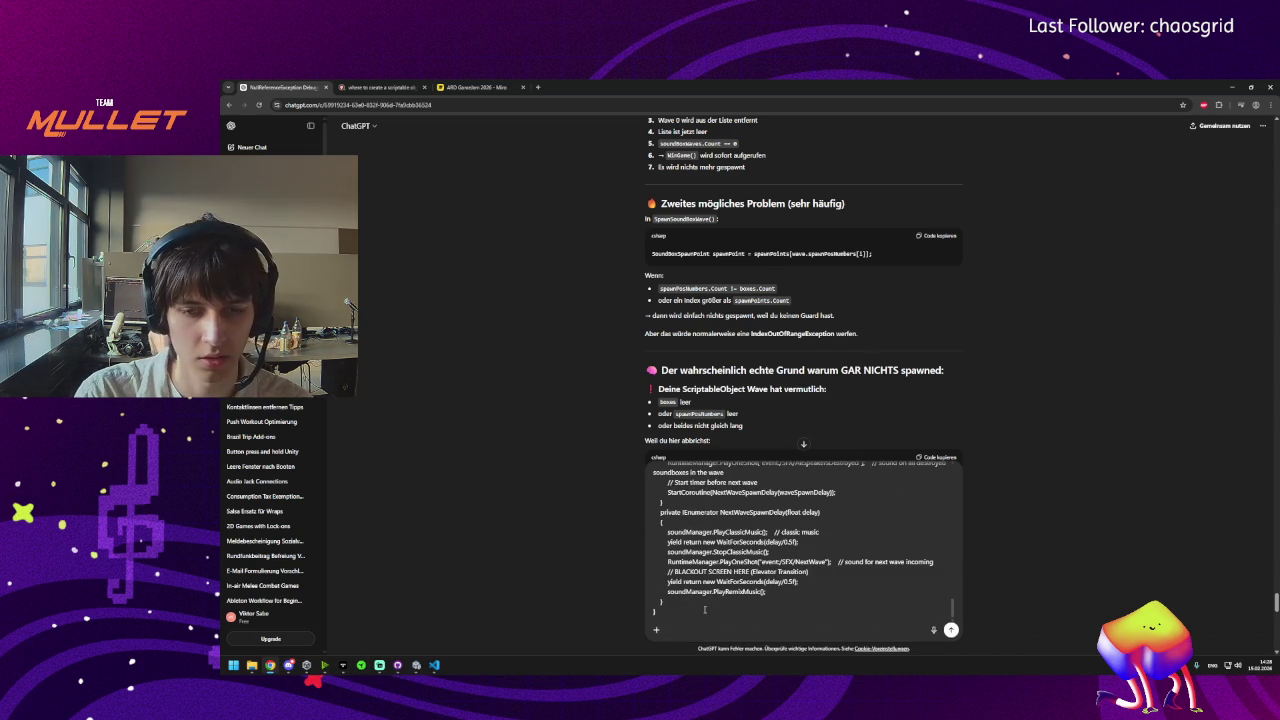
{"action": "scroll", "coordinate": [703, 610], "scroll_direction": "up", "scroll_amount": 10}
{"action": "scroll", "coordinate": [706, 610], "scroll_direction": "up", "scroll_amount": 5}
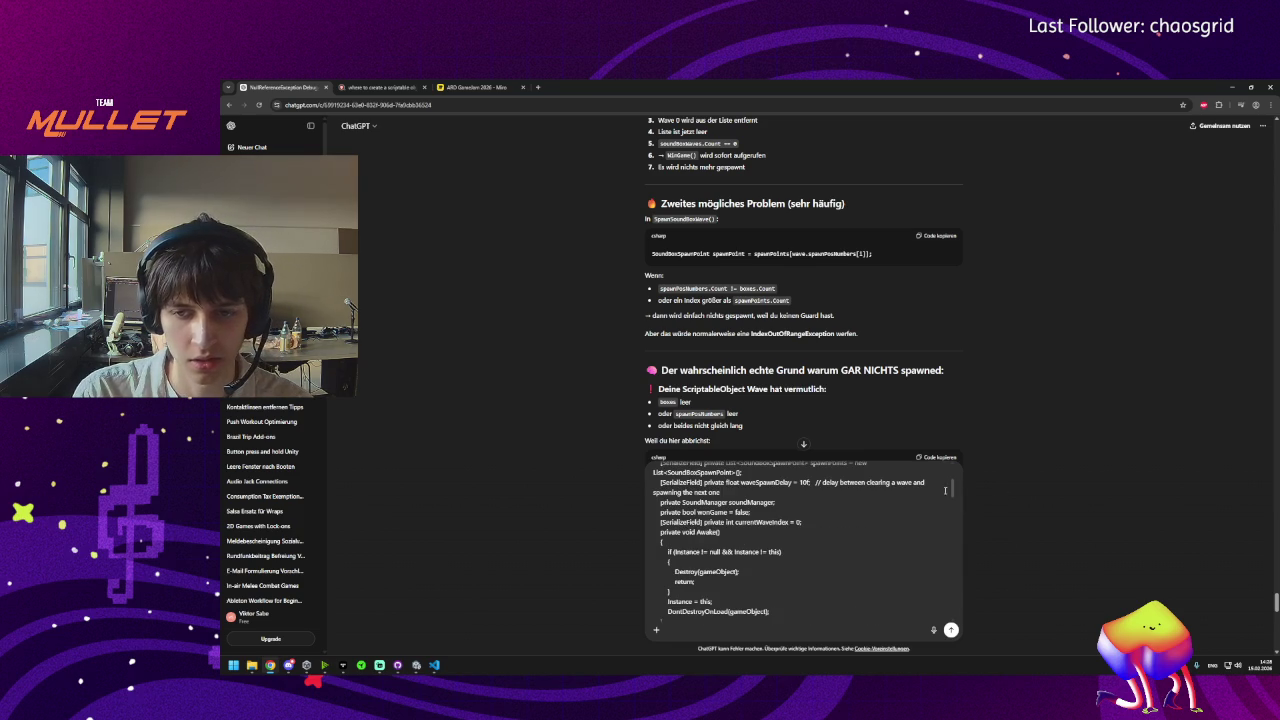
{"action": "left_click_drag", "start_coordinate": [954, 488], "coordinate": [967, 650]}
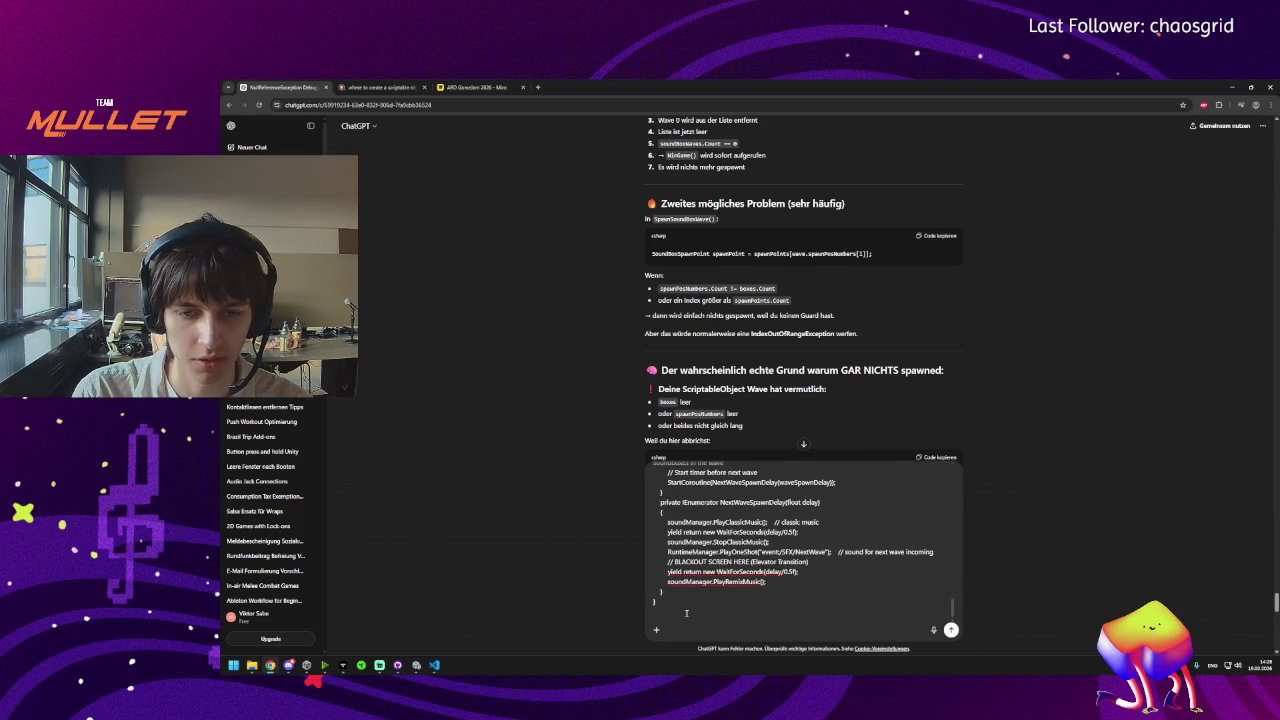
{"action": "scroll", "coordinate": [706, 608], "scroll_direction": "up", "scroll_amount": 5}
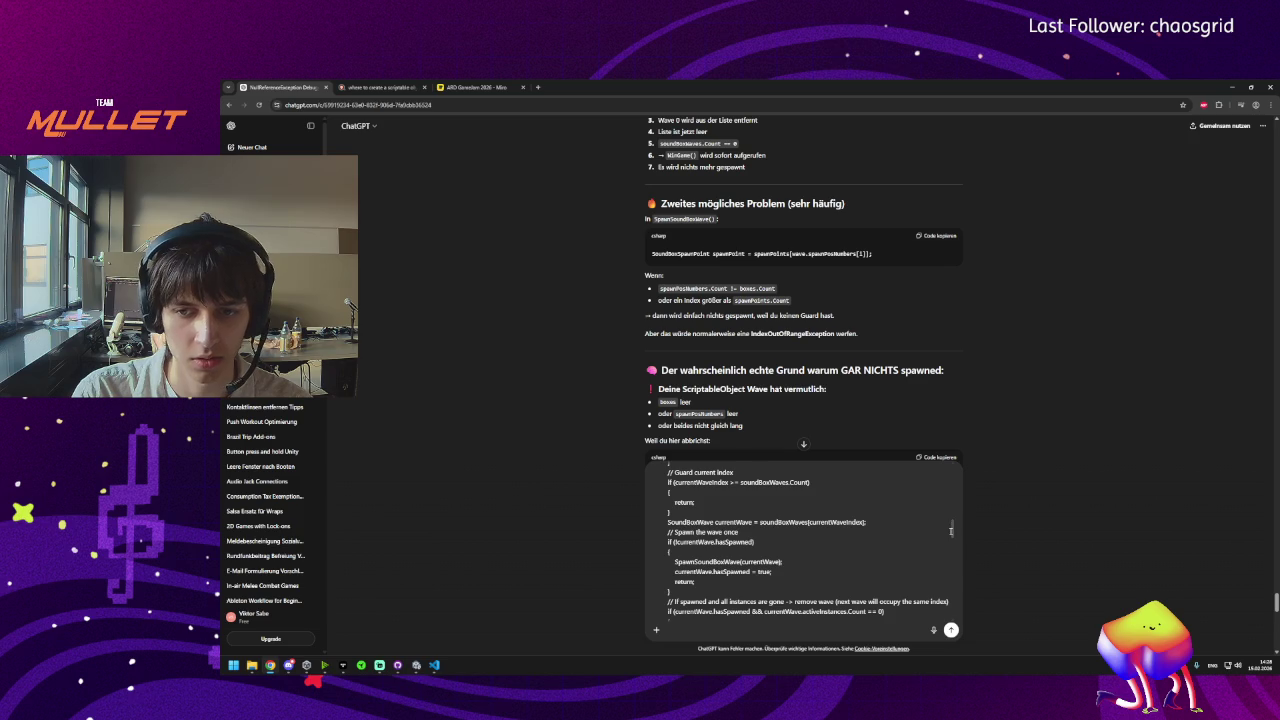
{"action": "left_click_drag", "start_coordinate": [951, 528], "coordinate": [964, 631]}
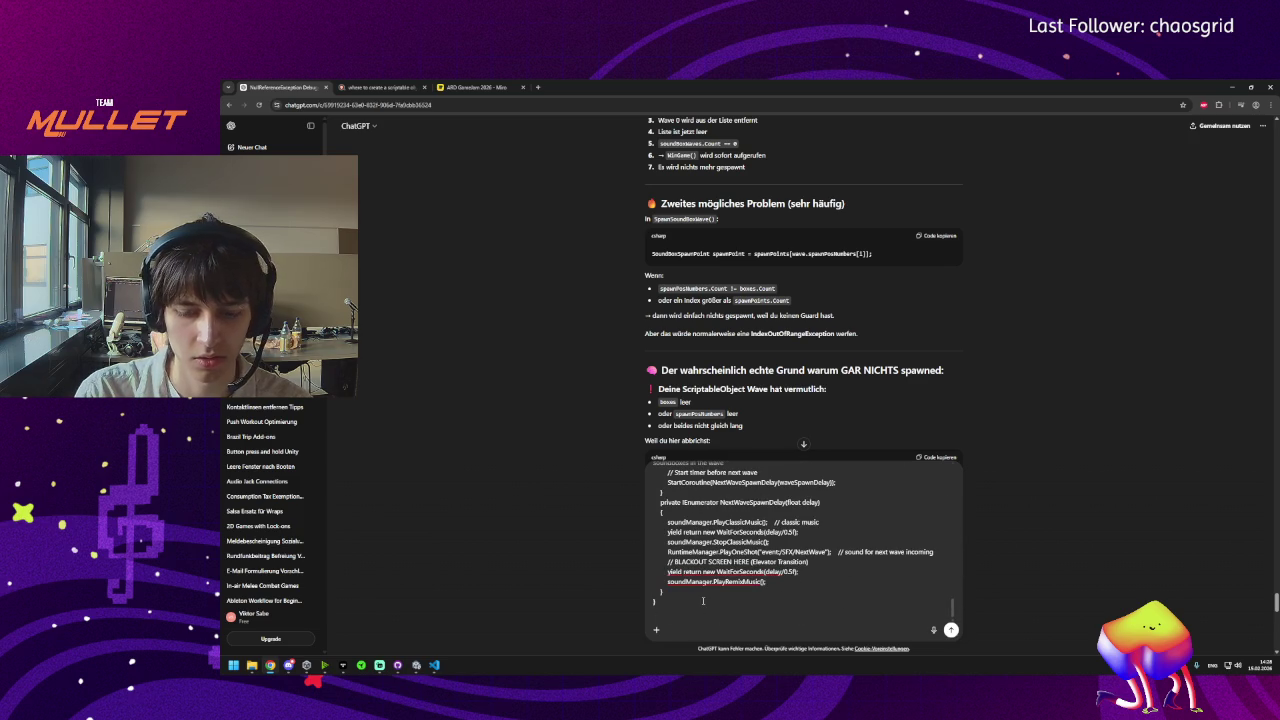
{"action": "key", "text": "shift+Return"}
{"action": "scroll", "coordinate": [703, 600], "scroll_direction": "up", "scroll_amount": 5}
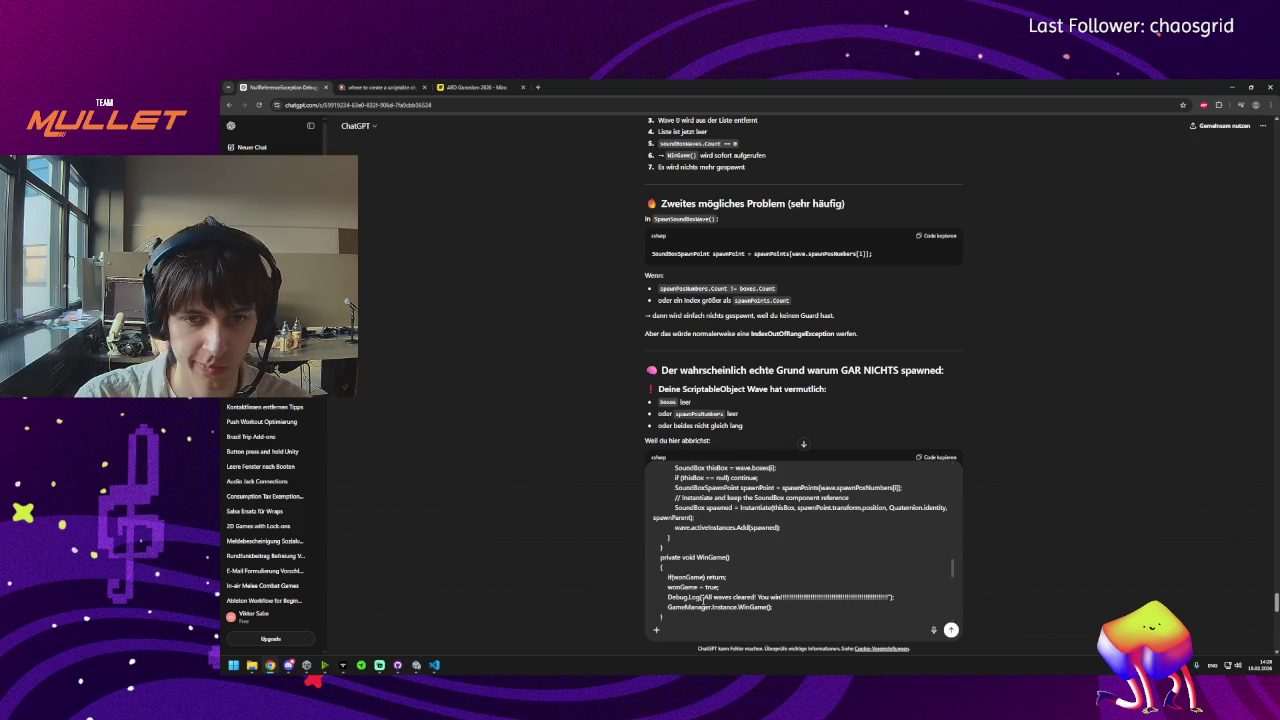
{"action": "scroll", "coordinate": [703, 600], "scroll_direction": "down", "scroll_amount": 5}
{"action": "type", "text": "It w"}
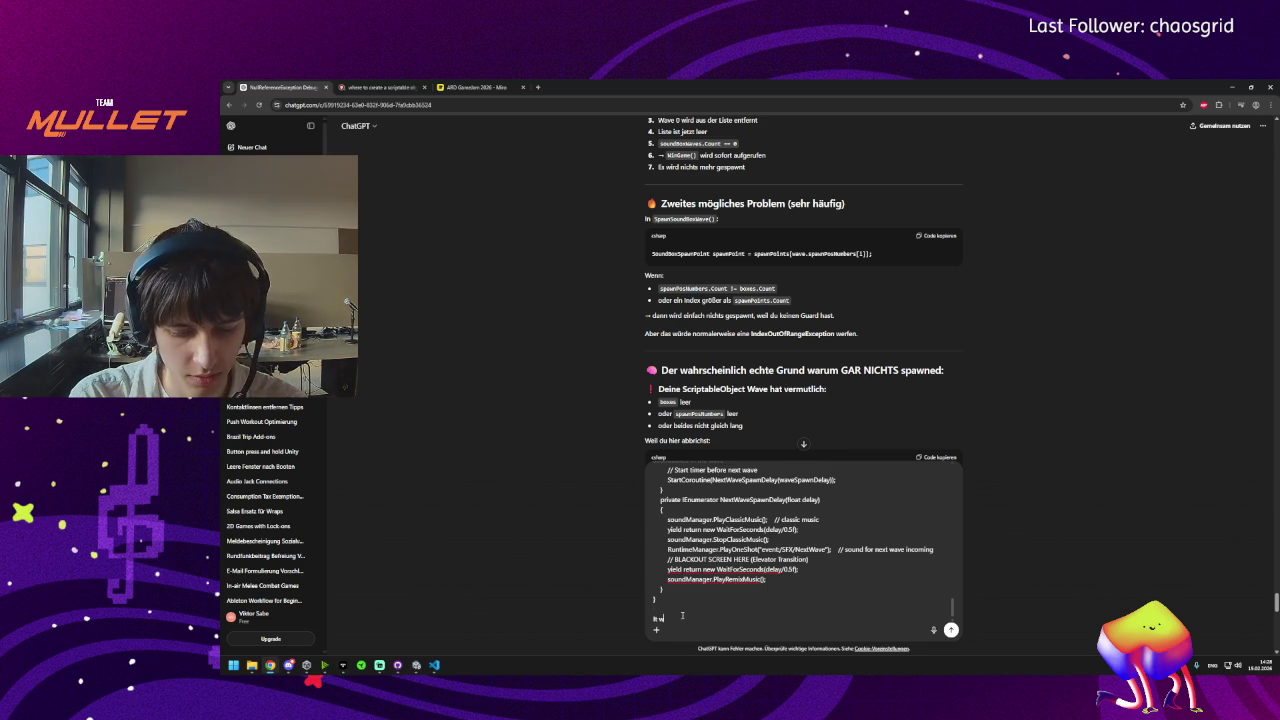
Type 'It worked! but now it stopped working again if I change something' below the script.
{"action": "type", "text": "orked!"}
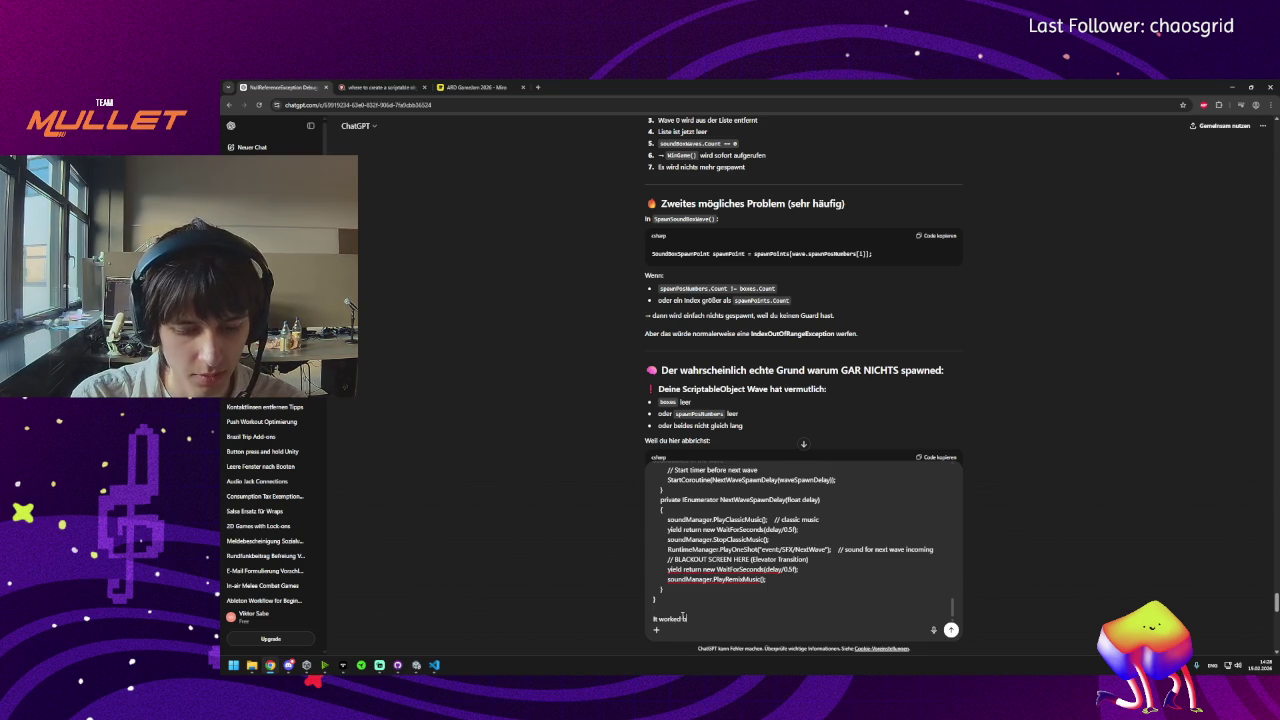
{"action": "type", "text": " but now it s"}
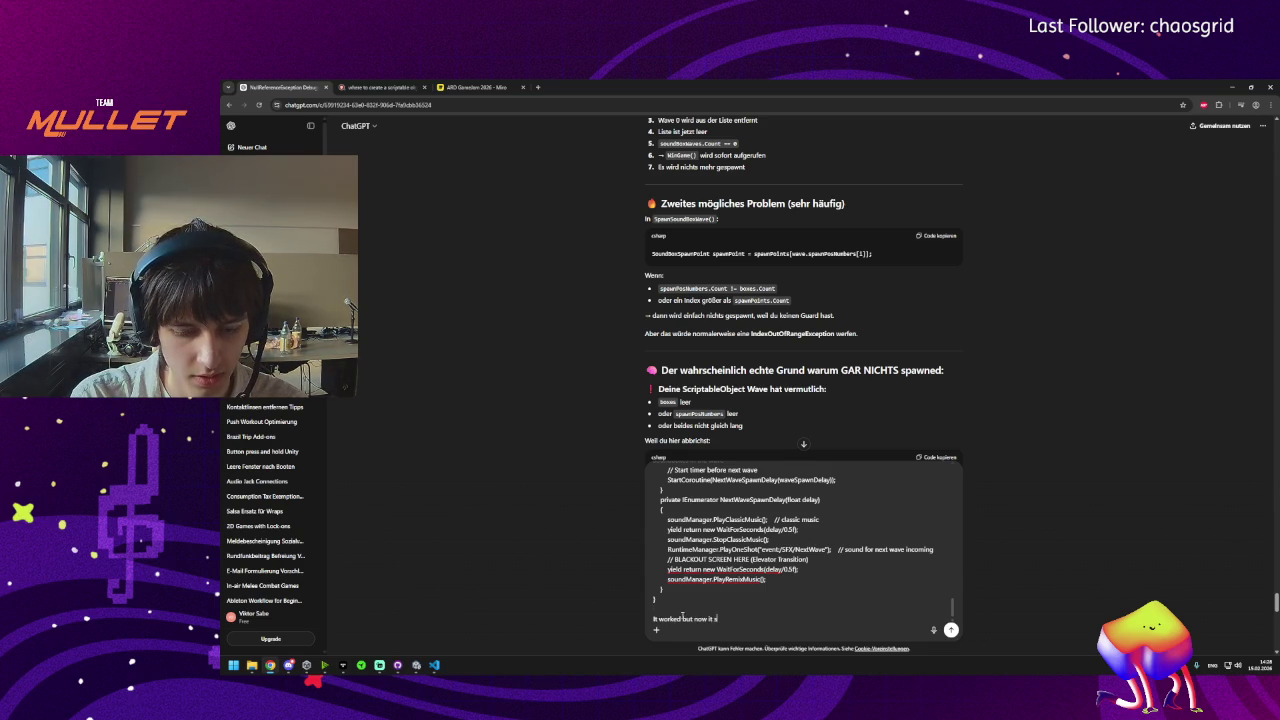
{"action": "type", "text": "topped workin"}
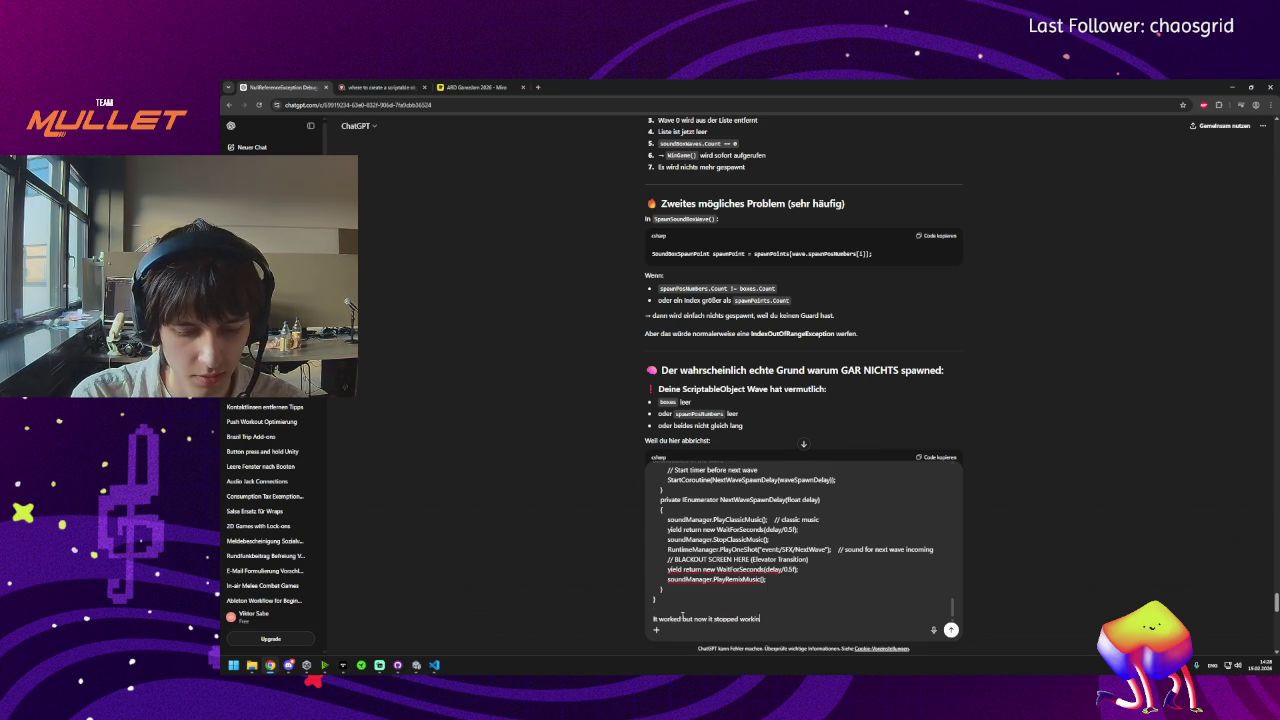
{"action": "type", "text": "g again"}
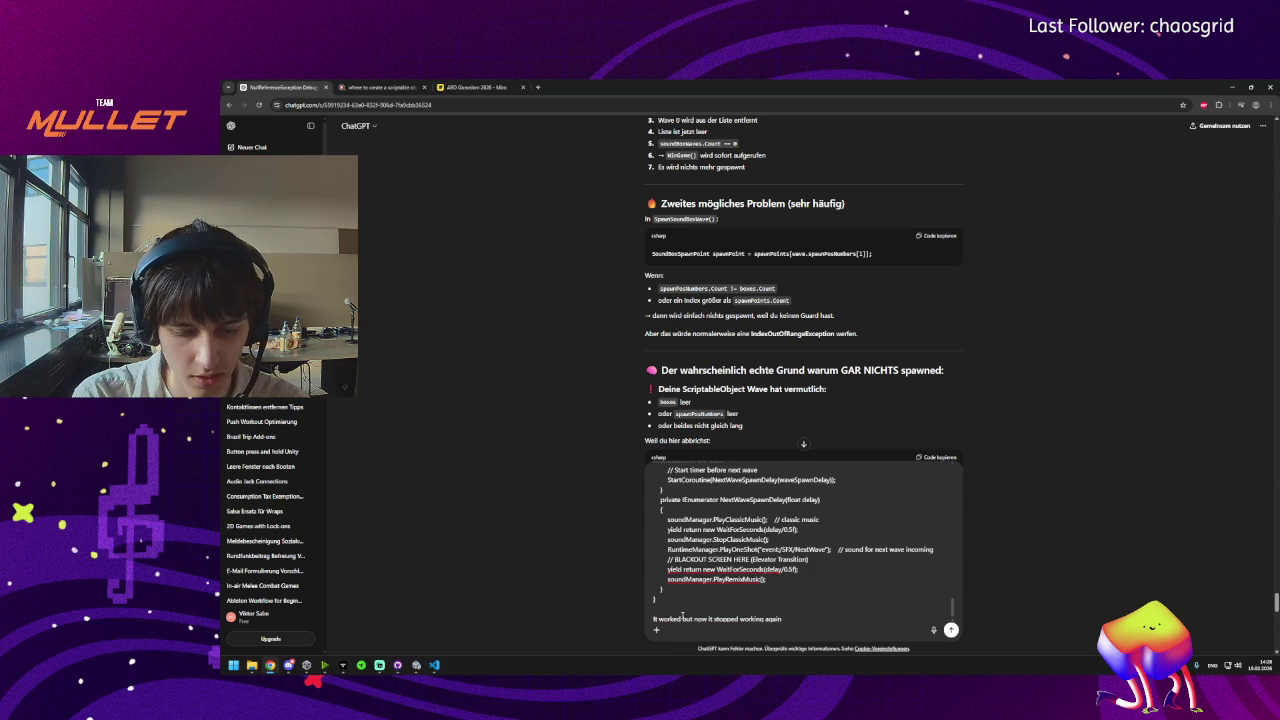
{"action": "type", "text": " if I cha"}
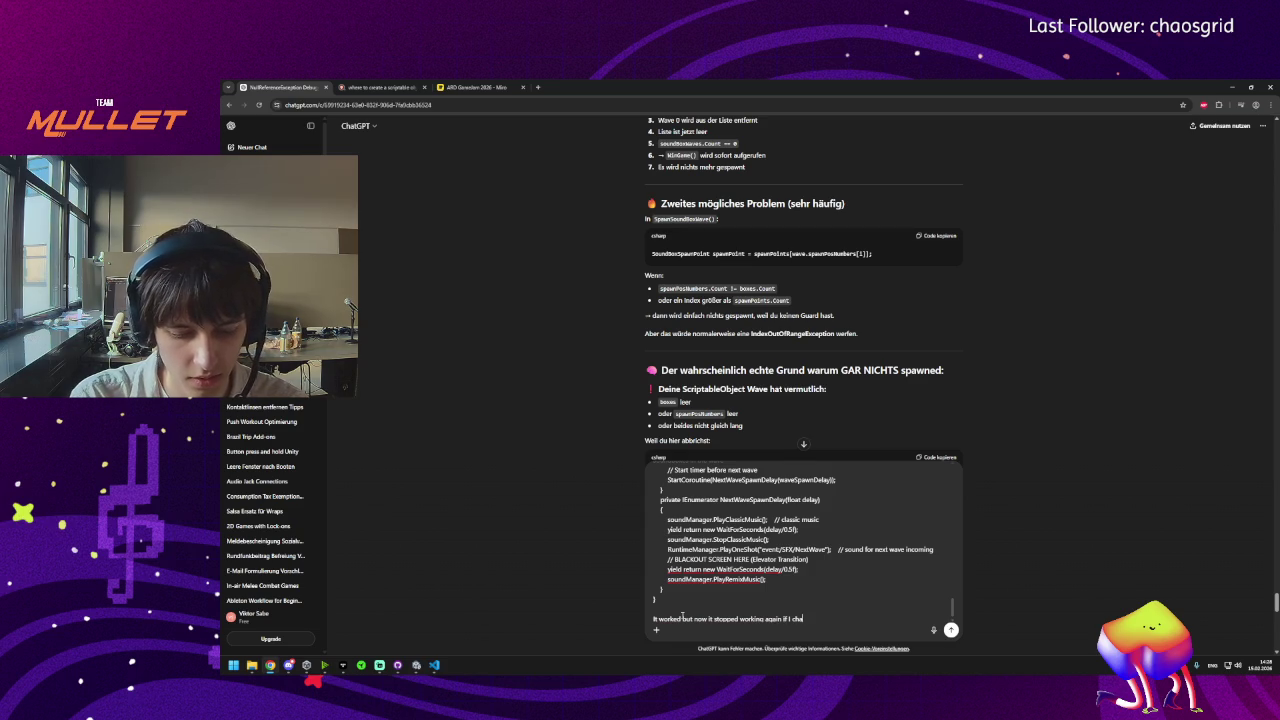
{"action": "type", "text": "nge something in a"}
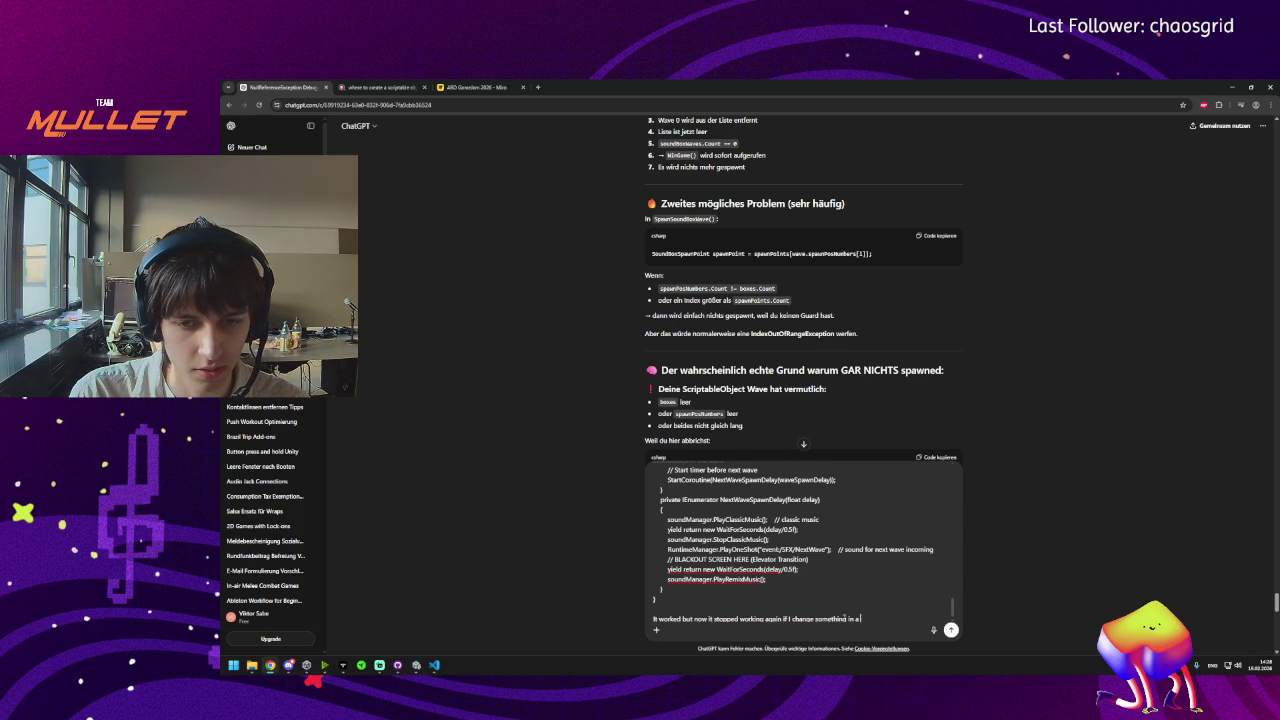
{"action": "scroll", "coordinate": [845, 617], "scroll_direction": "down", "scroll_amount": 1}
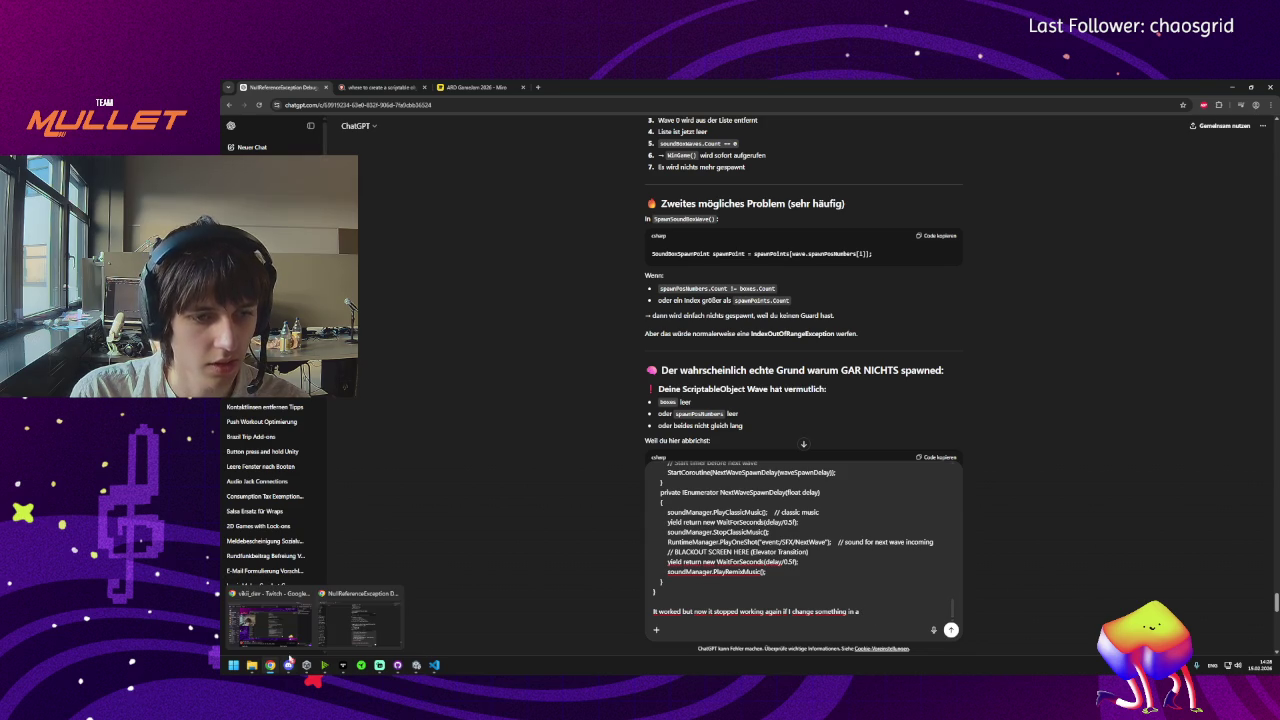
On the ARD Gamejam 2026 Miro board, follow a collaborator's view, then visit the dashboard and reopen the board.
{"action": "left_click", "coordinate": [478, 87]}
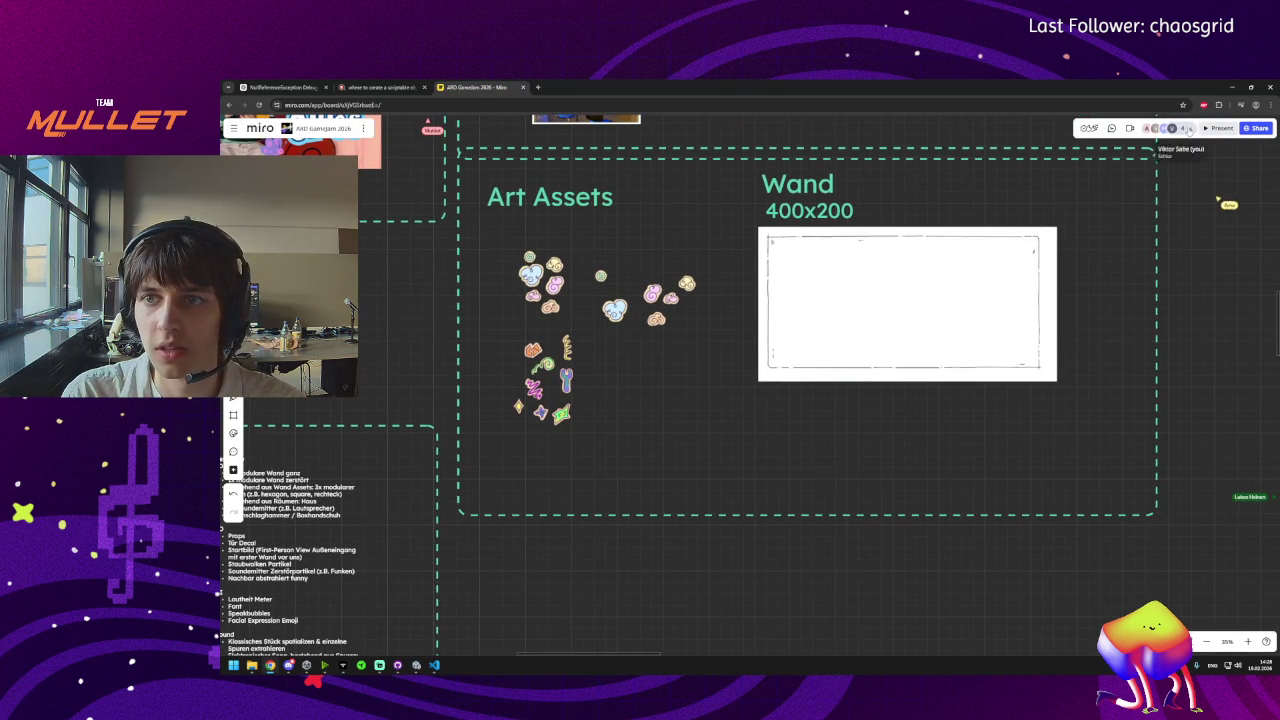
{"action": "left_click", "coordinate": [1188, 128]}
{"action": "left_click", "coordinate": [1153, 130]}
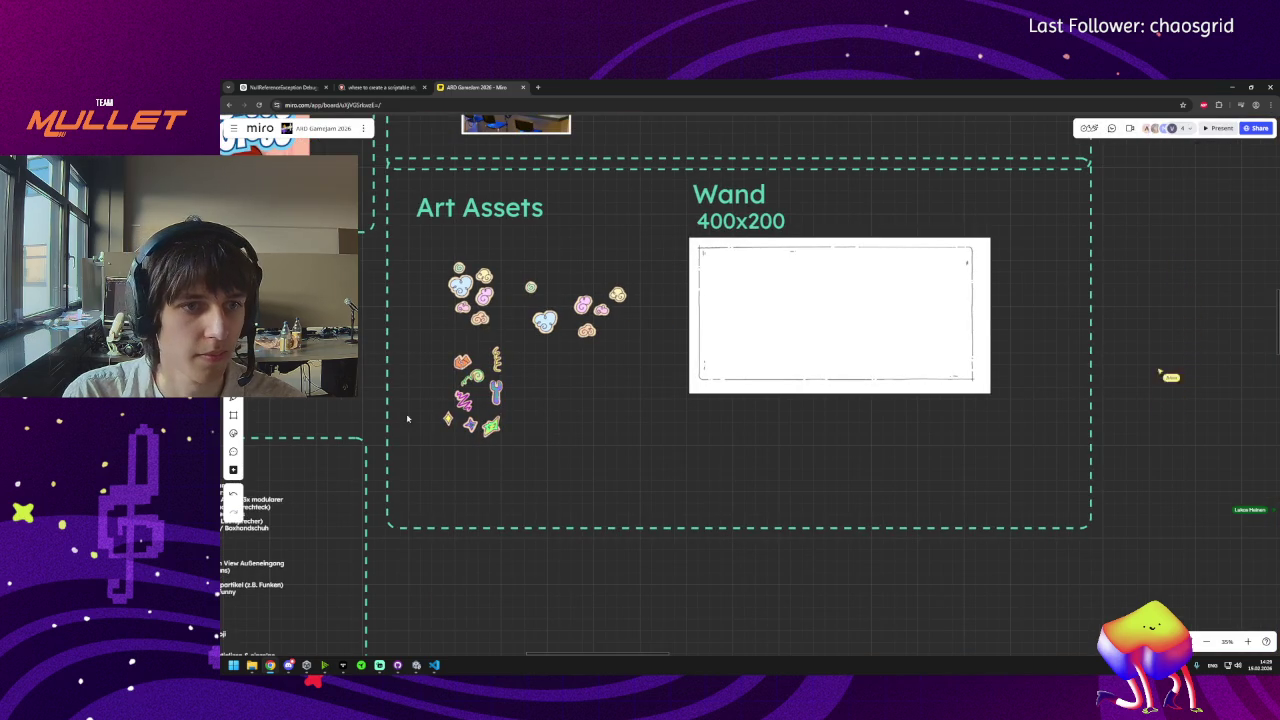
{"action": "left_click", "coordinate": [260, 128]}
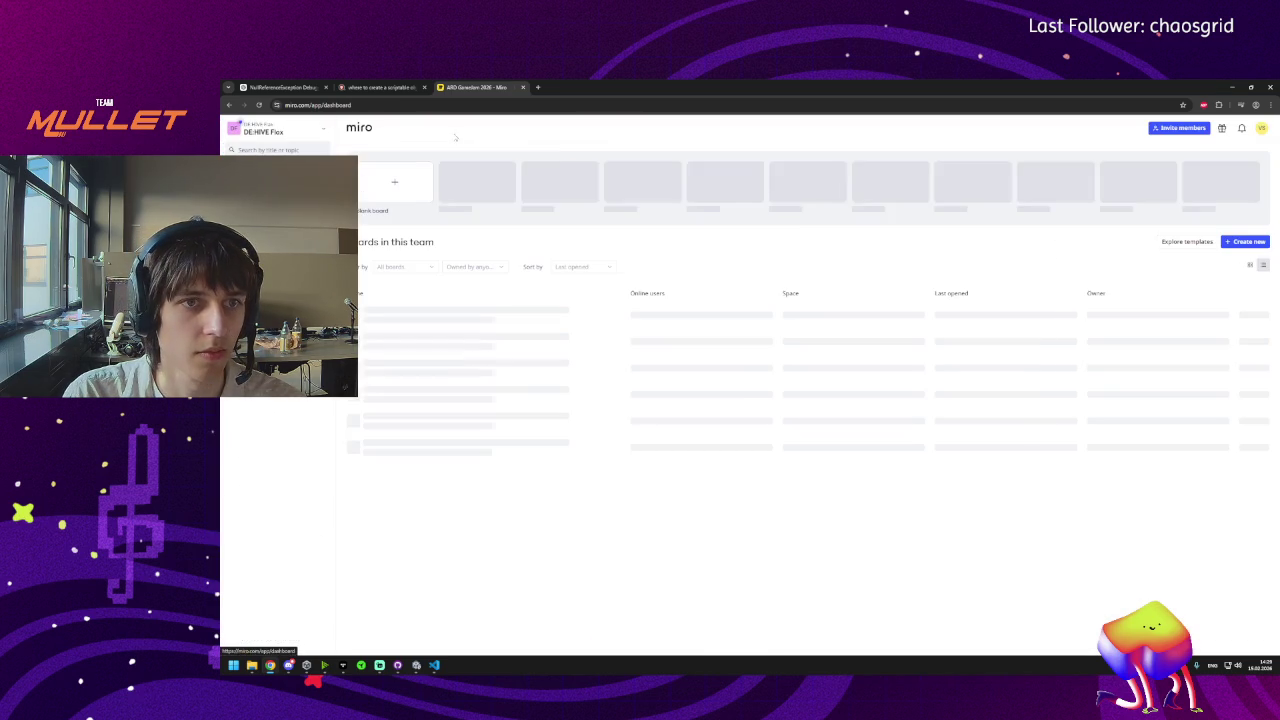
{"action": "left_click", "coordinate": [229, 104]}
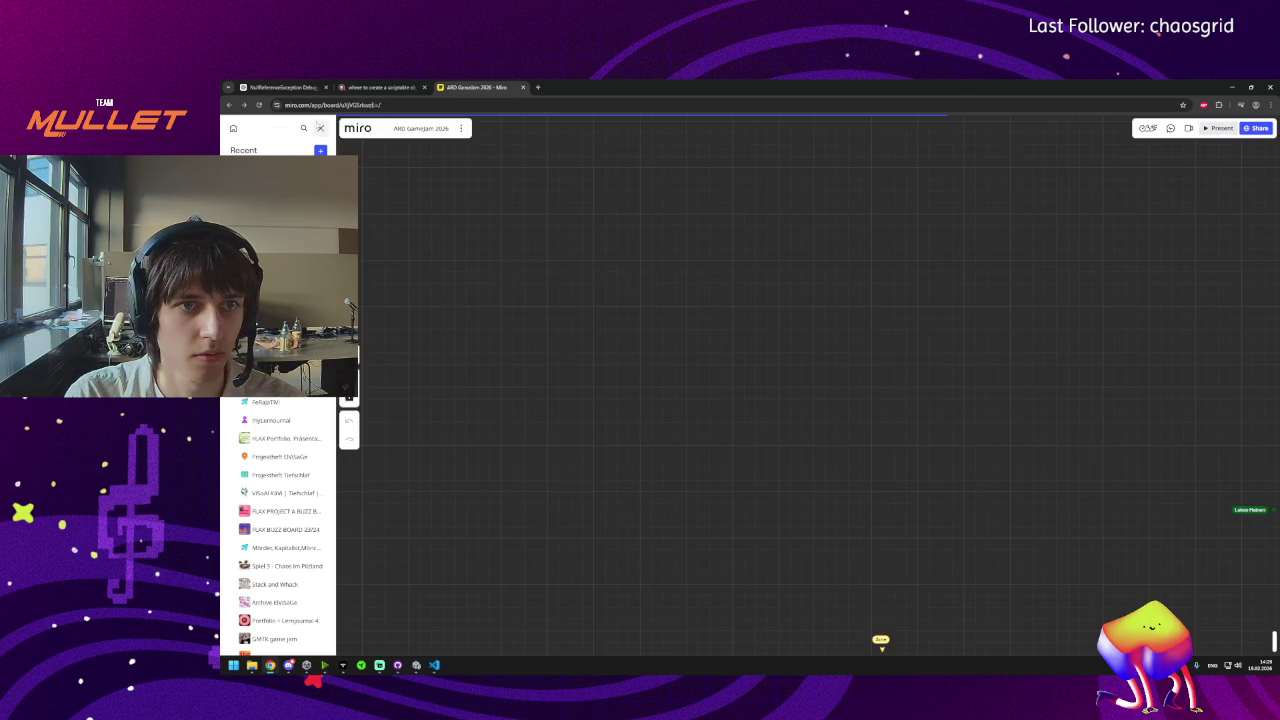
Look through the board's main menu, go back to the boards dashboard, and return to the game jam board.
{"action": "left_click", "coordinate": [320, 128]}
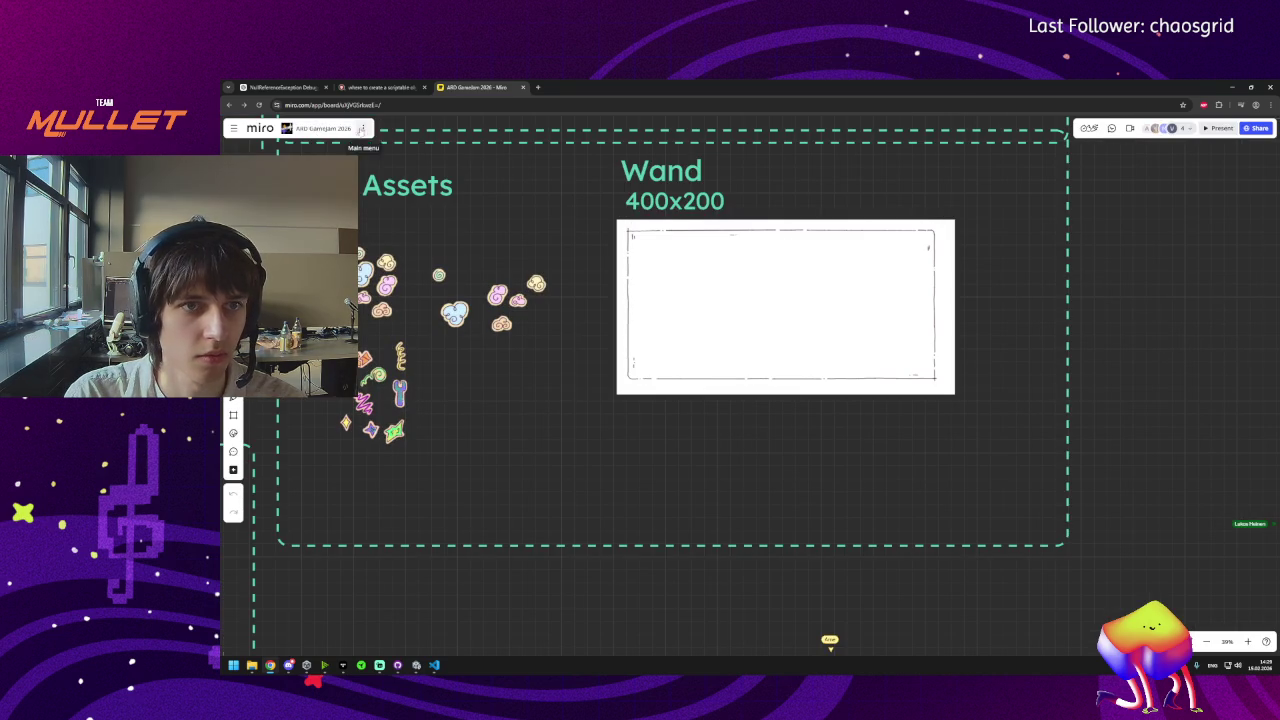
{"action": "left_click", "coordinate": [362, 128]}
{"action": "mouse_move", "coordinate": [385, 154]}
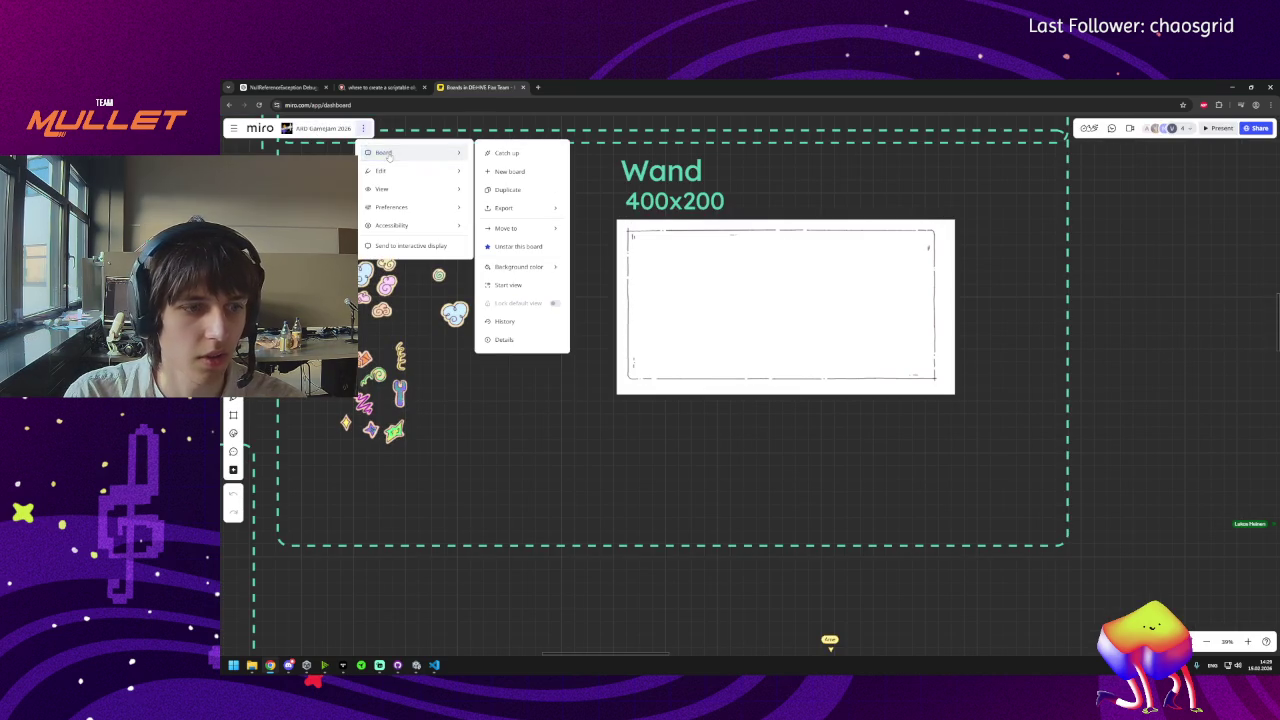
{"action": "left_click", "coordinate": [260, 128]}
{"action": "mouse_move", "coordinate": [290, 668]}
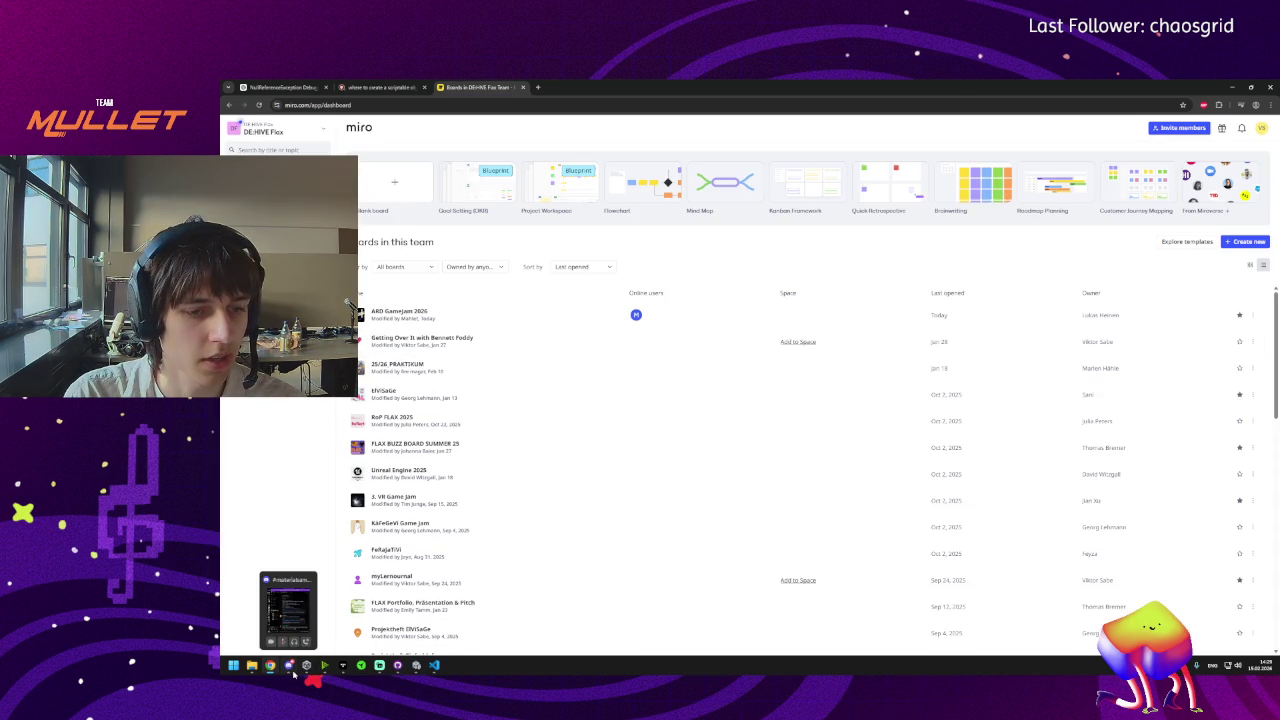
{"action": "left_click", "coordinate": [230, 105]}
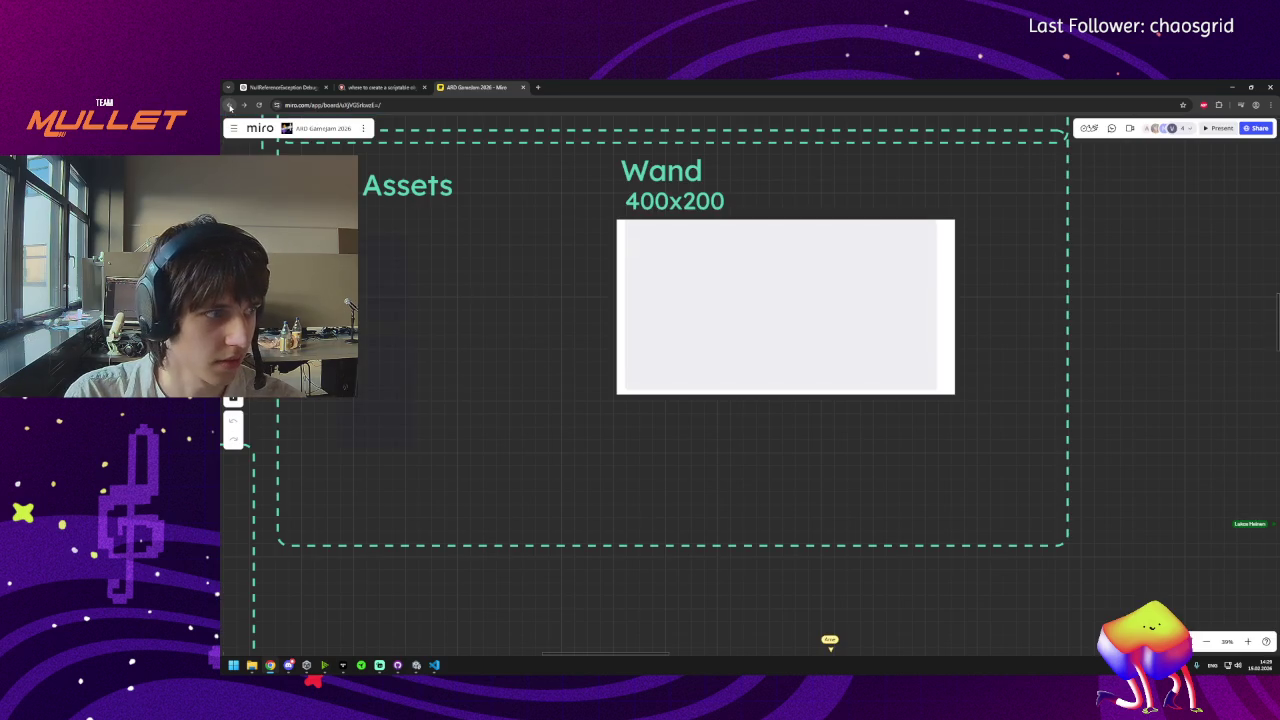
Browse the board's main menu, close it, and switch to the scriptable object search results.
{"action": "left_click", "coordinate": [365, 128]}
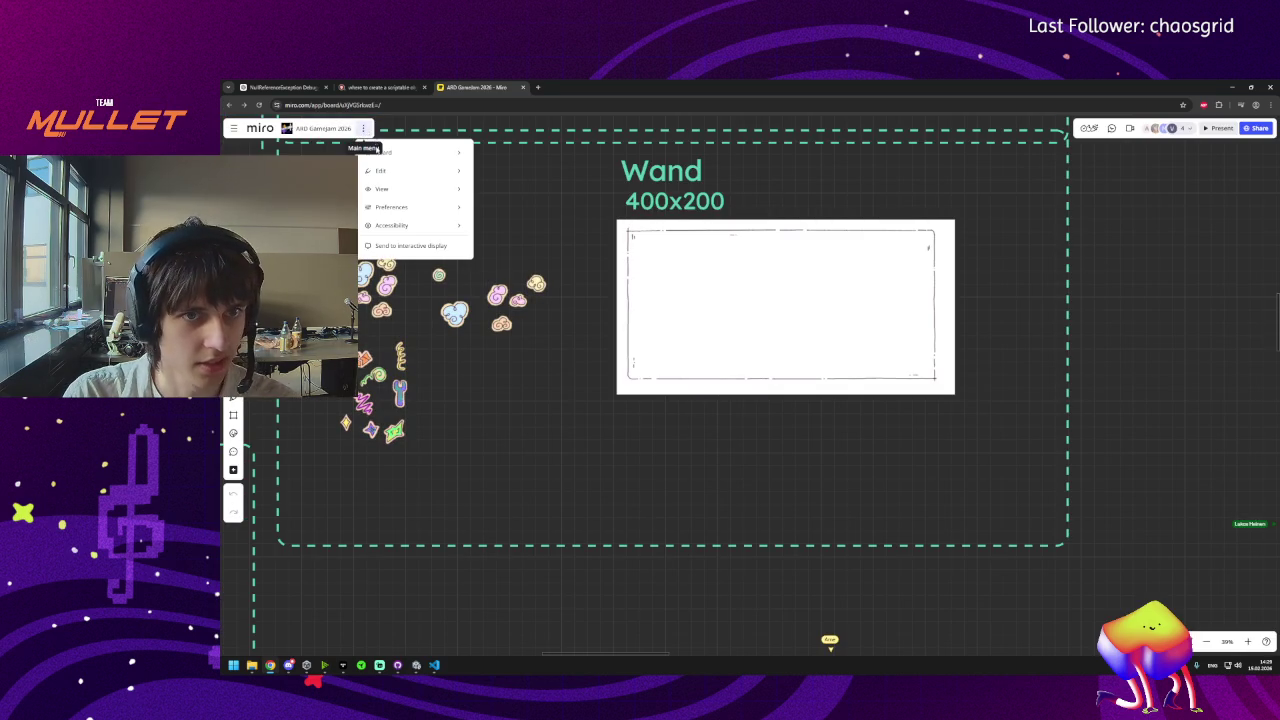
{"action": "mouse_move", "coordinate": [400, 155]}
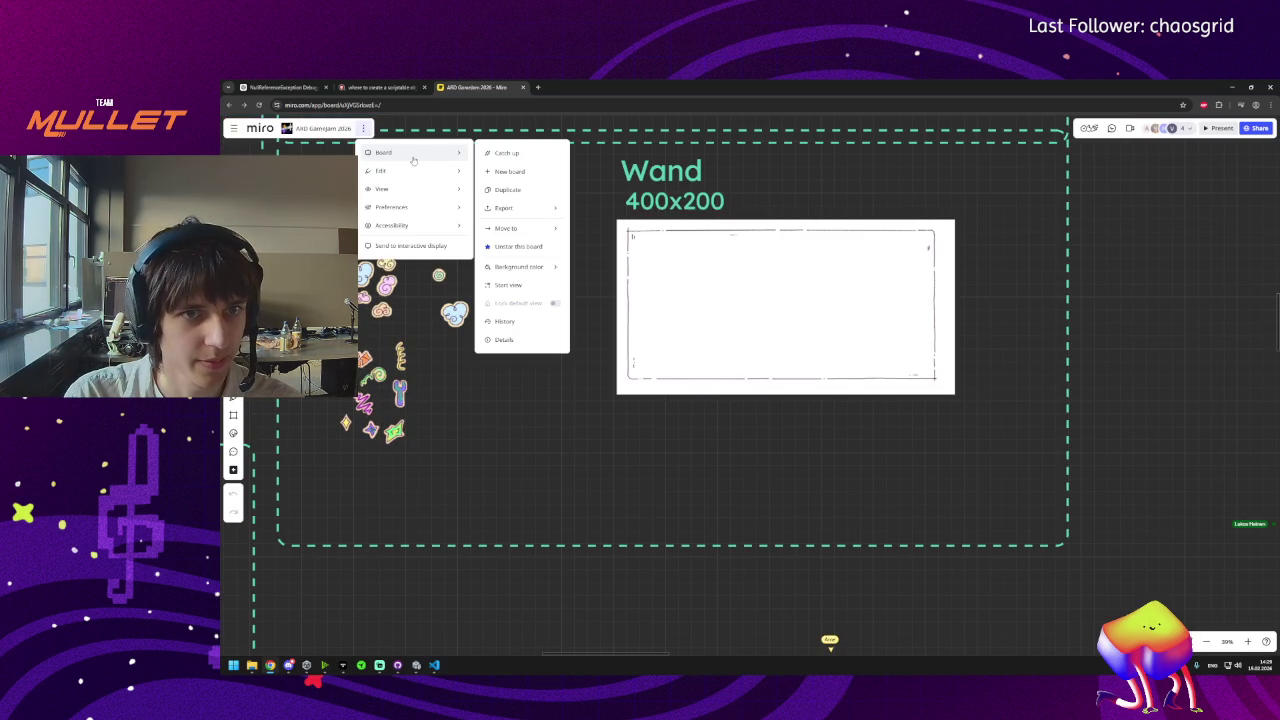
{"action": "mouse_move", "coordinate": [411, 229]}
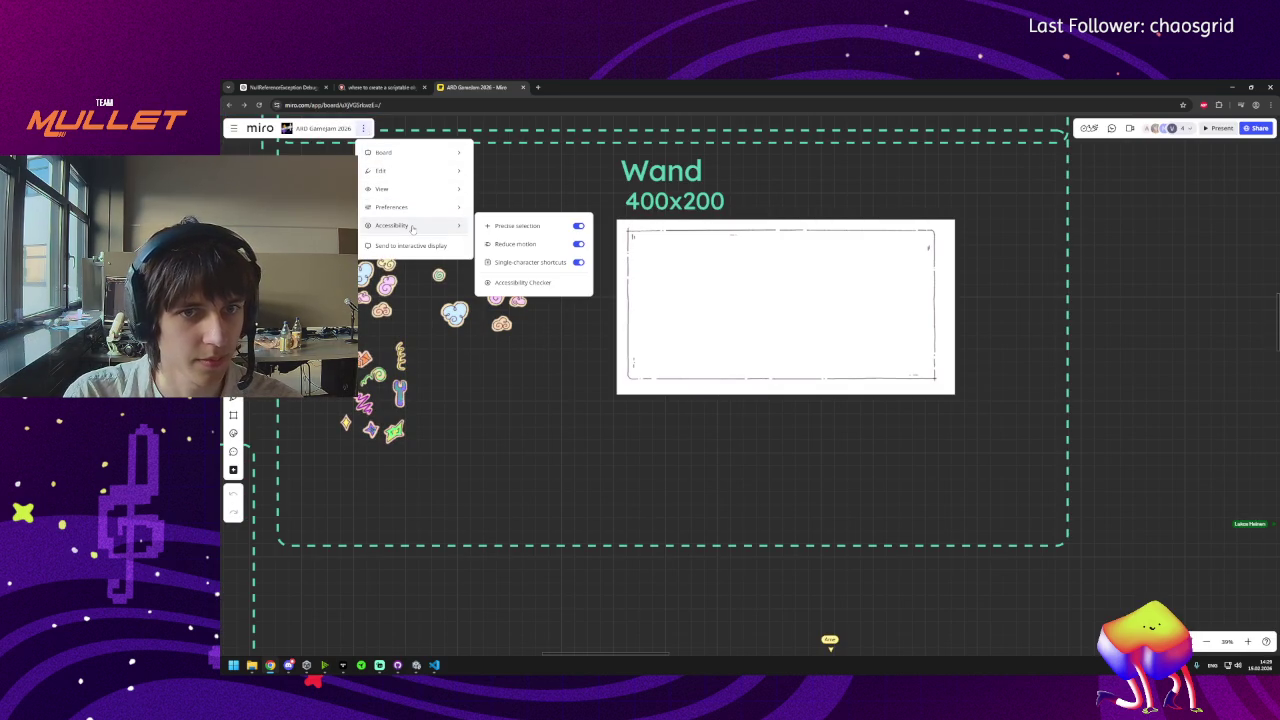
{"action": "mouse_move", "coordinate": [428, 177]}
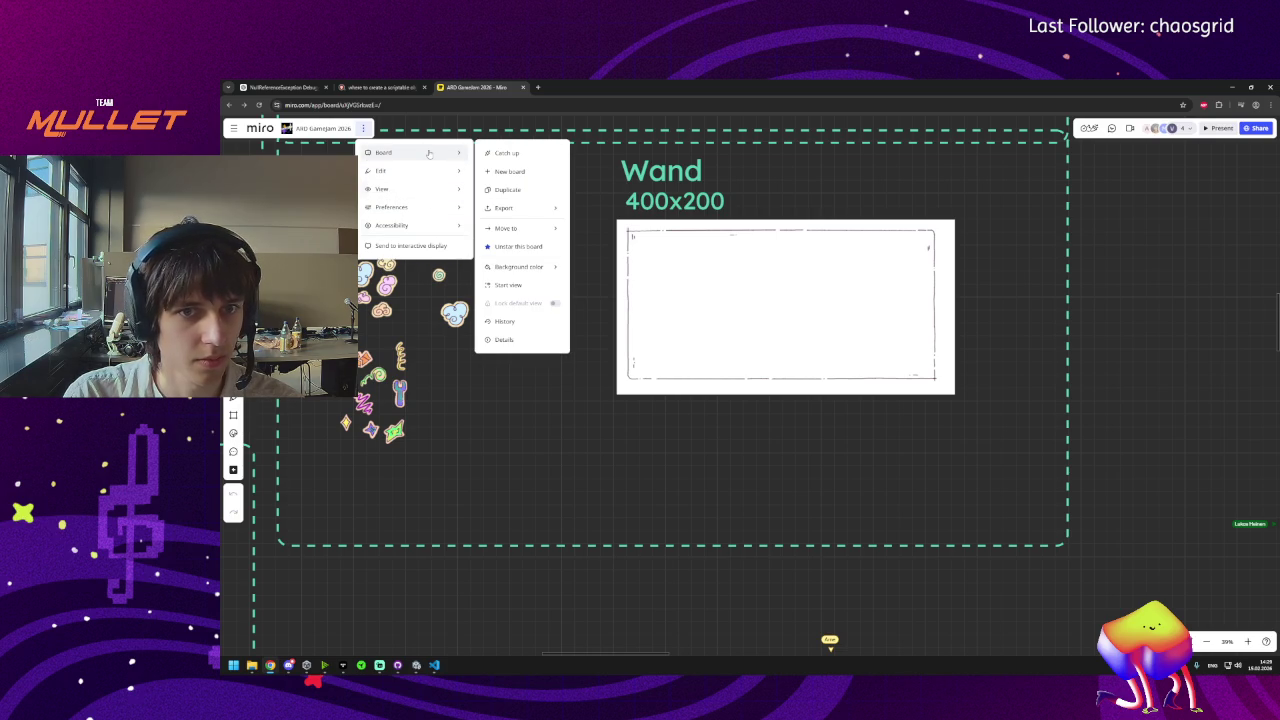
{"action": "left_click", "coordinate": [420, 580]}
{"action": "key", "text": "ctrl+shift+Tab"}
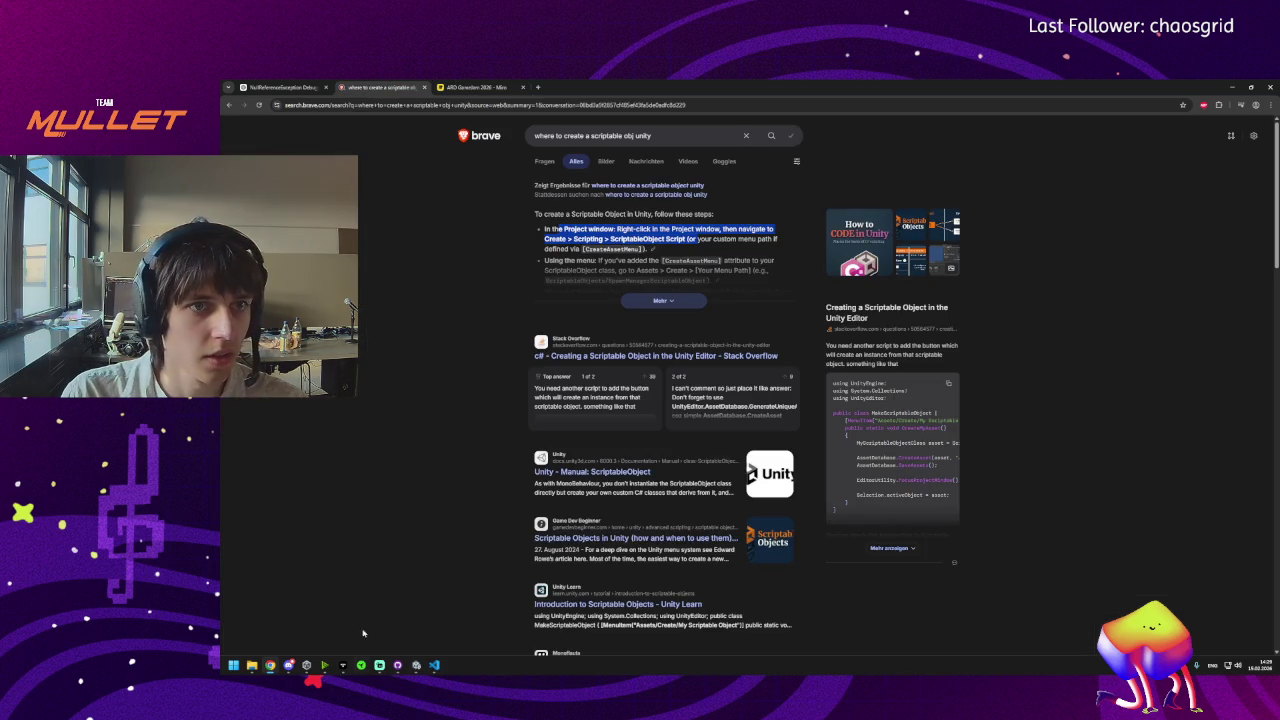
Leave the browser, bring up Unity briefly, then return to SoundBoxSpawner.cs in Visual Studio Code.
{"action": "left_click", "coordinate": [286, 668]}
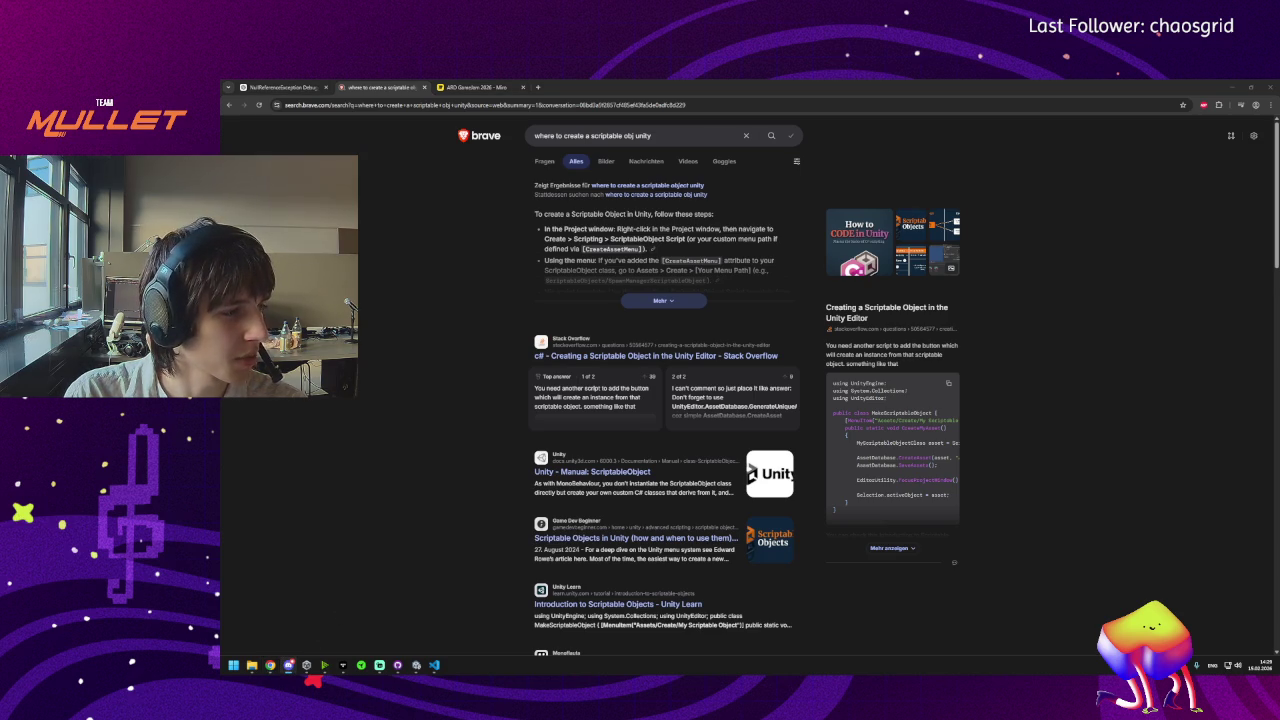
{"action": "left_click", "coordinate": [416, 665]}
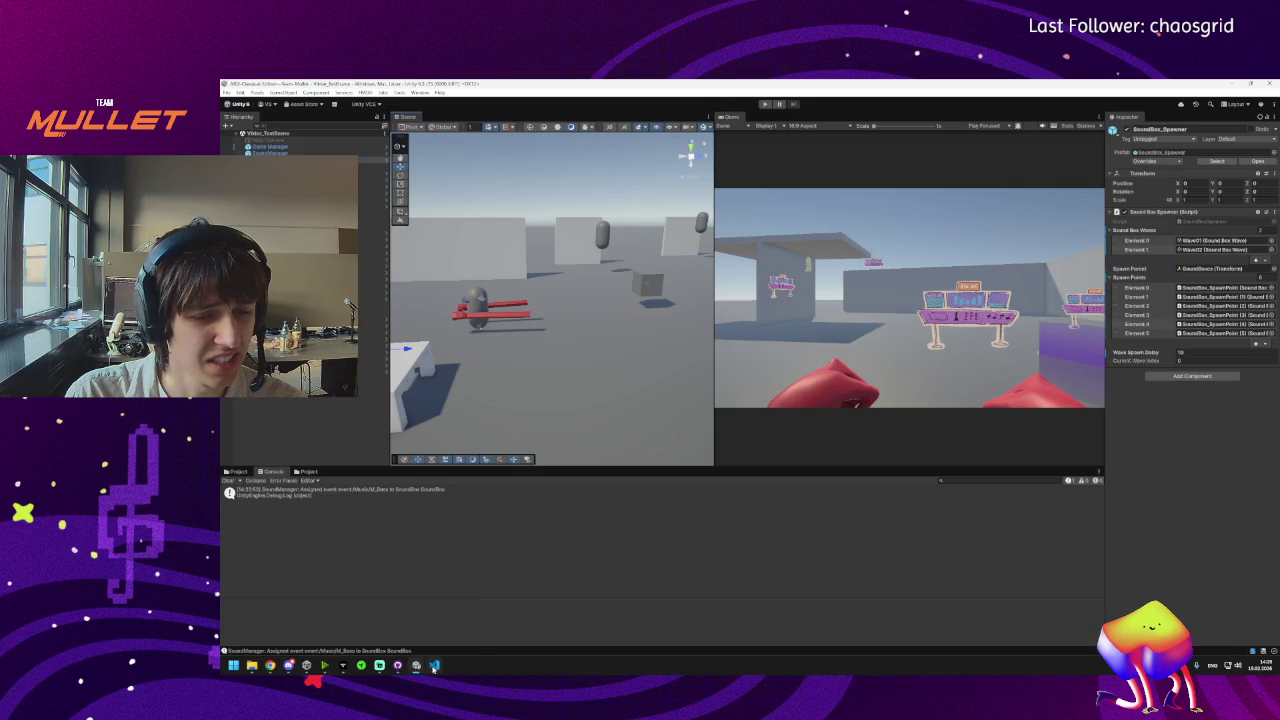
{"action": "mouse_move", "coordinate": [434, 672]}
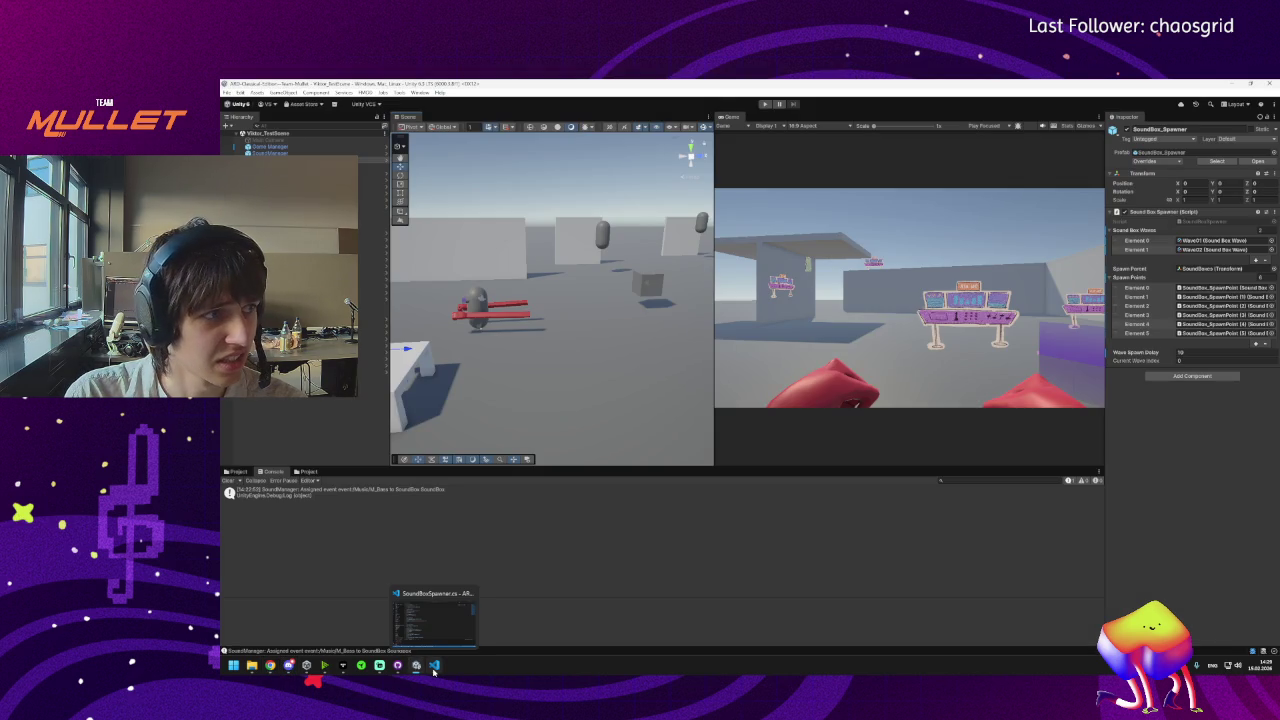
{"action": "mouse_move", "coordinate": [272, 668]}
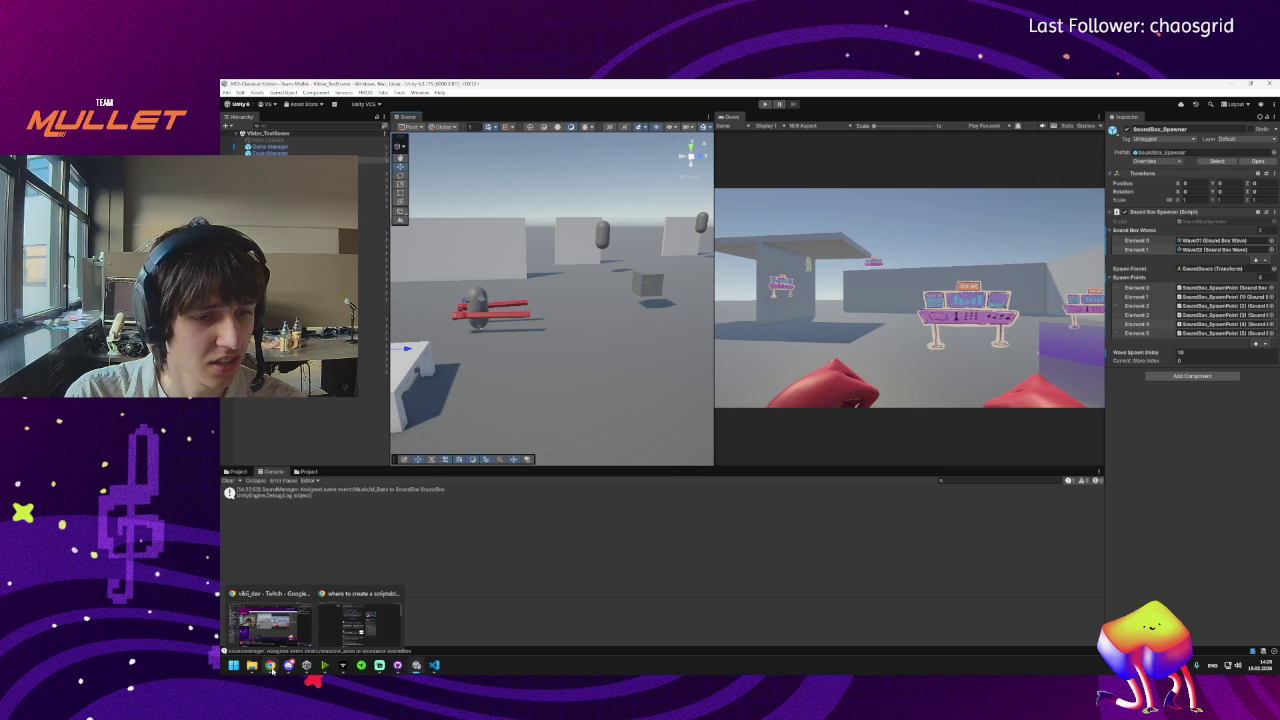
{"action": "mouse_move", "coordinate": [354, 641]}
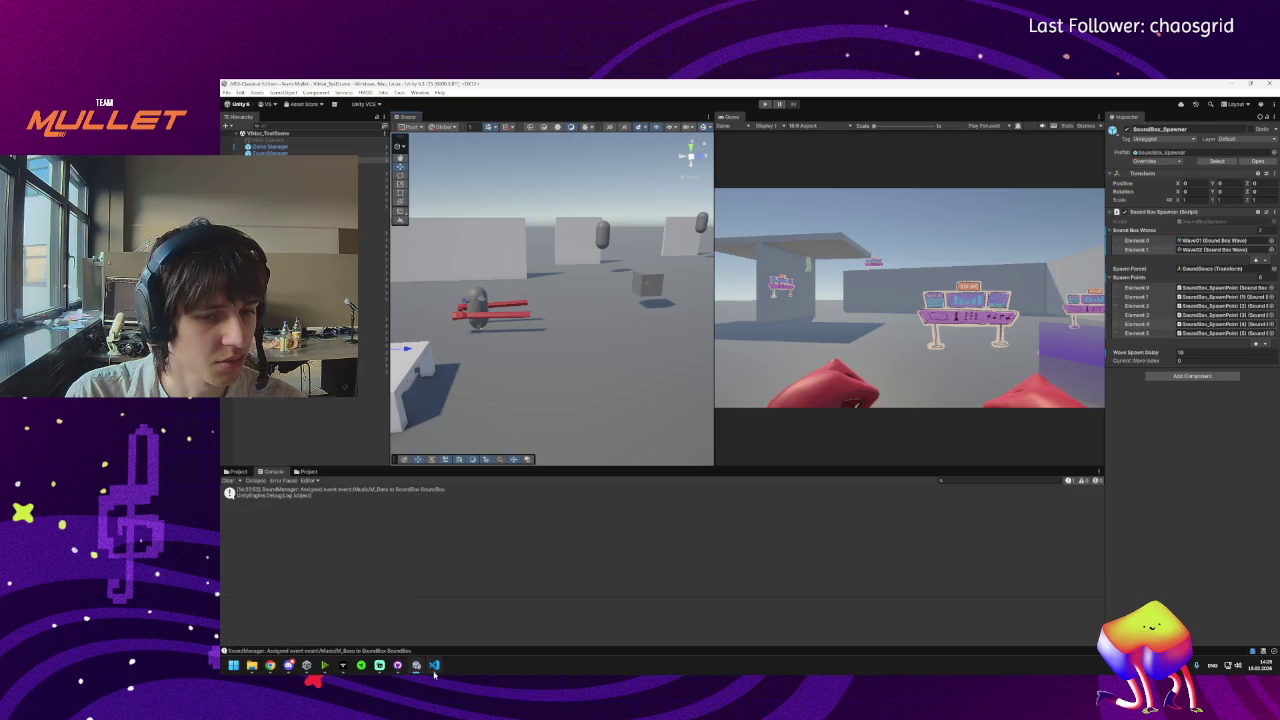
{"action": "left_click", "coordinate": [434, 666]}
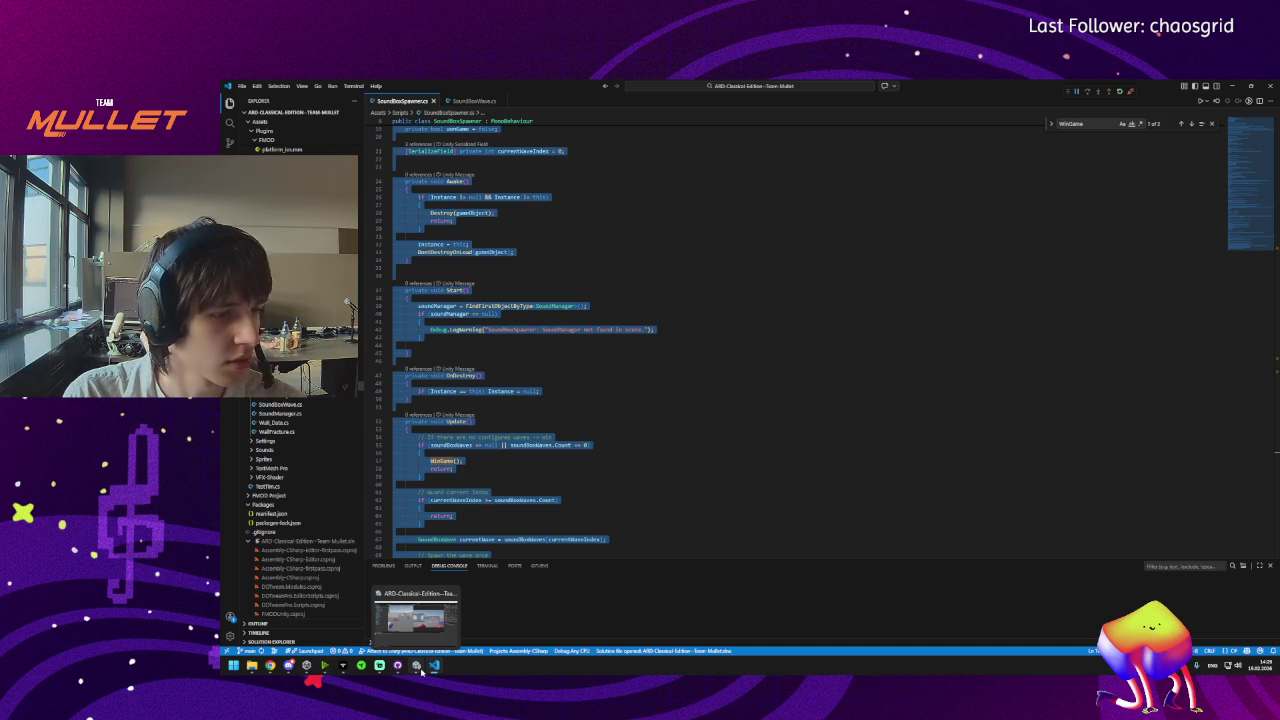
In SoundBoxSpawner.cs, clear the selection, click into the Update method, then select the whole script.
{"action": "scroll", "coordinate": [600, 450], "scroll_direction": "down", "scroll_amount": 1}
{"action": "left_click", "coordinate": [600, 482]}
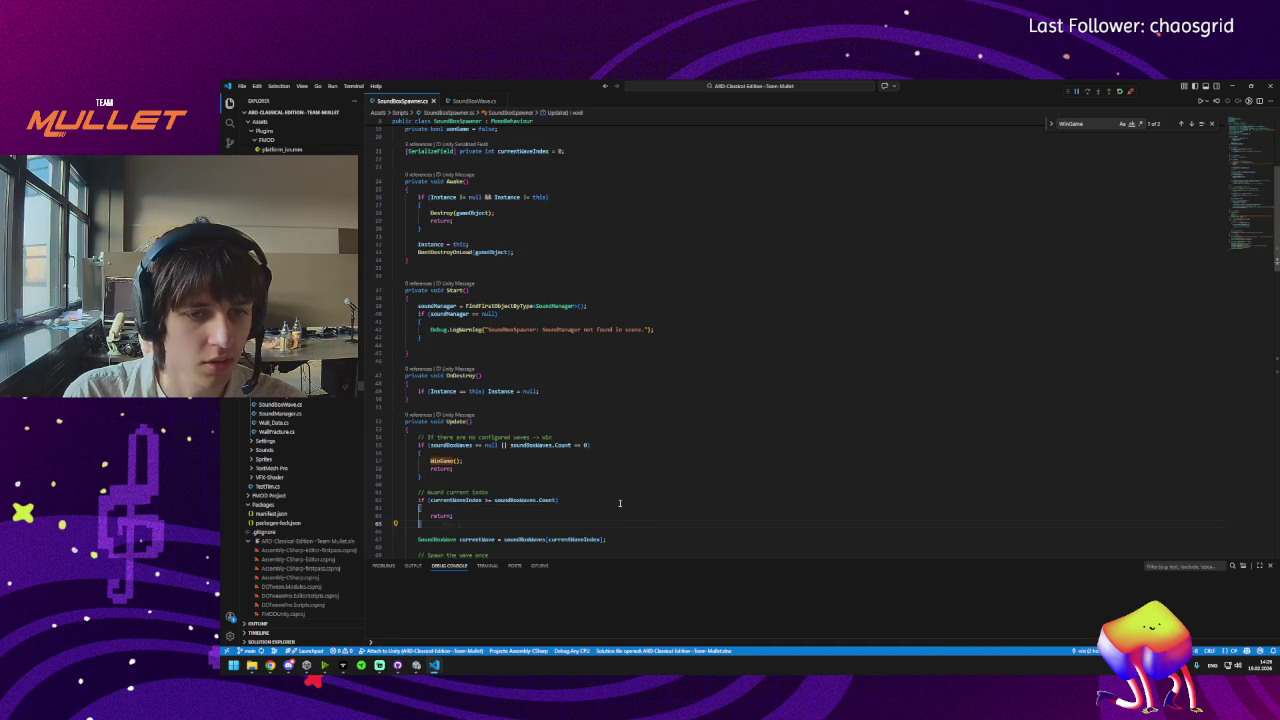
{"action": "left_click", "coordinate": [547, 388]}
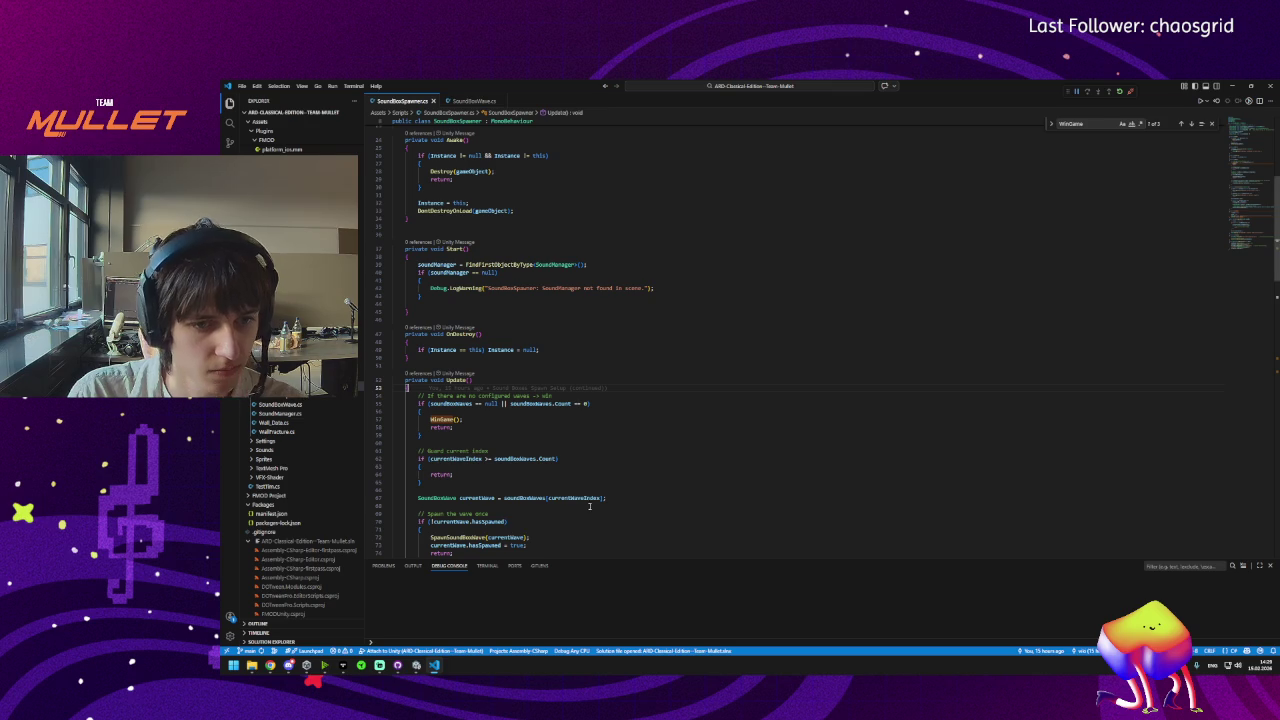
{"action": "key", "text": "ctrl+a"}
Glance at Brave, the code editor and the Unity scene, then return to the ChatGPT spawner chat.
{"action": "mouse_move", "coordinate": [267, 668]}
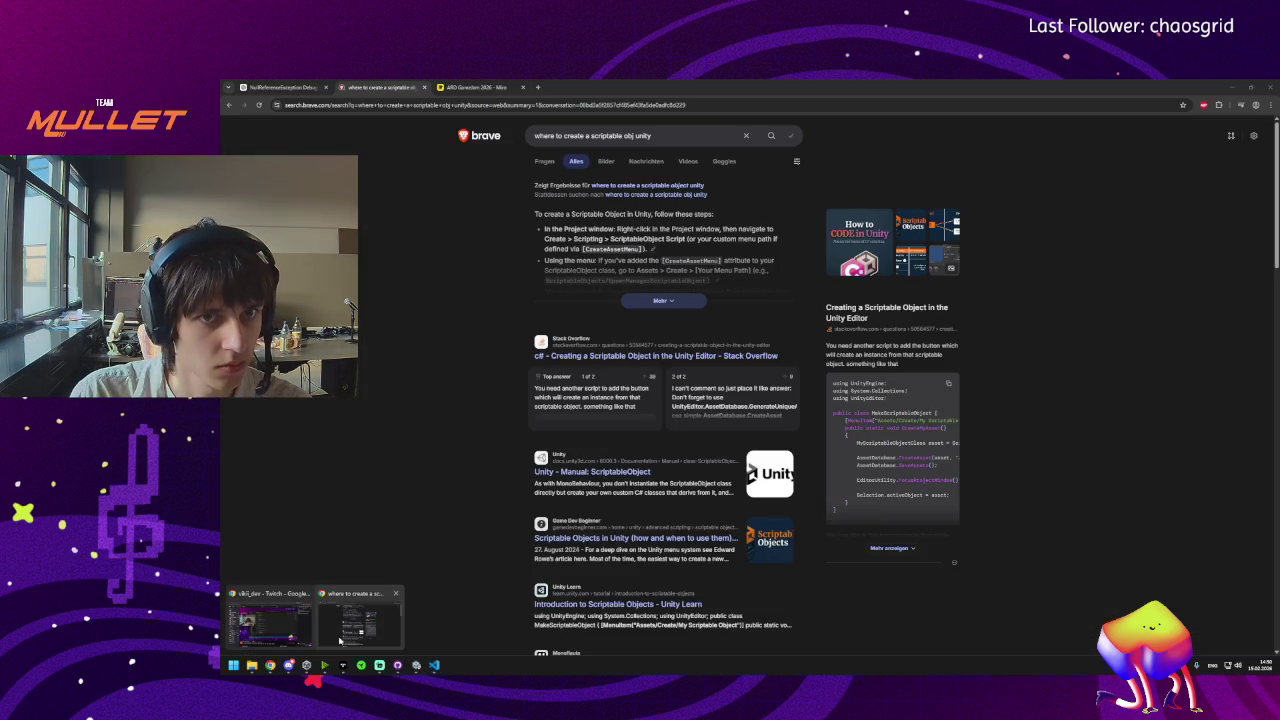
{"action": "left_click", "coordinate": [340, 640]}
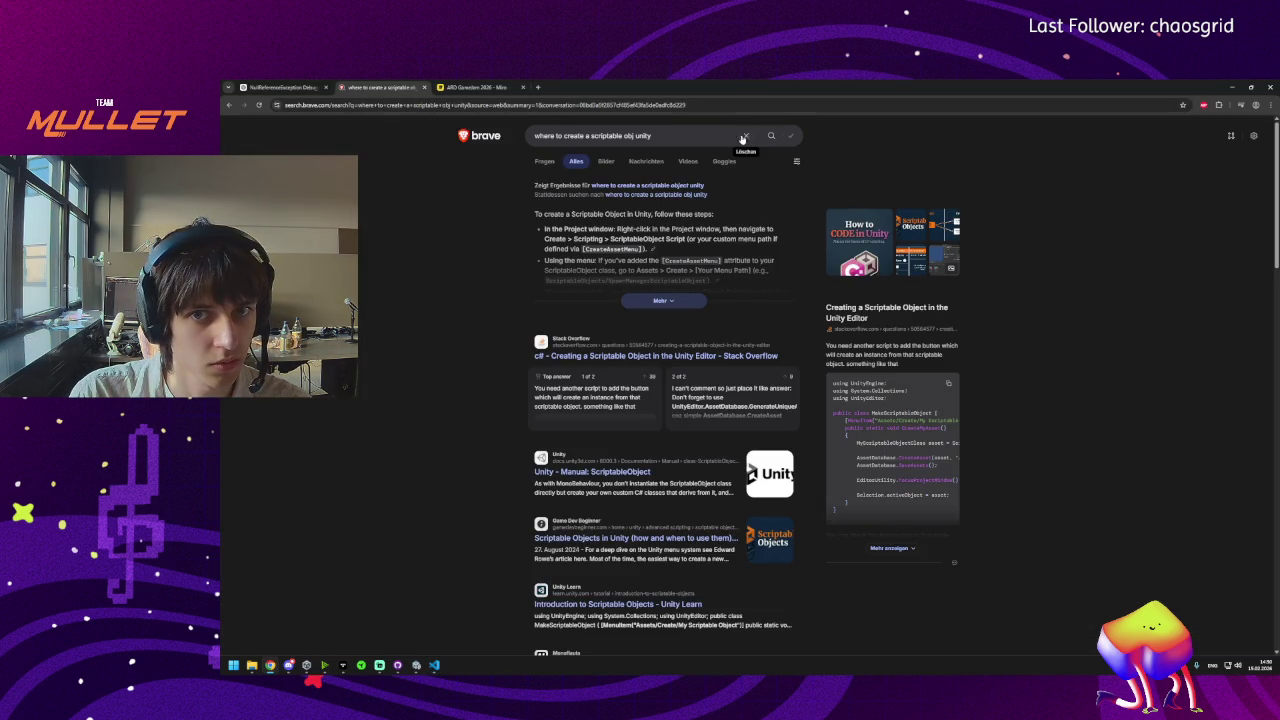
{"action": "left_click", "coordinate": [417, 666]}
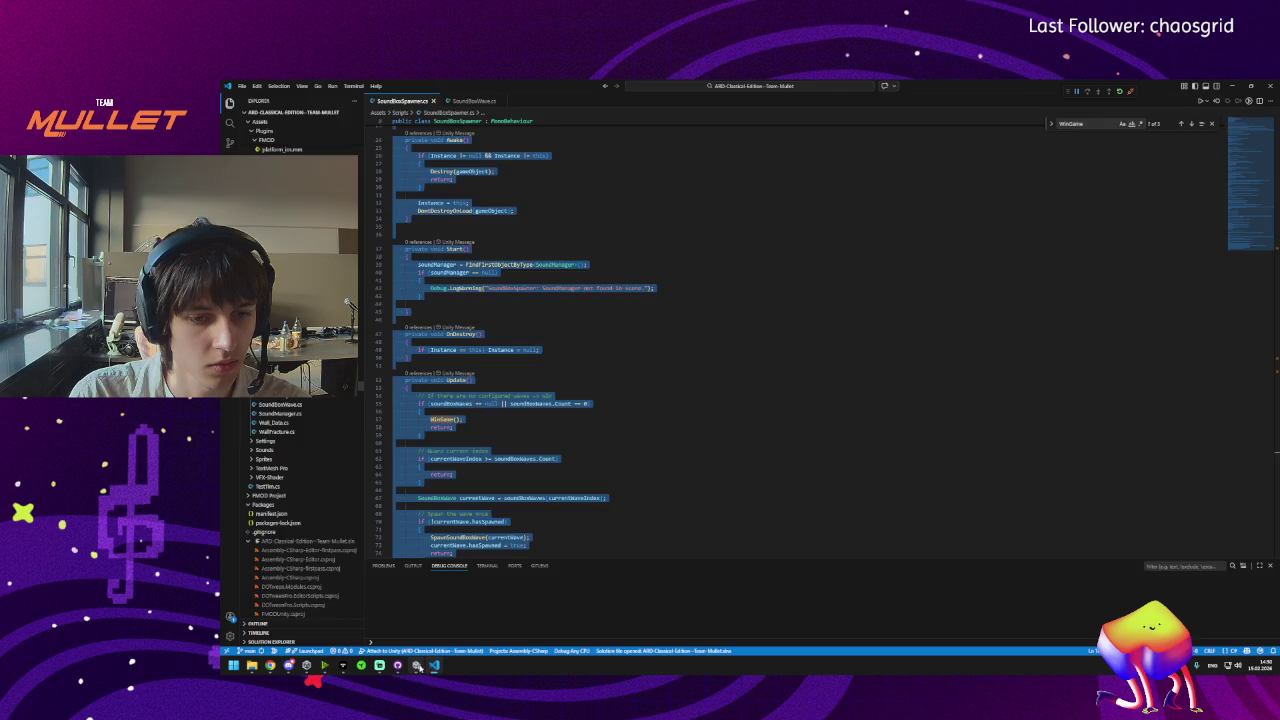
{"action": "left_click", "coordinate": [417, 666]}
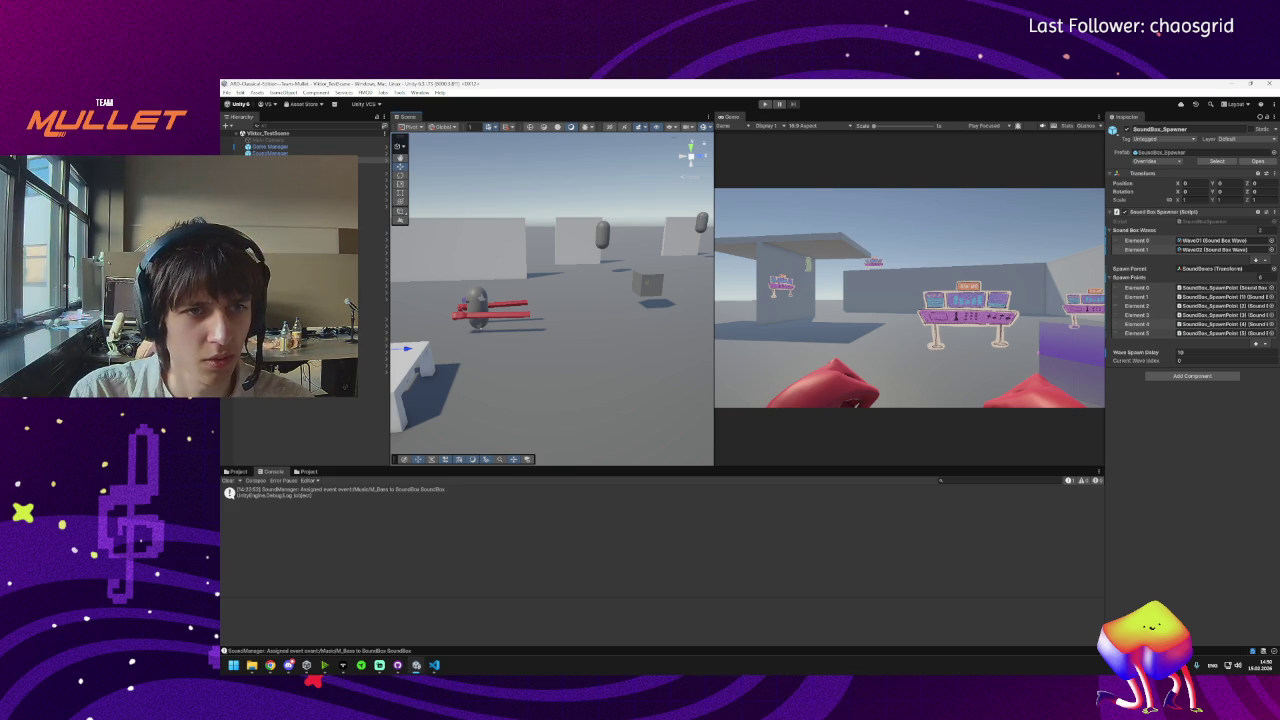
{"action": "mouse_move", "coordinate": [270, 665]}
{"action": "left_click", "coordinate": [360, 615]}
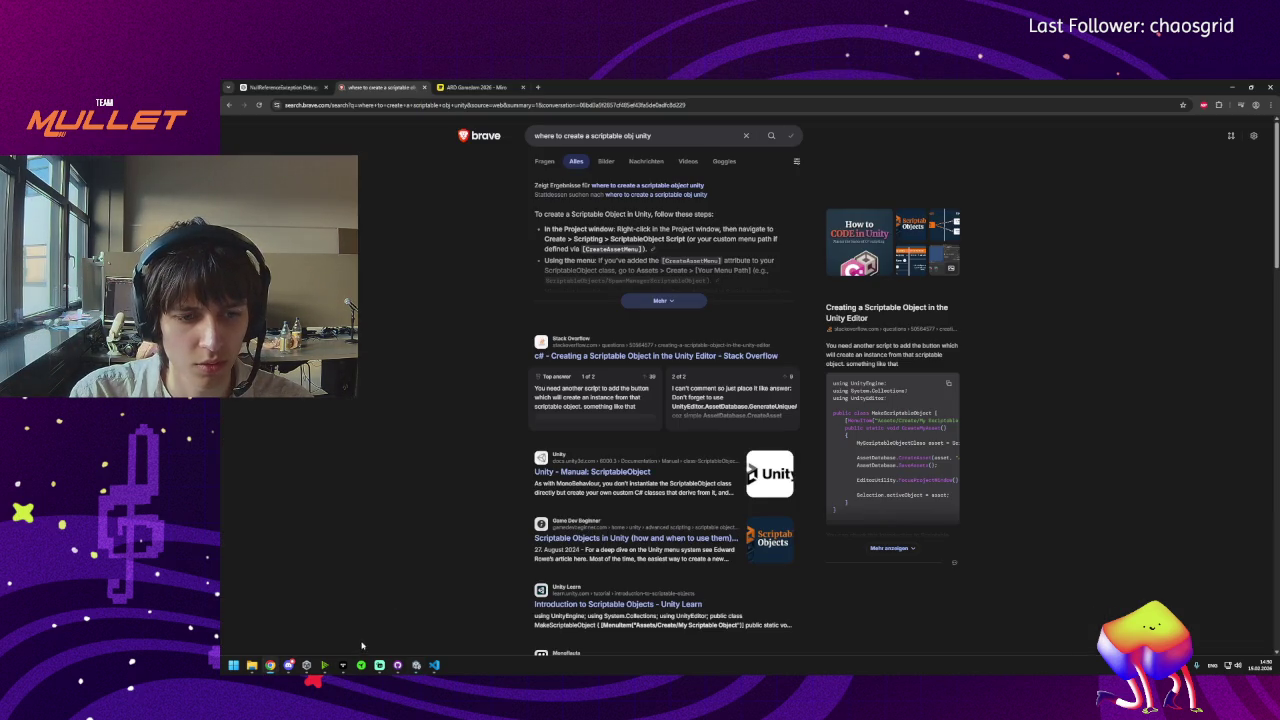
{"action": "left_click", "coordinate": [270, 615]}
{"action": "type", "text": "It worked but now it stopped working again if I change something in a scriptab"}
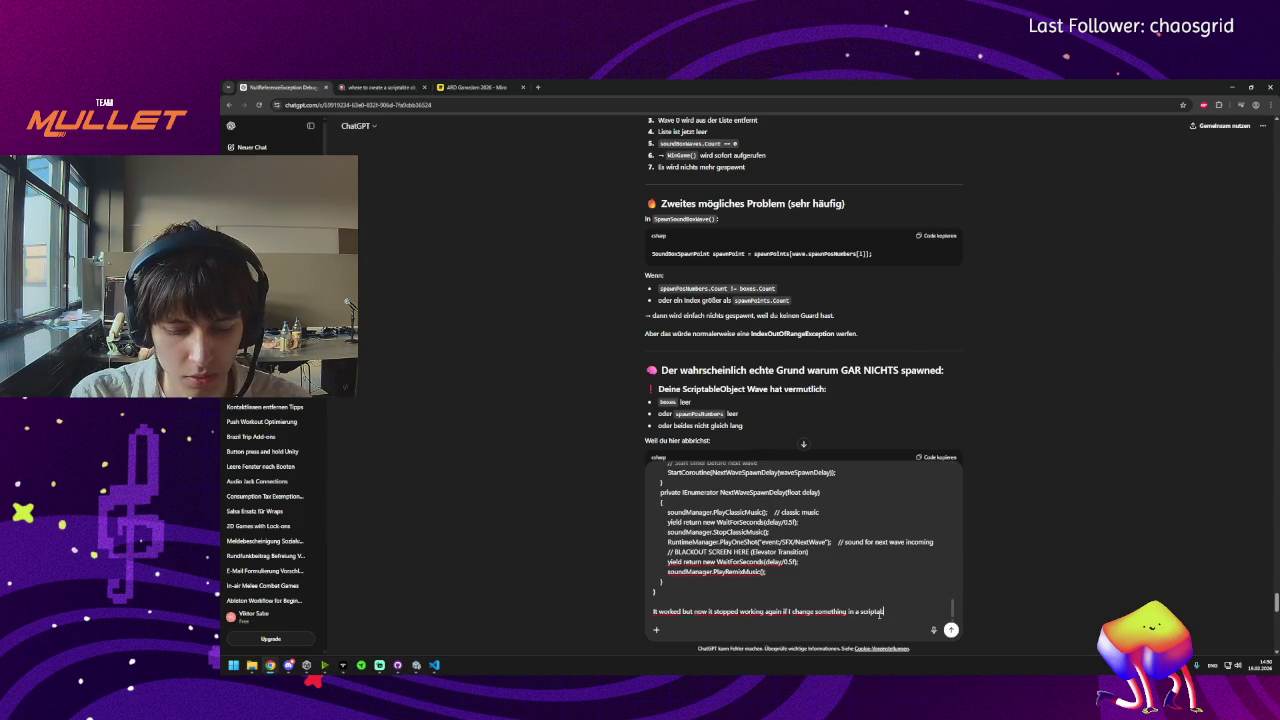
Finish and send the question asking whether scriptable object changes stay when playing again, then read the answer.
{"action": "type", "text": "le obj"}
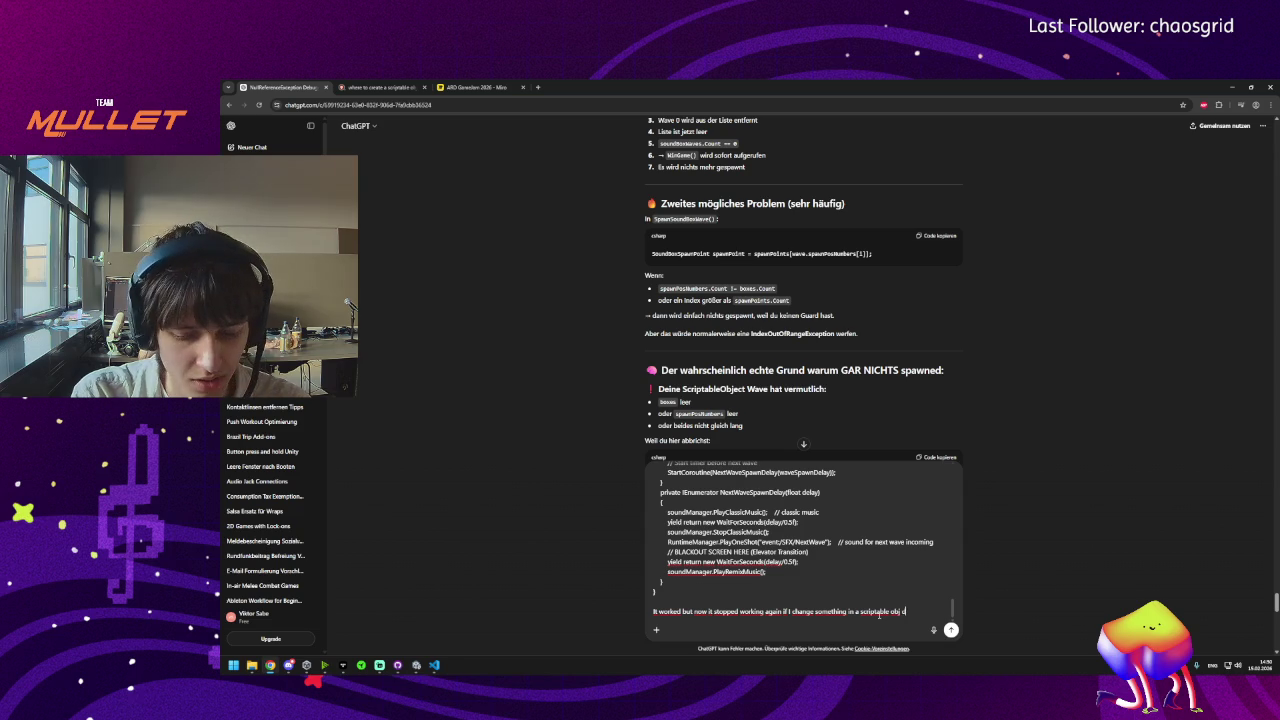
{"action": "type", "text": "does it stay if"}
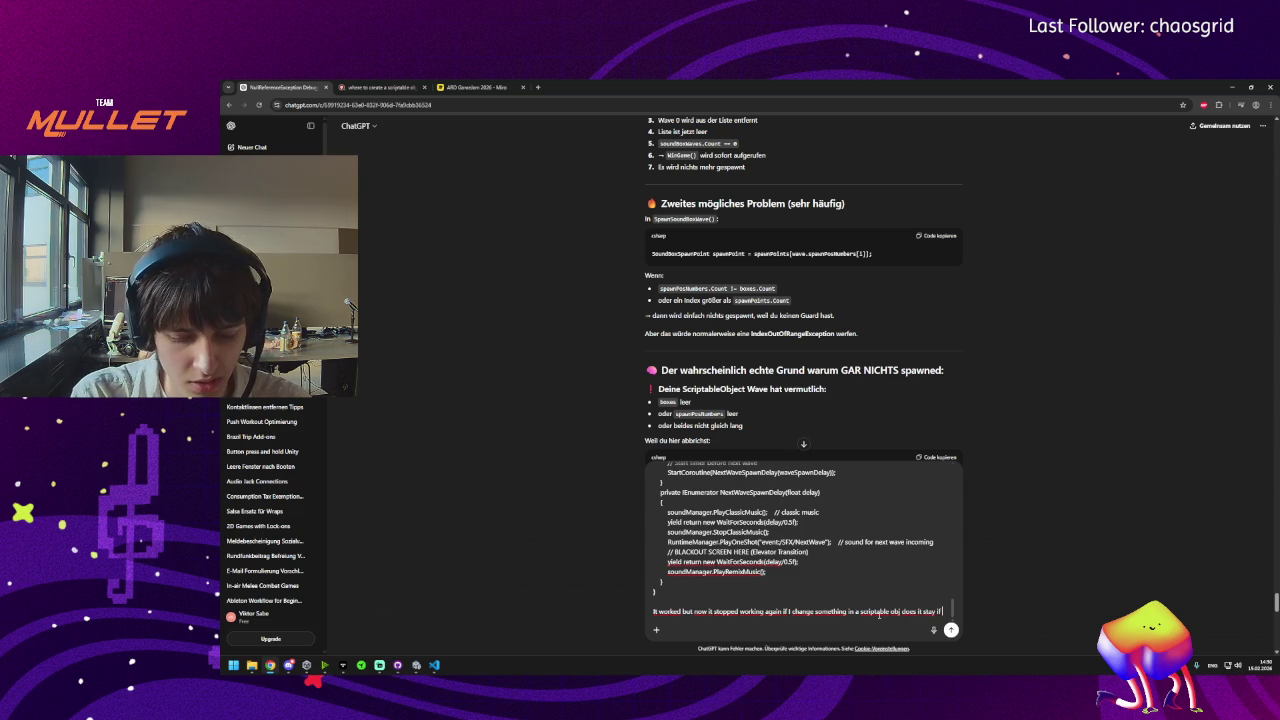
{"action": "type", "text": " play again"}
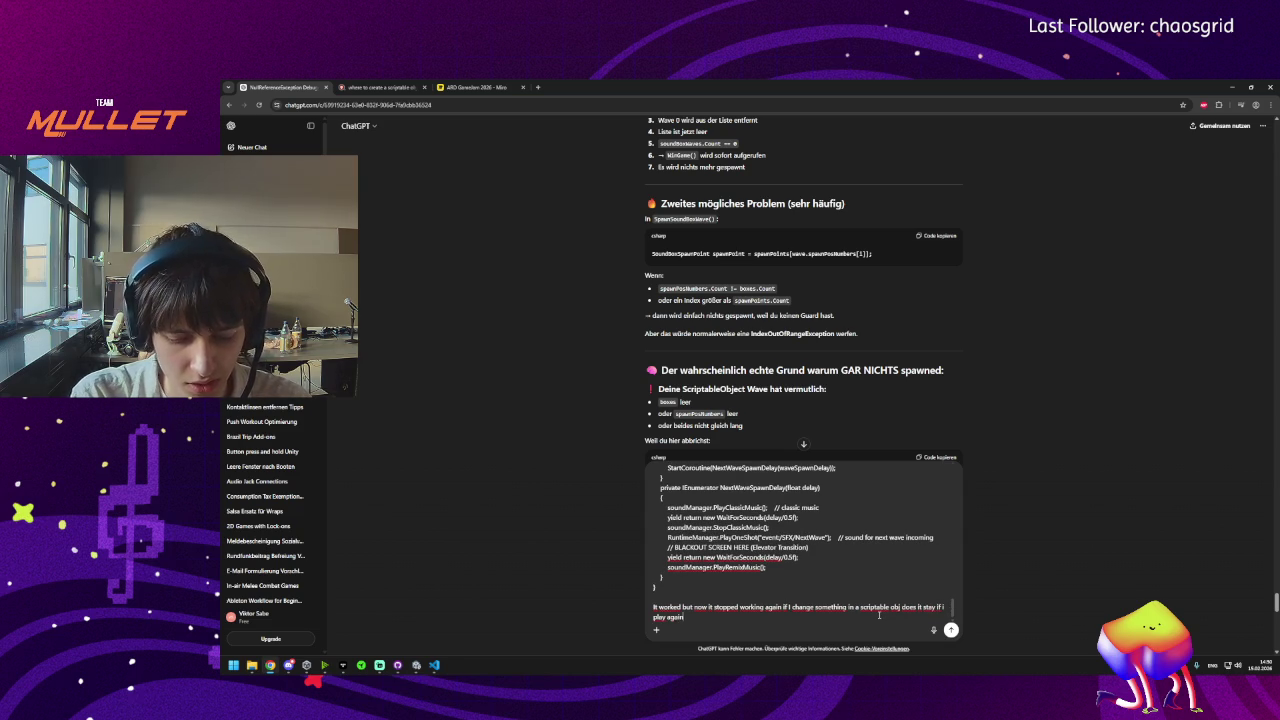
{"action": "type", "text": "!??"}
{"action": "key", "text": "Return"}
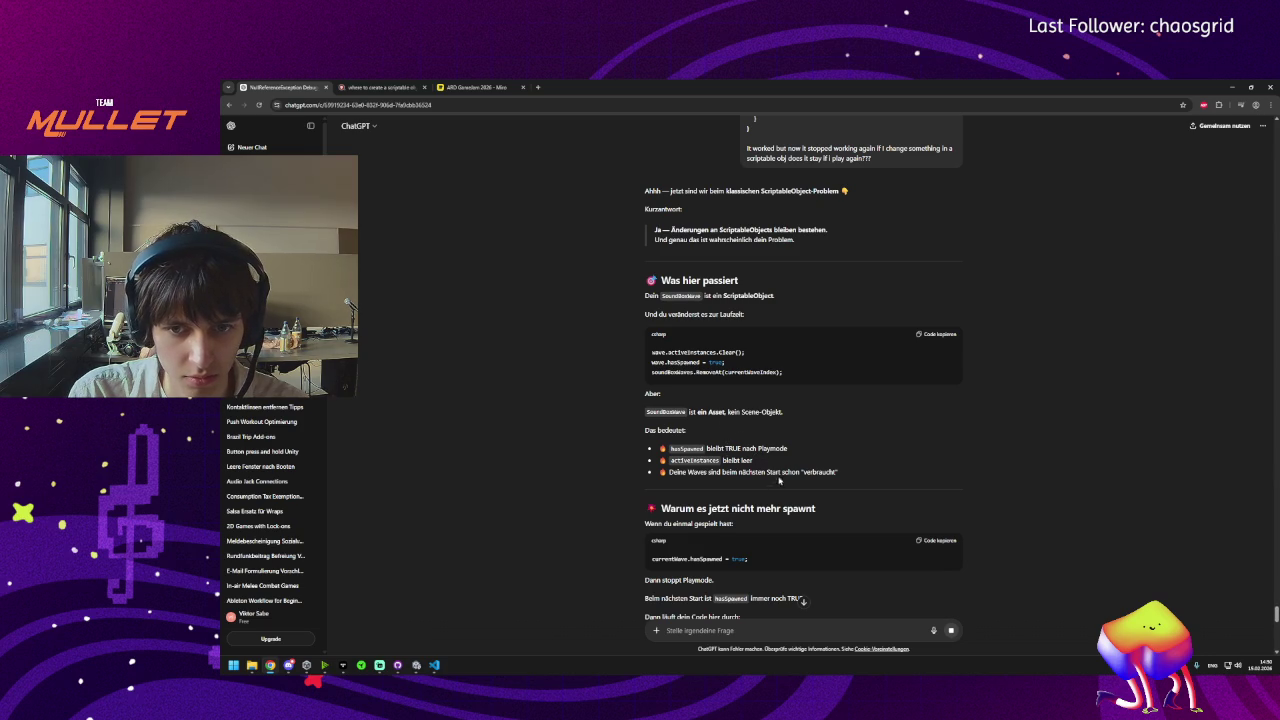
{"action": "scroll", "coordinate": [767, 479], "scroll_direction": "down", "scroll_amount": 1}
{"action": "scroll", "coordinate": [767, 479], "scroll_direction": "down", "scroll_amount": 8}
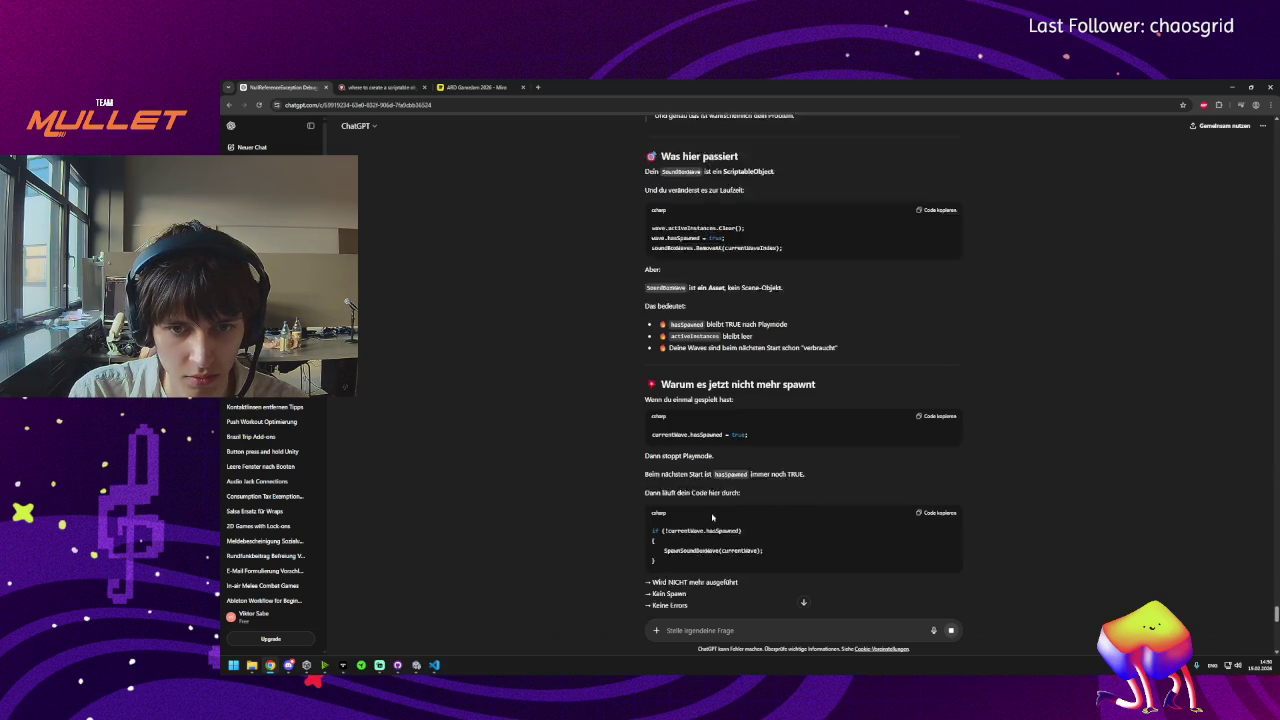
{"action": "scroll", "coordinate": [683, 415], "scroll_direction": "down", "scroll_amount": 1}
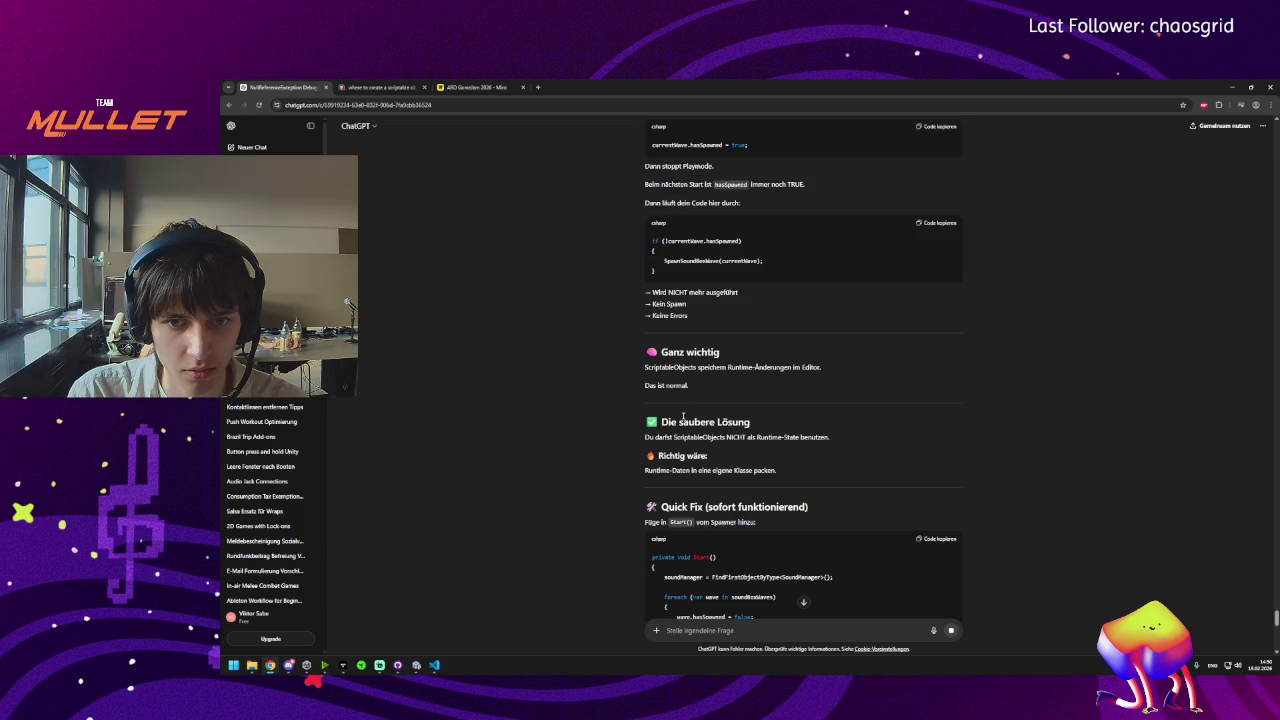
{"action": "scroll", "coordinate": [684, 451], "scroll_direction": "down", "scroll_amount": 2}
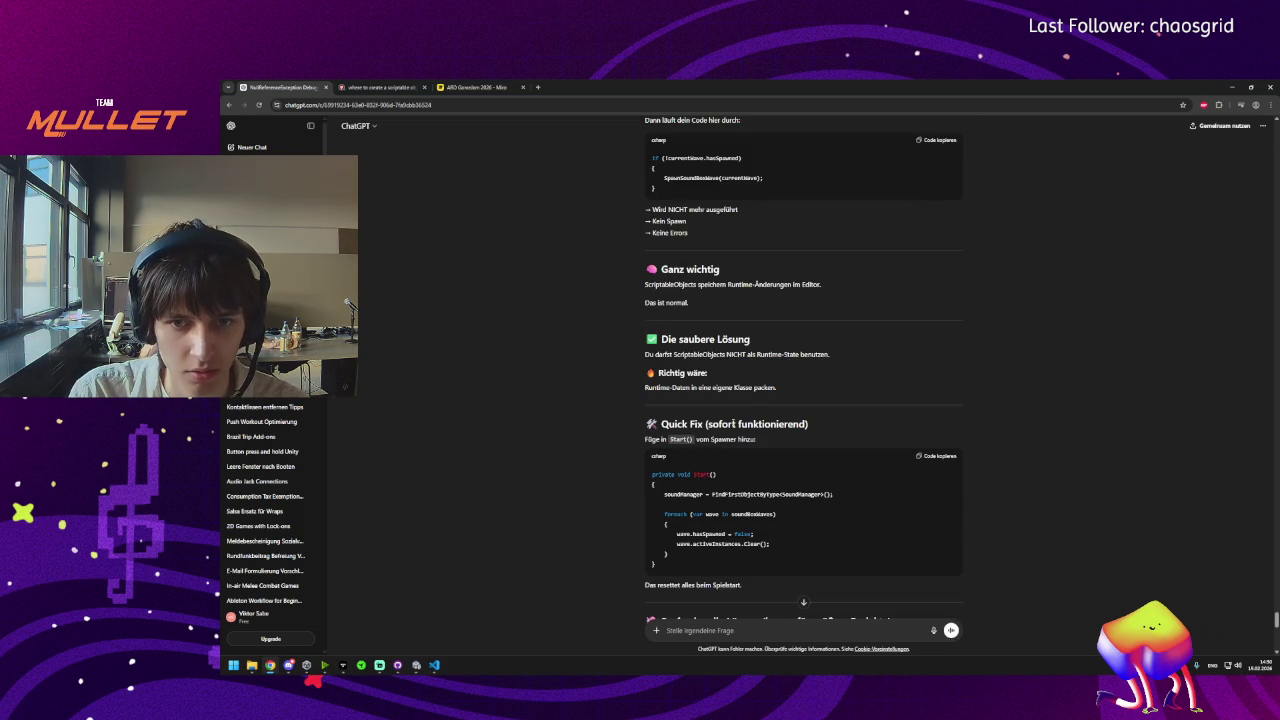
Select the Quick Fix Start() code and the soundBoxWaves name in ChatGPT's answer.
{"action": "triple_click", "coordinate": [725, 424]}
{"action": "left_click", "coordinate": [677, 453]}
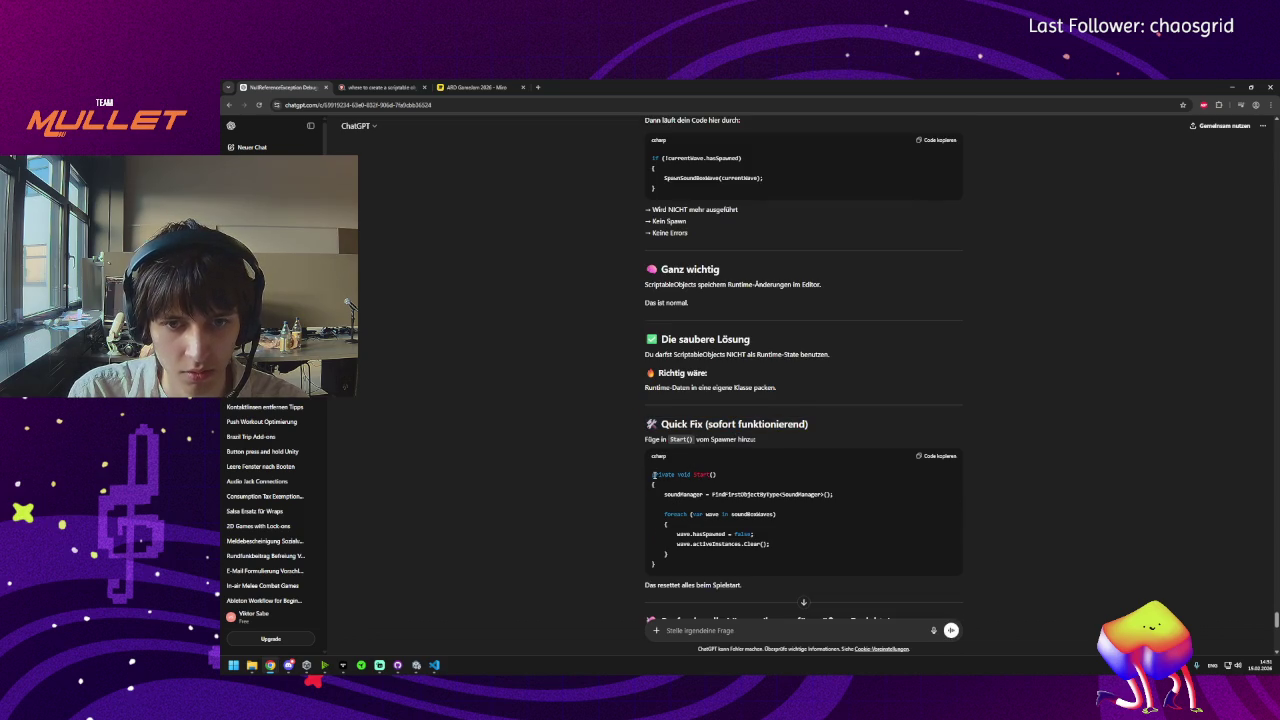
{"action": "mouse_move", "coordinate": [654, 475]}
{"action": "left_mouse_down"}
{"action": "mouse_move", "coordinate": [718, 477]}
{"action": "mouse_move", "coordinate": [656, 478]}
{"action": "mouse_move", "coordinate": [733, 506]}
{"action": "mouse_move", "coordinate": [783, 505]}
{"action": "mouse_move", "coordinate": [770, 565]}
{"action": "left_mouse_up"}
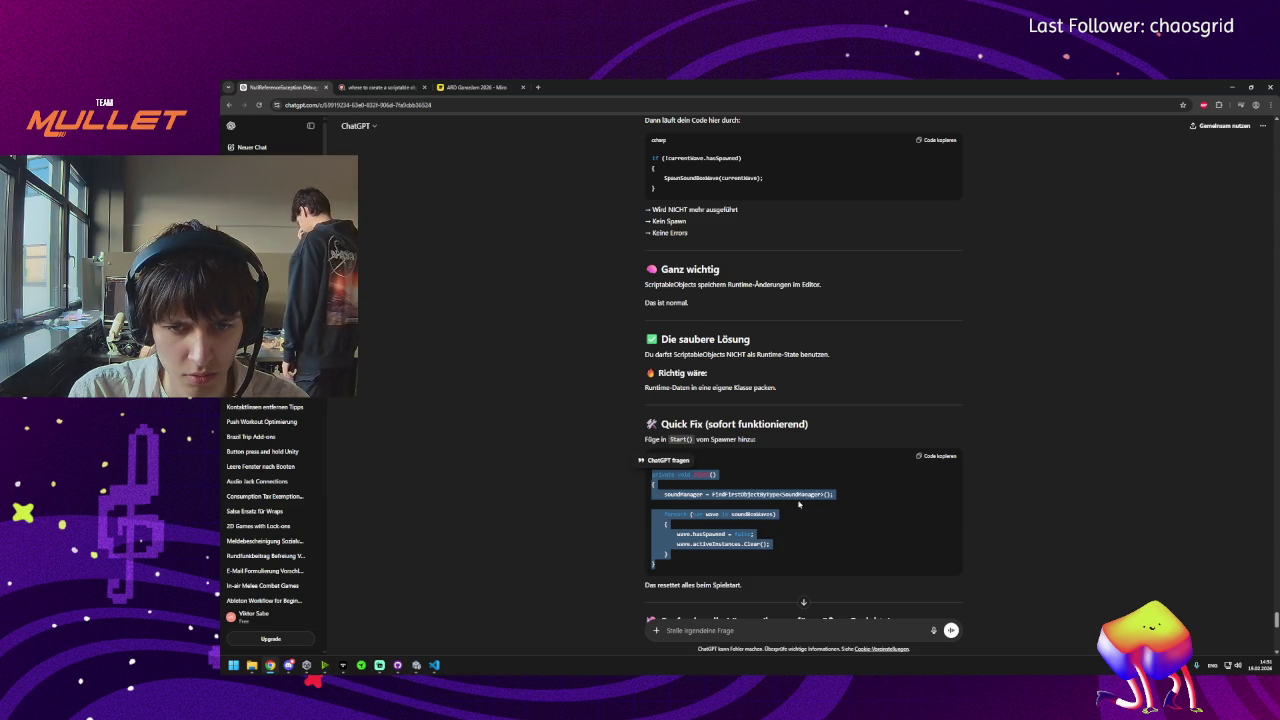
{"action": "double_click", "coordinate": [752, 514]}
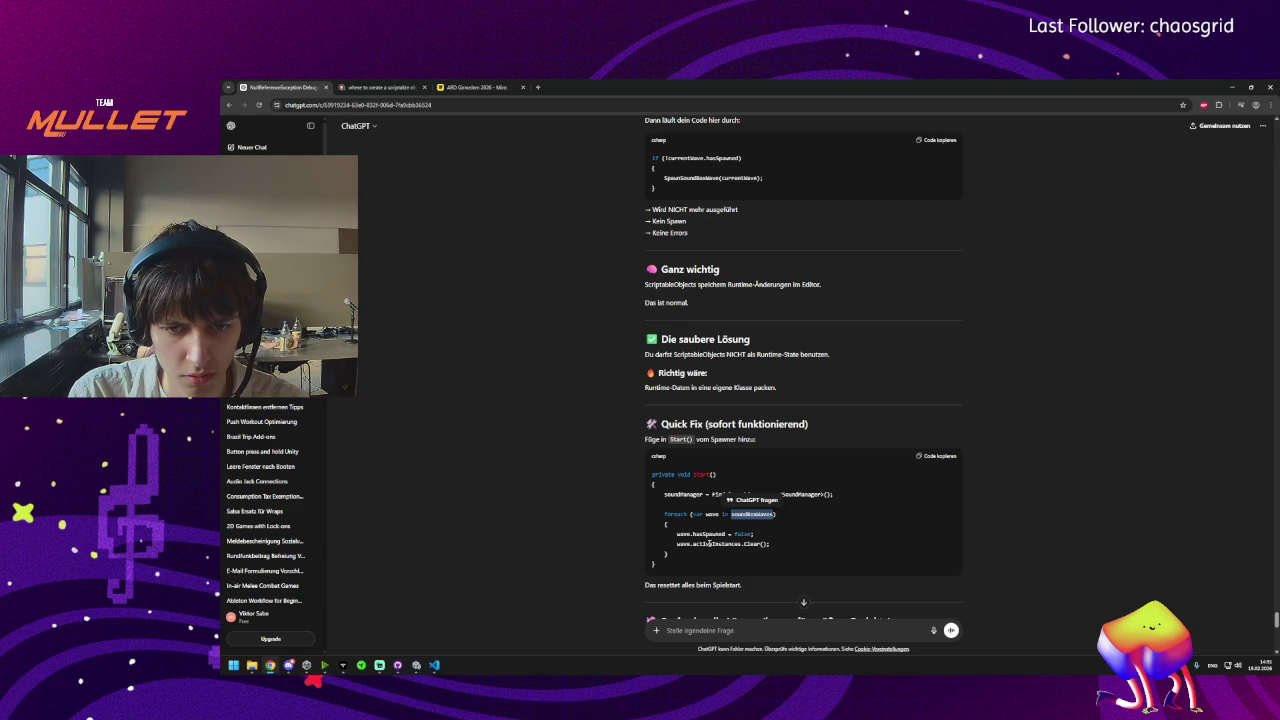
Add a new line in Start() and paste in the soundBoxWaves list name.
{"action": "left_click", "coordinate": [434, 665]}
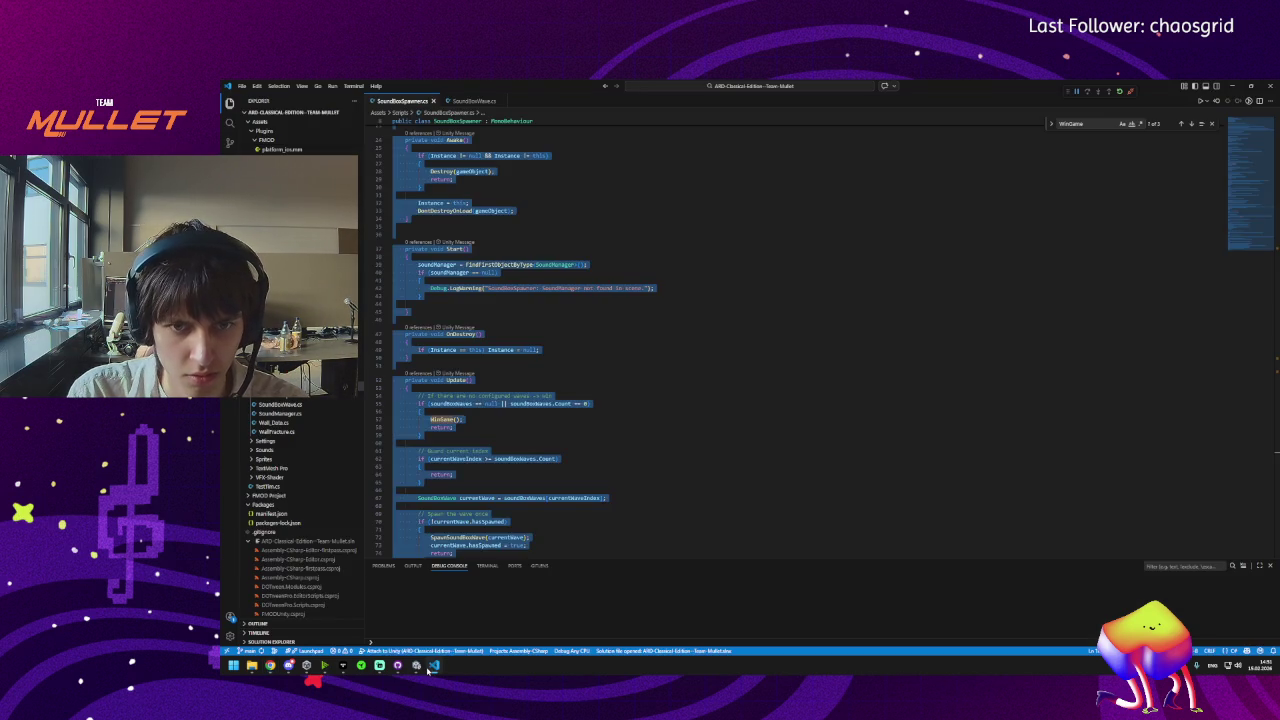
{"action": "left_click", "coordinate": [718, 333]}
{"action": "scroll", "coordinate": [537, 410], "scroll_direction": "up", "scroll_amount": 5}
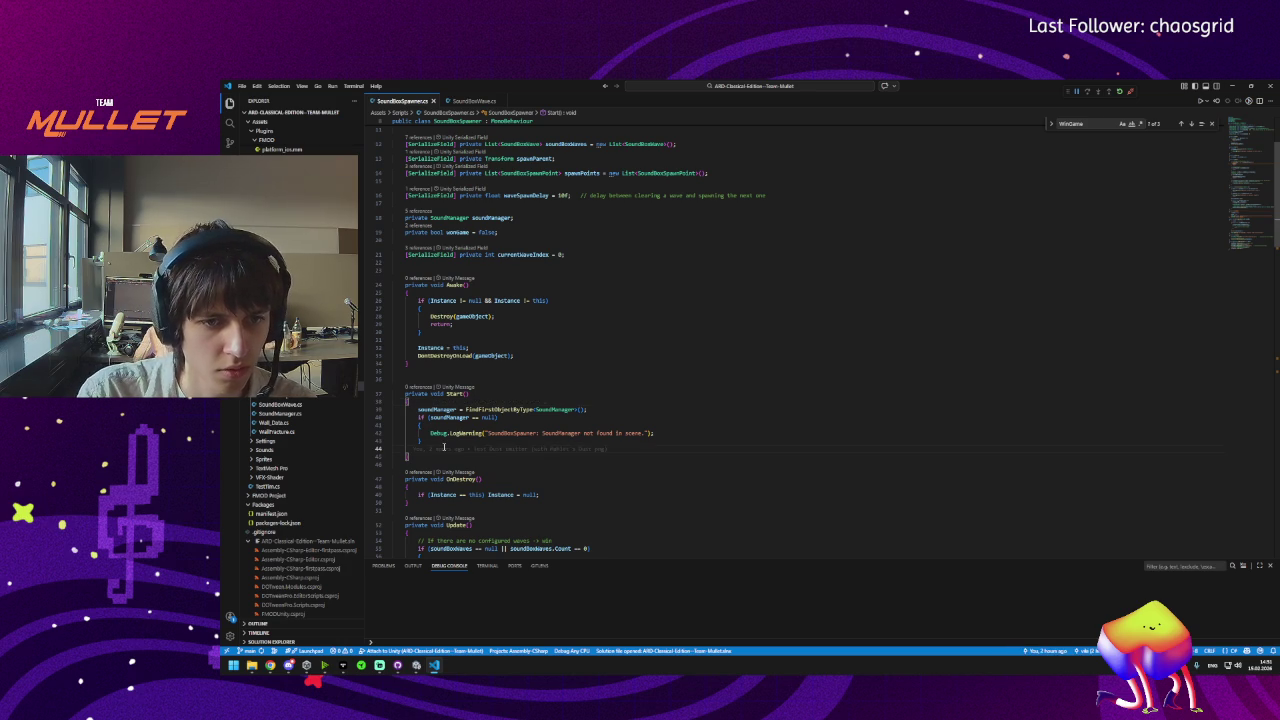
{"action": "key", "text": "Return"}
{"action": "type", "text": "wave"}
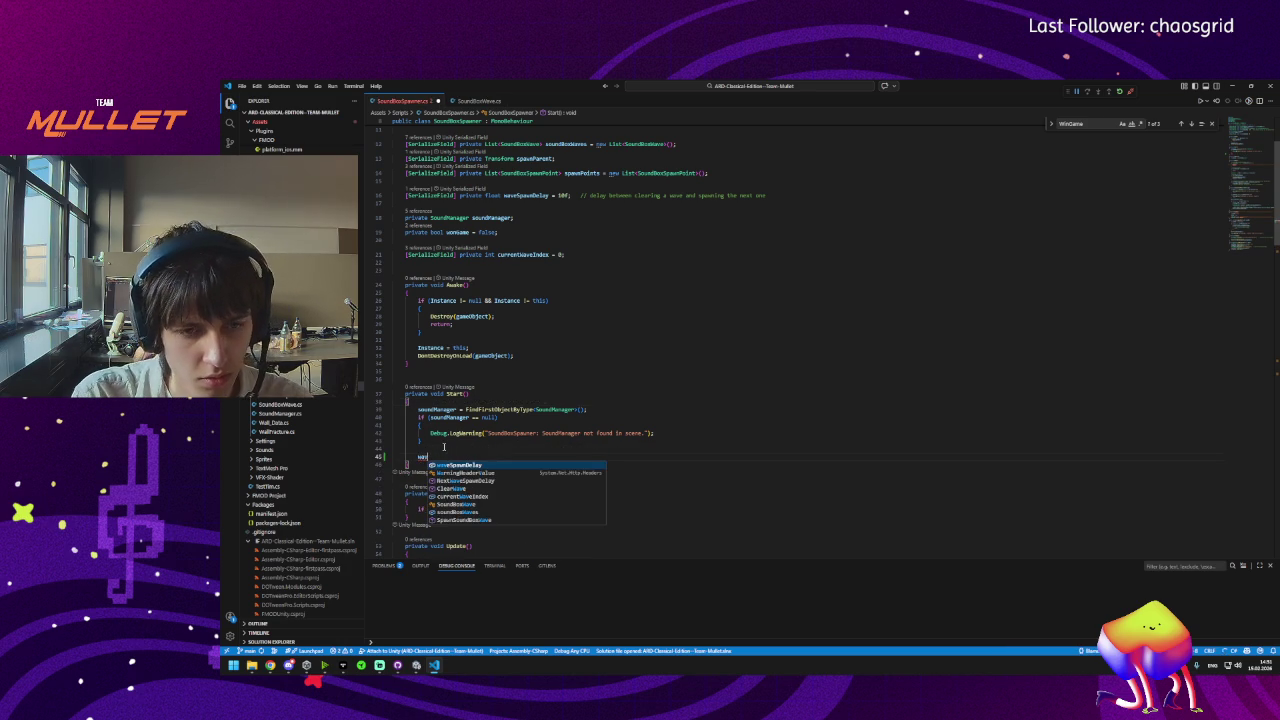
{"action": "key", "text": "Tab"}
{"action": "key", "text": "Tab"}
{"action": "key", "text": "ctrl+z"}
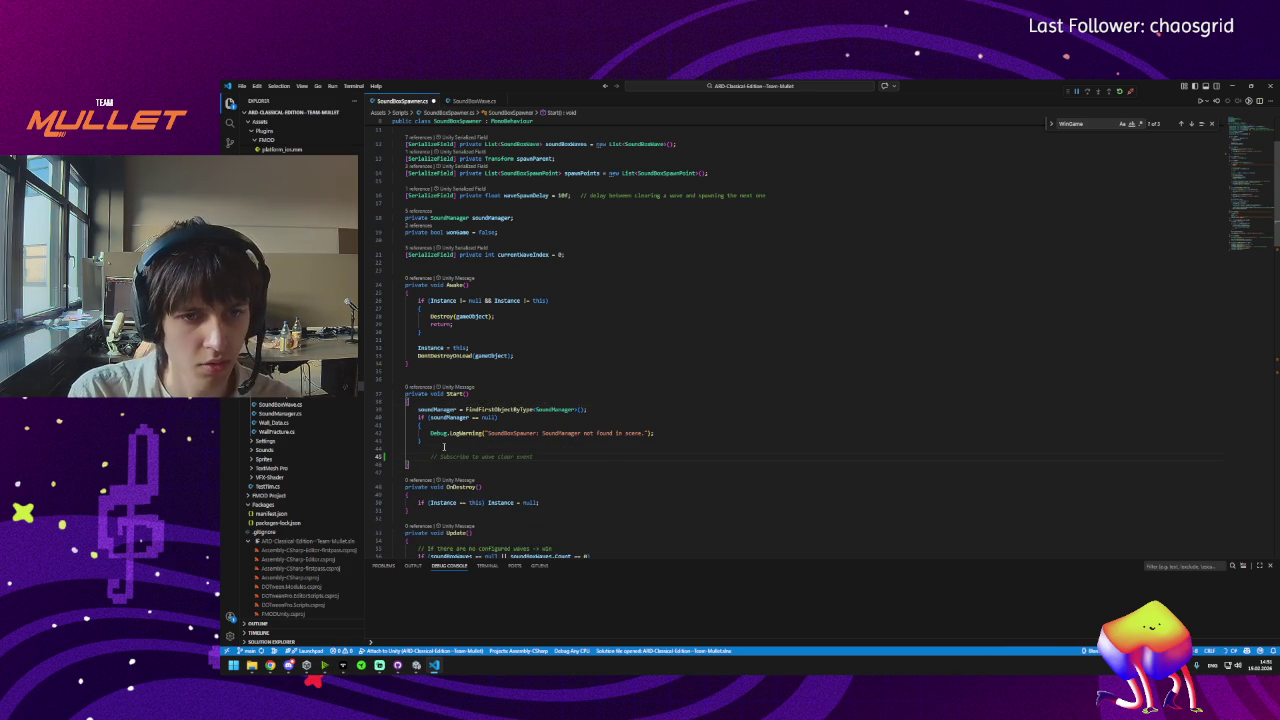
{"action": "type", "text": "waves"}
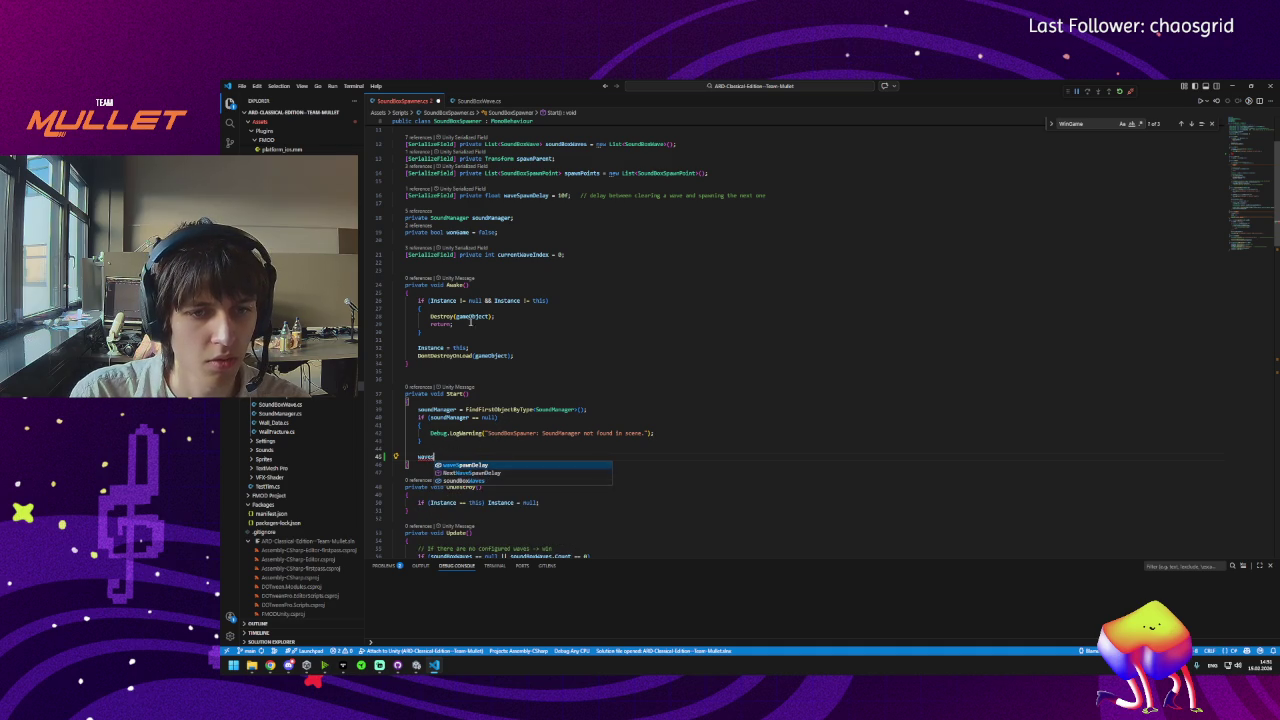
{"action": "scroll", "coordinate": [518, 229], "scroll_direction": "up", "scroll_amount": 5}
{"action": "left_click", "coordinate": [566, 247]}
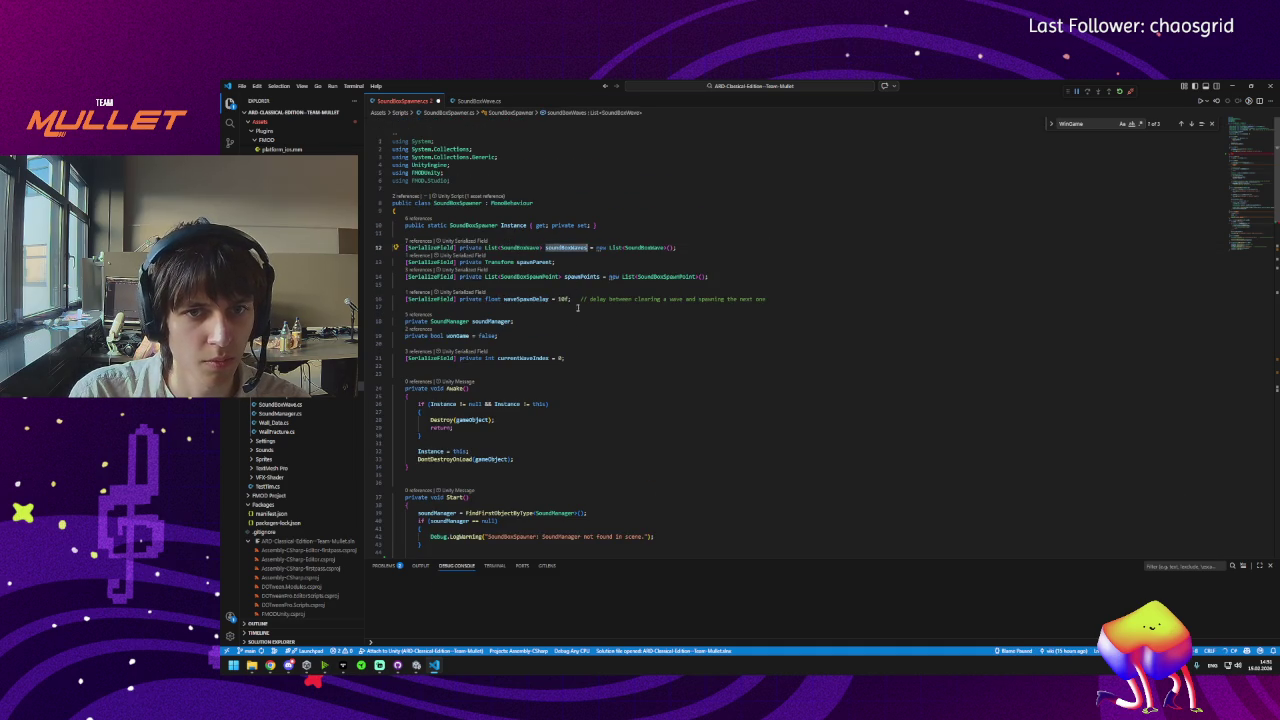
{"action": "scroll", "coordinate": [453, 462], "scroll_direction": "down", "scroll_amount": 3}
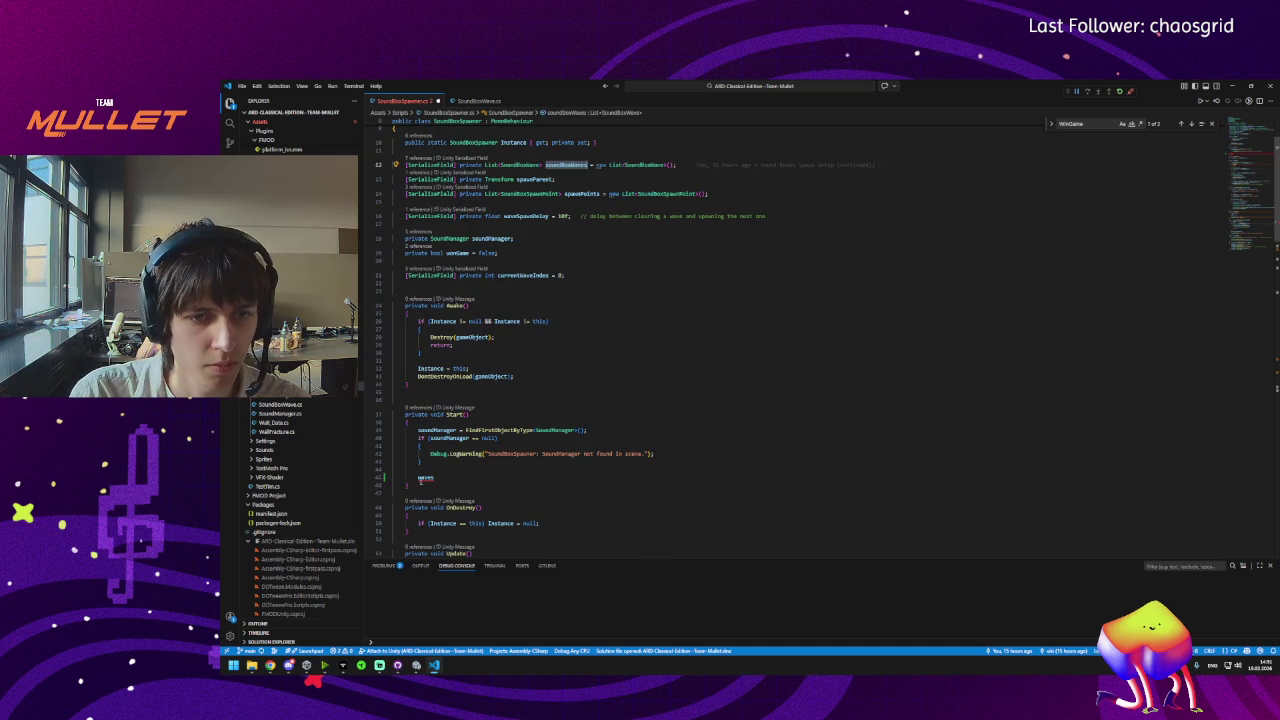
{"action": "double_click", "coordinate": [425, 478]}
{"action": "type", "text": "soundBoxWaves"}
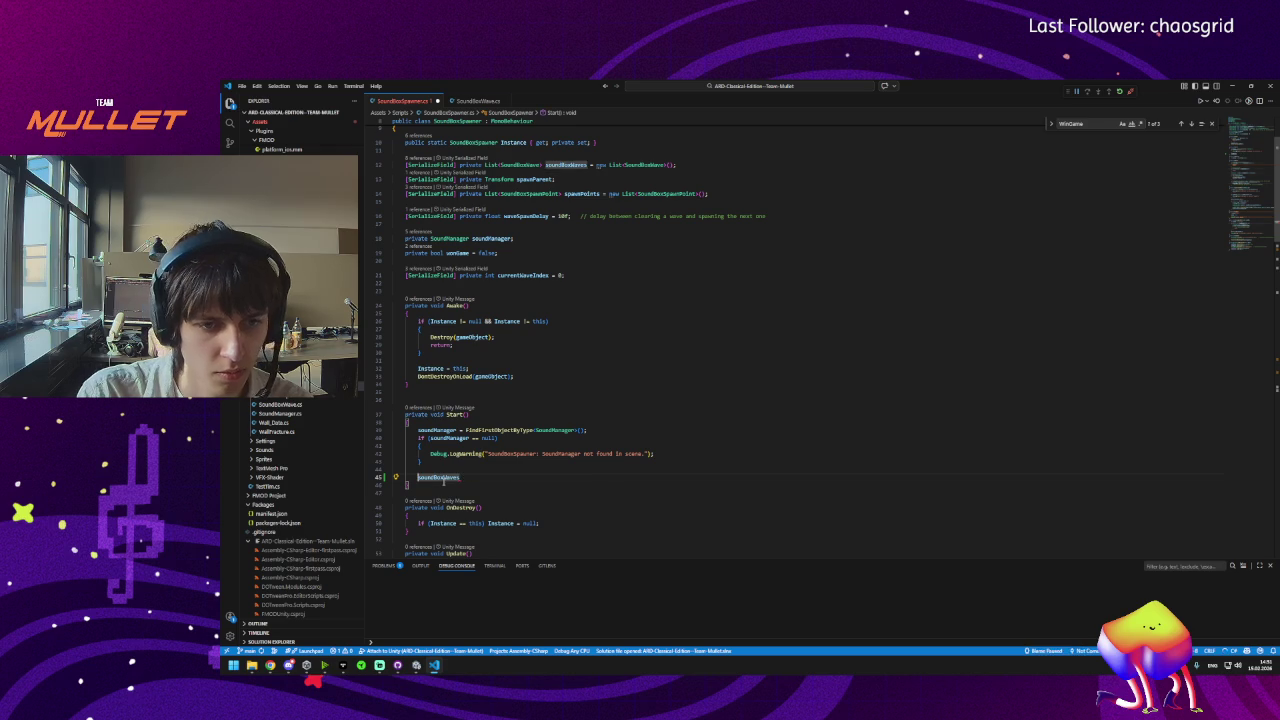
Turn the line into a for loop over soundBoxWaves and open its body with a brace.
{"action": "key", "text": "Home"}
{"action": "type", "text": "for ea"}
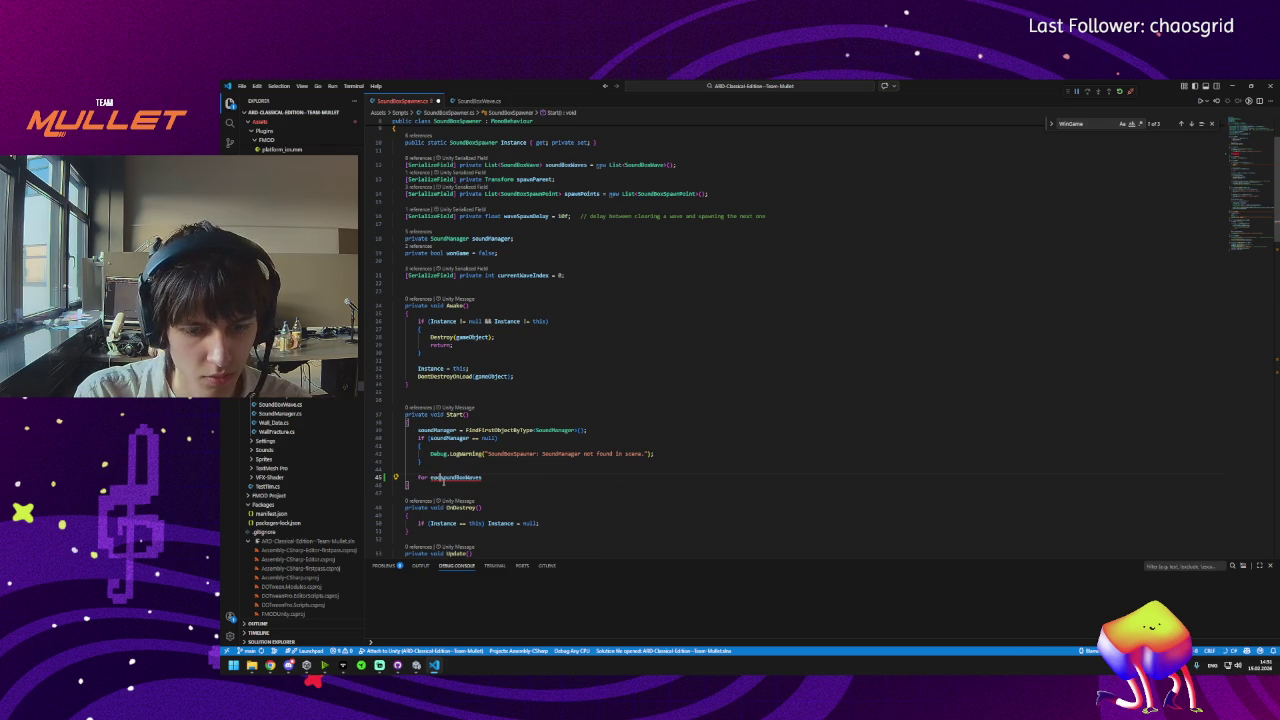
{"action": "key", "text": "BackSpace"}
{"action": "key", "text": "BackSpace"}
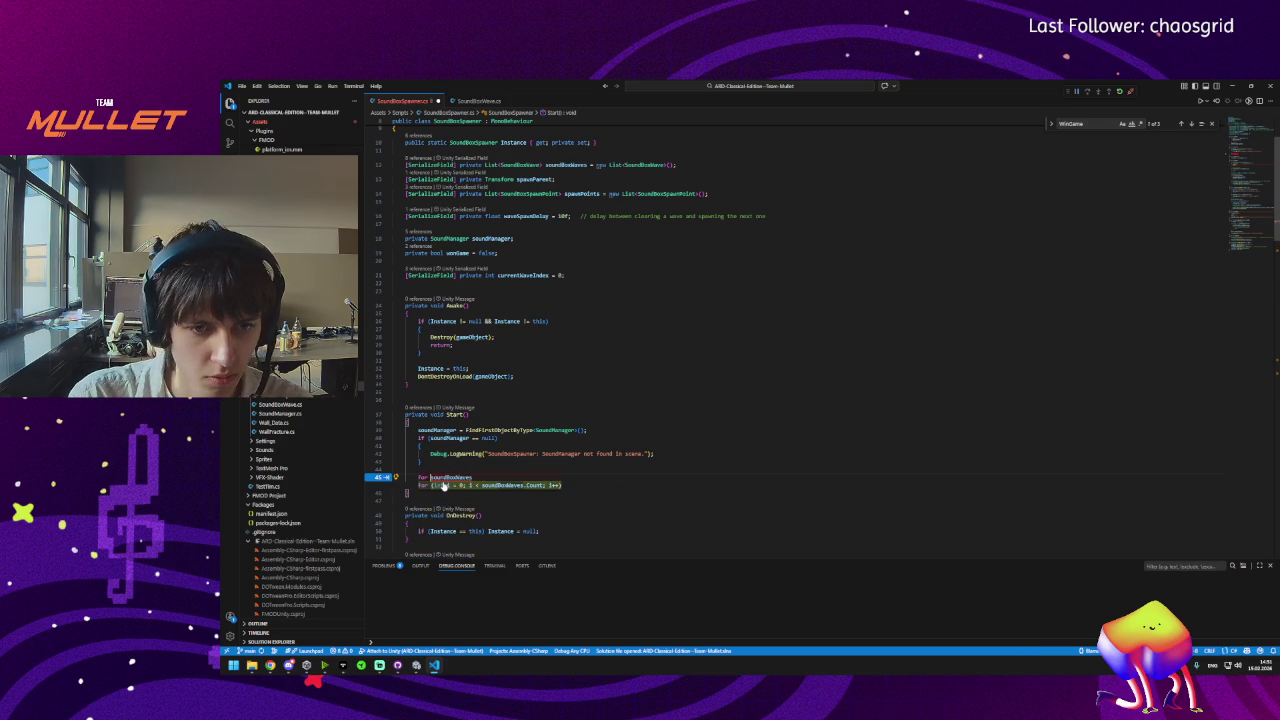
{"action": "key", "text": "Tab"}
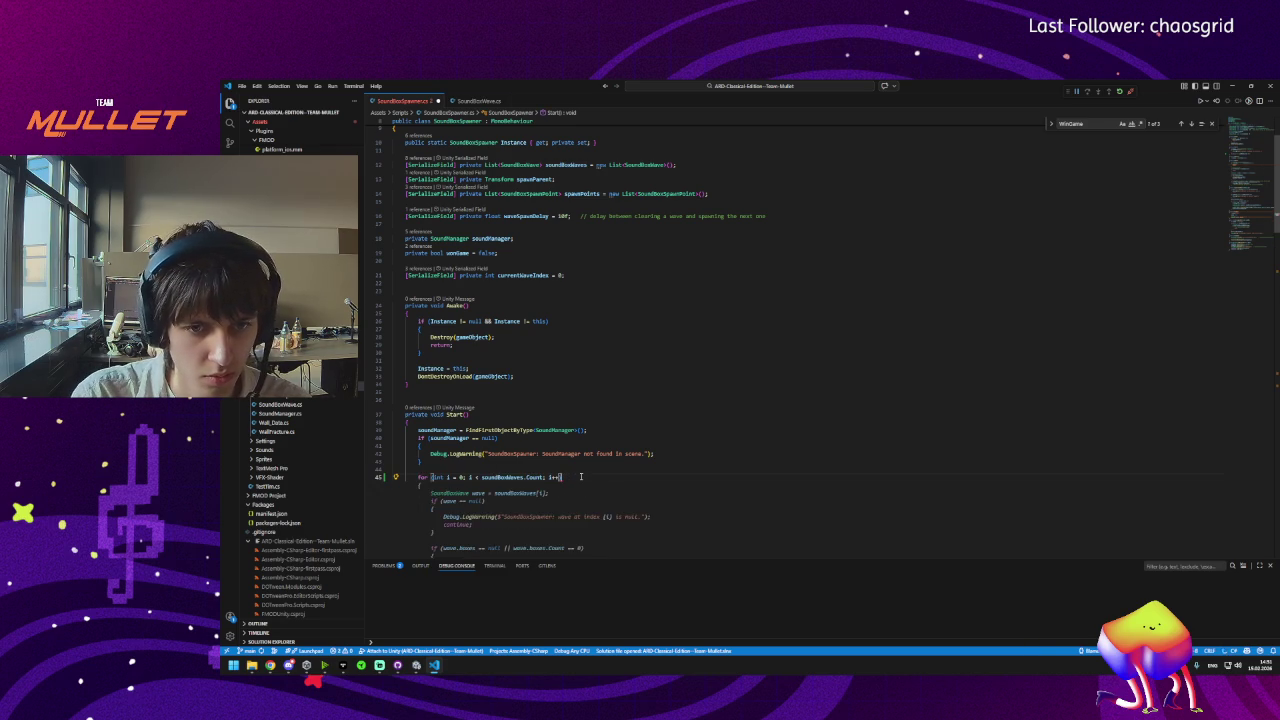
{"action": "key", "text": "Return"}
{"action": "scroll", "coordinate": [581, 477], "scroll_direction": "down", "scroll_amount": 3}
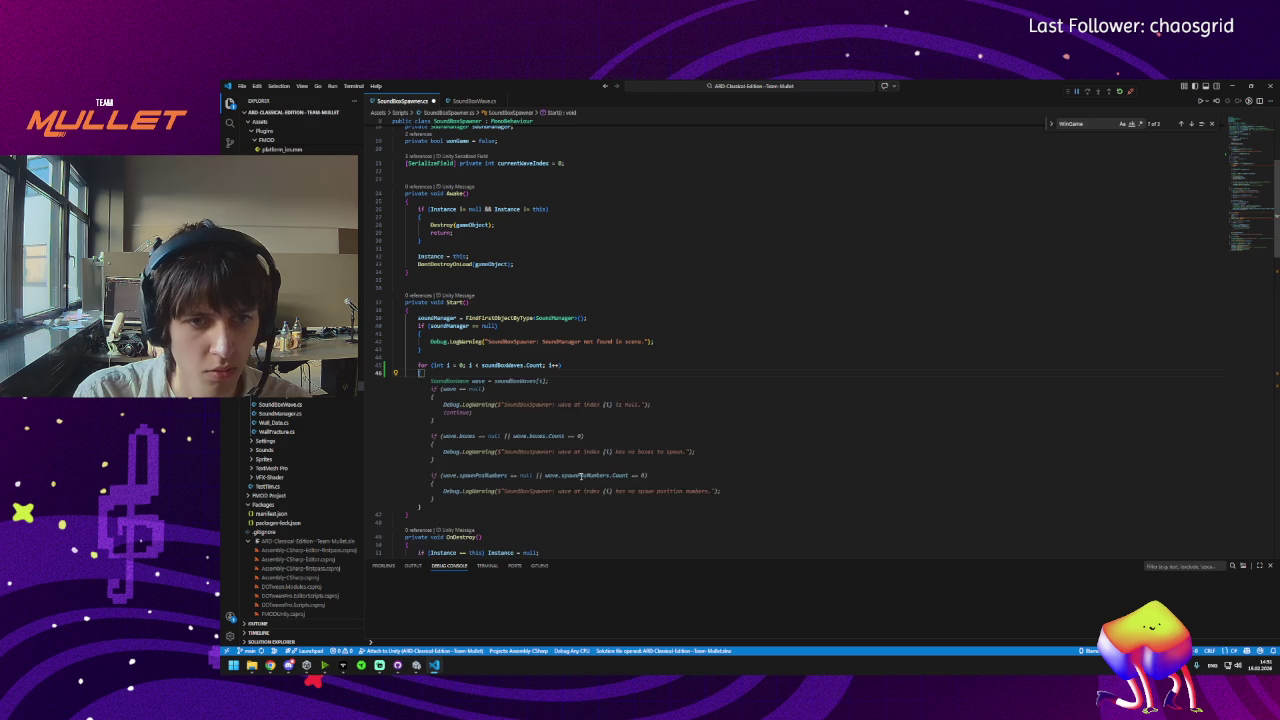
{"action": "type", "text": "{"}
{"action": "key", "text": "Return"}
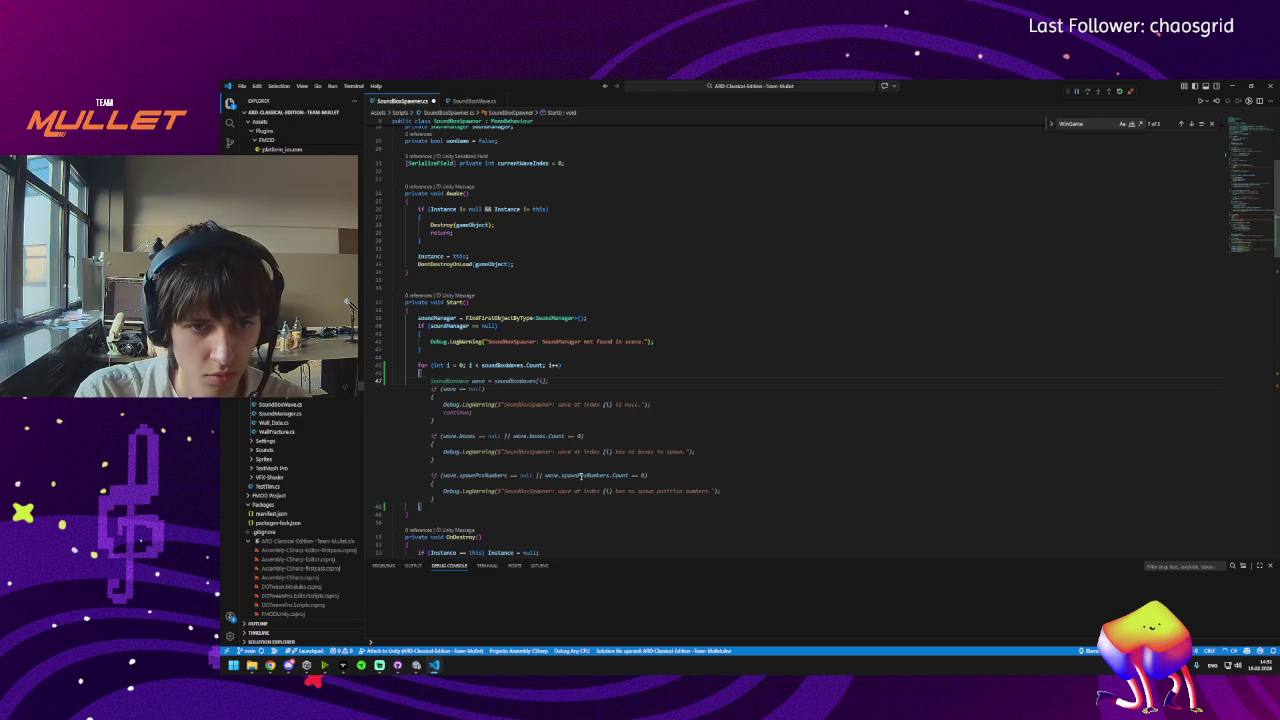
Check SoundBoxWave.cs fields, then write hasSpawned = false inside the loop and save.
{"action": "left_click", "coordinate": [455, 101]}
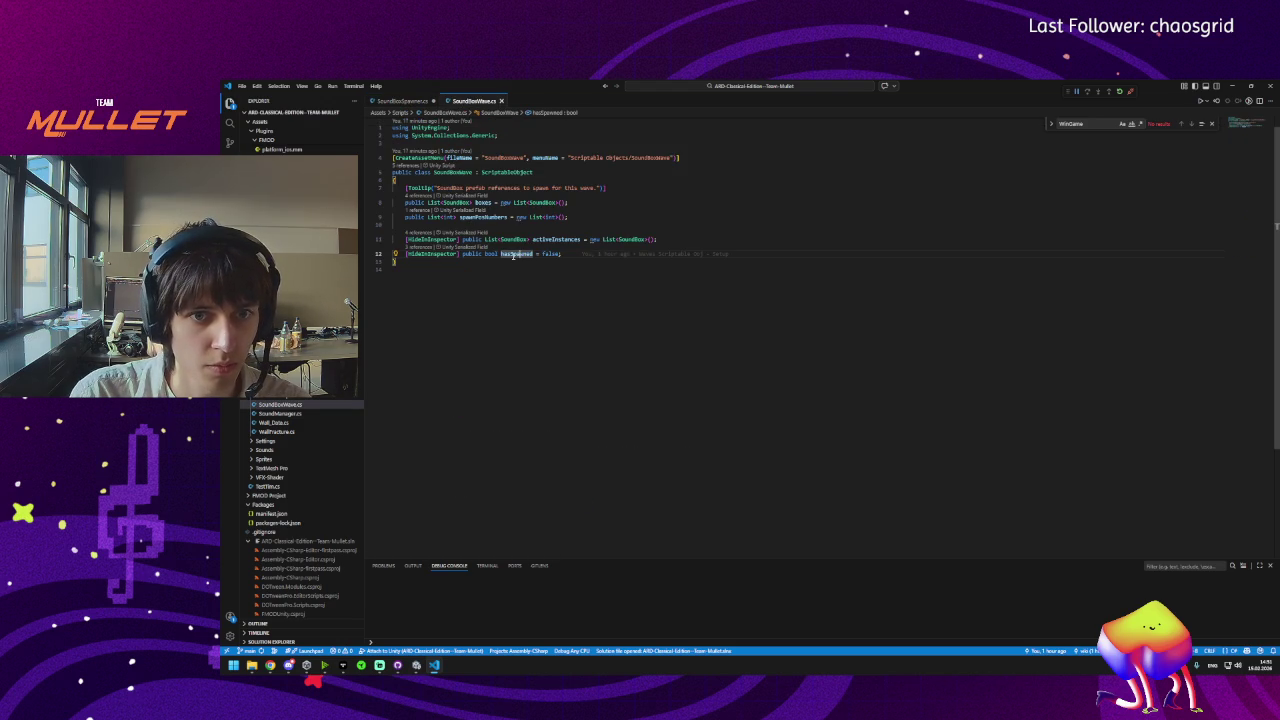
{"action": "left_click", "coordinate": [400, 101]}
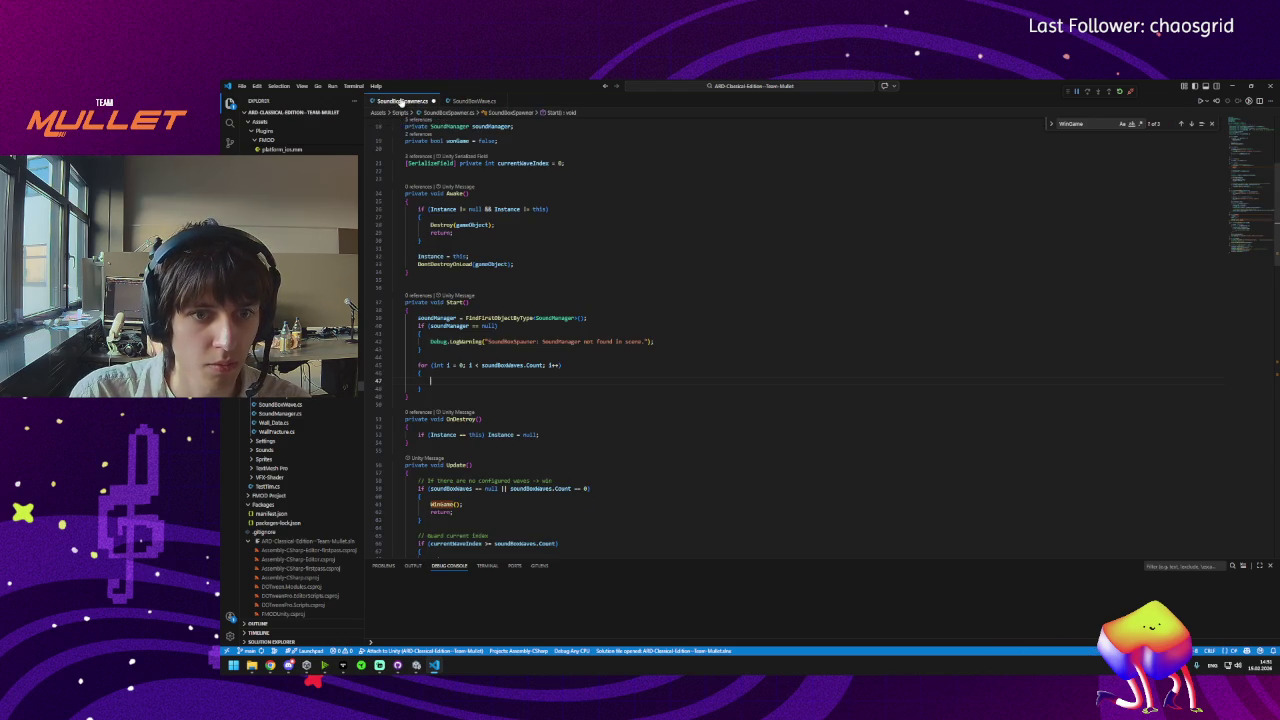
{"action": "type", "text": "hasSpawned"}
{"action": "key", "text": "Tab"}
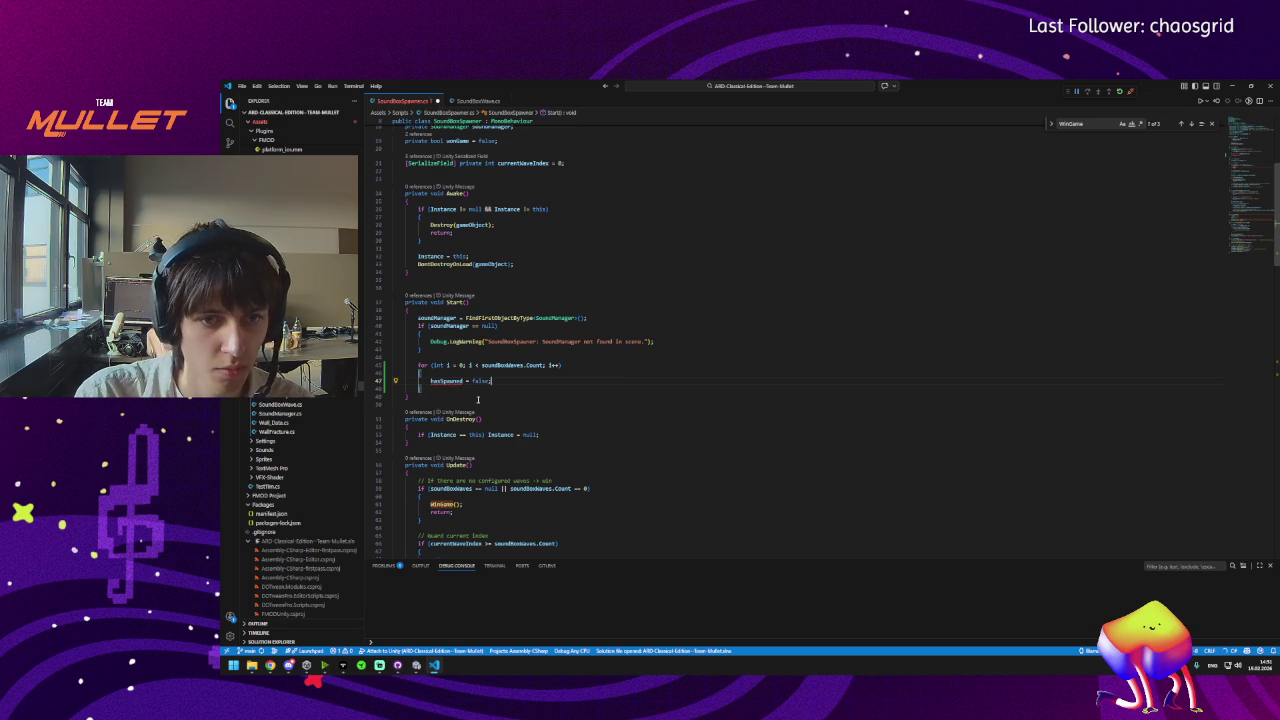
{"action": "key", "text": "ctrl+s"}
Qualify the line as soundBoxWaves[i].hasSpawned = false and save the script.
{"action": "type", "text": "wave"}
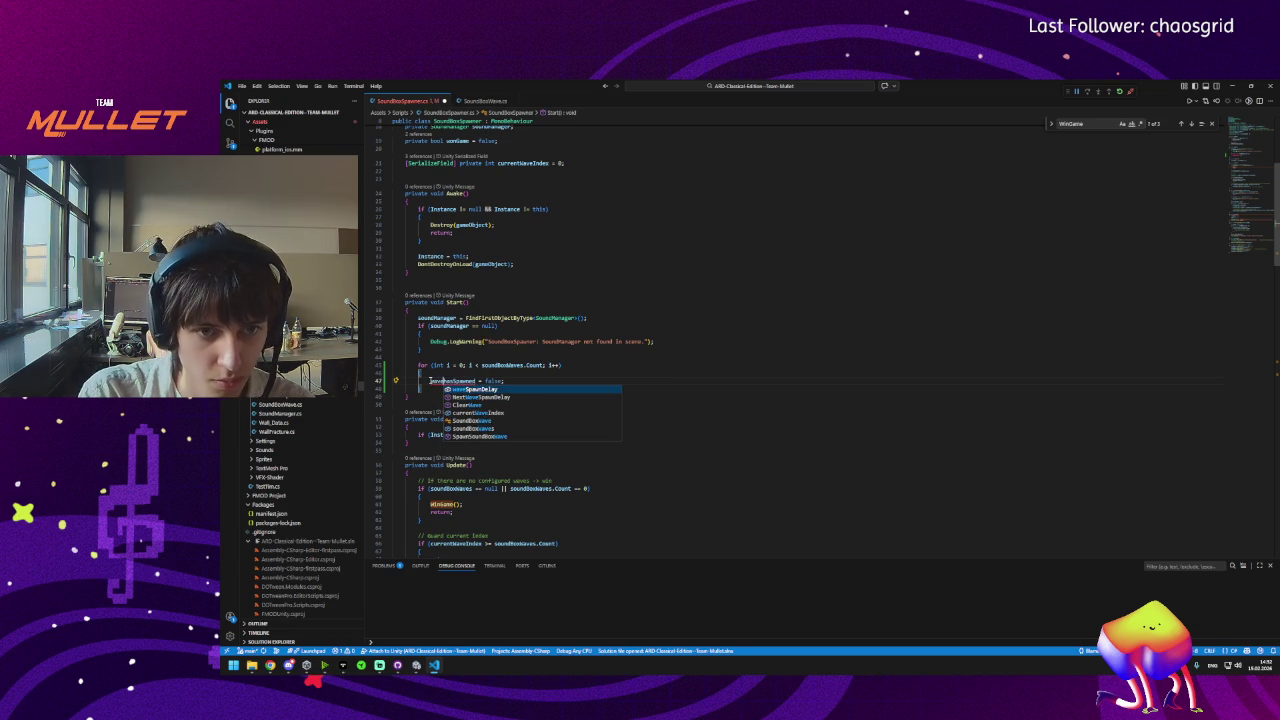
{"action": "key", "text": "BackSpace"}
{"action": "key", "text": "BackSpace"}
{"action": "key", "text": "BackSpace"}
{"action": "type", "text": "soundW"}
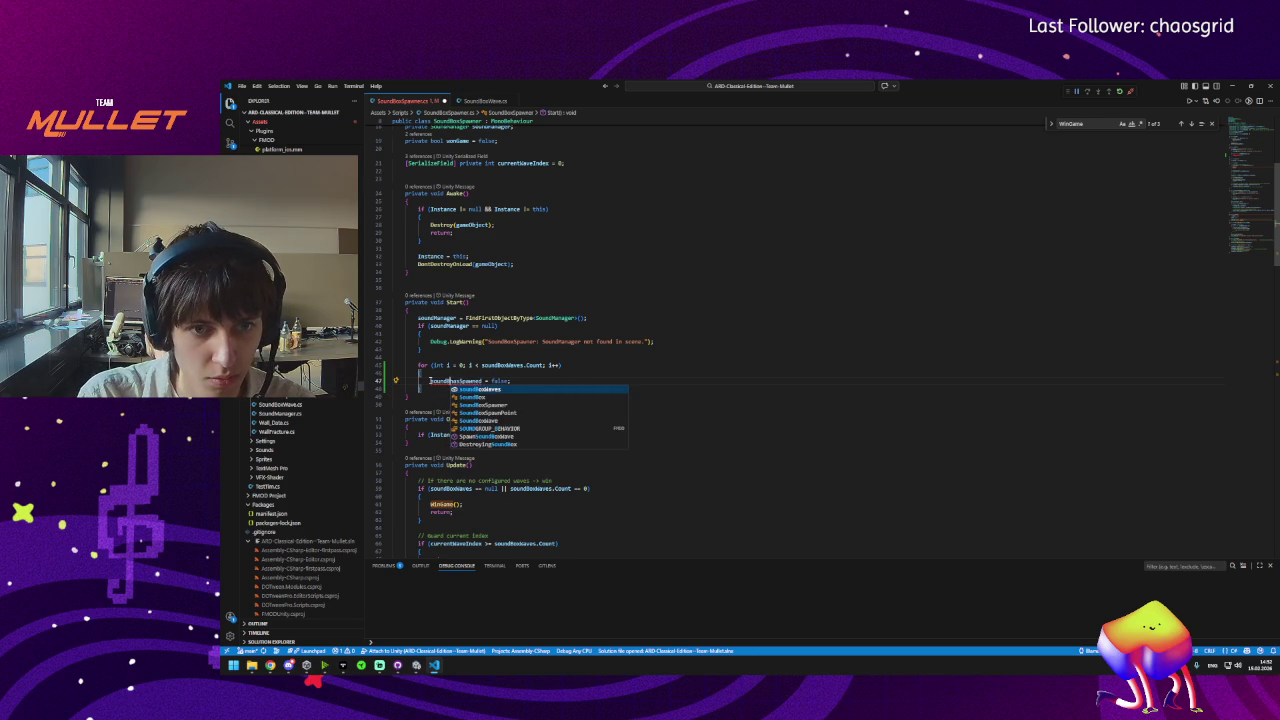
{"action": "key", "text": "Tab"}
{"action": "key", "text": "Tab"}
{"action": "key", "text": "Down"}
{"action": "key", "text": "Down"}
{"action": "key", "text": "ctrl+s"}
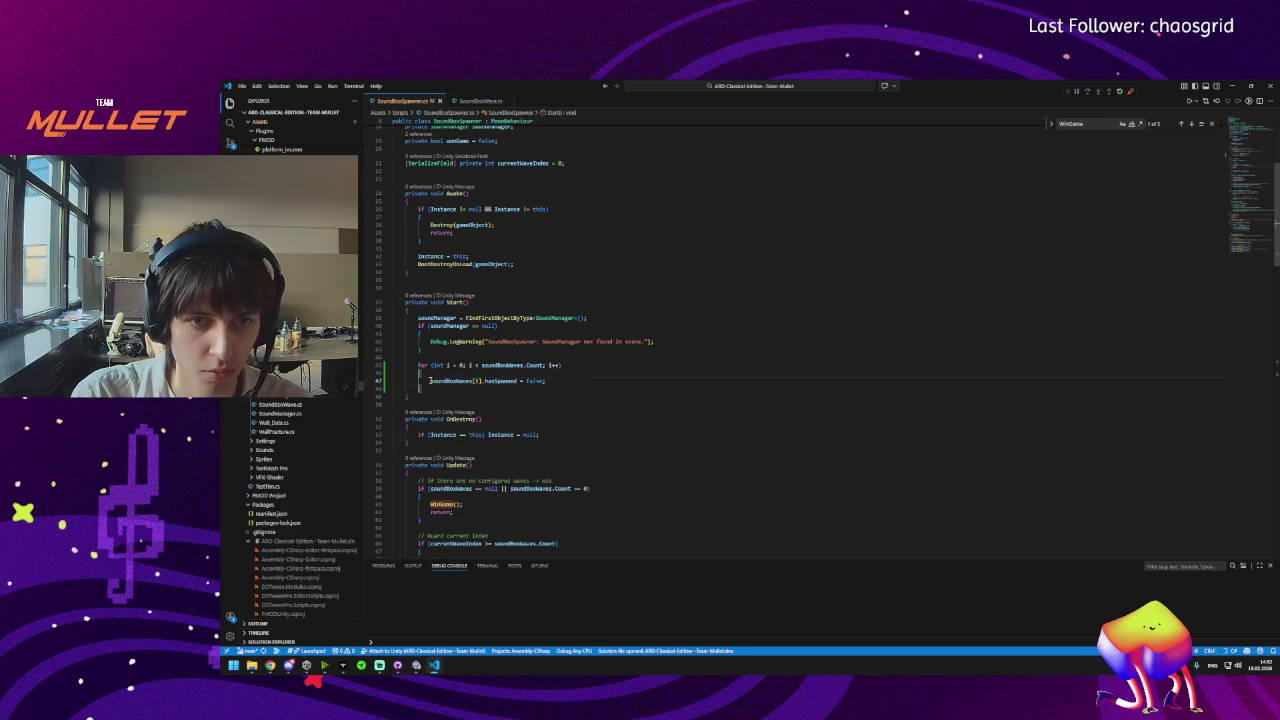
{"action": "key", "text": "alt+Tab"}
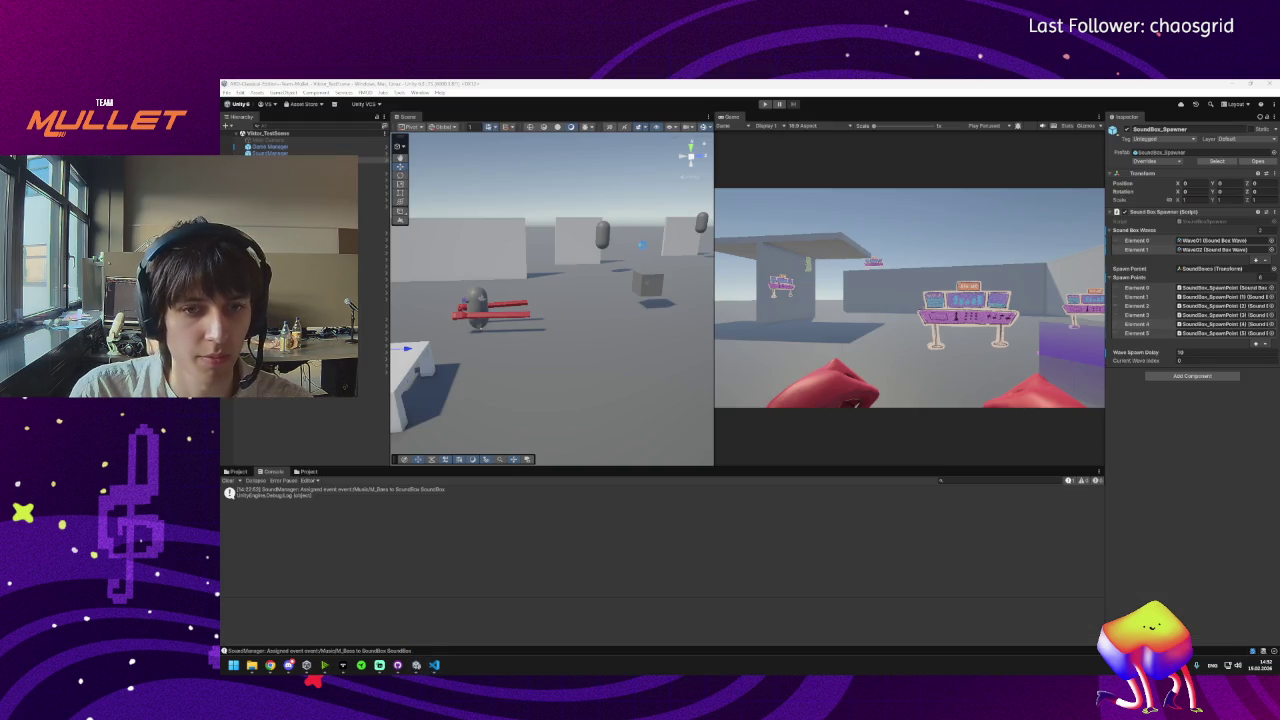
Commit SoundBoxSpawner.cs to main as 'SoundBox wave spawning fix', push, pull from origin, and view history.
{"action": "left_click", "coordinate": [380, 665]}
{"action": "left_click", "coordinate": [348, 532]}
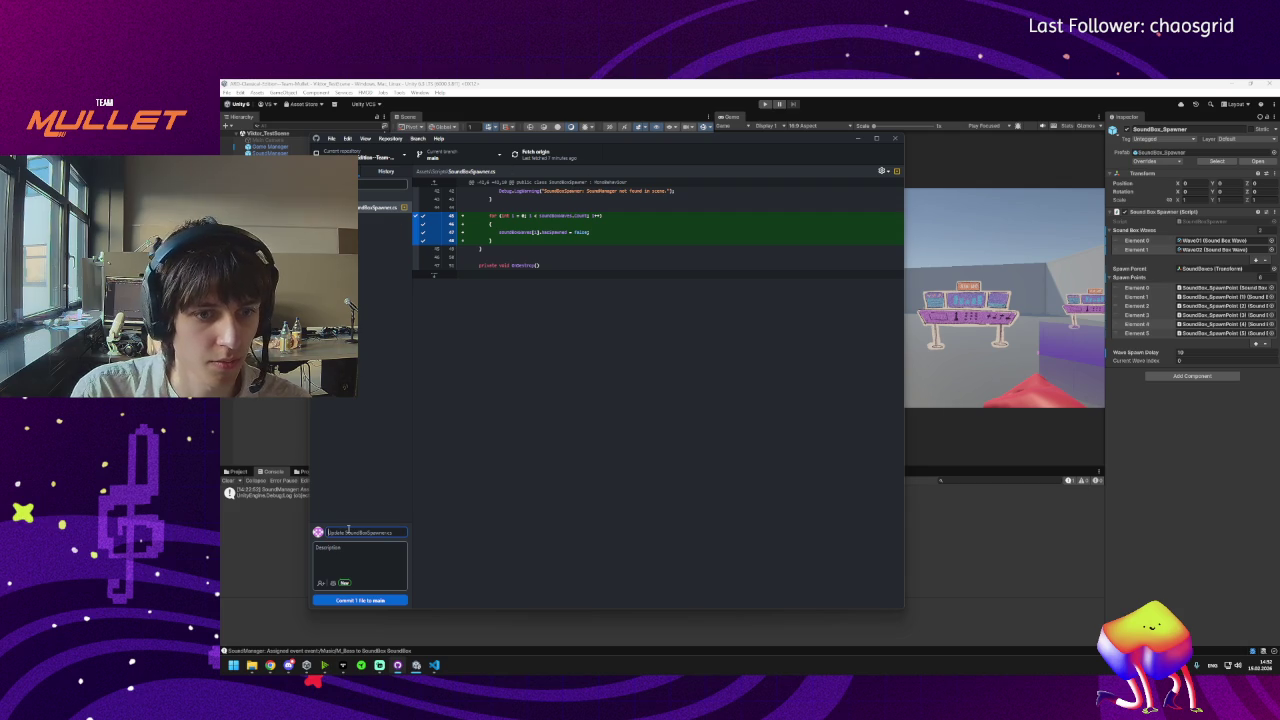
{"action": "type", "text": "SoundBox"}
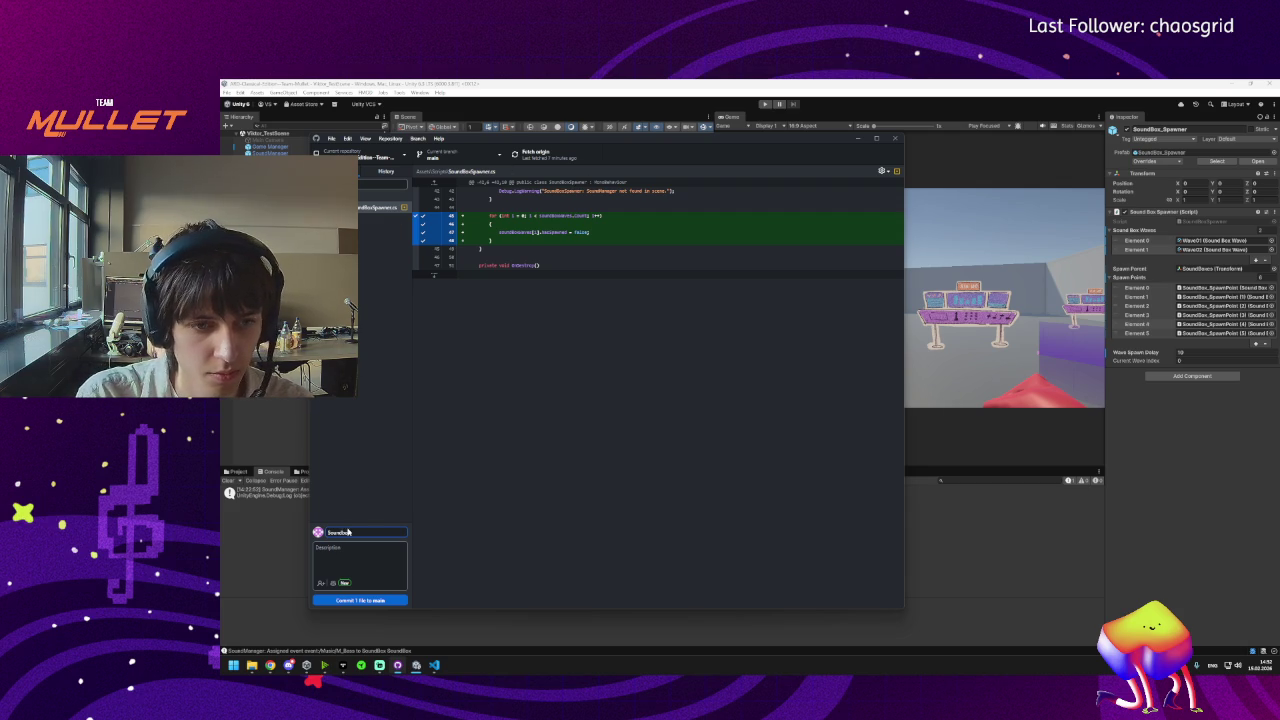
{"action": "type", "text": " wave spawning fix"}
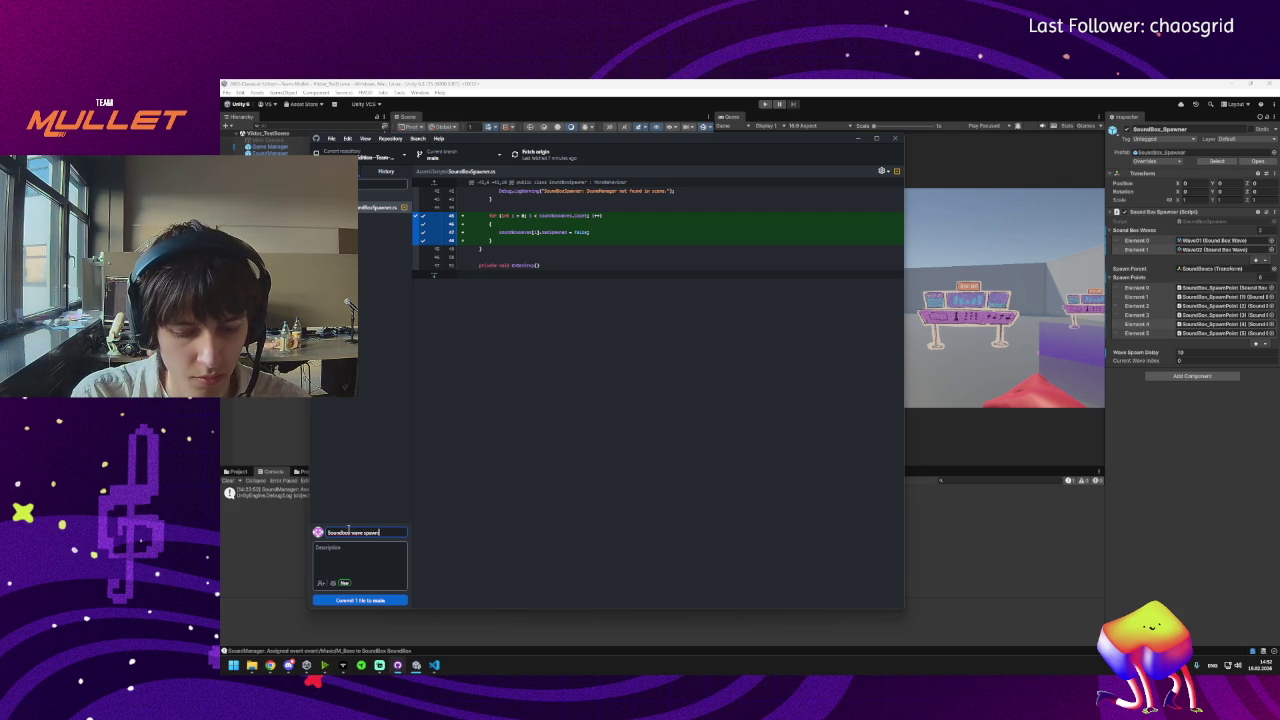
{"action": "left_click", "coordinate": [368, 600]}
{"action": "left_click", "coordinate": [591, 156]}
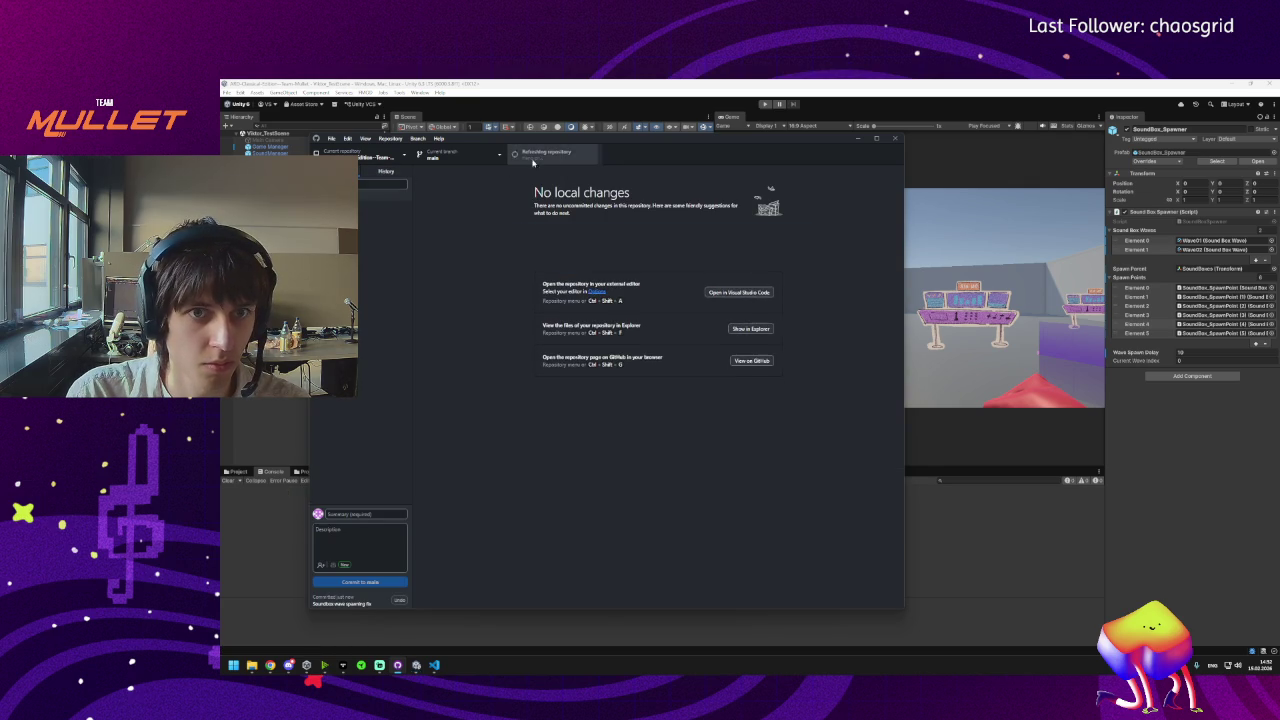
{"action": "key", "text": "ctrl+shift+p"}
{"action": "left_click", "coordinate": [403, 175]}
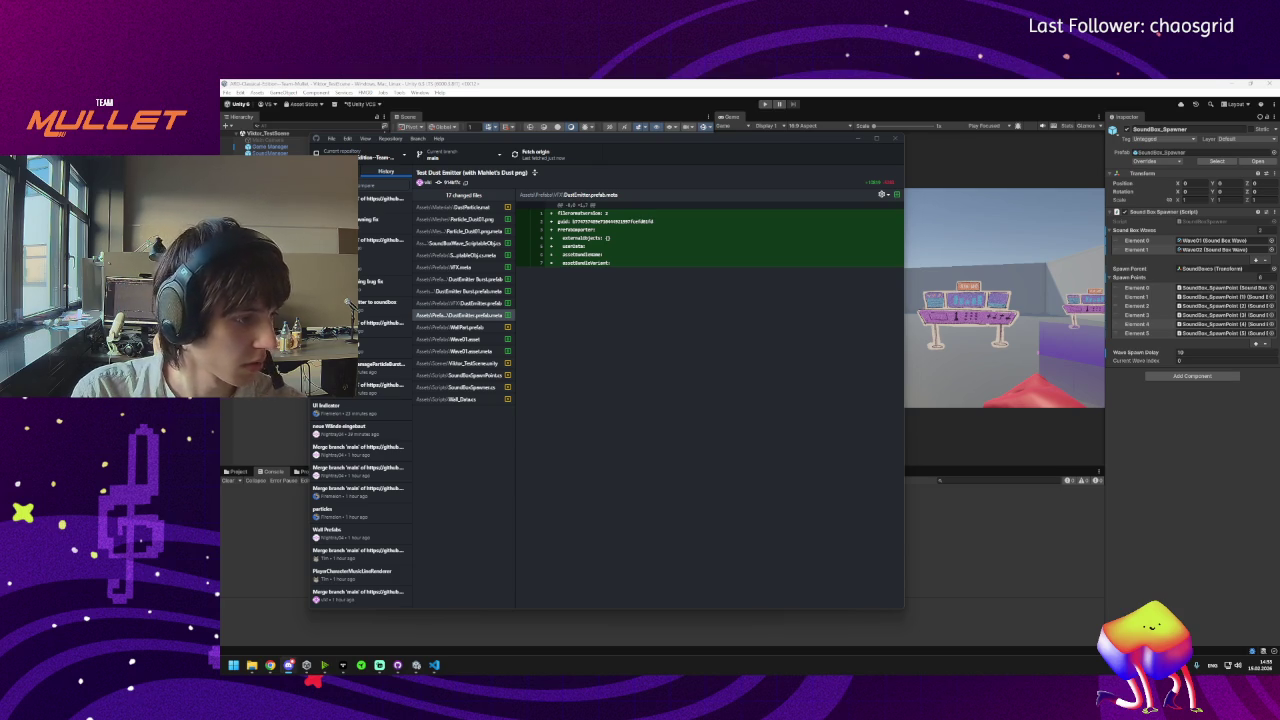
In a new tab search 'Quite', then search 'leise englisch' and accept the spelling correction.
{"action": "mouse_move", "coordinate": [270, 665]}
{"action": "left_click", "coordinate": [270, 615]}
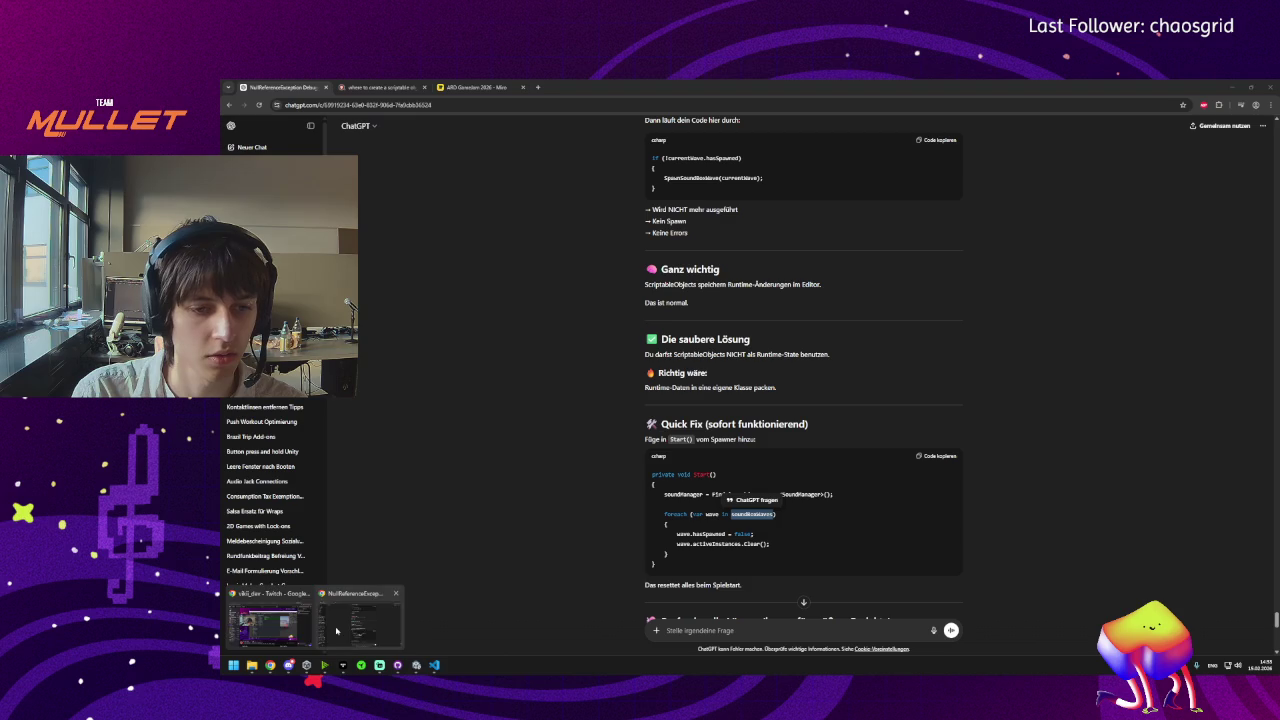
{"action": "left_click", "coordinate": [537, 87]}
{"action": "type", "text": "Quite"}
{"action": "key", "text": "Return"}
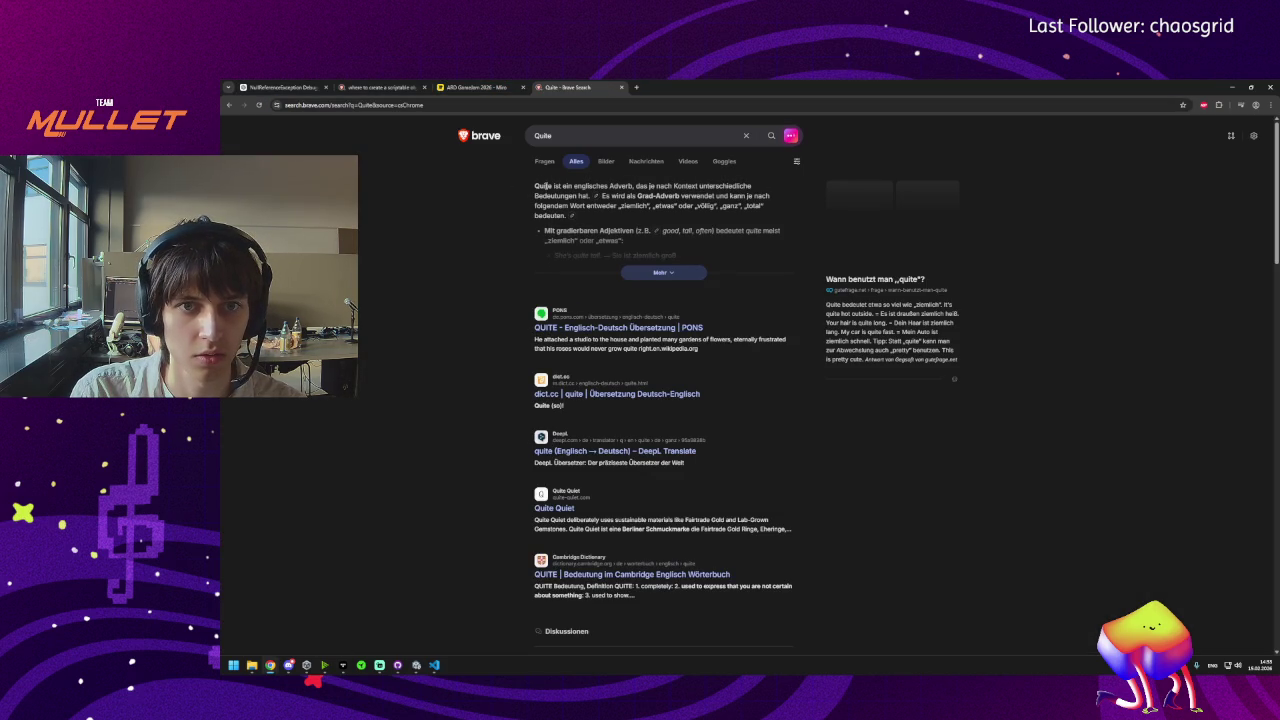
{"action": "left_click", "coordinate": [563, 137]}
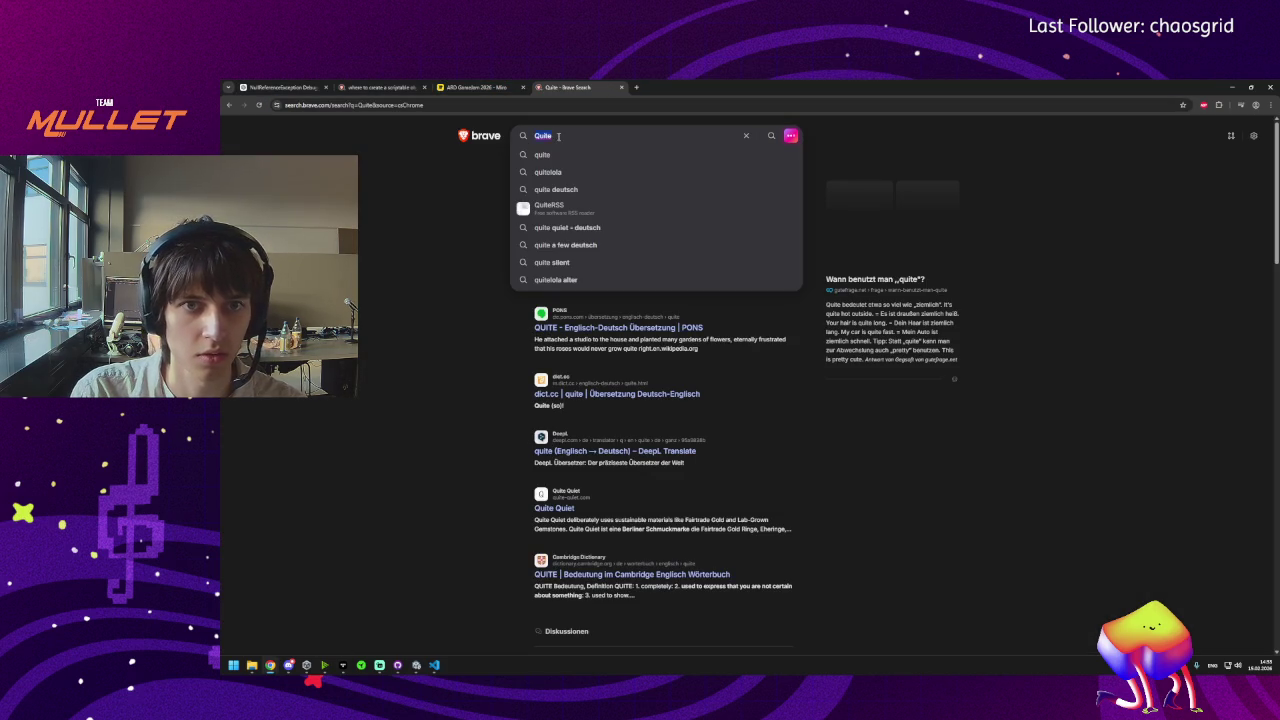
{"action": "type", "text": "leise engl"}
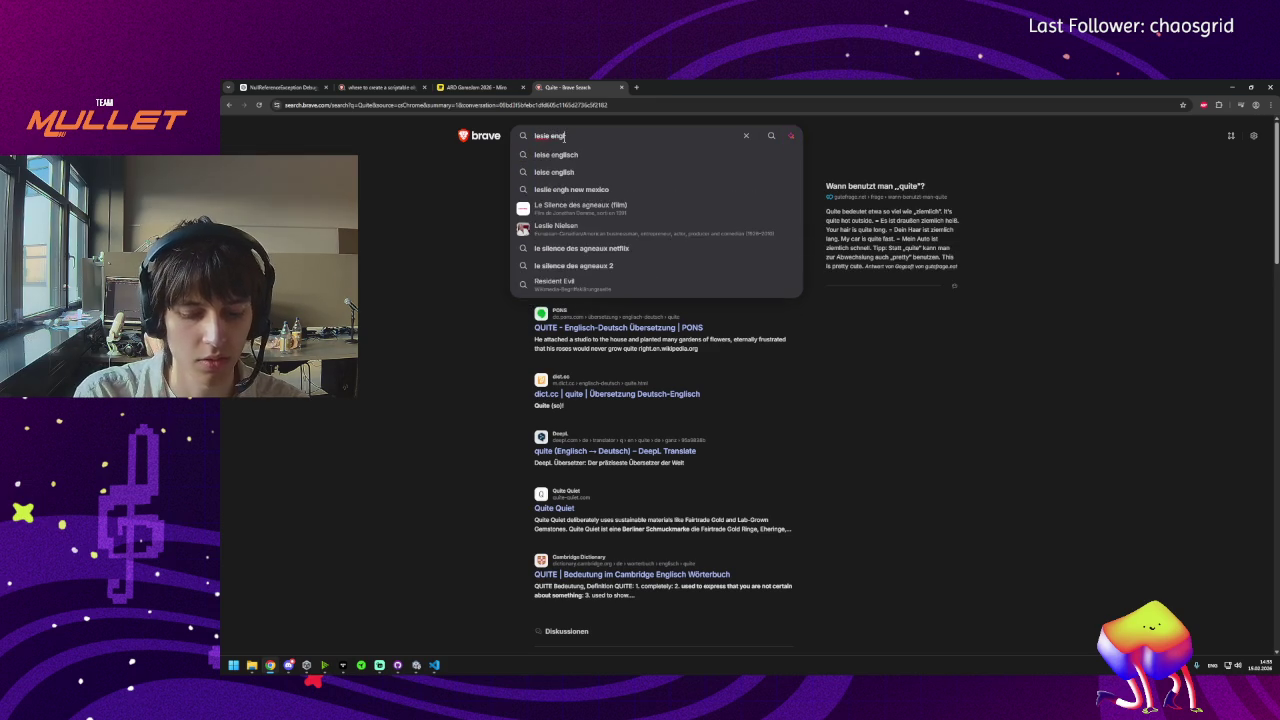
{"action": "type", "text": "isch"}
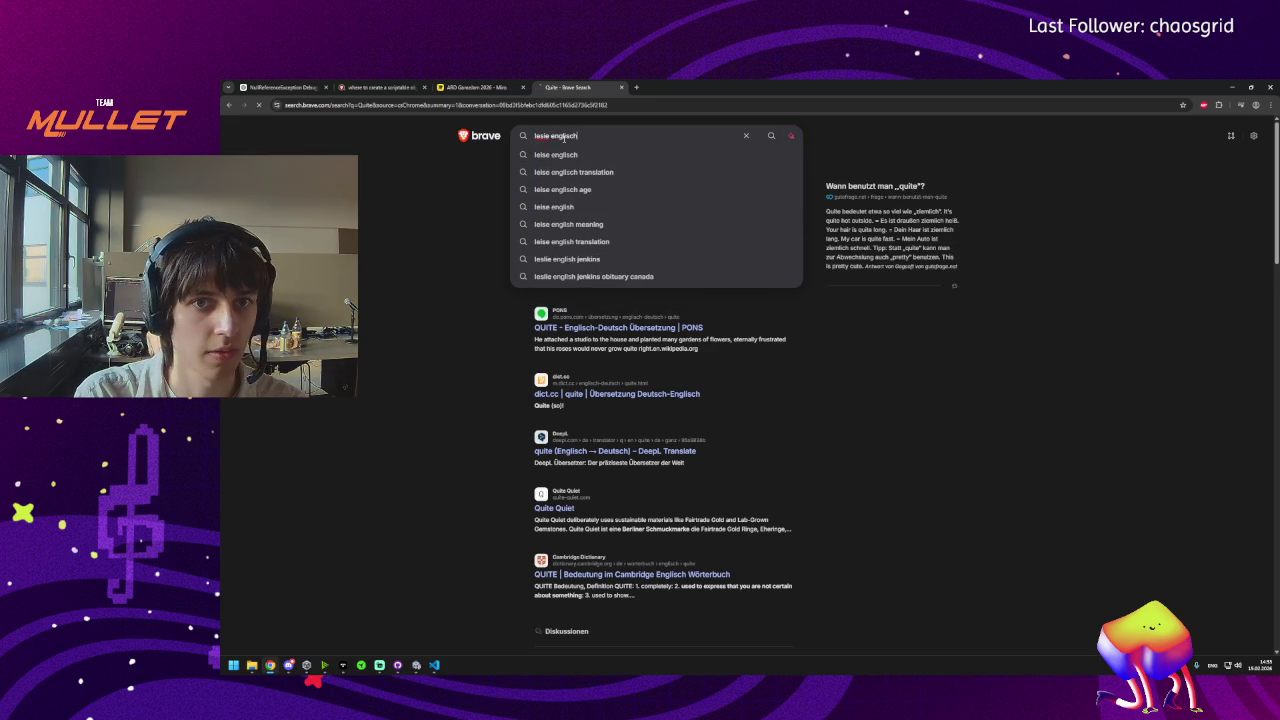
{"action": "key", "text": "Return"}
{"action": "left_click", "coordinate": [597, 185]}
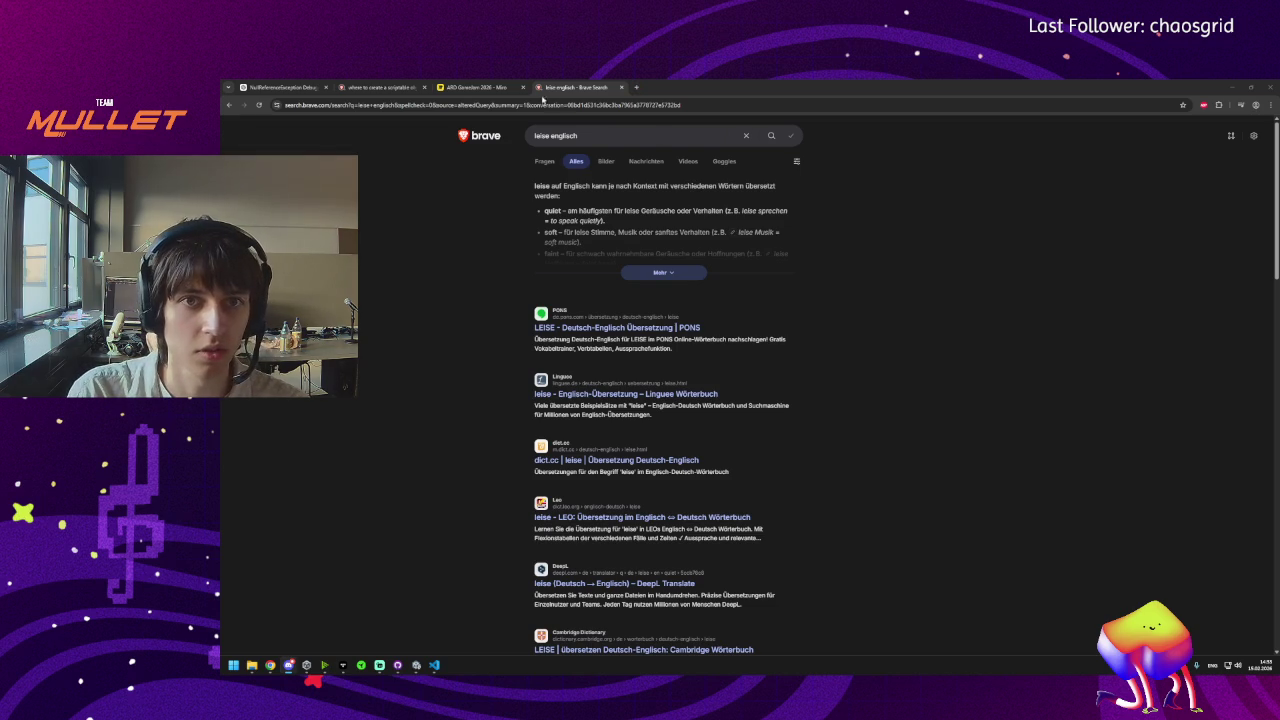
{"action": "left_click", "coordinate": [416, 665]}
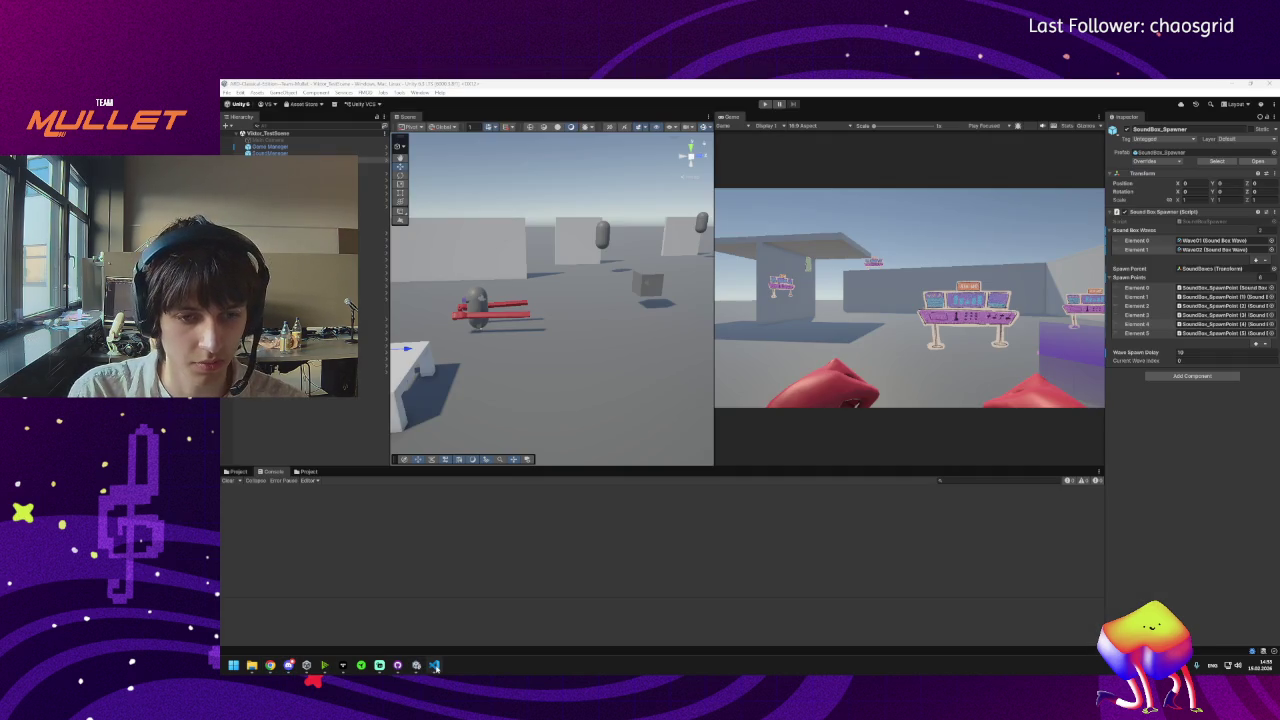
{"action": "left_click", "coordinate": [430, 667]}
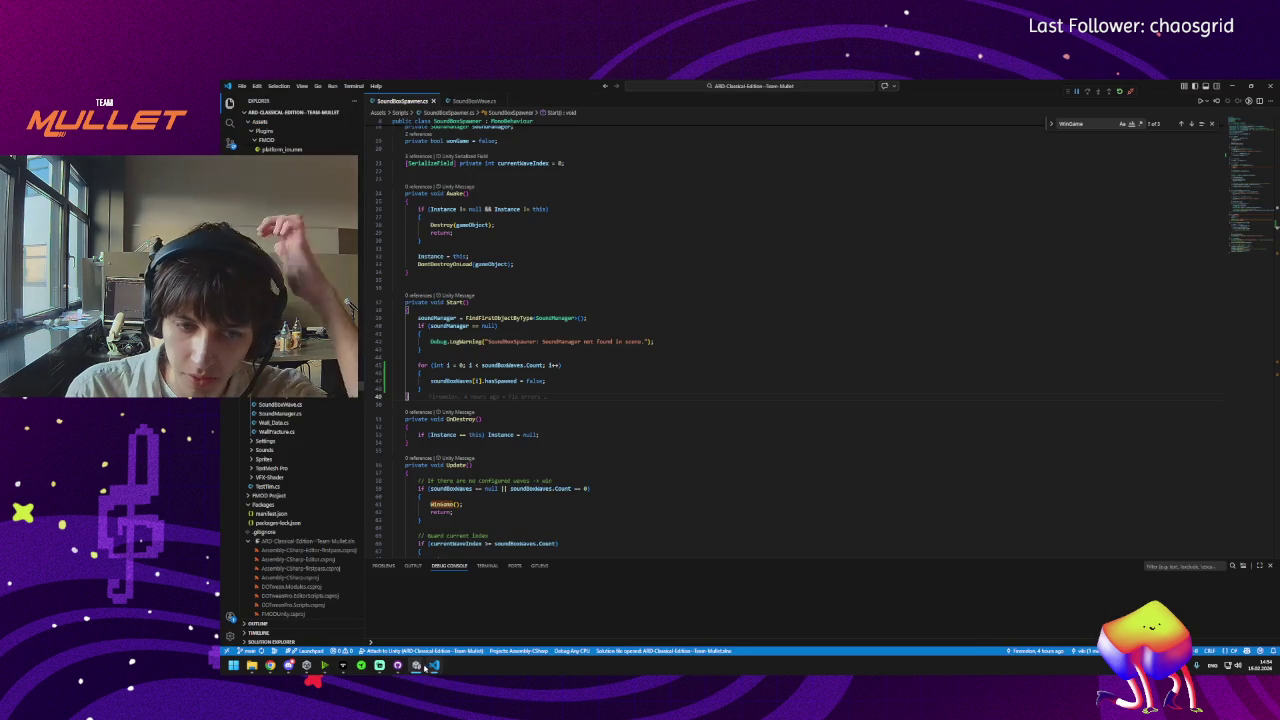
{"action": "left_click", "coordinate": [398, 665]}
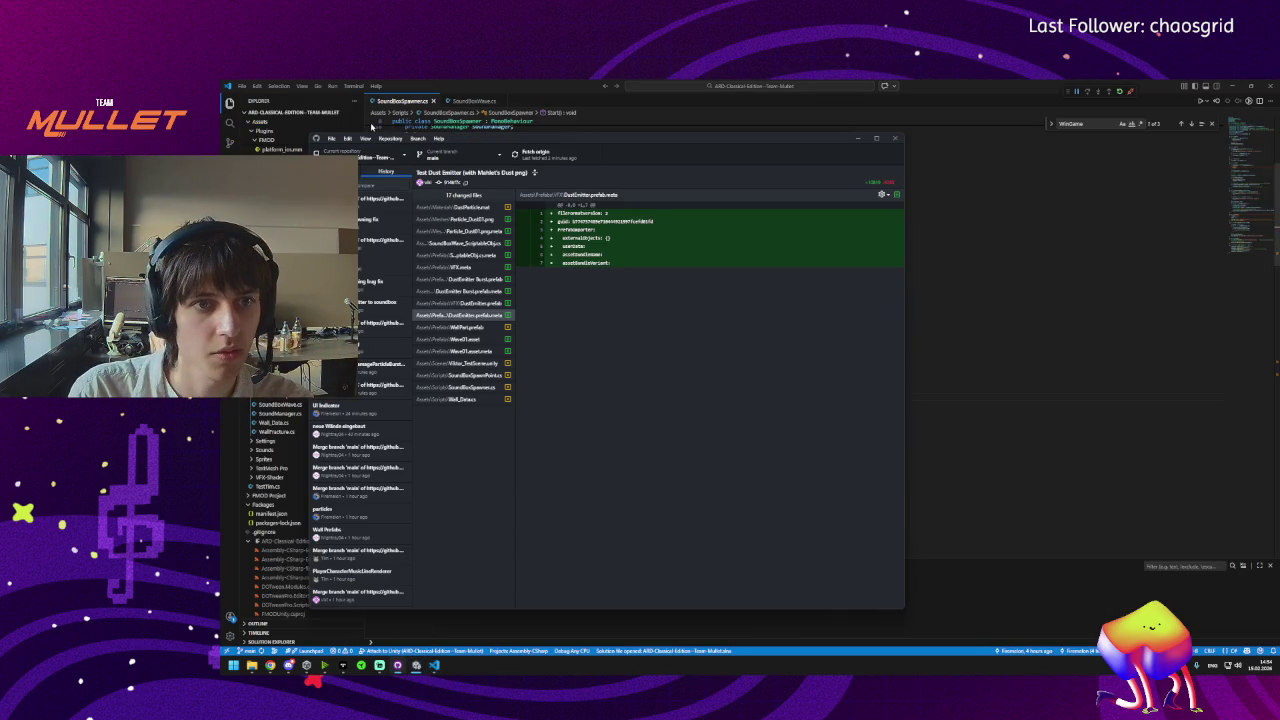
{"action": "left_click", "coordinate": [335, 171]}
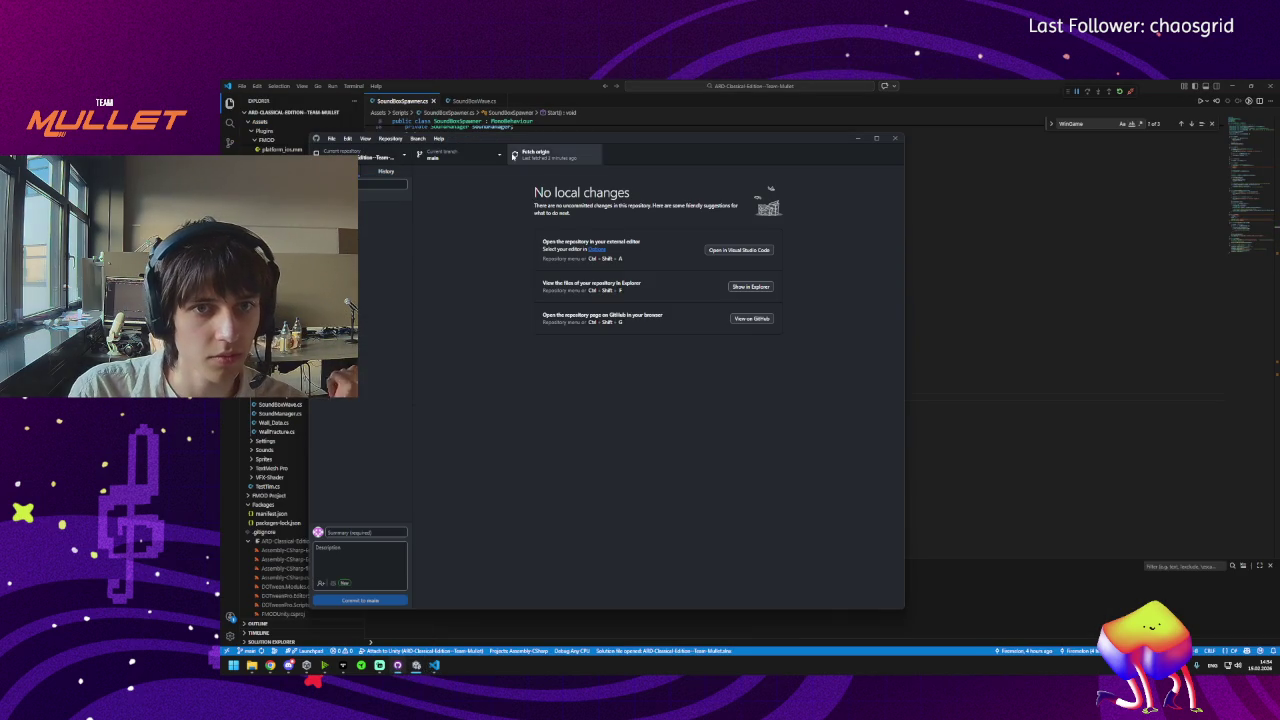
{"action": "left_click", "coordinate": [415, 670]}
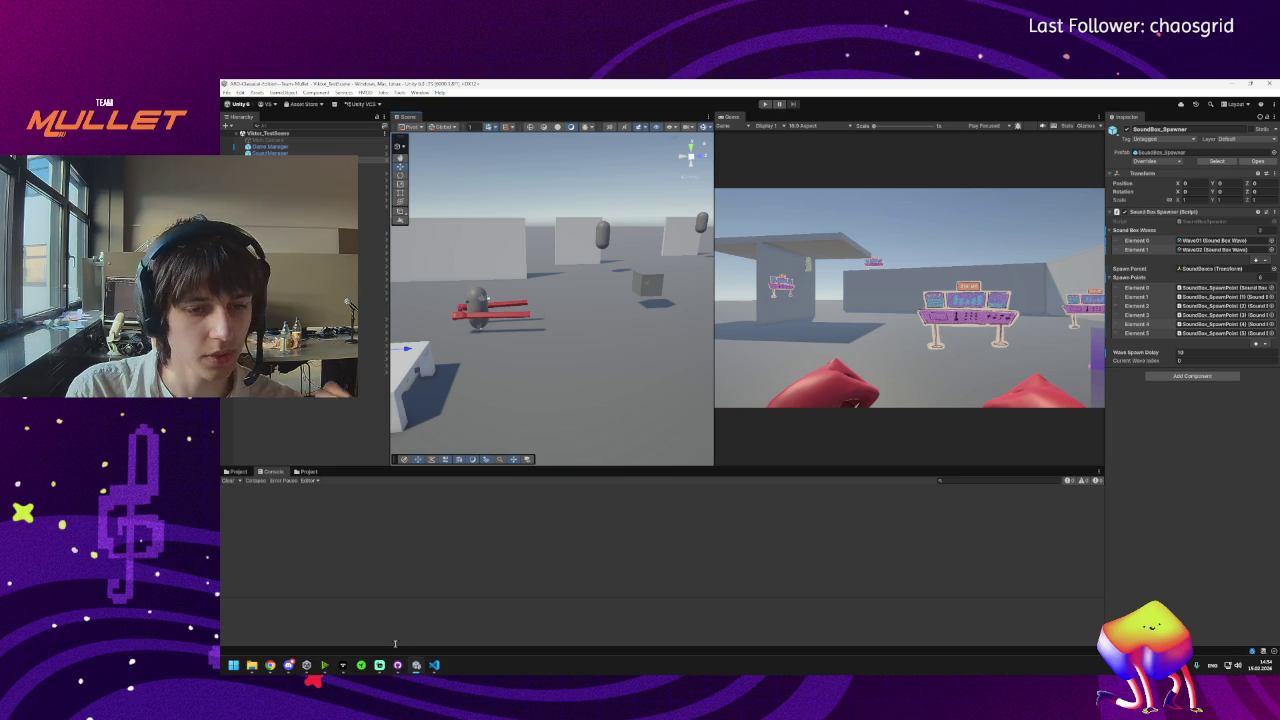
Enter Play mode with Ctrl+P to watch sound boxes spawn, briefly toggling VS Code.
{"action": "key", "text": "ctrl+p"}
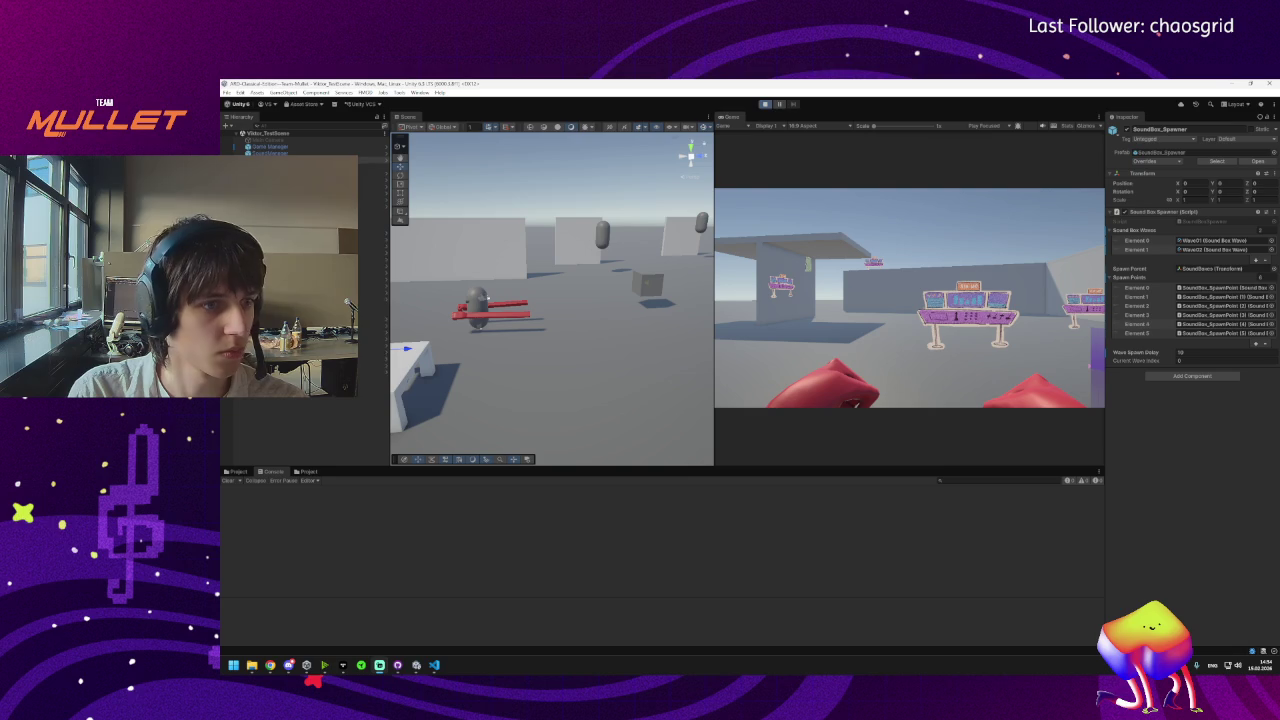
{"action": "left_click", "coordinate": [433, 666]}
{"action": "left_click", "coordinate": [433, 666]}
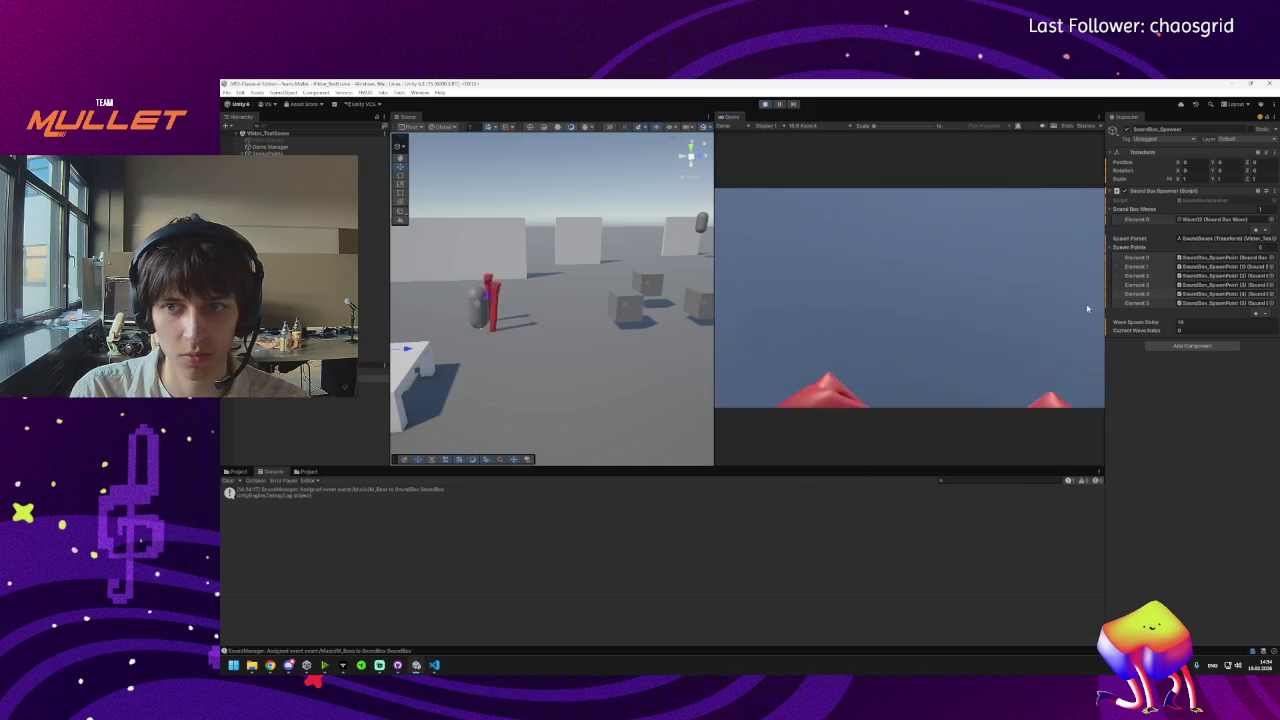
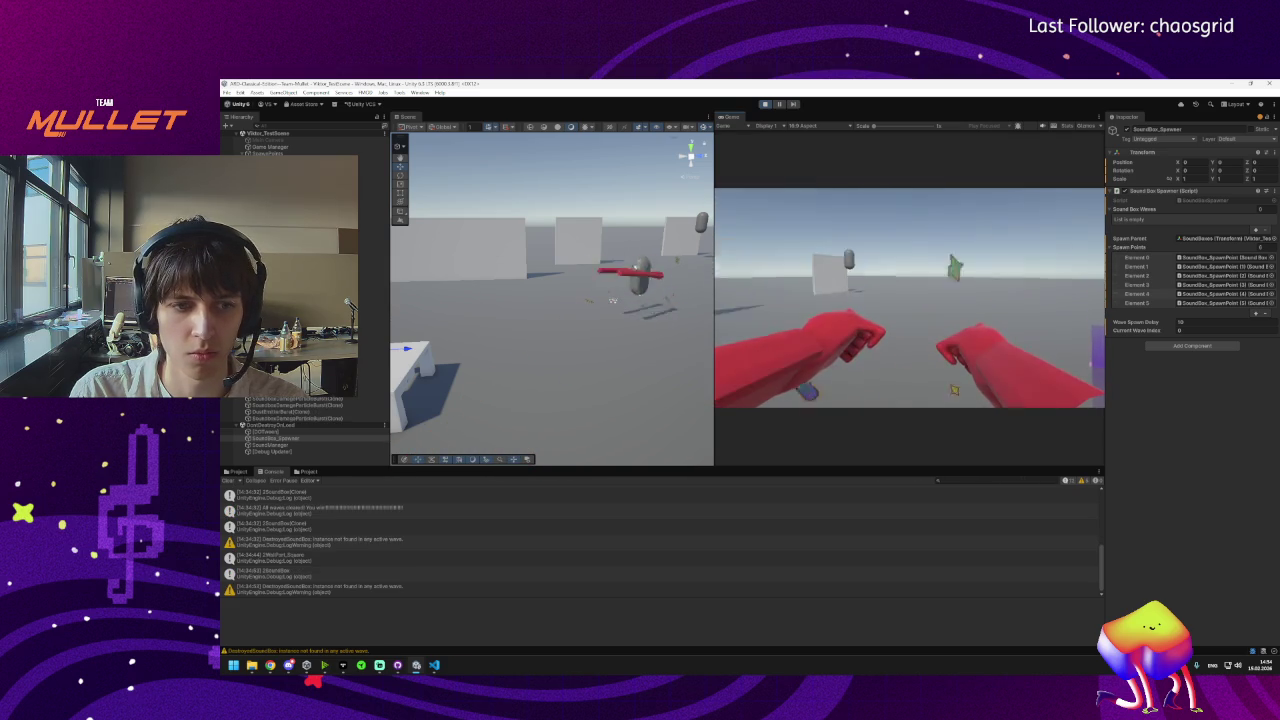
Stop play mode, grow Sound Box Waves to four entries, and open Wave 02 and the spawner script.
{"action": "key", "text": "super"}
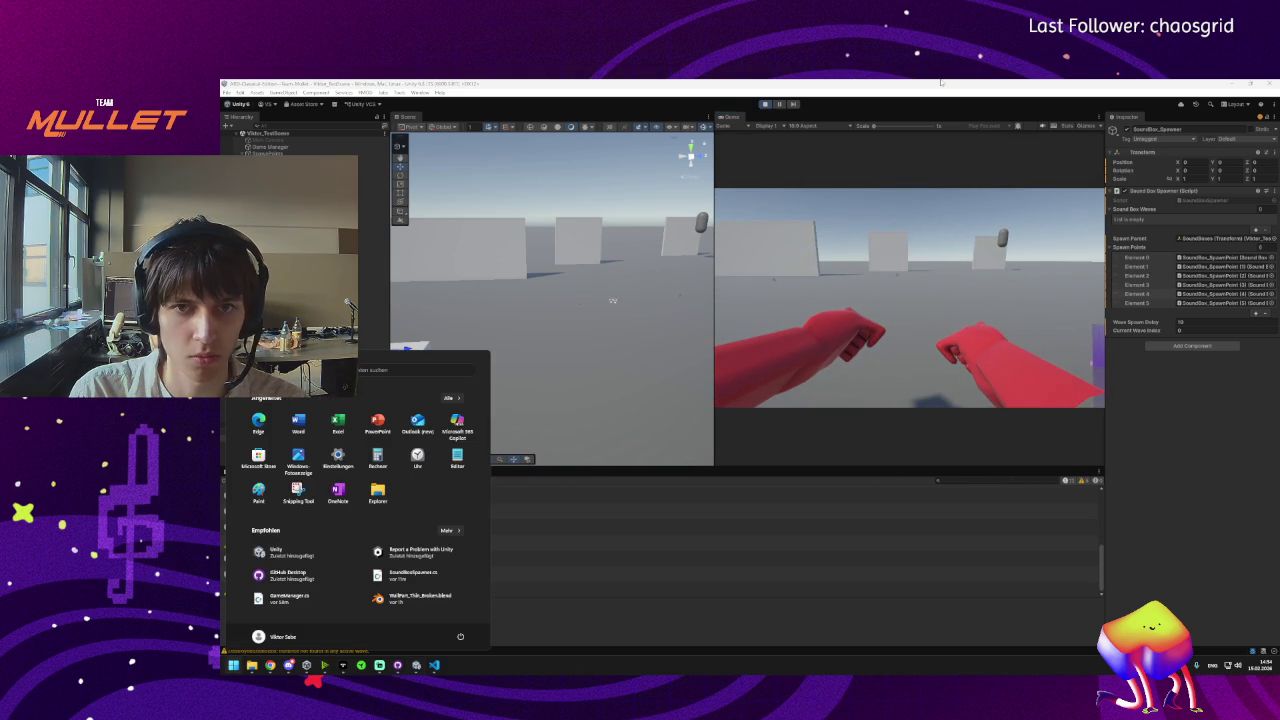
{"action": "left_click", "coordinate": [766, 104]}
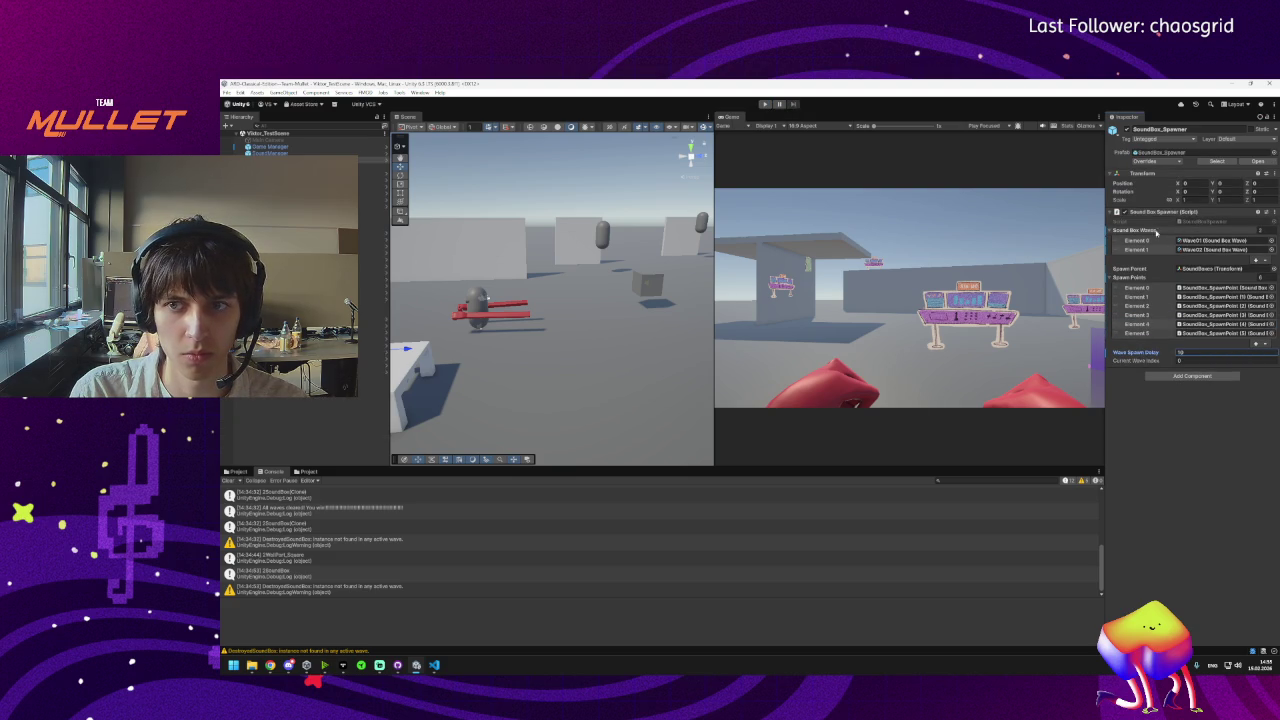
{"action": "left_click", "coordinate": [1256, 259]}
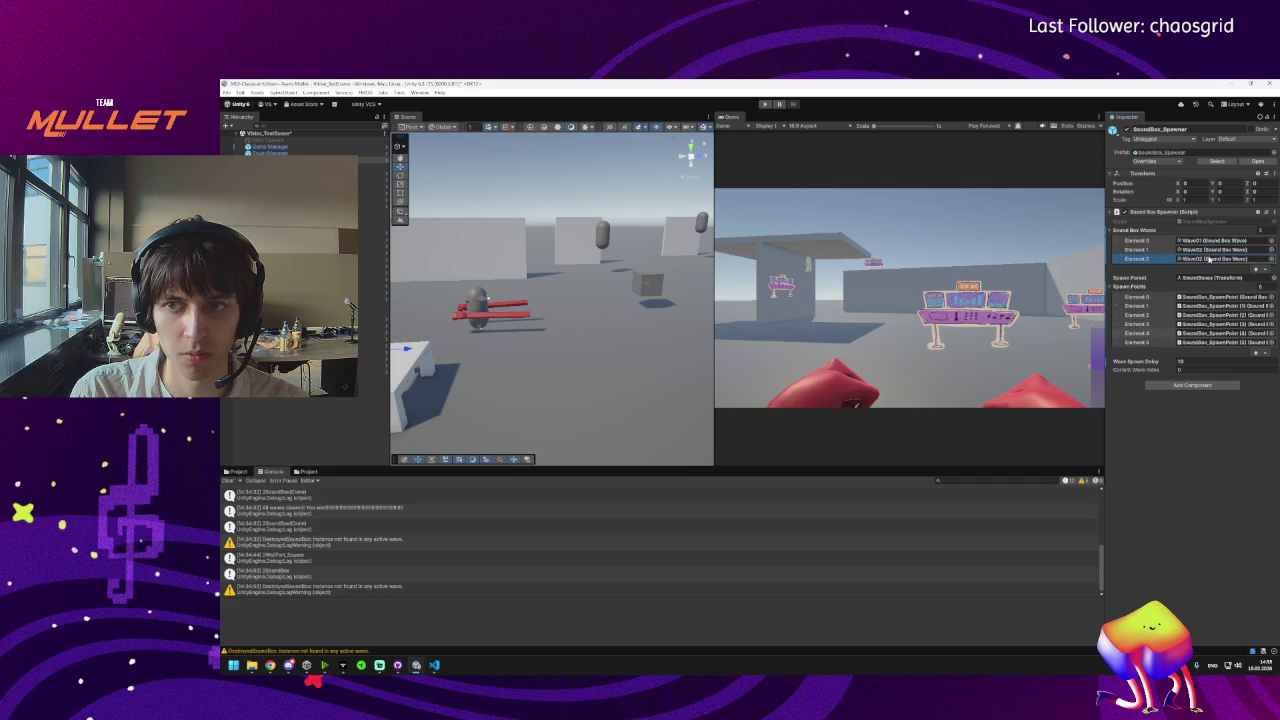
{"action": "left_click", "coordinate": [1256, 270]}
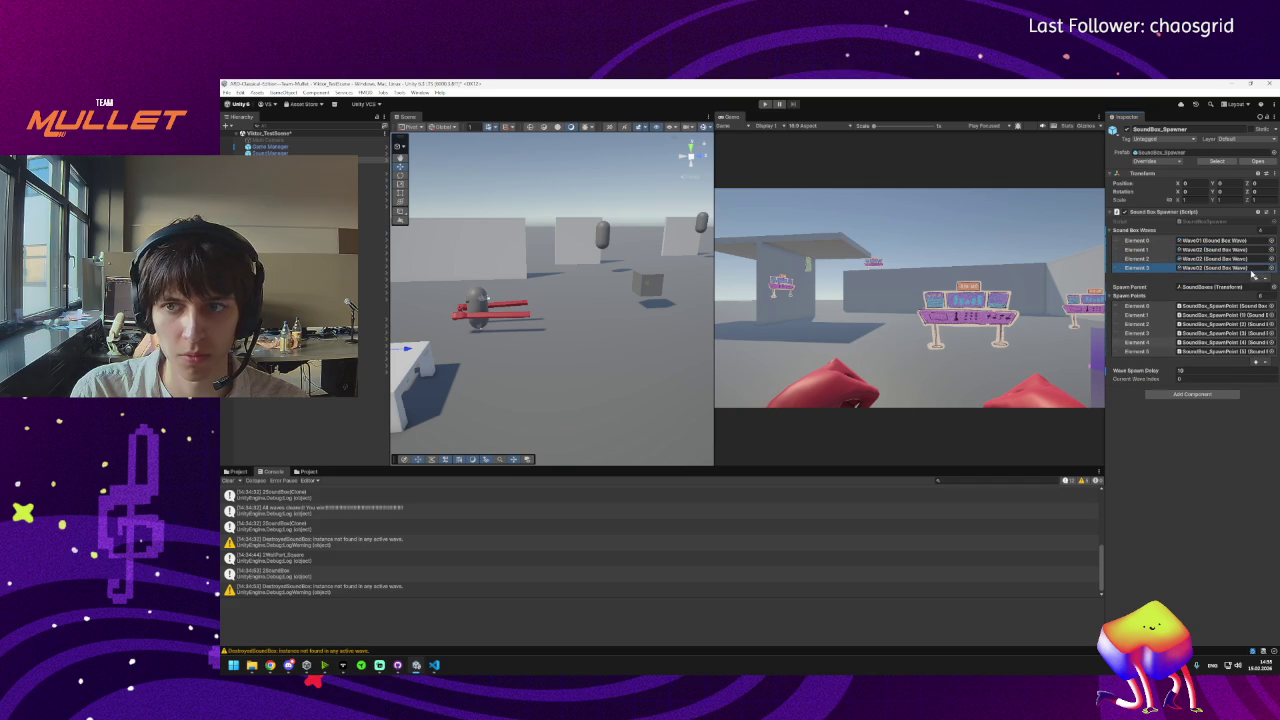
{"action": "double_click", "coordinate": [1204, 268]}
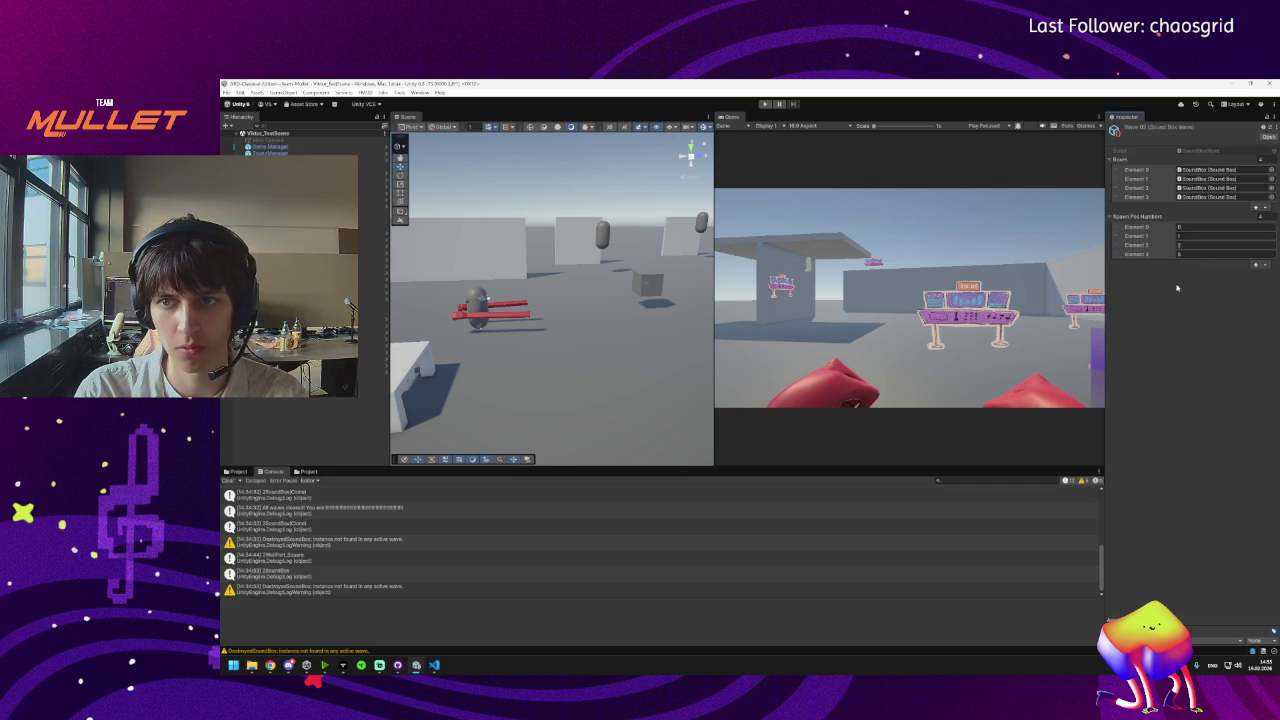
{"action": "left_click", "coordinate": [434, 665]}
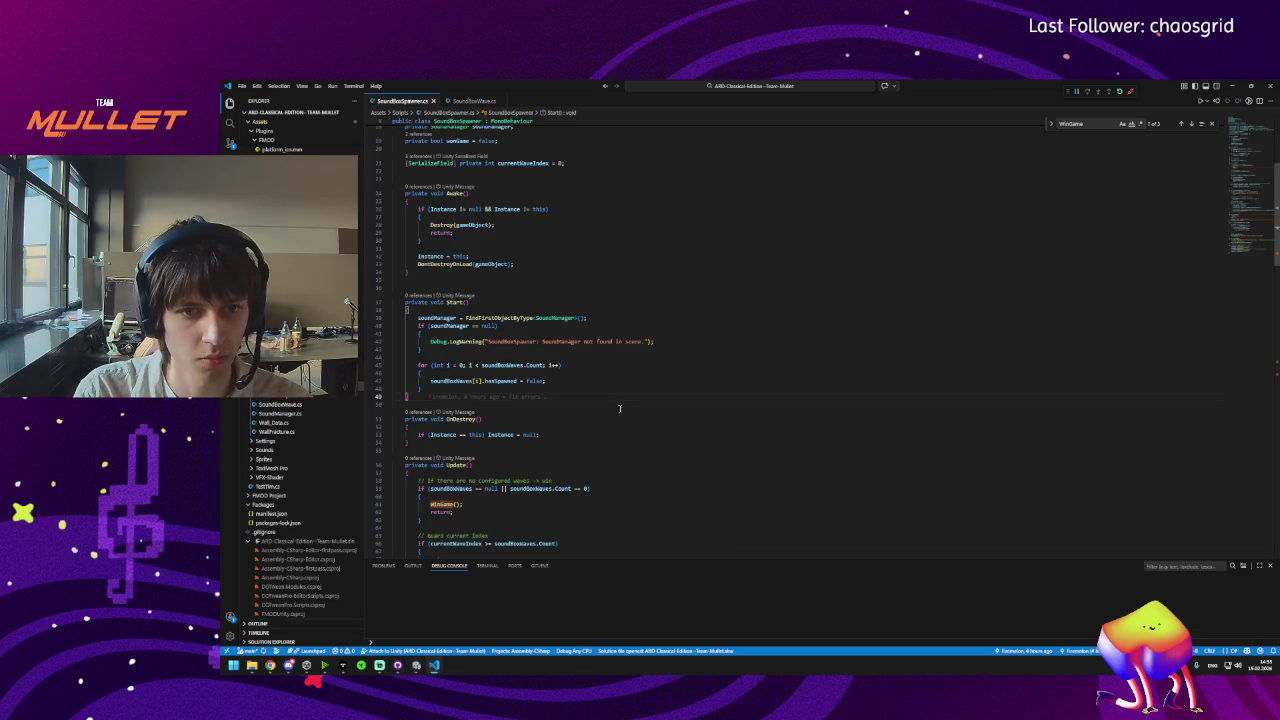
Ask ChatGPT whether anything still changes the scriptable object anywhere.
{"action": "key", "text": "ctrl+a"}
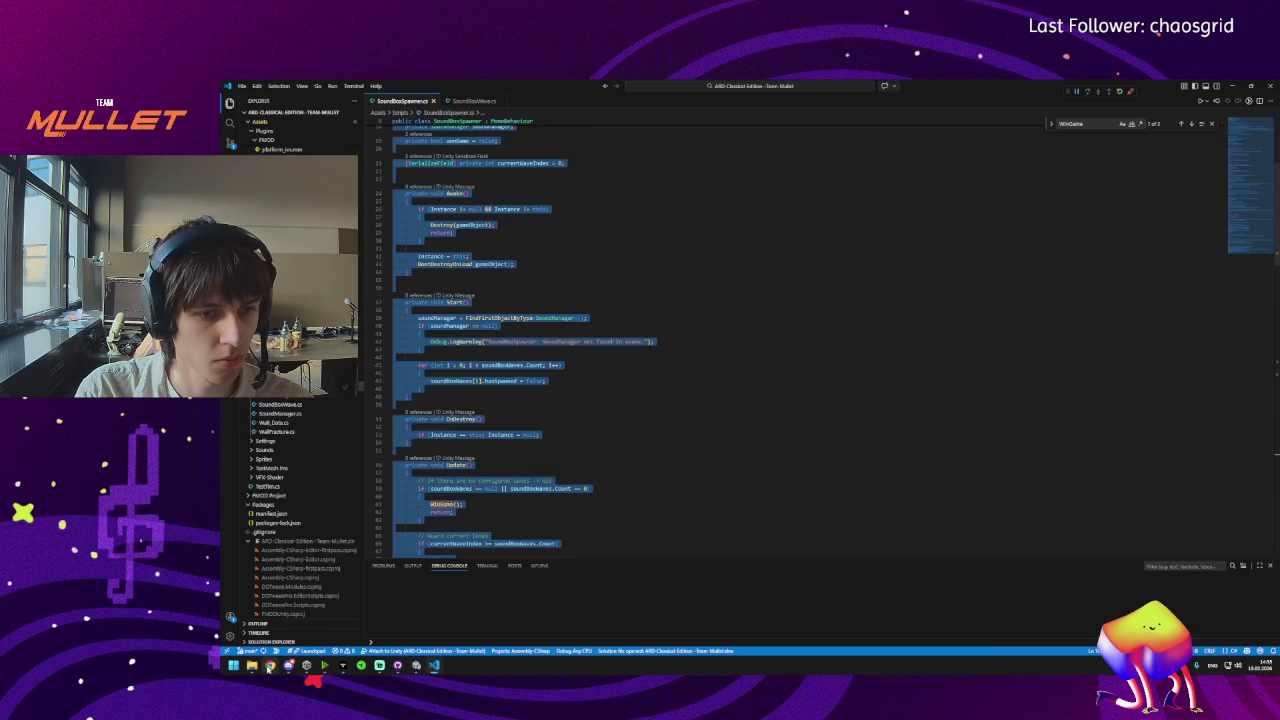
{"action": "mouse_move", "coordinate": [270, 665]}
{"action": "left_click", "coordinate": [360, 620]}
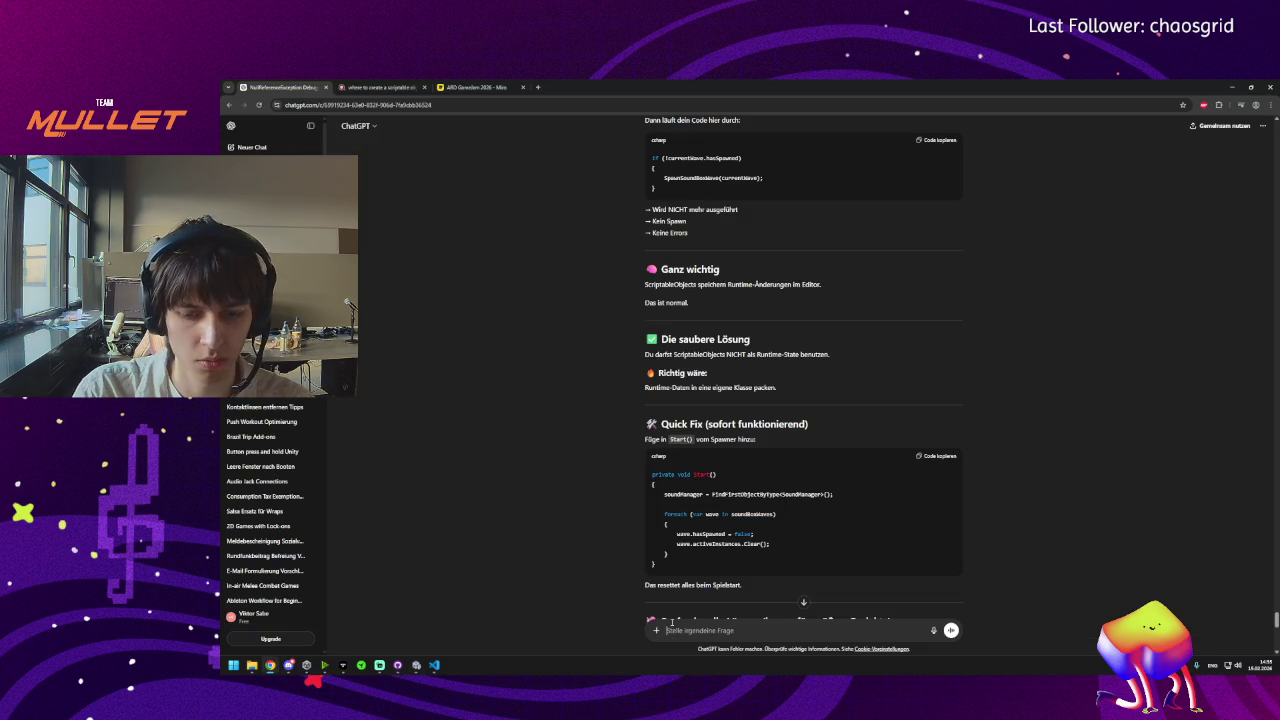
{"action": "left_click", "coordinate": [672, 630]}
{"action": "type", "text": "does scr"}
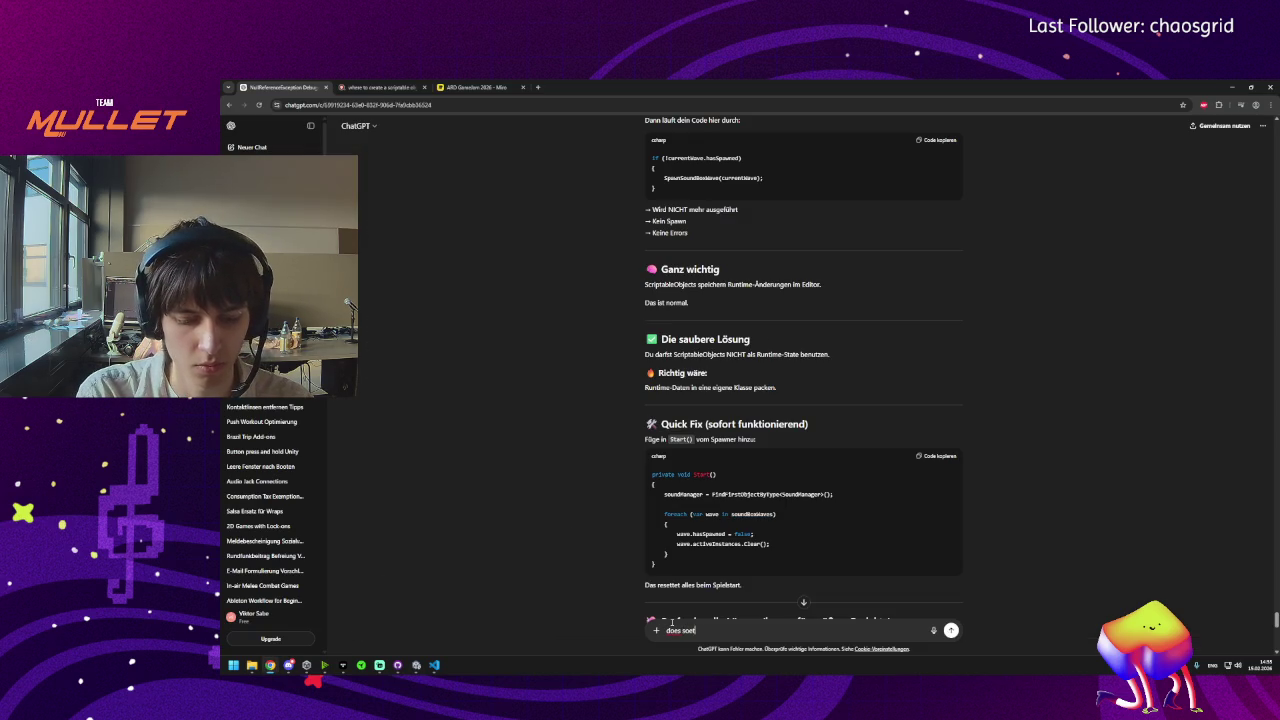
{"action": "type", "text": "hing get de"}
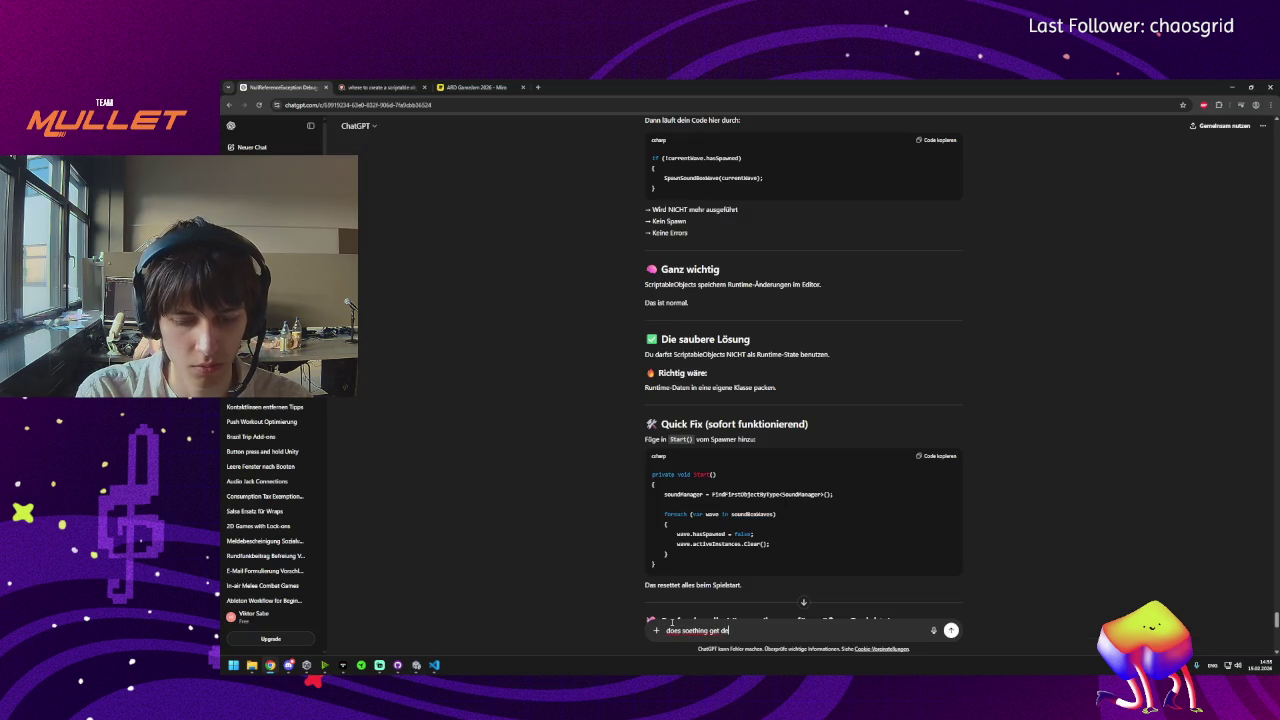
{"action": "type", "text": "d i"}
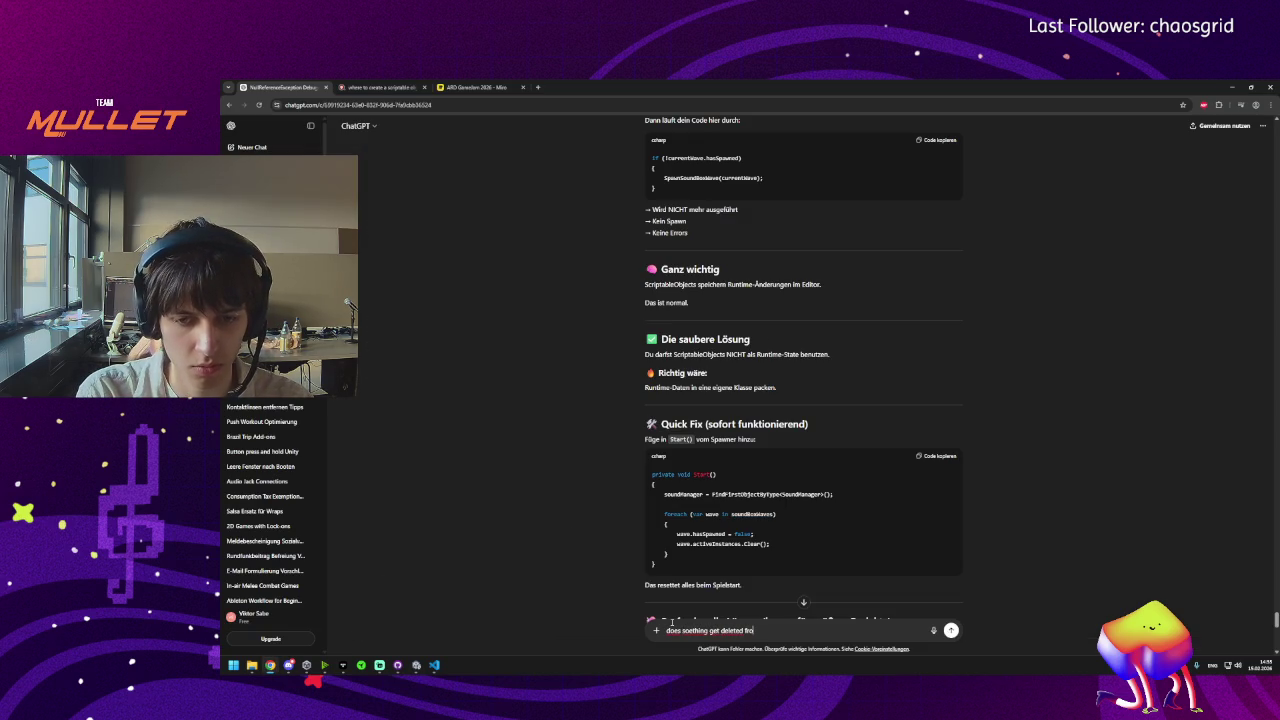
{"action": "key", "text": "BackSpace"}
{"action": "key", "text": "BackSpace"}
{"action": "key", "text": "BackSpace"}
{"action": "type", "text": "changied in the s"}
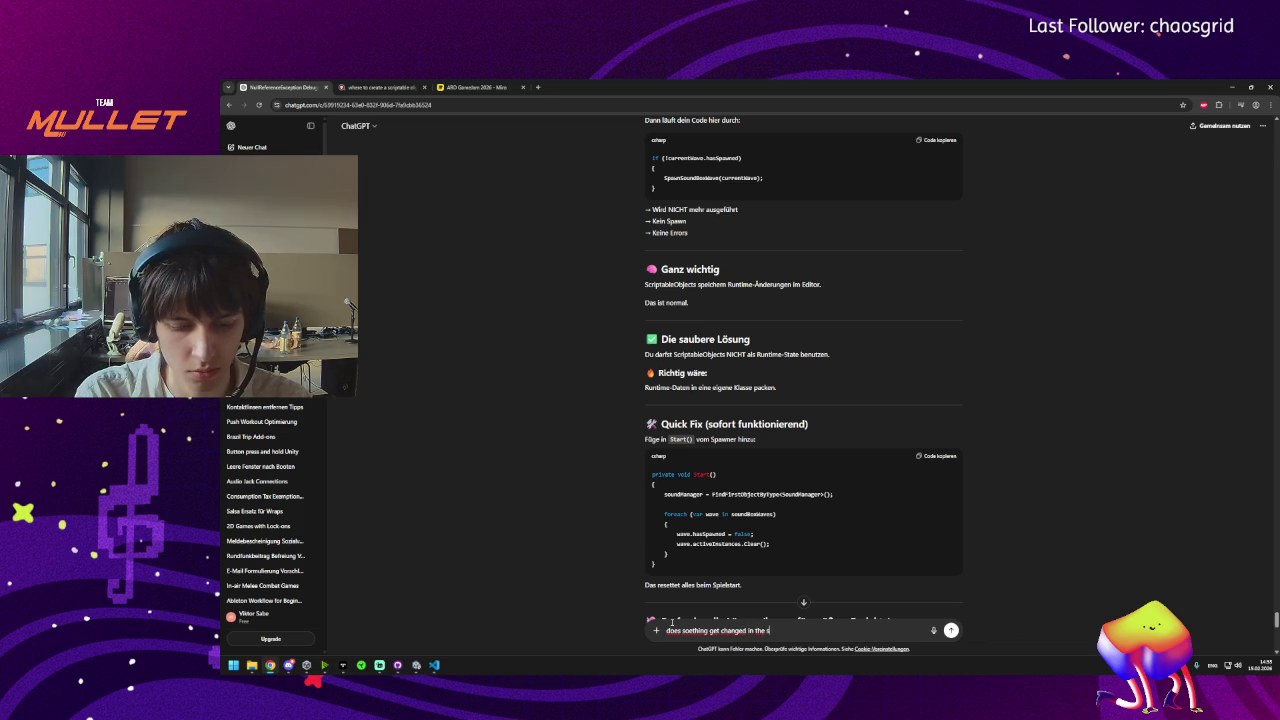
{"action": "type", "text": "criptabe object a"}
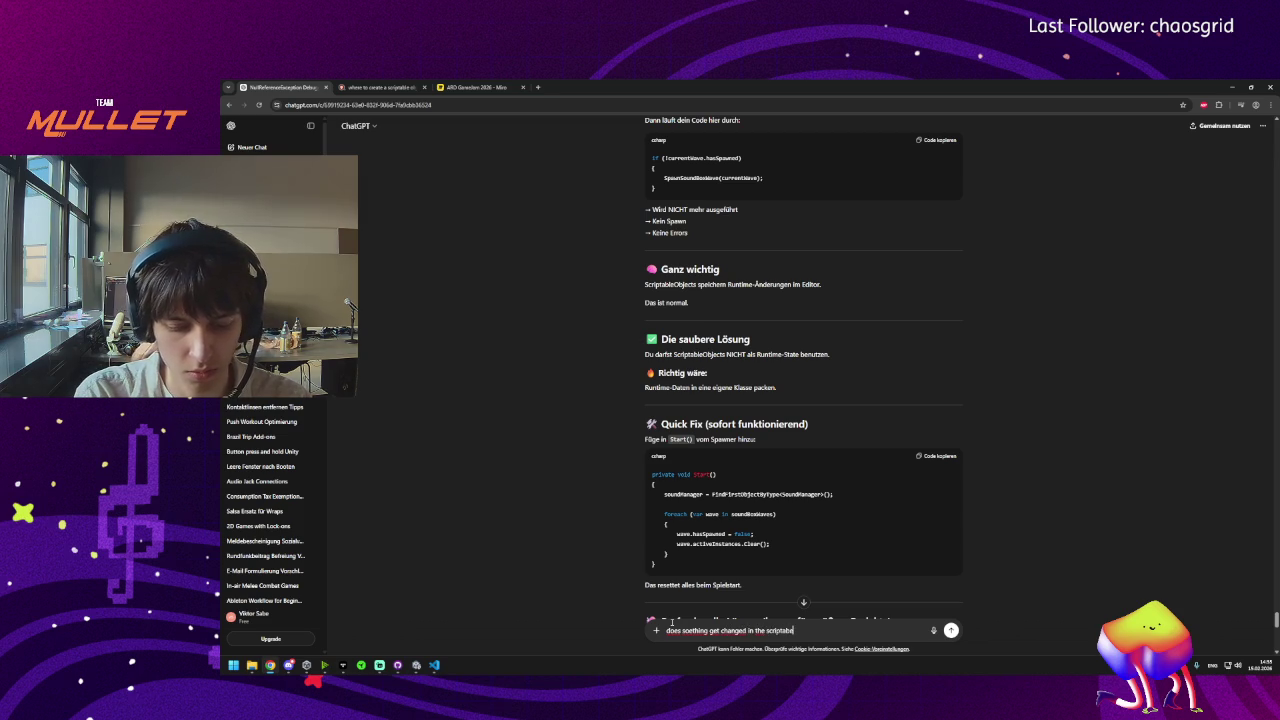
{"action": "type", "text": "nywhere e"}
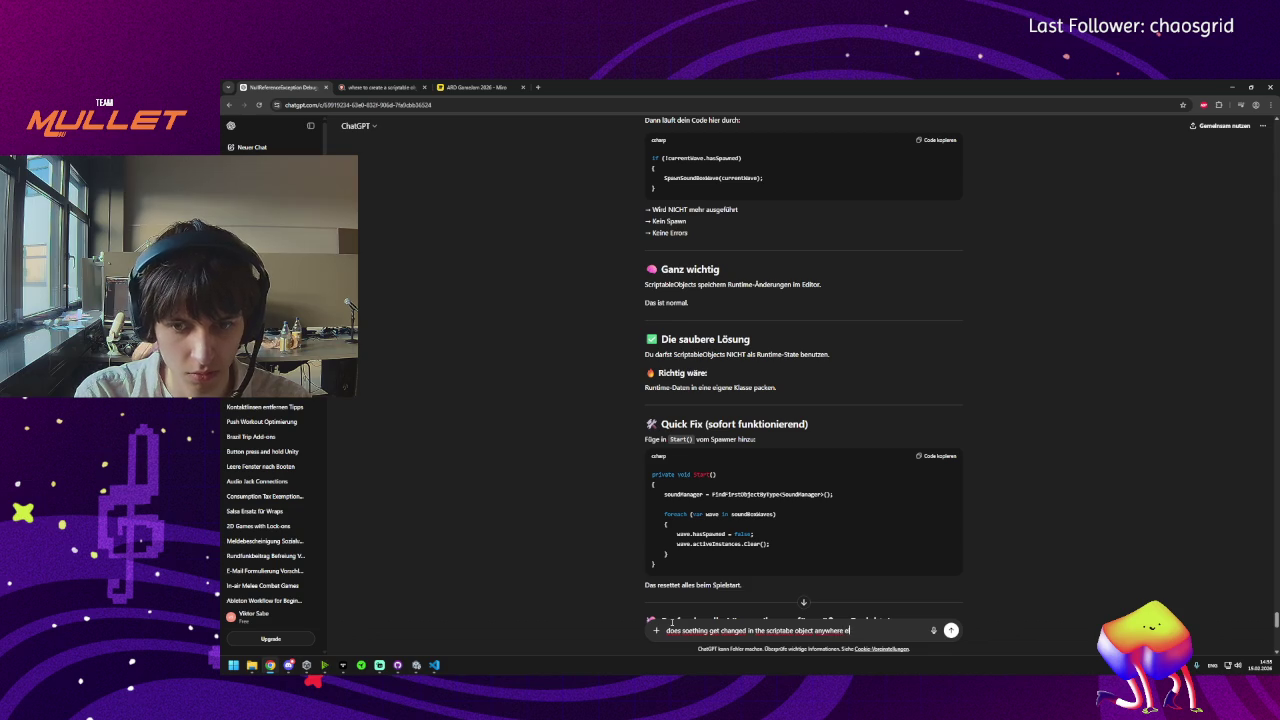
{"action": "type", "text": "?"}
{"action": "key", "text": "Return"}
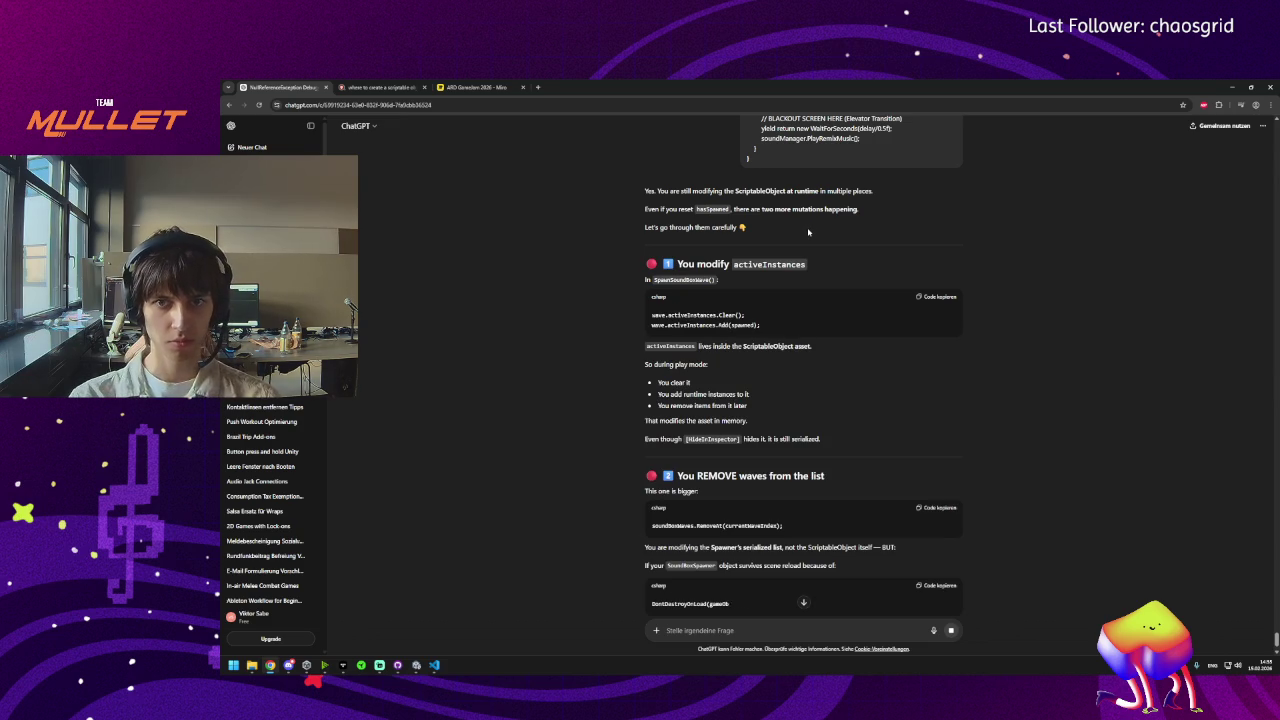
Read the reply's activeInstances explanation, then check SoundBoxSpawner.cs with its select-all highlight cleared.
{"action": "double_click", "coordinate": [778, 264]}
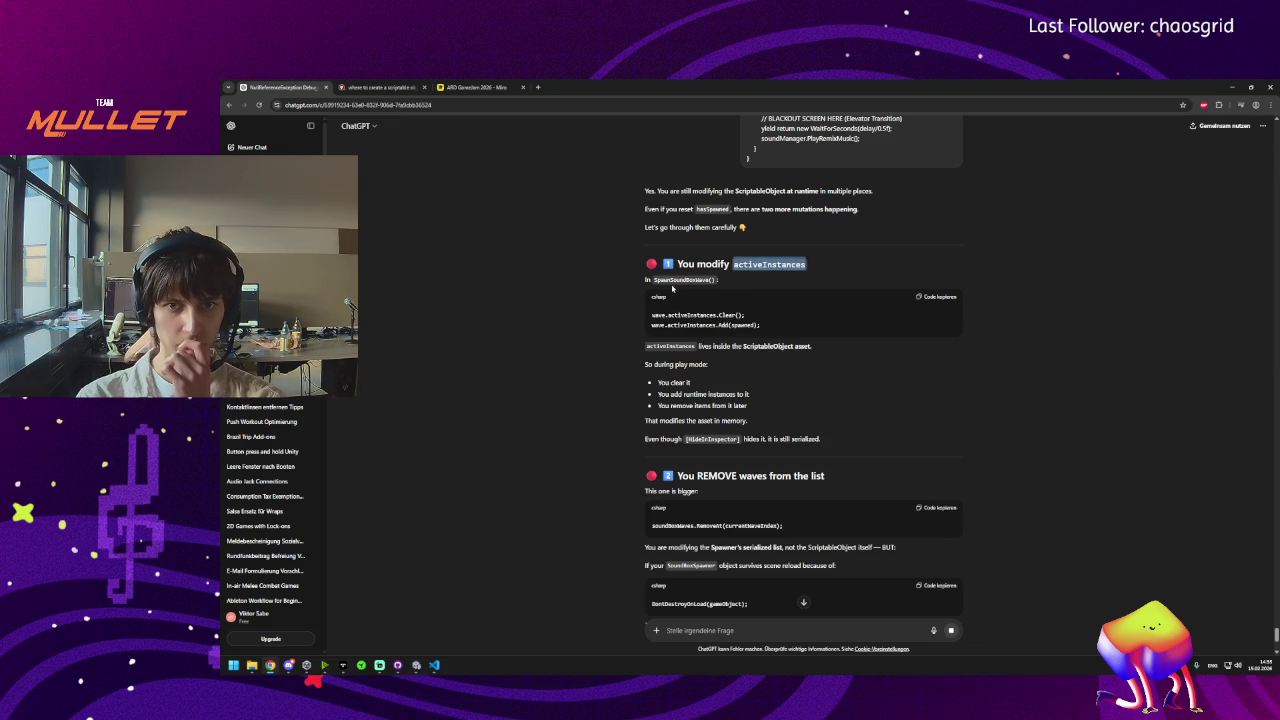
{"action": "left_click", "coordinate": [702, 345]}
{"action": "double_click", "coordinate": [737, 346]}
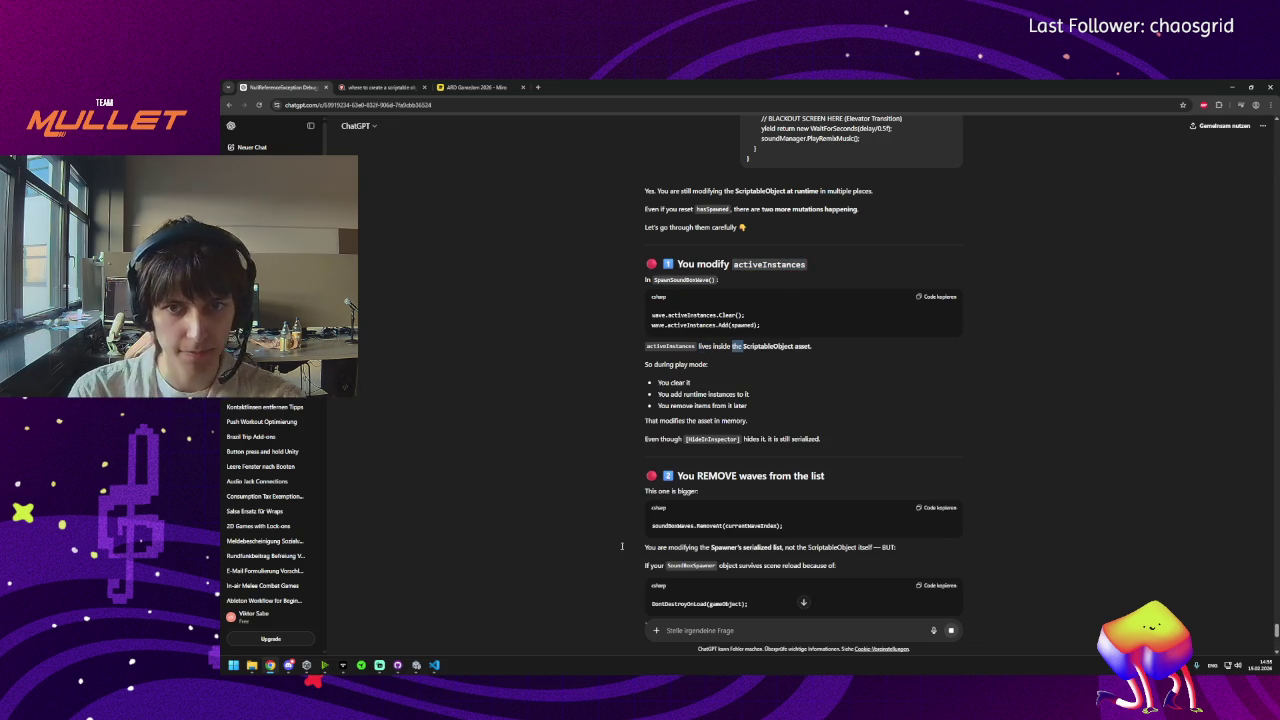
{"action": "left_click", "coordinate": [416, 665]}
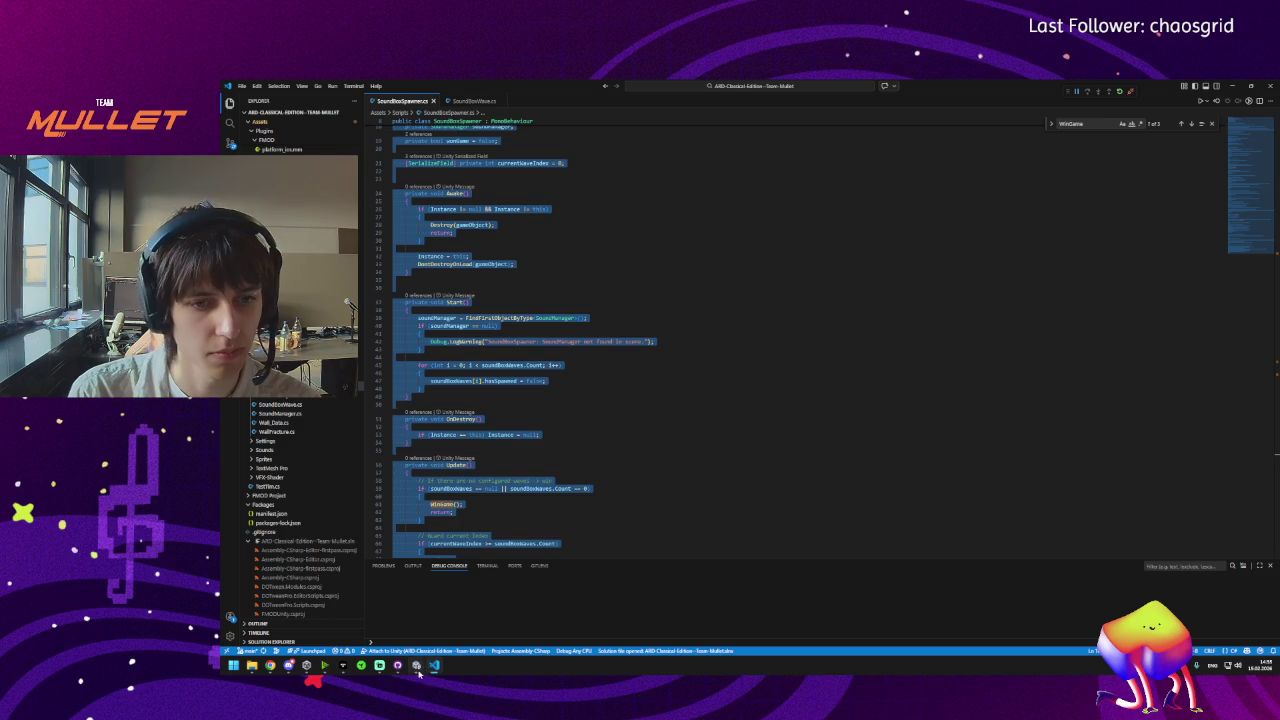
{"action": "left_click", "coordinate": [731, 423]}
{"action": "scroll", "coordinate": [677, 317], "scroll_direction": "up", "scroll_amount": 5}
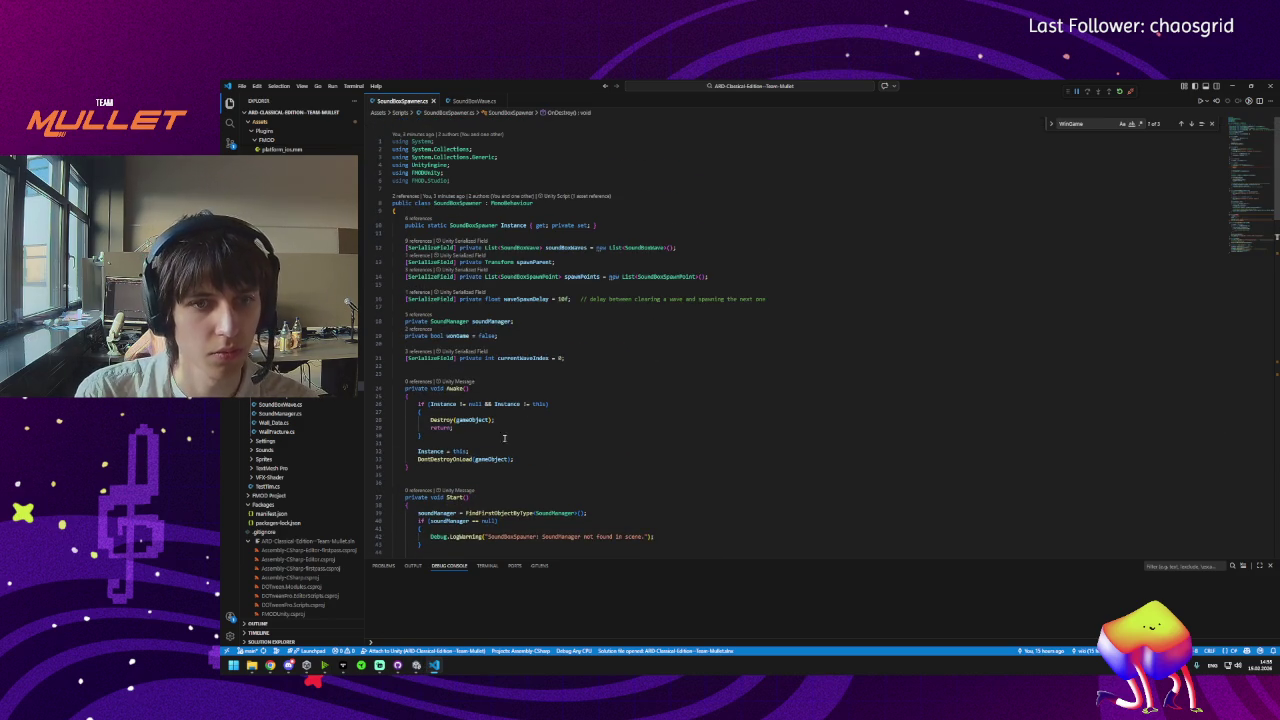
{"action": "scroll", "coordinate": [524, 377], "scroll_direction": "down", "scroll_amount": 10}
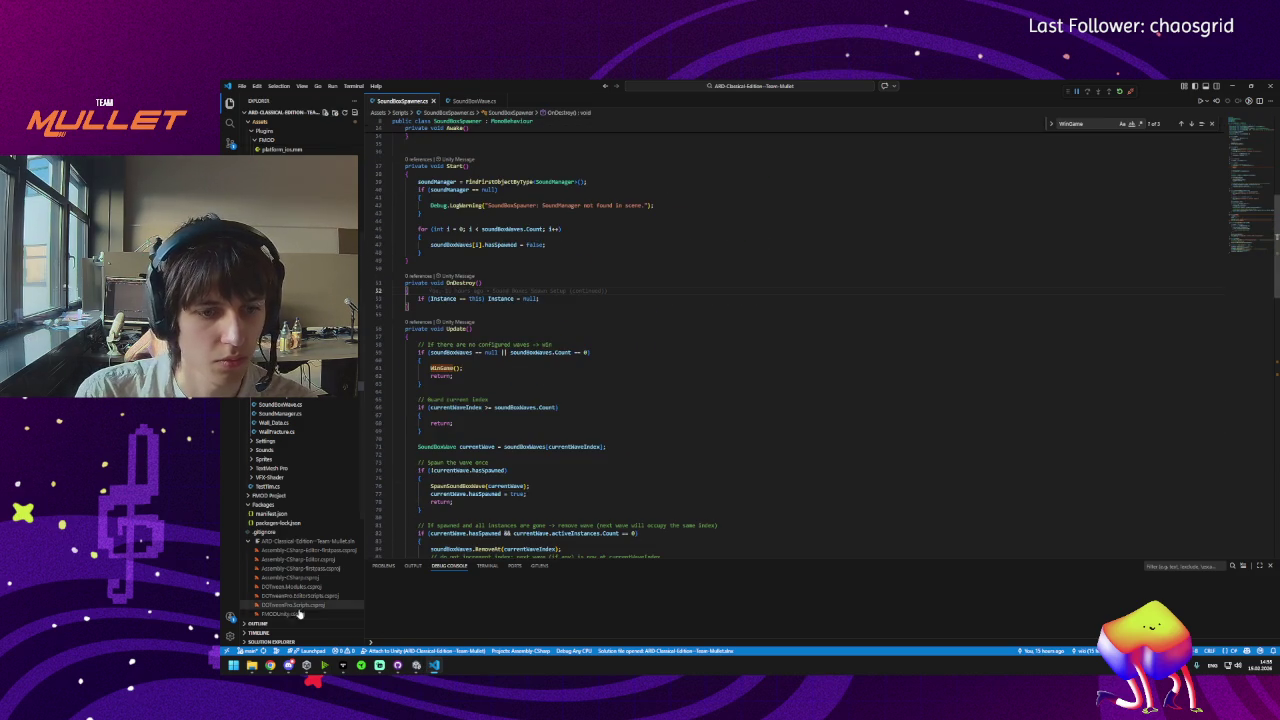
{"action": "mouse_move", "coordinate": [270, 665]}
Study the reply's section on removing waves with RemoveAt(currentWaveIndex).
{"action": "left_click", "coordinate": [360, 615]}
{"action": "scroll", "coordinate": [653, 401], "scroll_direction": "down", "scroll_amount": 2}
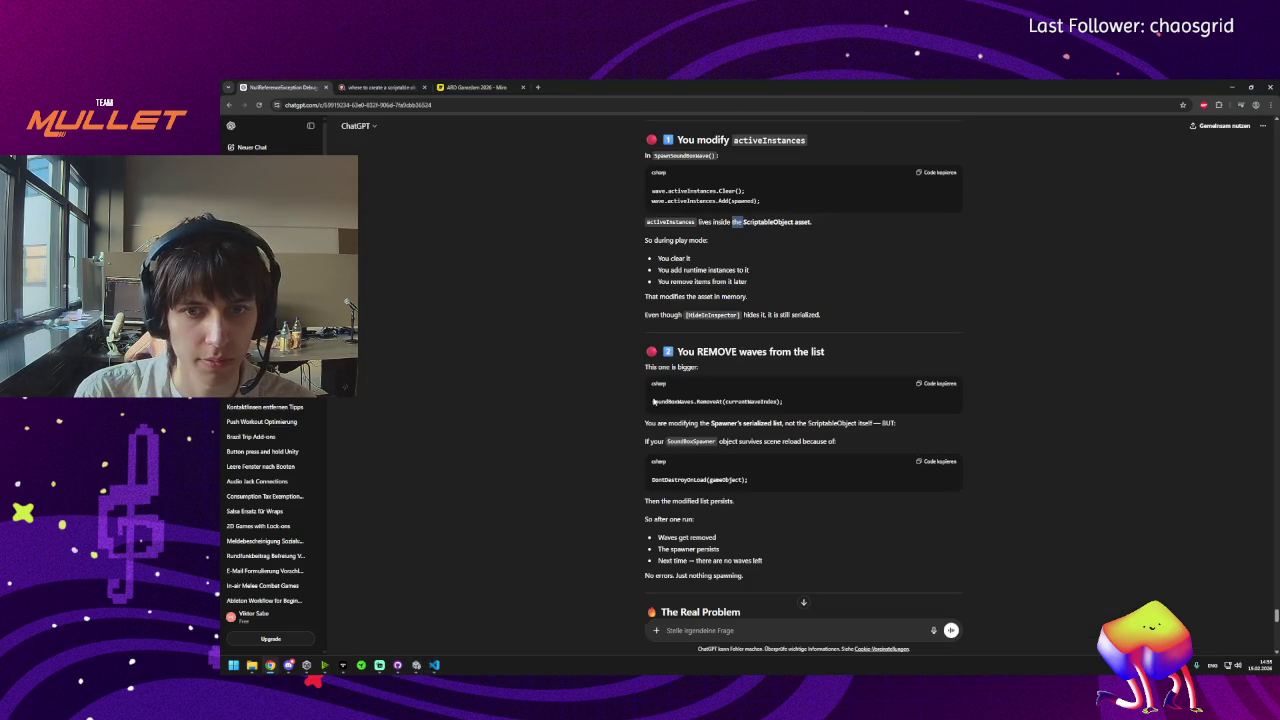
{"action": "double_click", "coordinate": [706, 351]}
{"action": "left_click", "coordinate": [710, 351]}
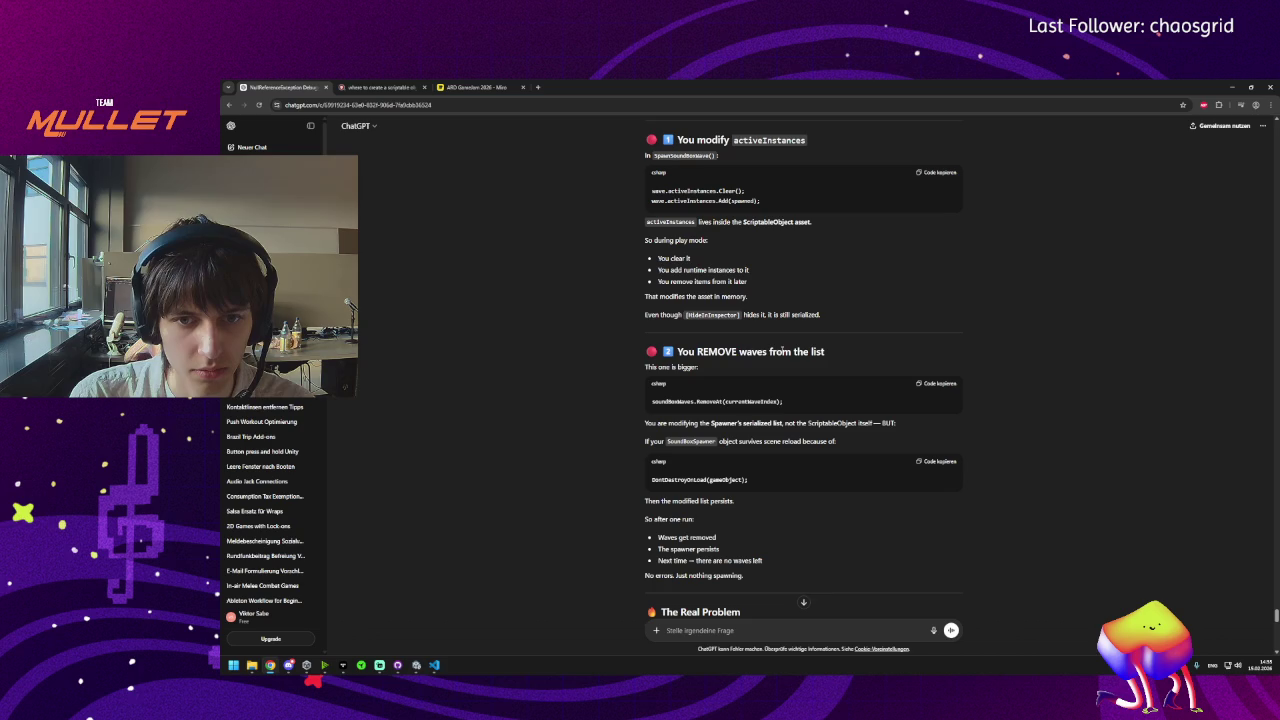
{"action": "double_click", "coordinate": [748, 401]}
{"action": "triple_click", "coordinate": [674, 367]}
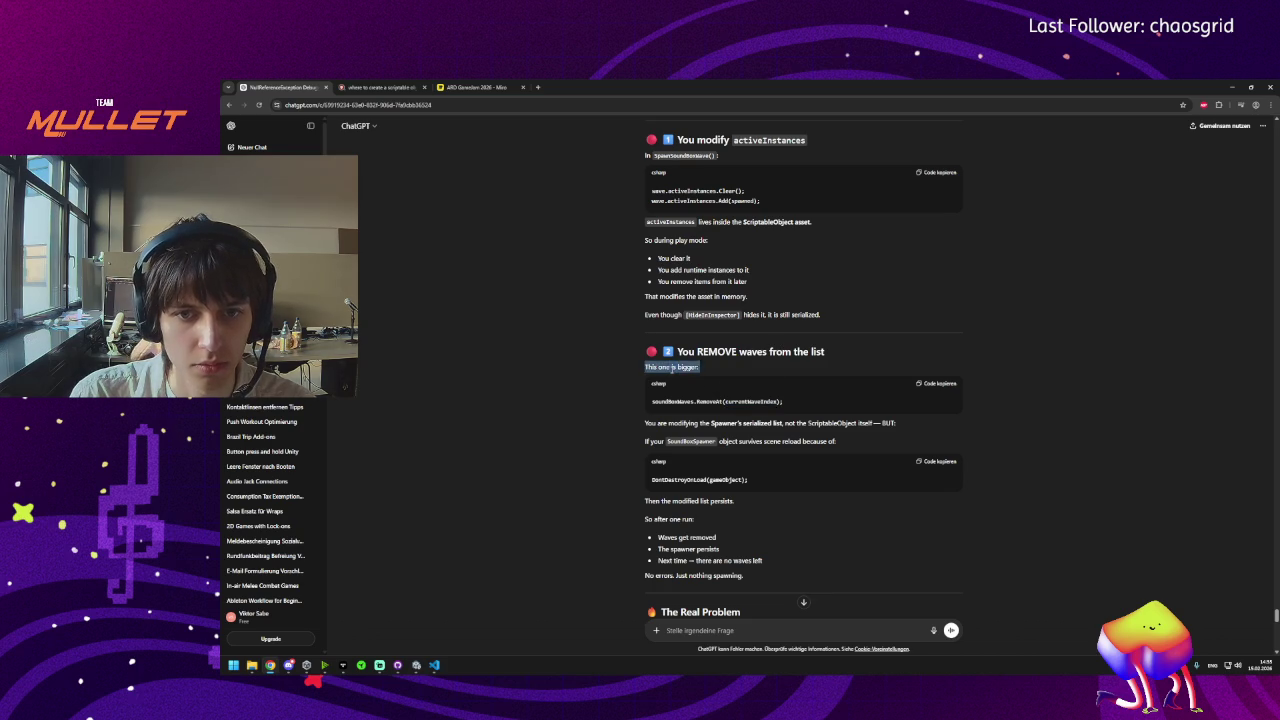
{"action": "left_click", "coordinate": [700, 367]}
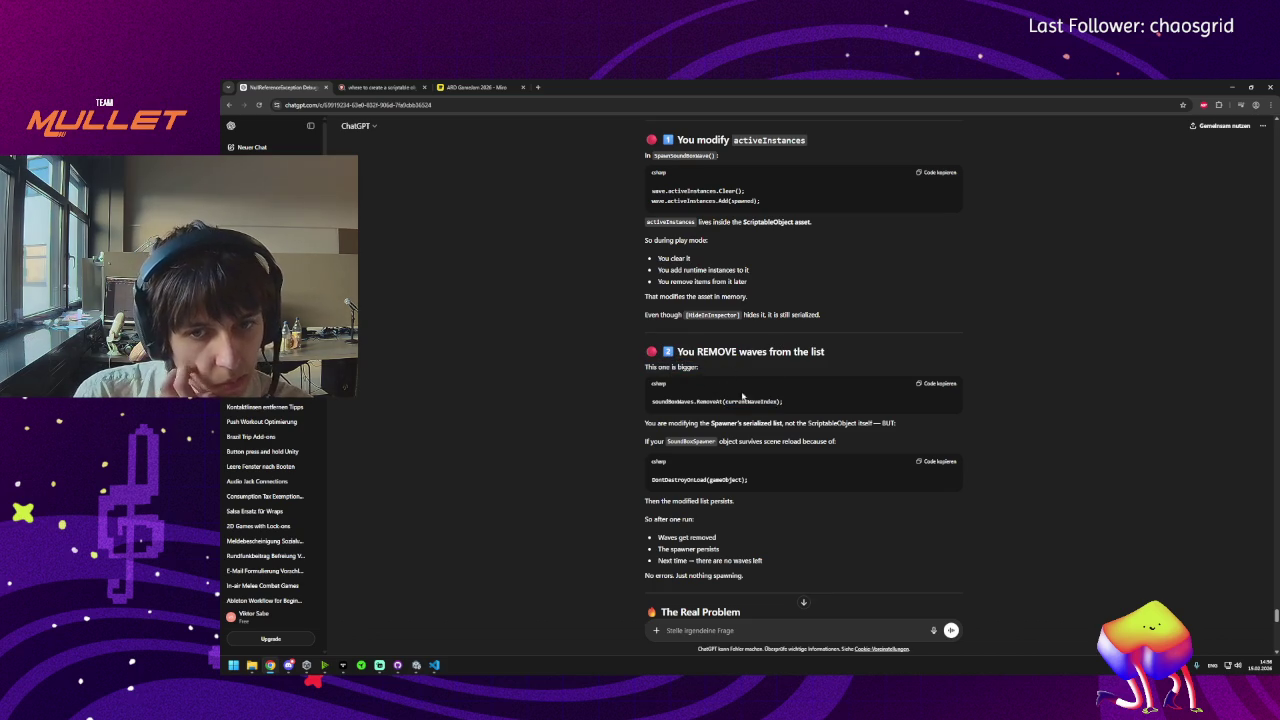
{"action": "double_click", "coordinate": [674, 401]}
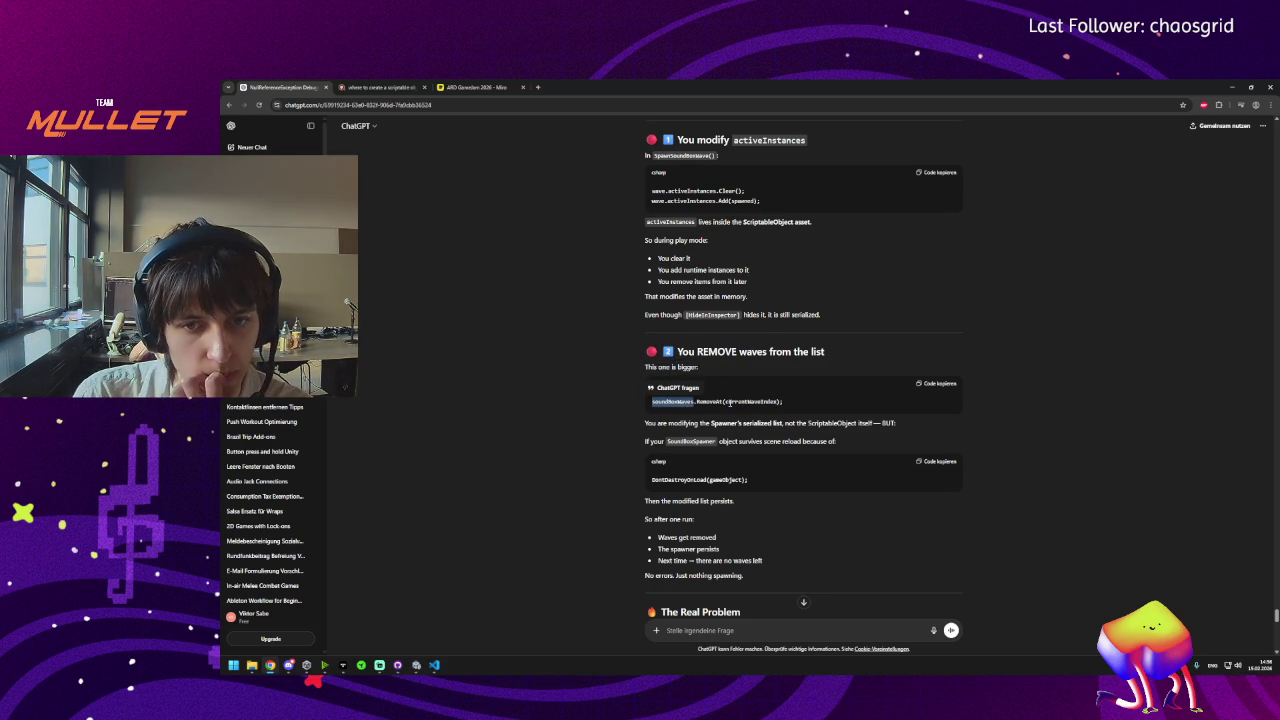
{"action": "double_click", "coordinate": [710, 401]}
{"action": "double_click", "coordinate": [752, 401]}
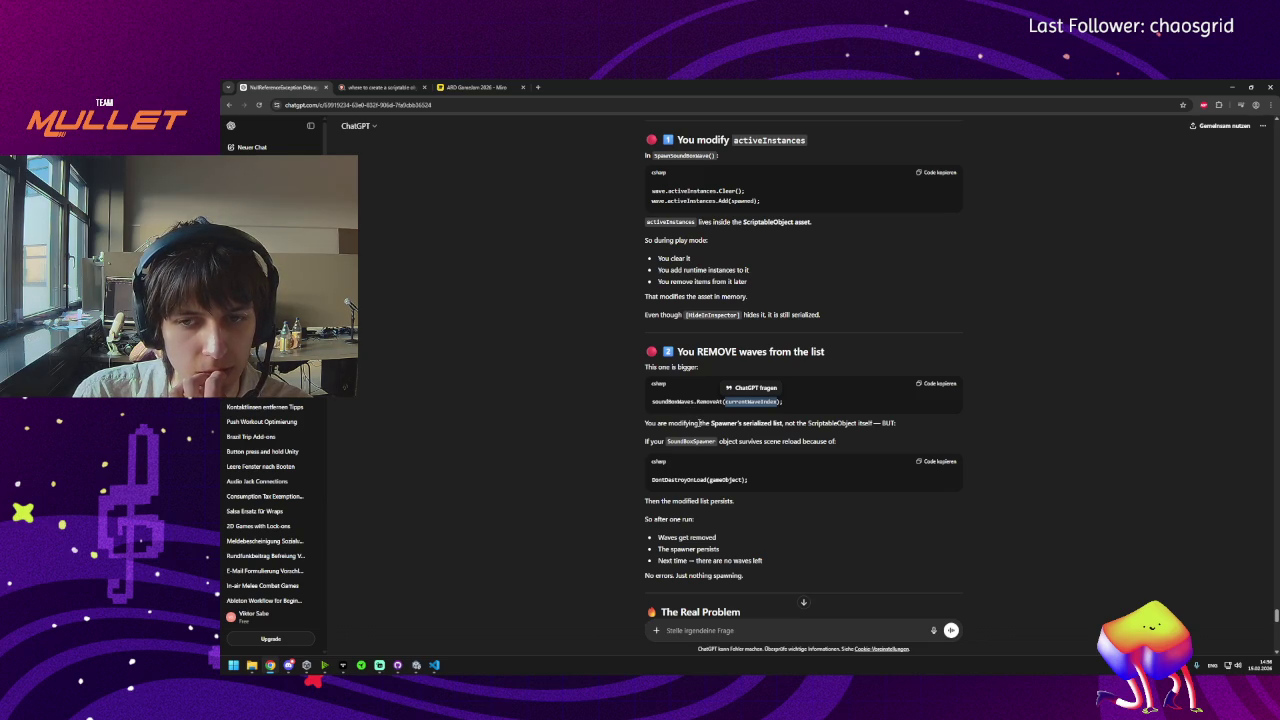
{"action": "scroll", "coordinate": [699, 423], "scroll_direction": "down", "scroll_amount": 8}
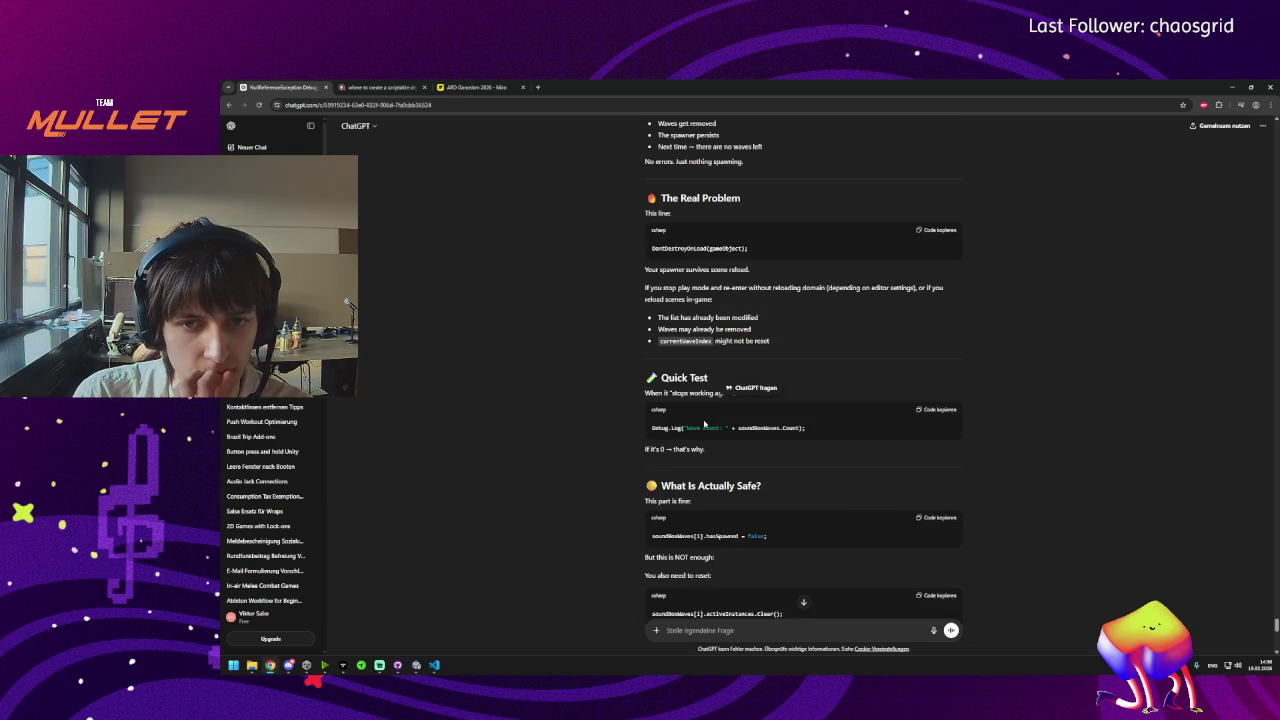
{"action": "scroll", "coordinate": [705, 423], "scroll_direction": "up", "scroll_amount": 1}
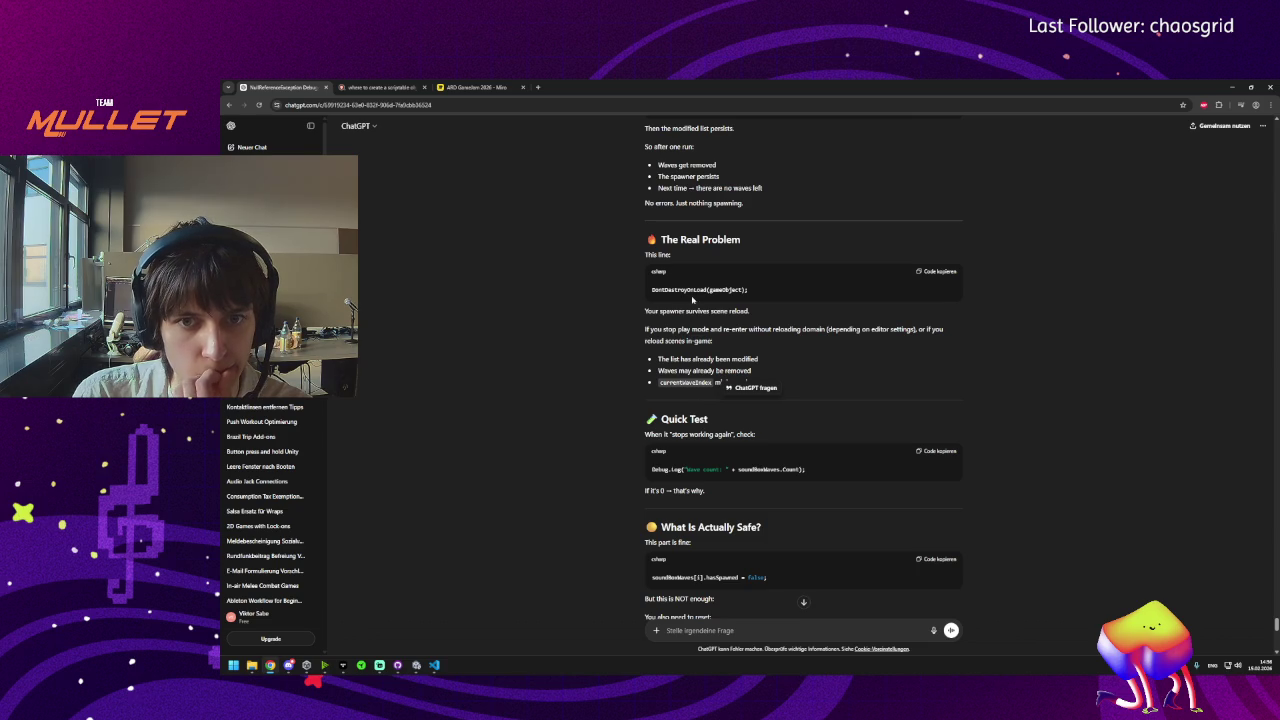
Highlight the DontDestroyOnLoad line and the note on the spawner surviving scene reload.
{"action": "triple_click", "coordinate": [697, 289]}
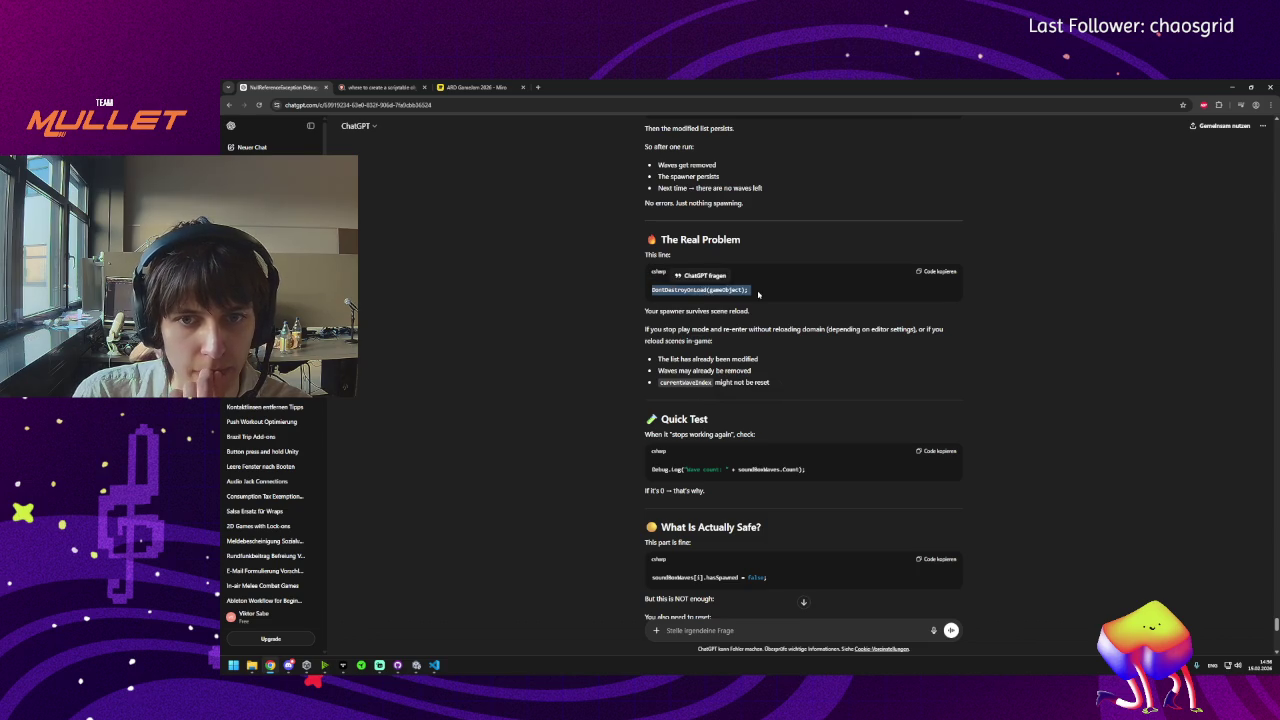
{"action": "left_click", "coordinate": [758, 294]}
{"action": "triple_click", "coordinate": [720, 311]}
{"action": "left_click", "coordinate": [727, 329]}
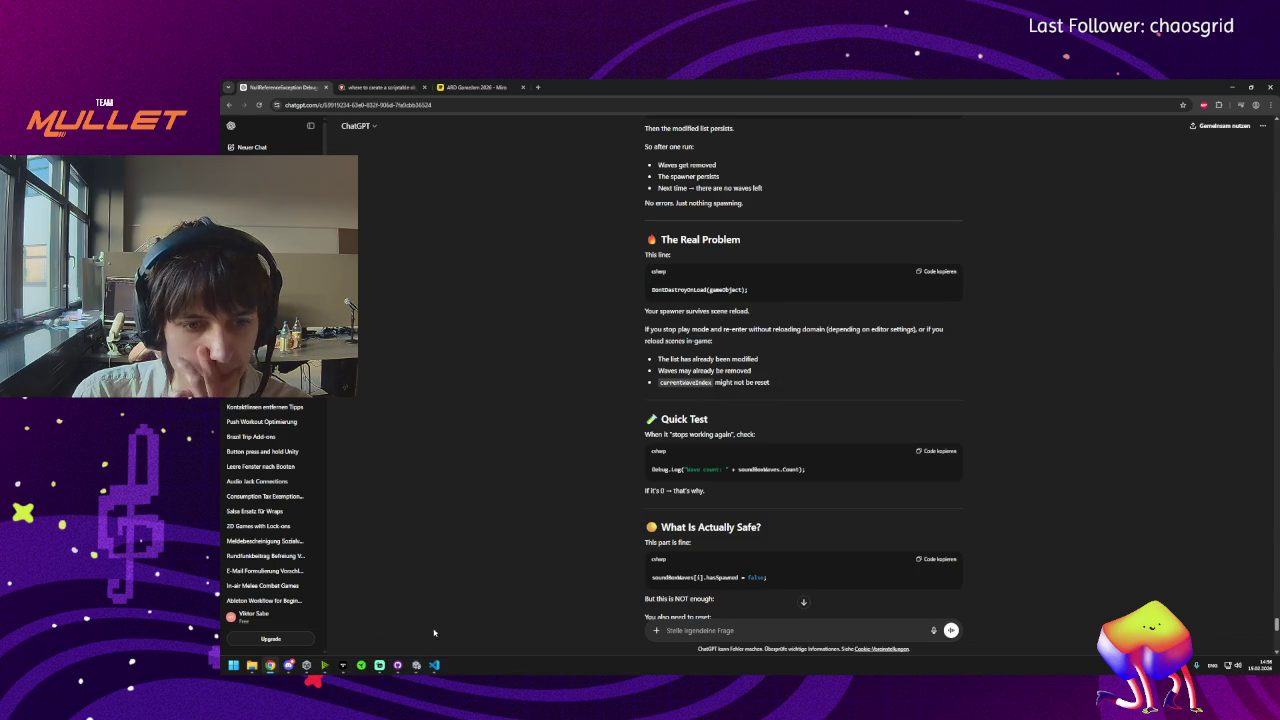
{"action": "left_click", "coordinate": [434, 665]}
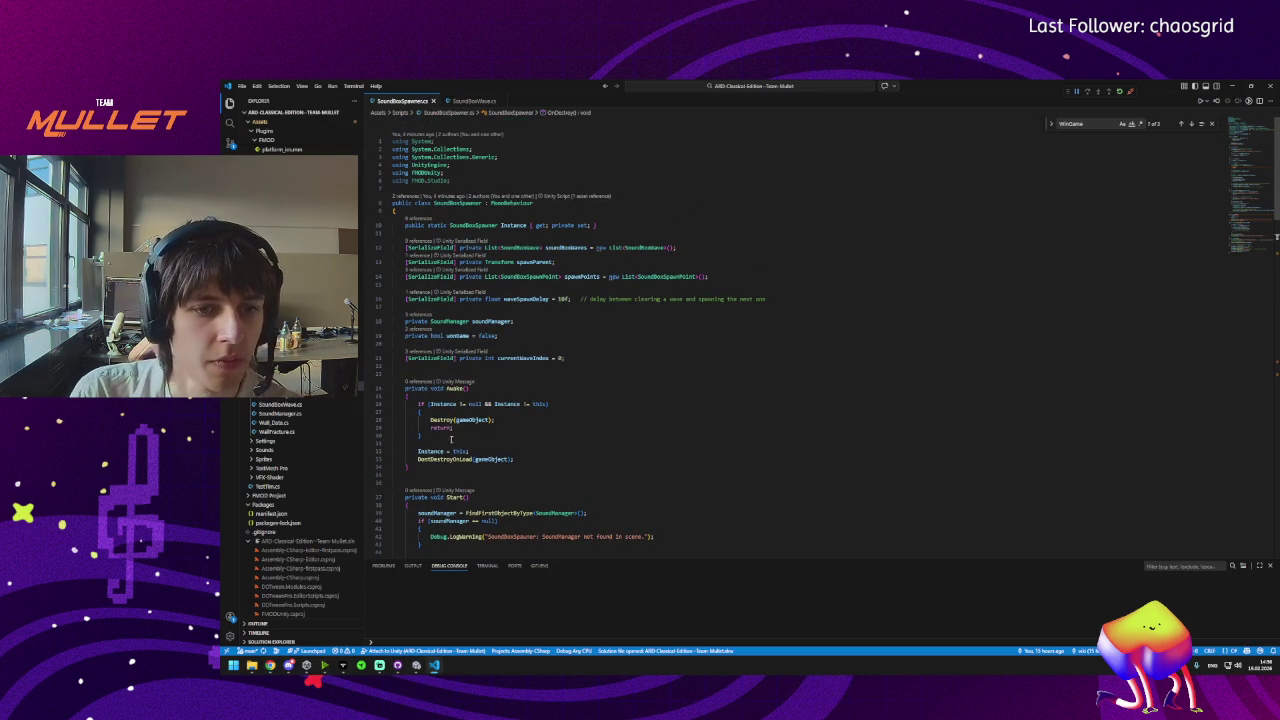
Delete the blank line after DontDestroyOnLoad in Awake(), let Unity recompile, and return to ChatGPT.
{"action": "left_click", "coordinate": [450, 466]}
{"action": "key", "text": "BackSpace"}
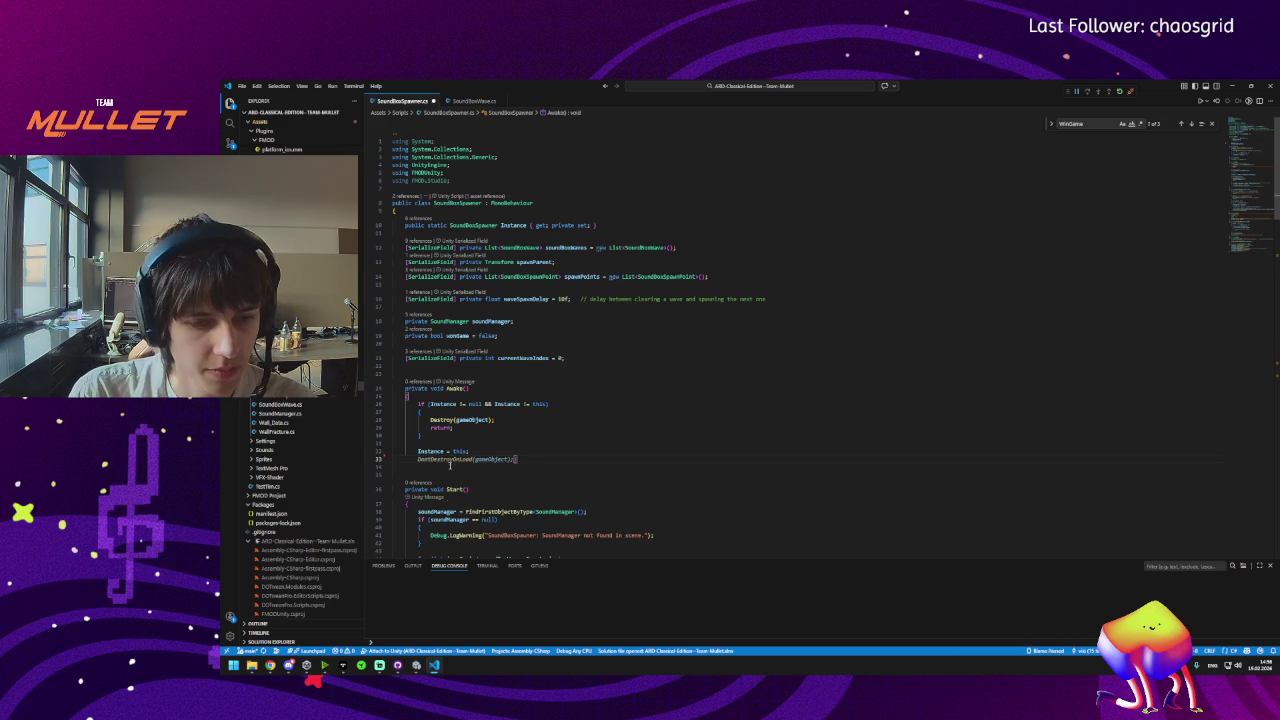
{"action": "left_click", "coordinate": [418, 662]}
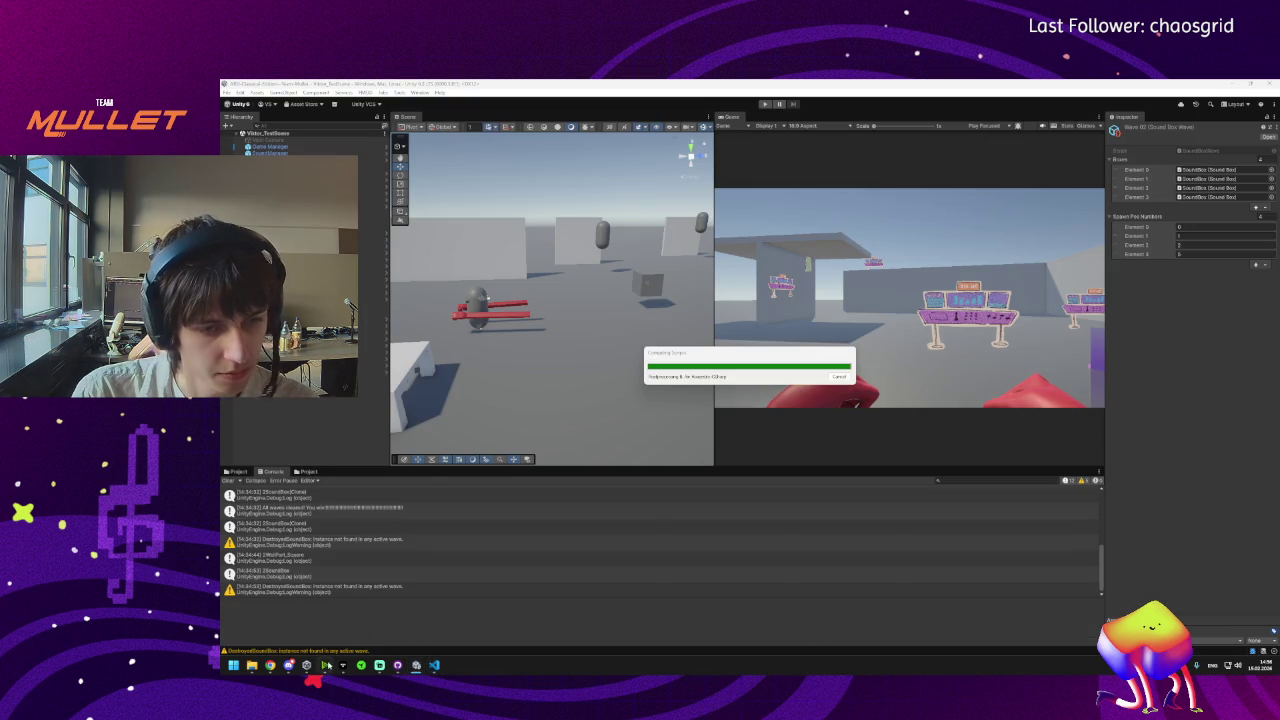
{"action": "mouse_move", "coordinate": [289, 667]}
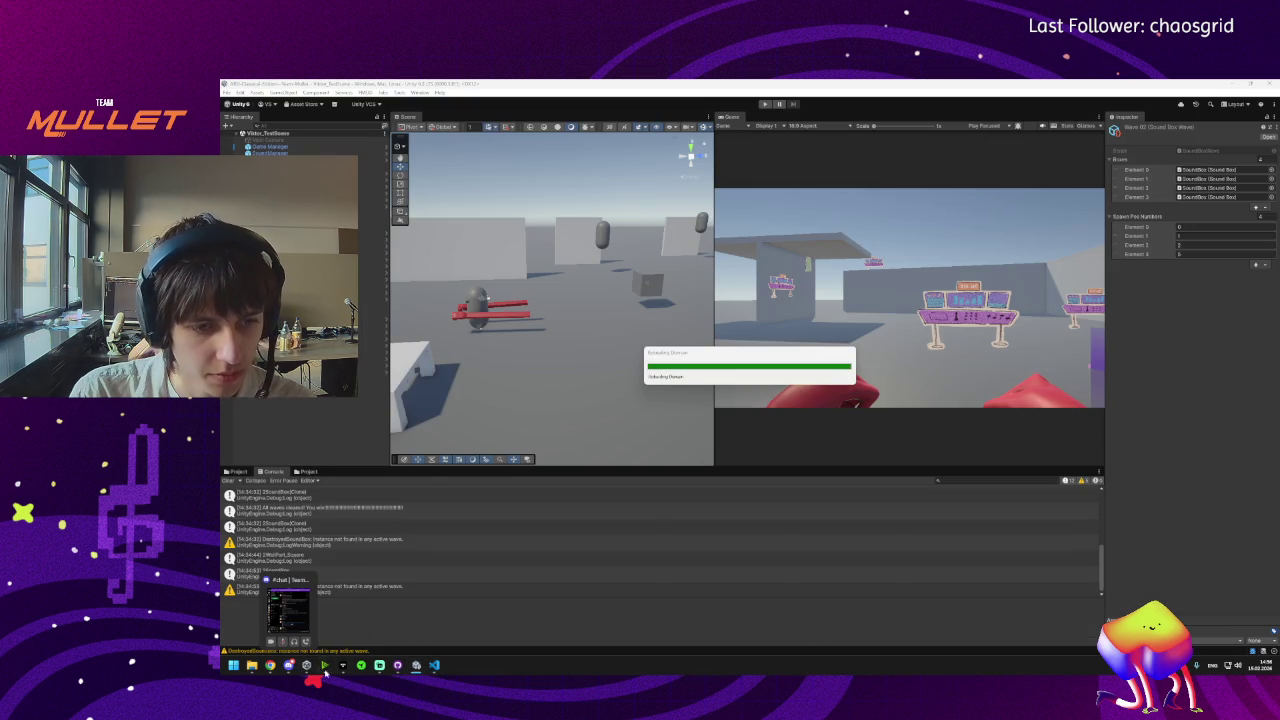
{"action": "left_click", "coordinate": [360, 615]}
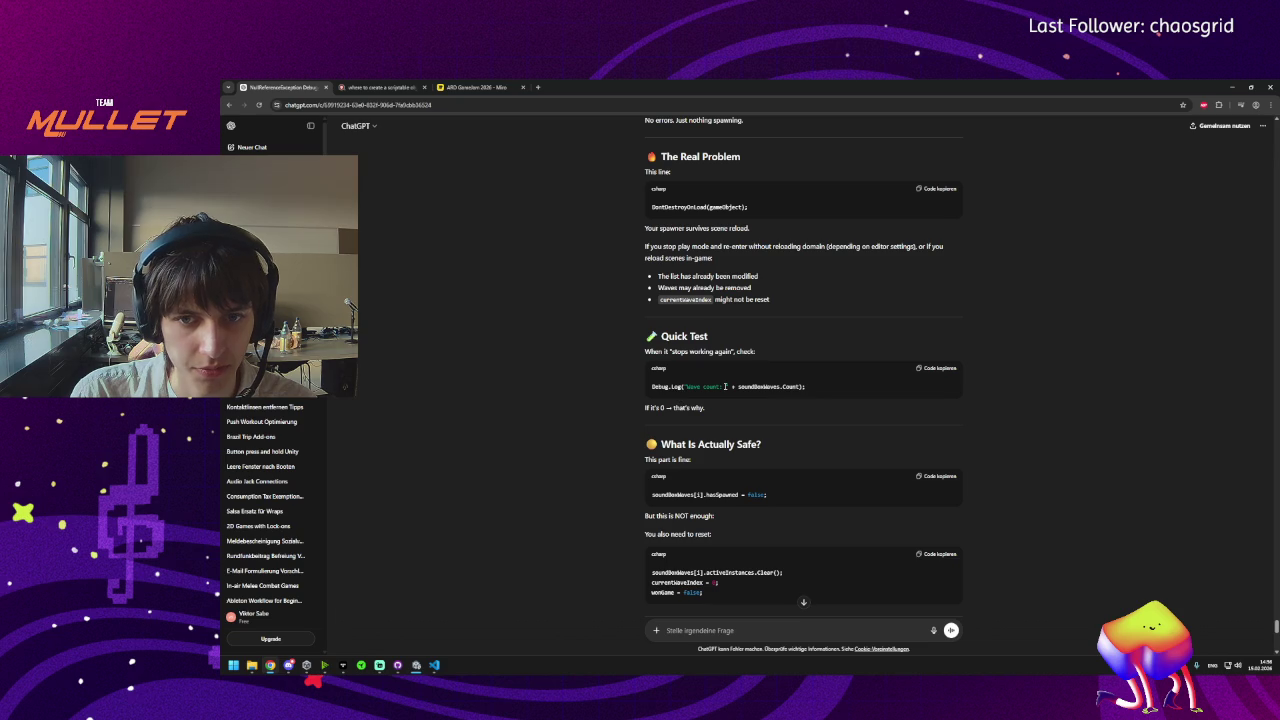
Copy the three-line snippet clearing activeInstances and resetting currentWaveIndex and wonGame.
{"action": "scroll", "coordinate": [725, 386], "scroll_direction": "down", "scroll_amount": 3}
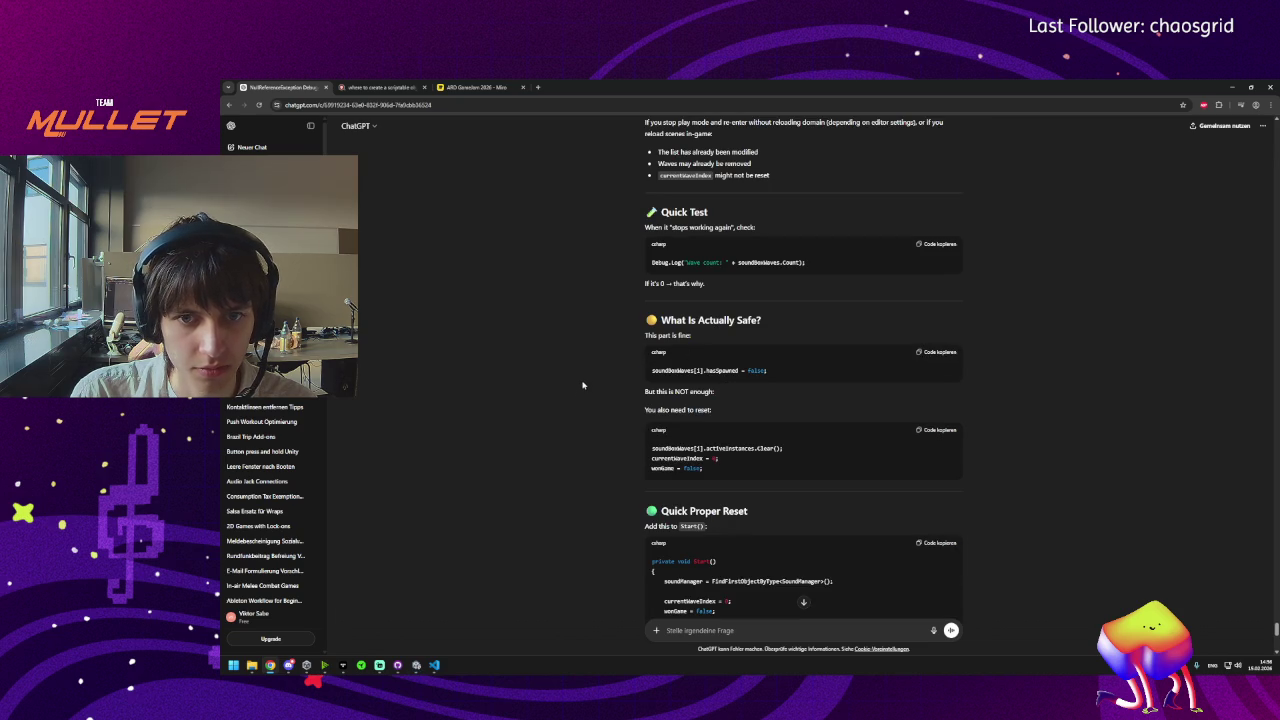
{"action": "scroll", "coordinate": [600, 375], "scroll_direction": "down", "scroll_amount": 2}
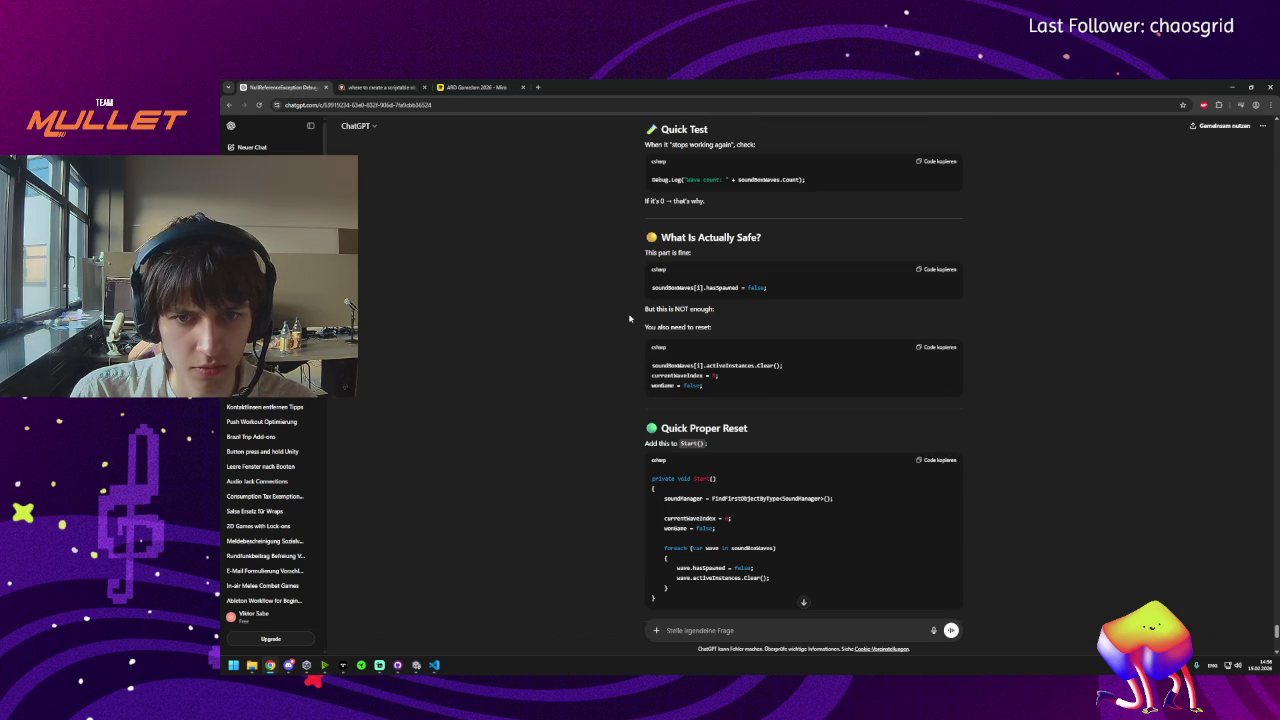
{"action": "triple_click", "coordinate": [713, 388]}
{"action": "left_click", "coordinate": [716, 390]}
{"action": "triple_click", "coordinate": [716, 390]}
{"action": "left_click", "coordinate": [723, 385]}
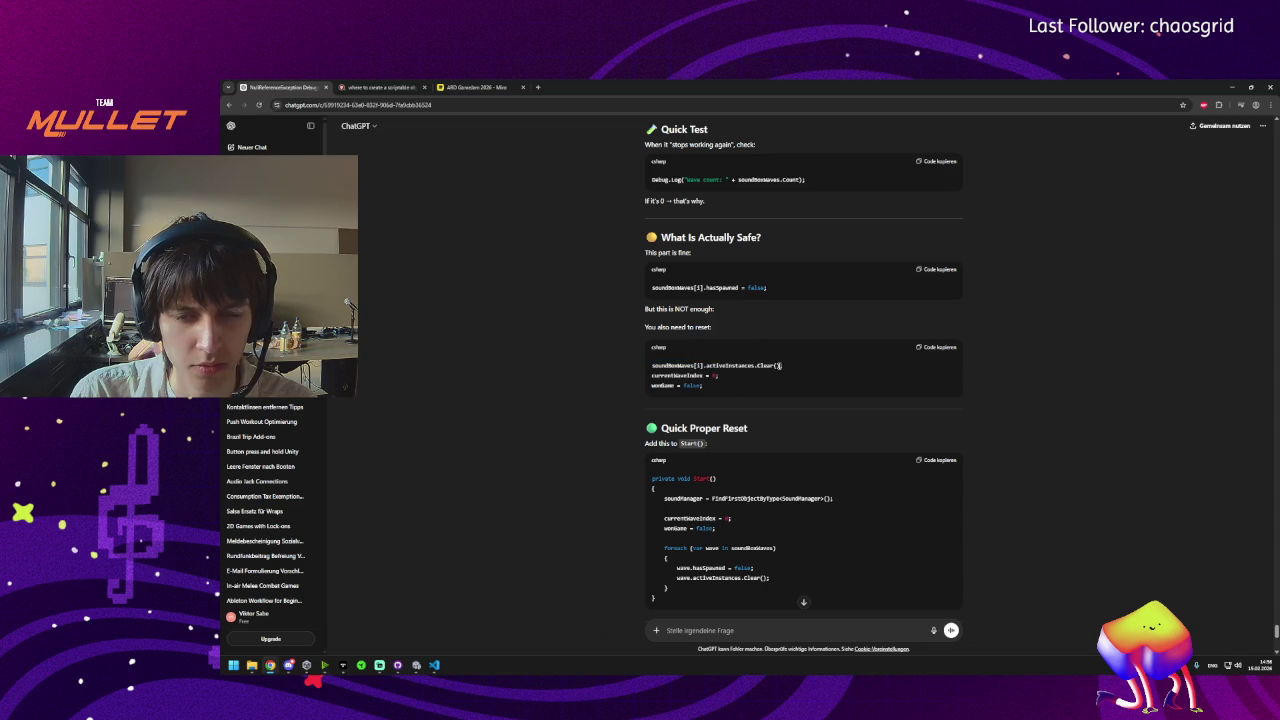
{"action": "left_click", "coordinate": [927, 349]}
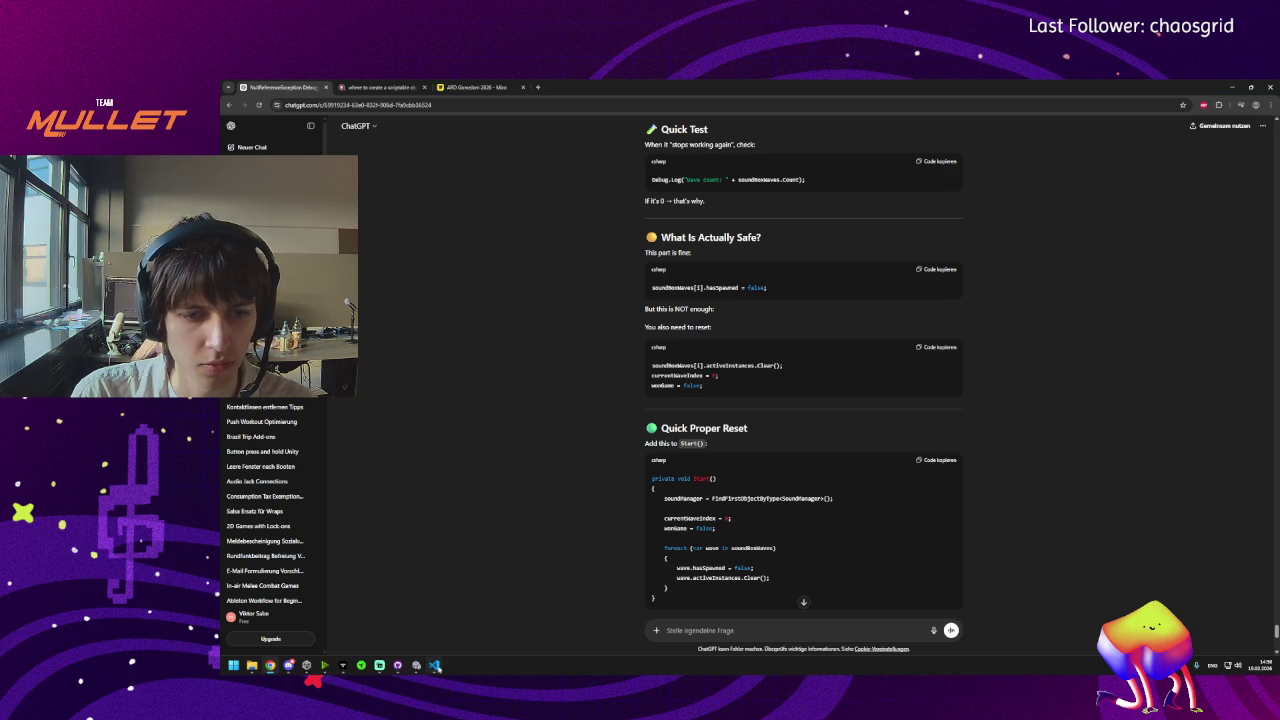
Paste the currentWaveIndex and wonGame reset lines at the end of Start() and indent them.
{"action": "left_click", "coordinate": [433, 667]}
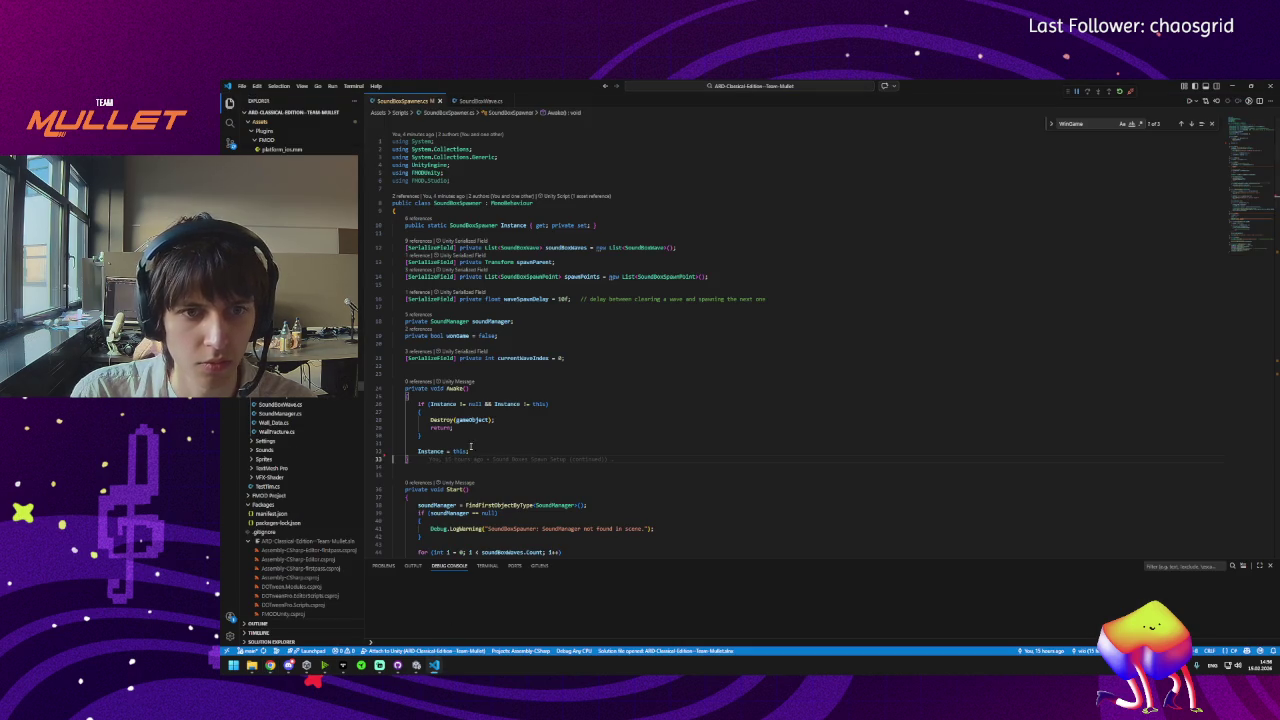
{"action": "scroll", "coordinate": [435, 410], "scroll_direction": "down", "scroll_amount": 2}
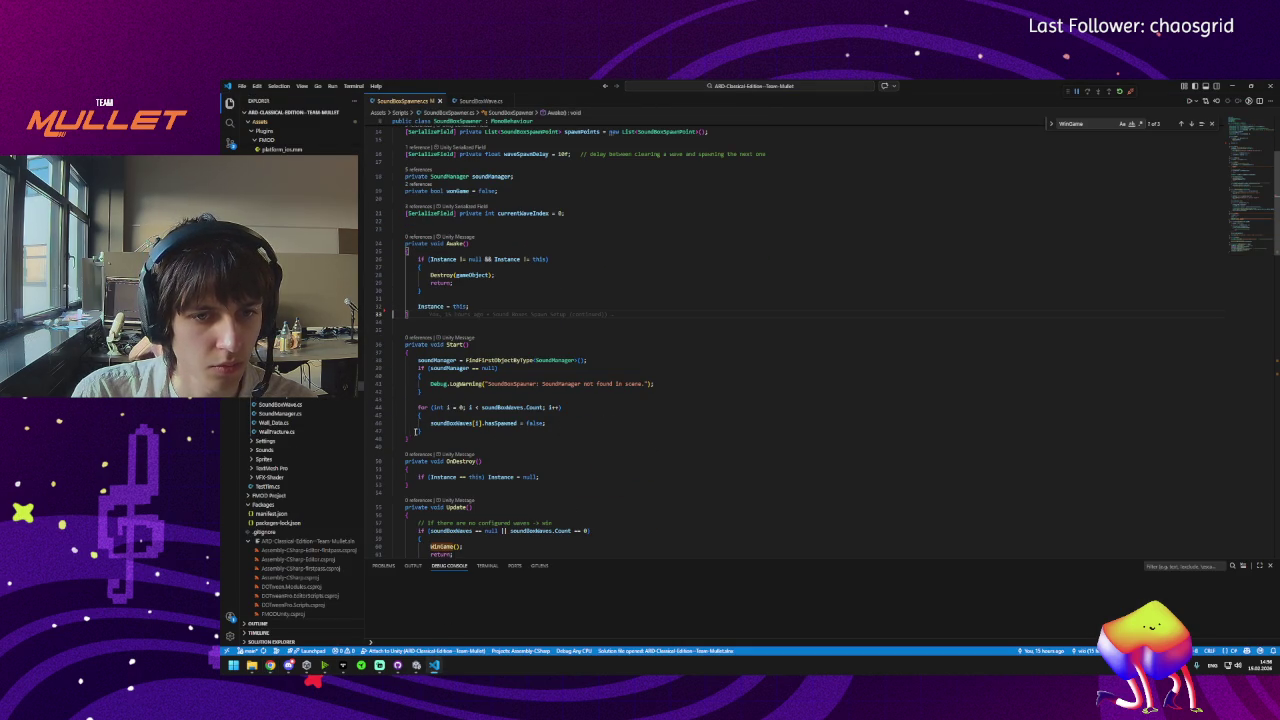
{"action": "left_click", "coordinate": [440, 434]}
{"action": "key", "text": "Return"}
{"action": "key", "text": "Tab"}
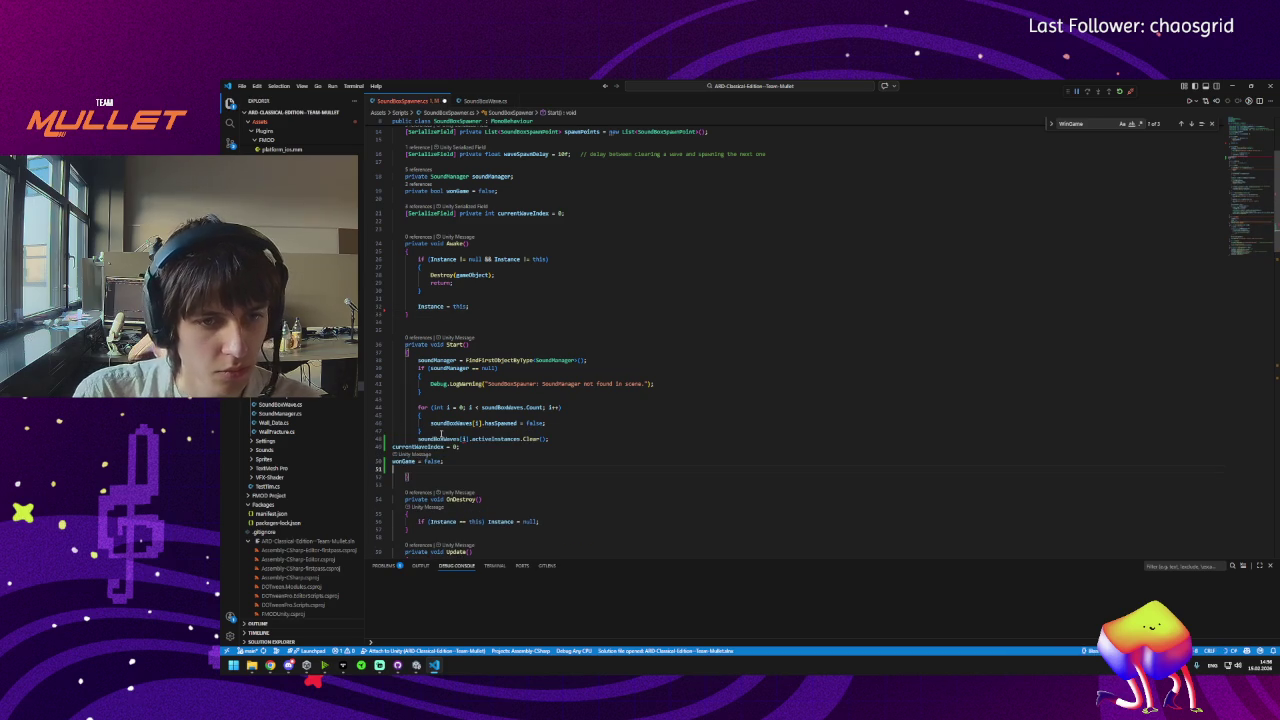
{"action": "left_click_drag", "start_coordinate": [444, 461], "coordinate": [392, 446]}
{"action": "key", "text": "Tab"}
{"action": "key", "text": "Tab"}
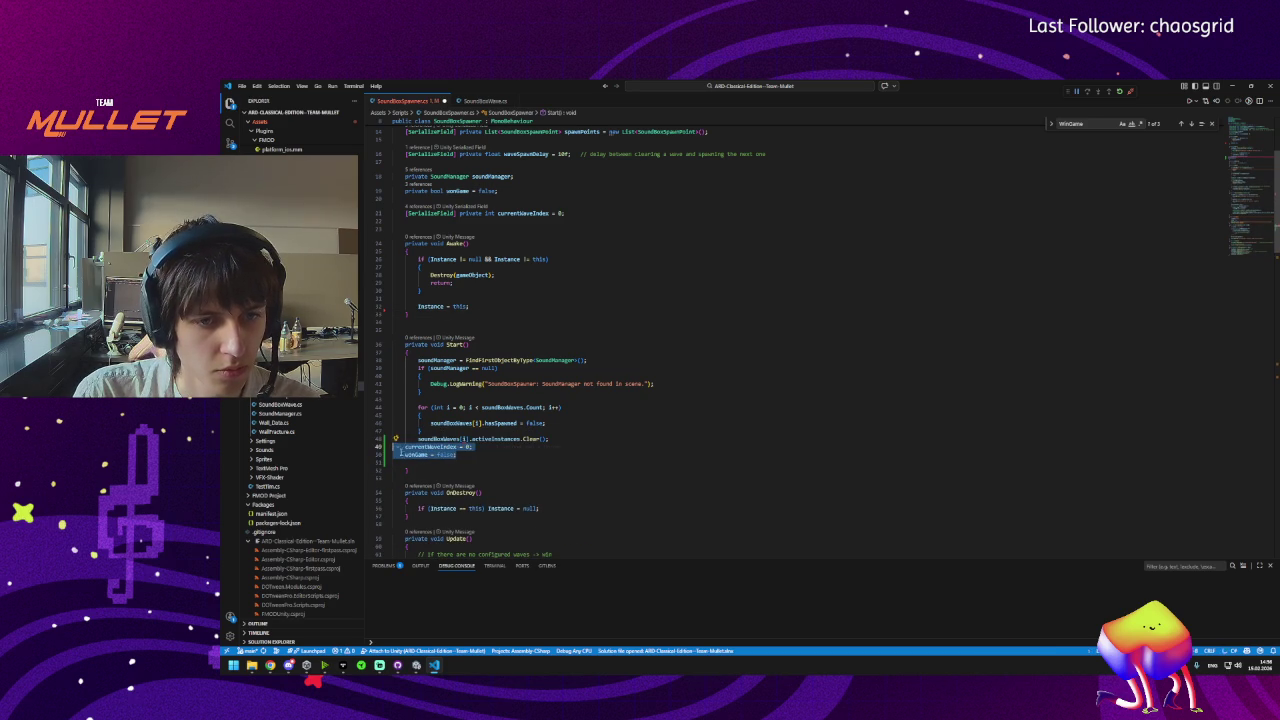
Add activeInstances.Clear() inside the wave loop, indexing the wave with i.
{"action": "left_click", "coordinate": [418, 438]}
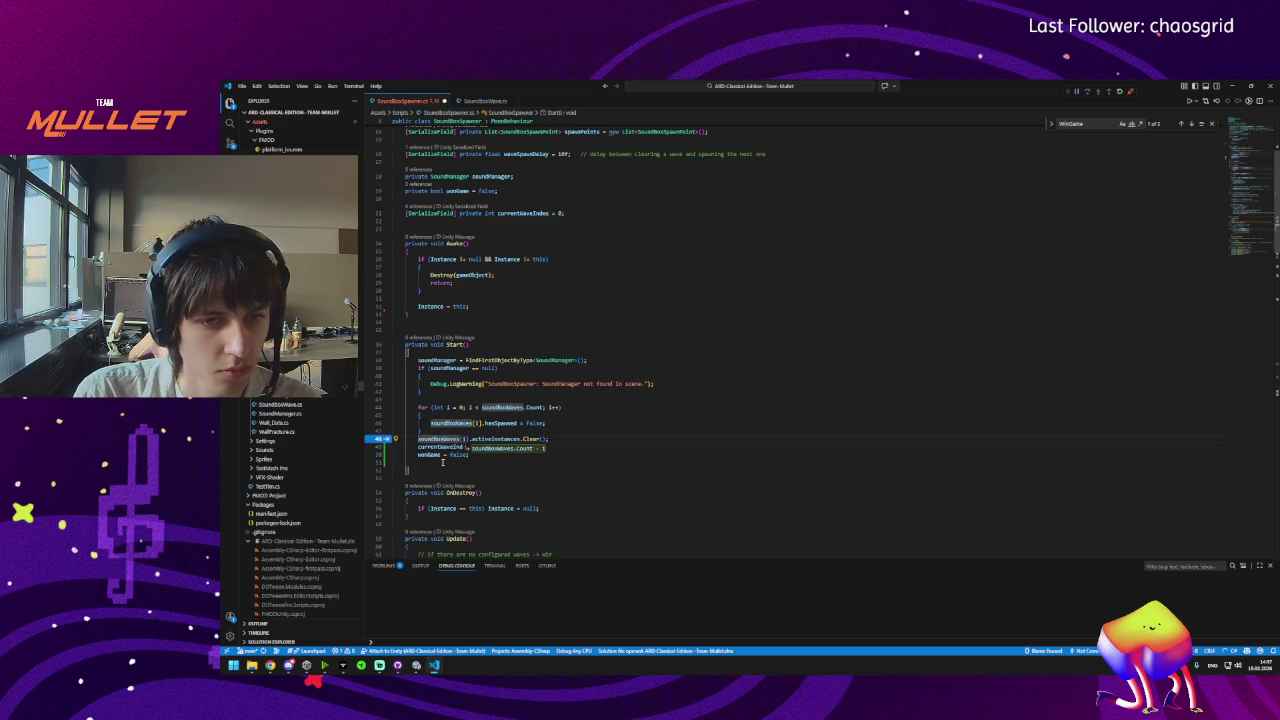
{"action": "mouse_move", "coordinate": [385, 431]}
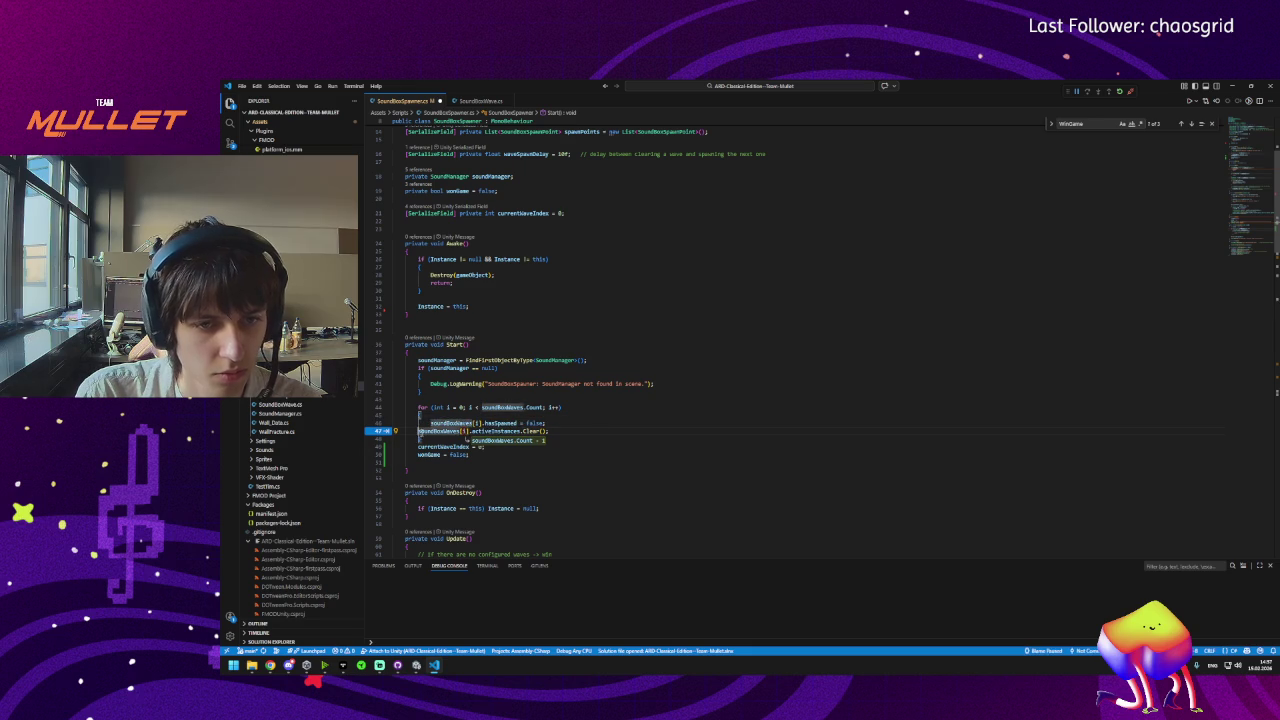
{"action": "key", "text": "Tab"}
{"action": "left_click_drag", "start_coordinate": [460, 431], "coordinate": [536, 431]}
{"action": "type", "text": "i"}
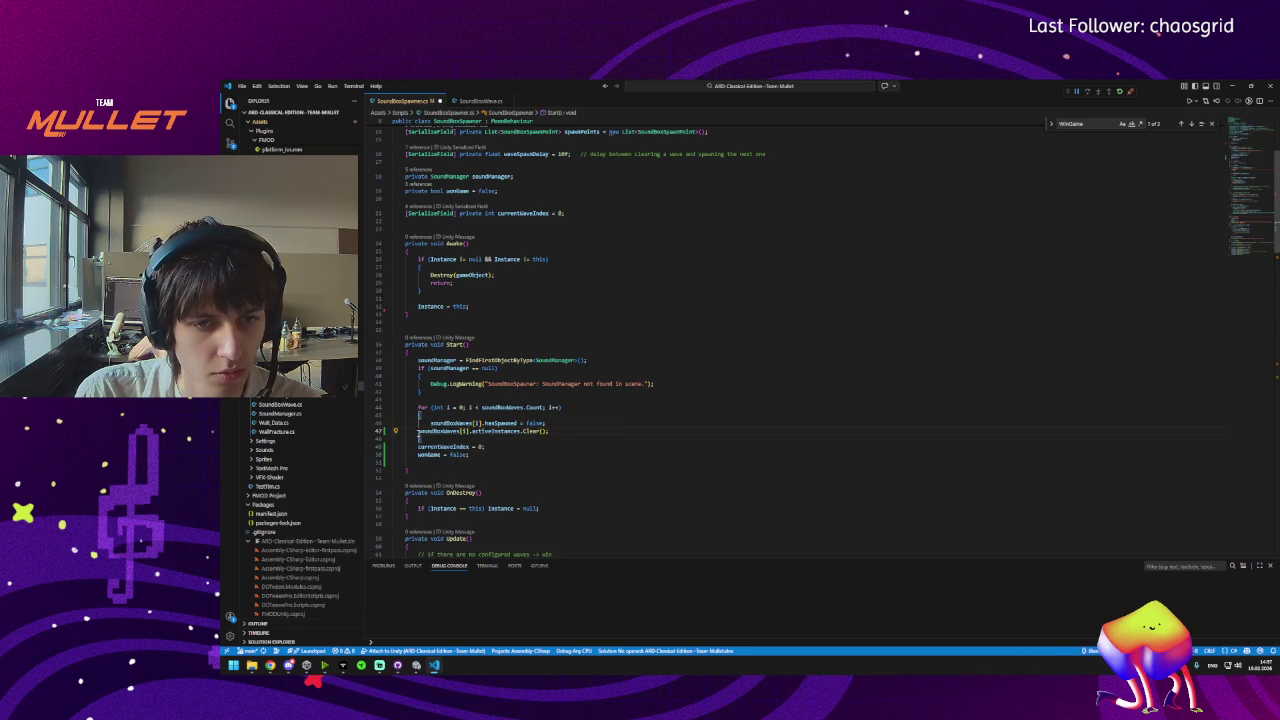
{"action": "key", "text": "Tab"}
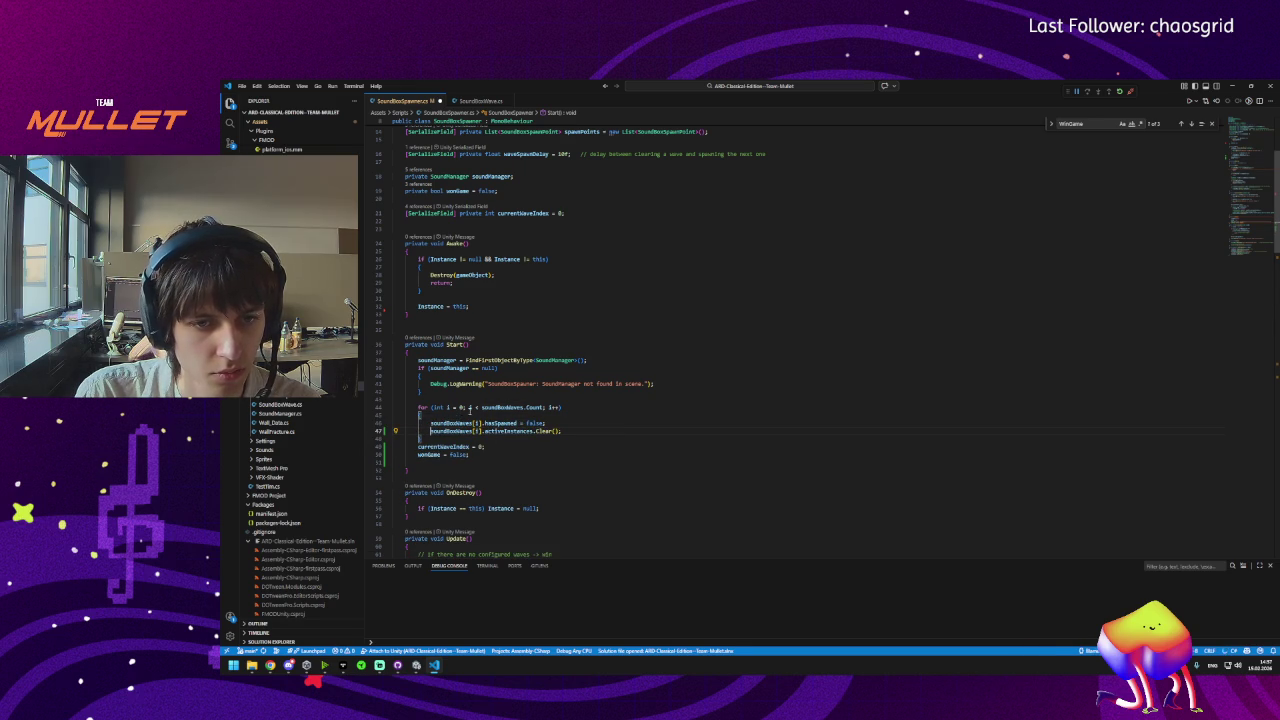
Replace the forward for loop with a reverse 'forr' loop over soundBoxWaves.Count.
{"action": "double_click", "coordinate": [421, 407]}
{"action": "triple_click", "coordinate": [421, 407]}
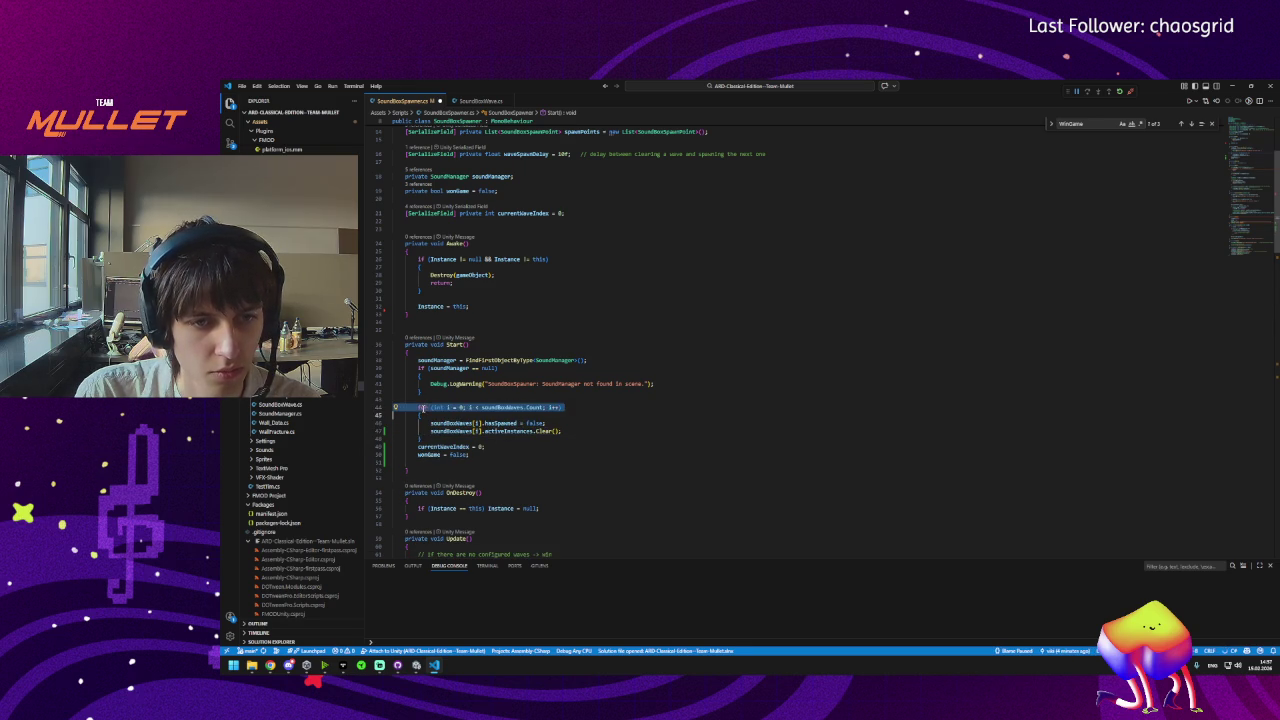
{"action": "type", "text": "forr"}
{"action": "key", "text": "Tab"}
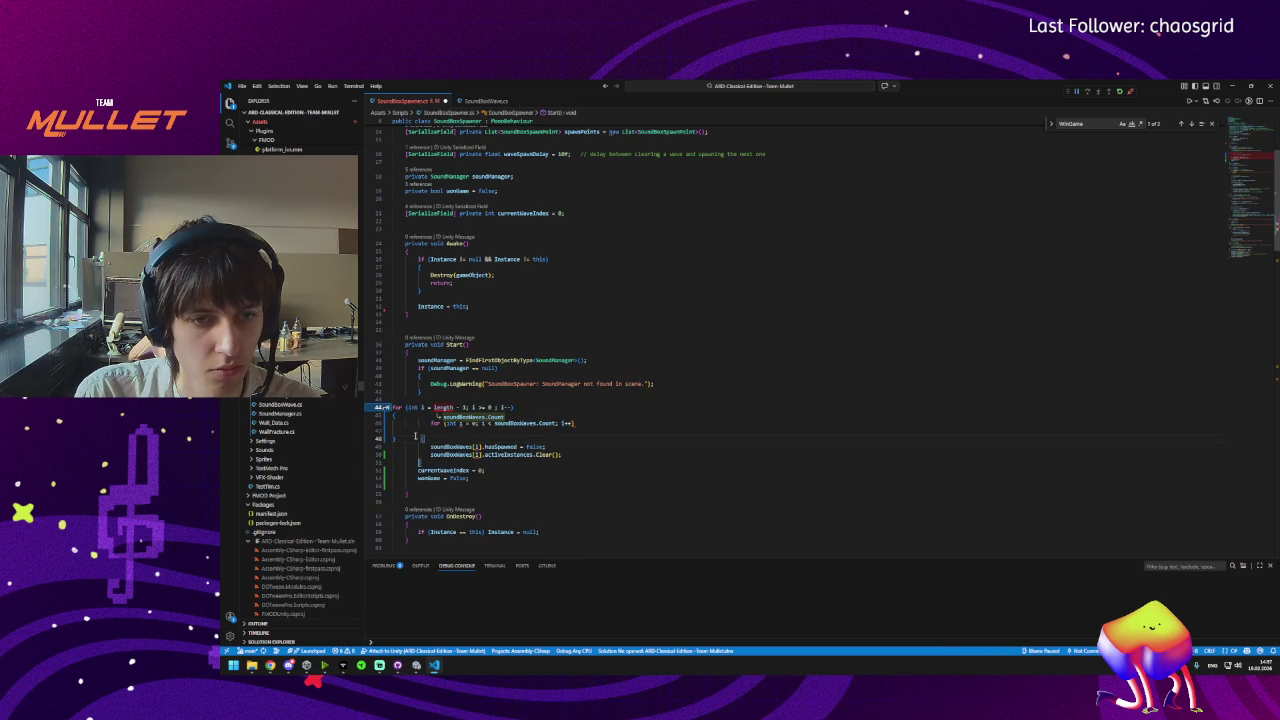
{"action": "key", "text": "Tab"}
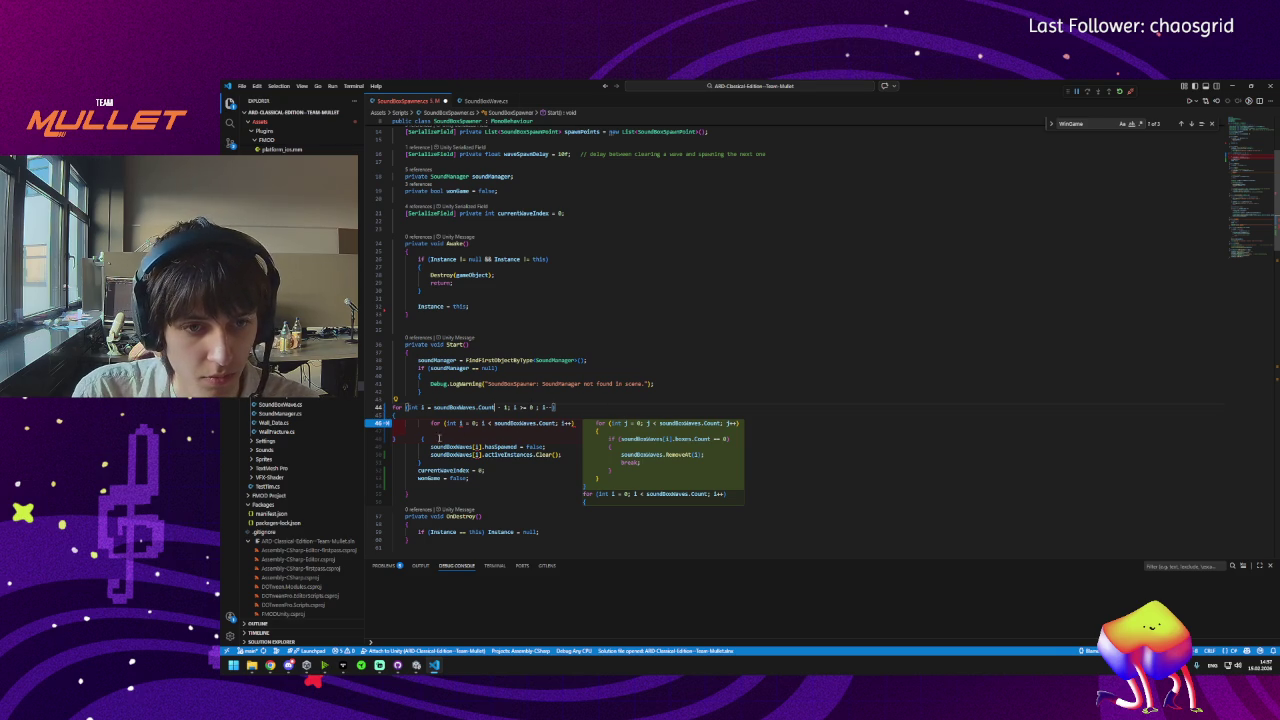
{"action": "key", "text": "Down"}
{"action": "key", "text": "Down"}
{"action": "key", "text": "Home"}
{"action": "key", "text": "shift+End"}
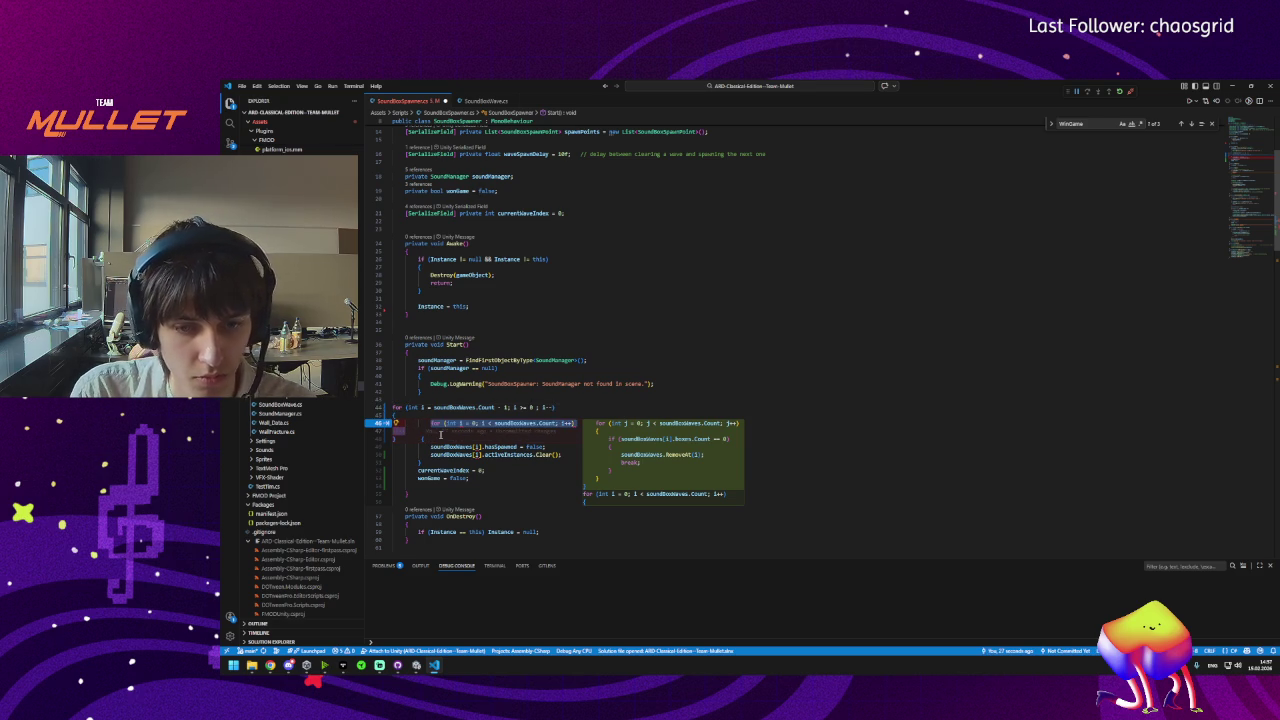
{"action": "key", "text": "BackSpace"}
{"action": "key", "text": "BackSpace"}
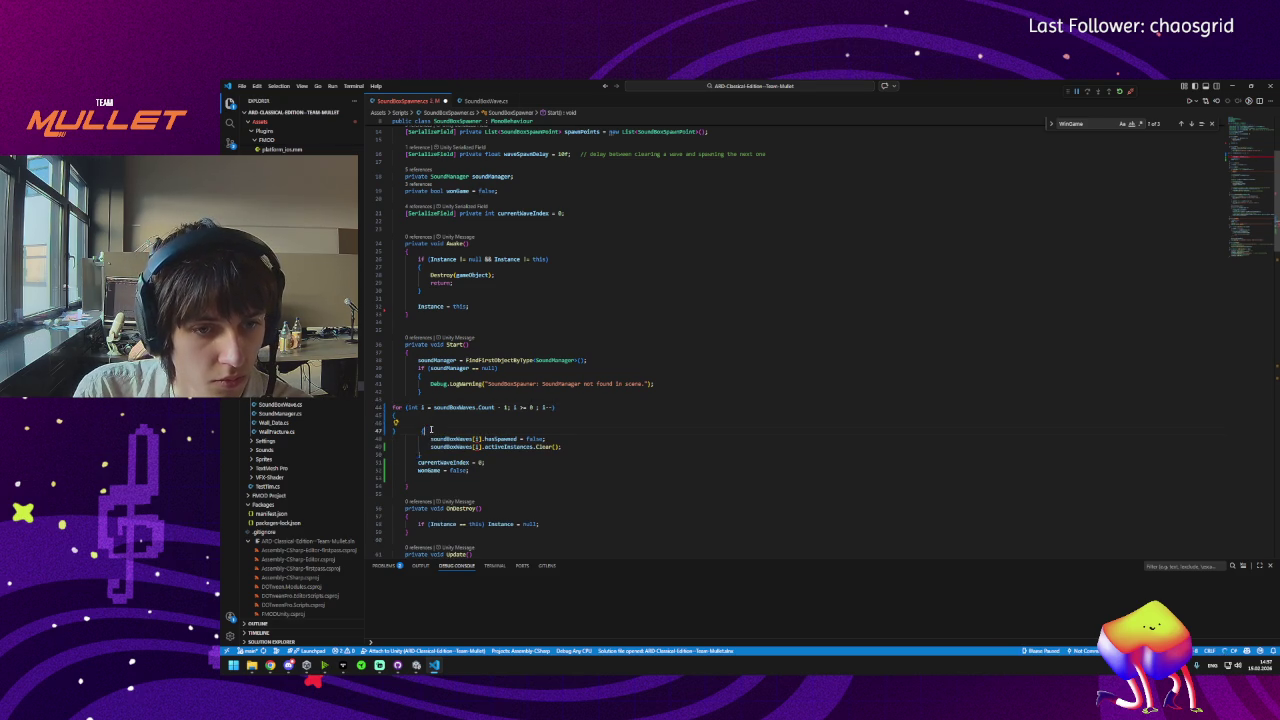
Remove the leftover brace and blank lines, fix the loop indentation, and search for activeInstances.
{"action": "left_click", "coordinate": [431, 430]}
{"action": "key", "text": "BackSpace"}
{"action": "key", "text": "BackSpace"}
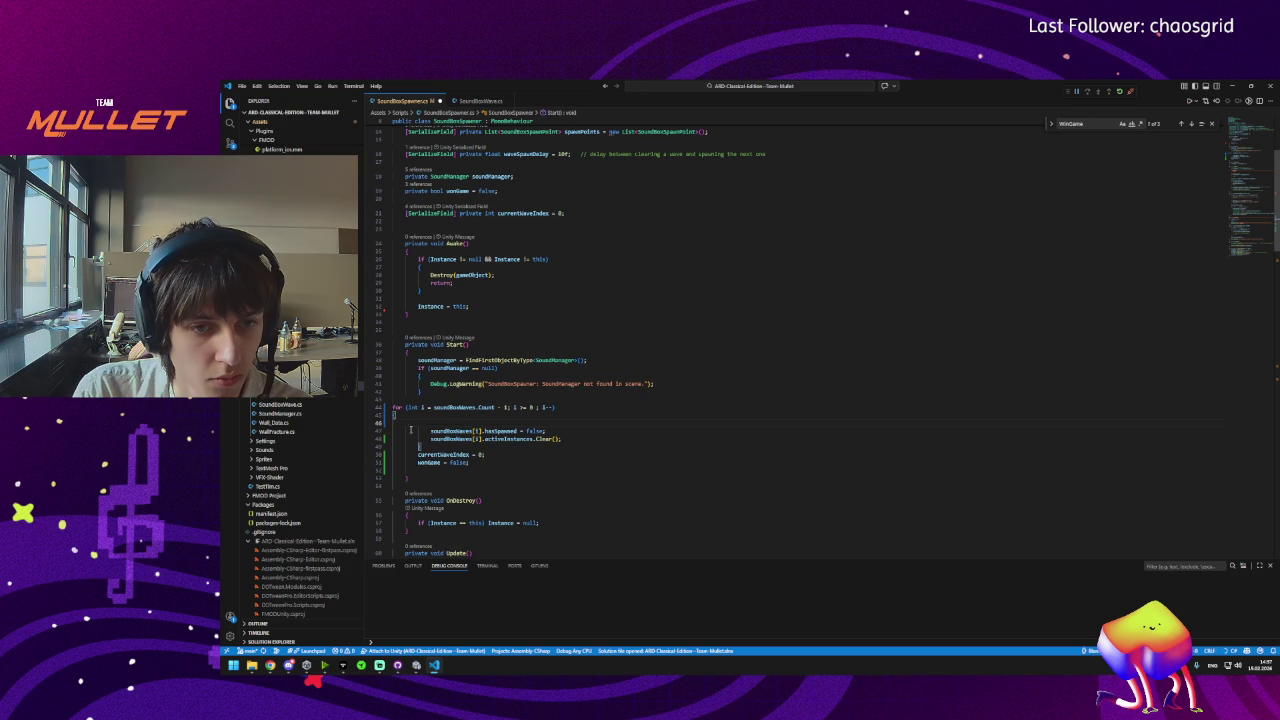
{"action": "key", "text": "shift+Up"}
{"action": "key", "text": "Tab"}
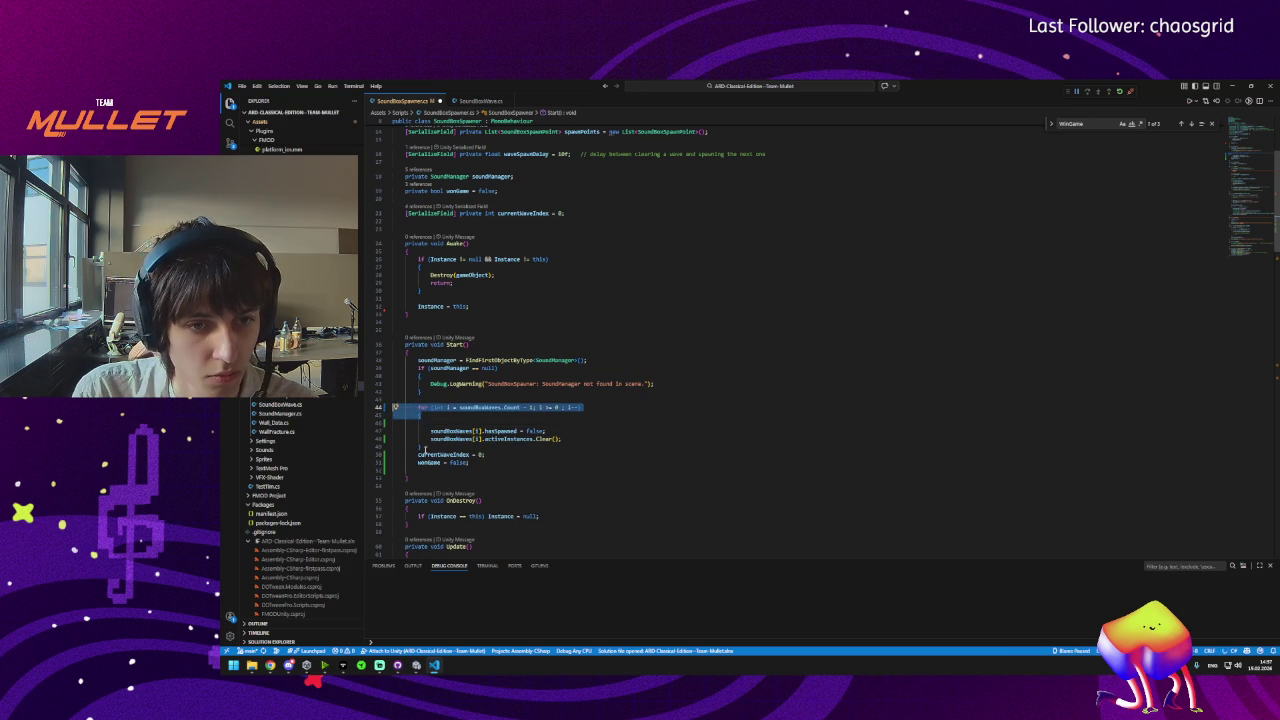
{"action": "left_click", "coordinate": [433, 423]}
{"action": "key", "text": "BackSpace"}
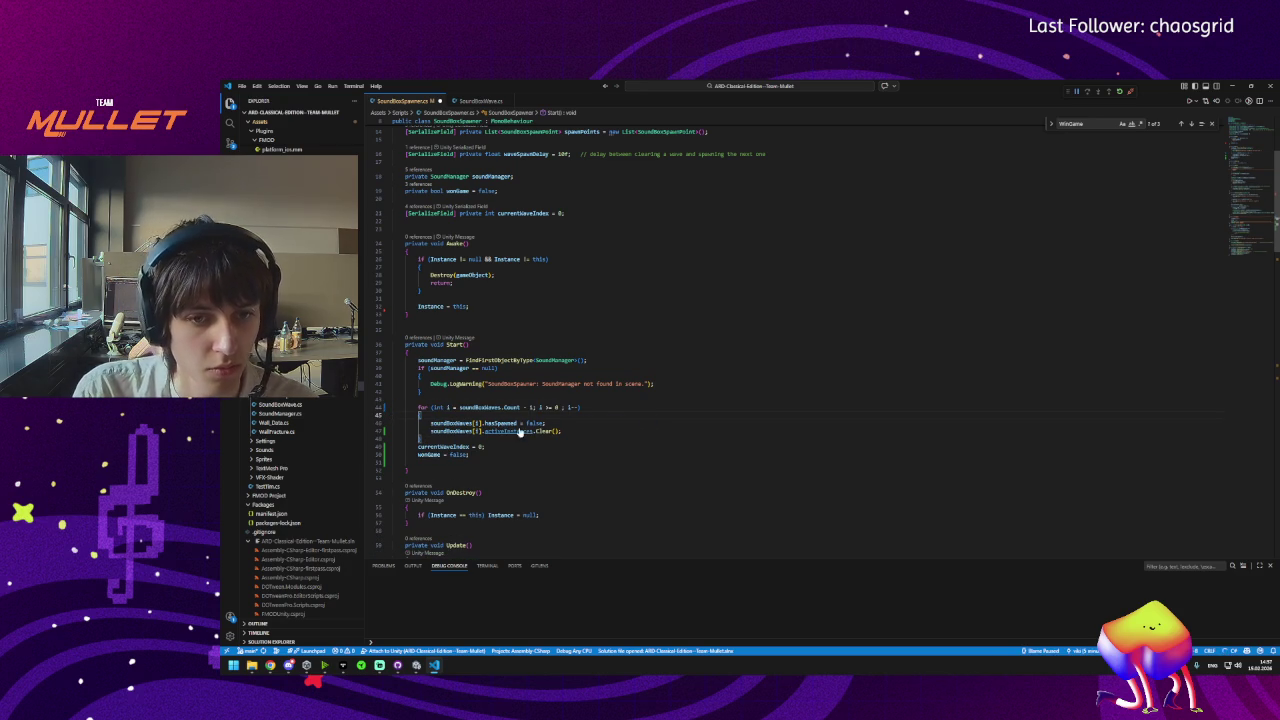
{"action": "left_click", "coordinate": [480, 449]}
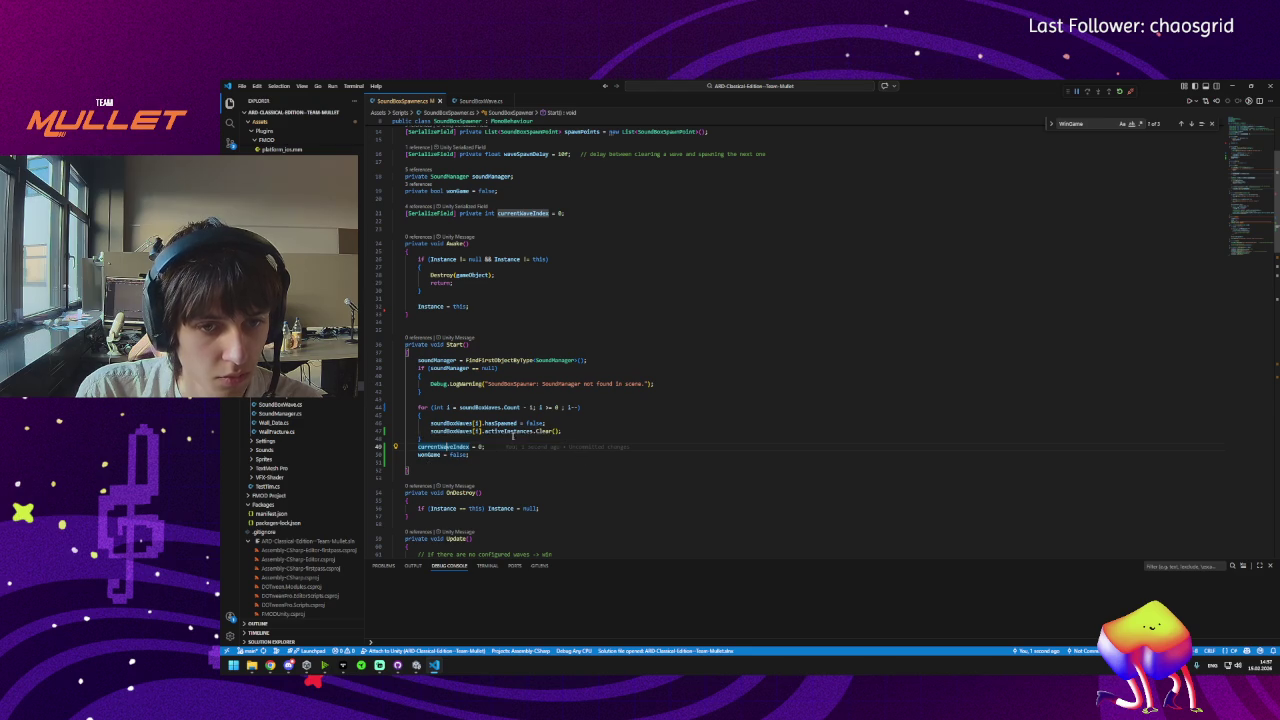
{"action": "double_click", "coordinate": [508, 431]}
{"action": "key", "text": "ctrl+f"}
Step through every activeInstances match, ending at the Clear() call in Start().
{"action": "left_click", "coordinate": [1190, 124]}
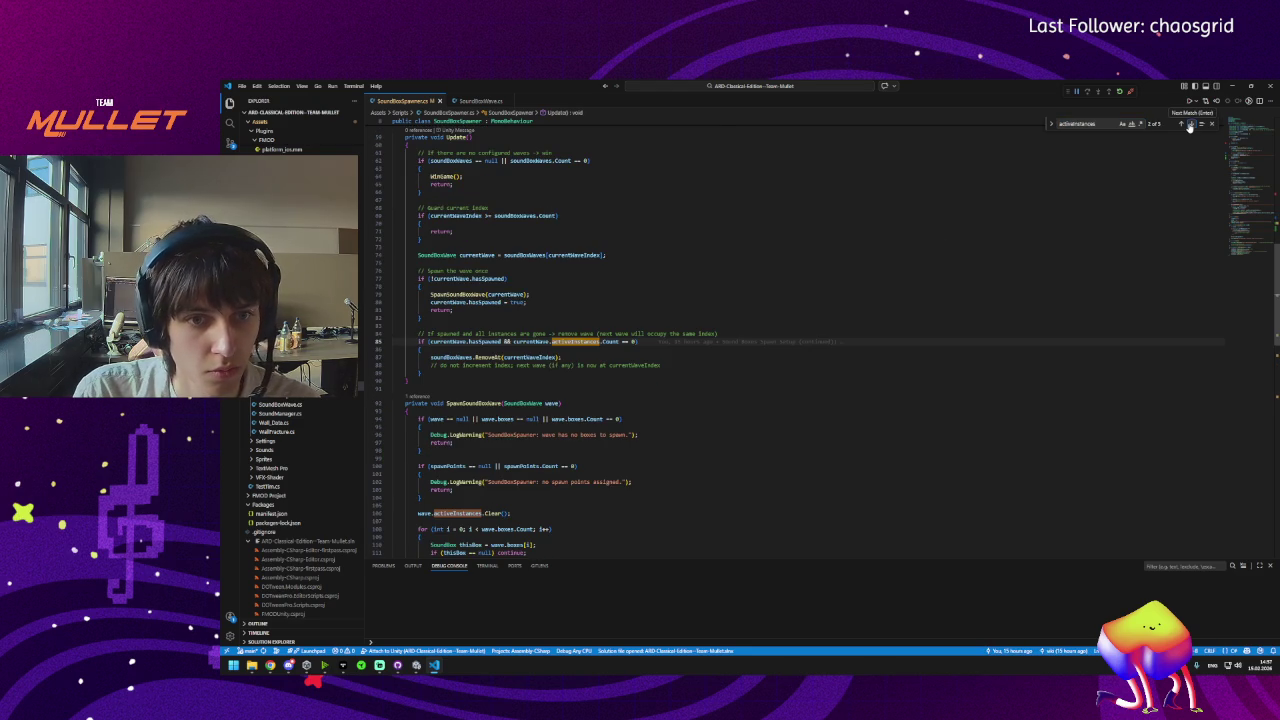
{"action": "left_click", "coordinate": [1190, 124]}
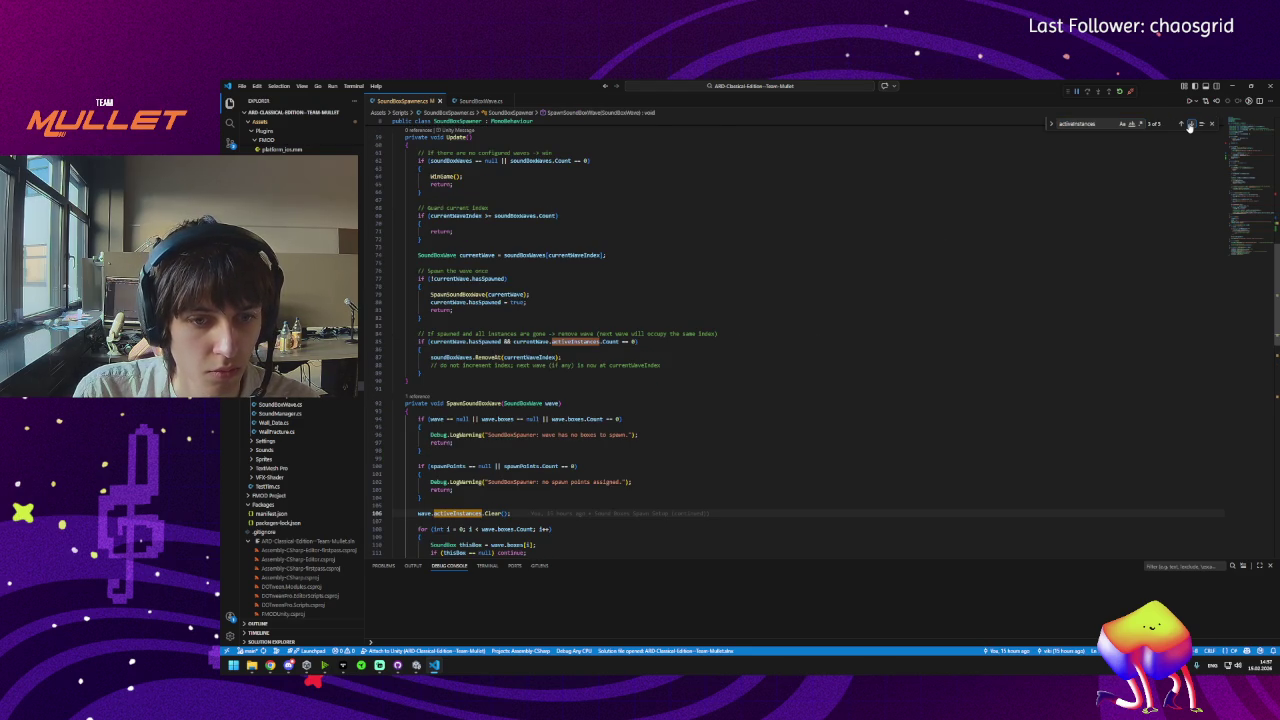
{"action": "left_click", "coordinate": [1190, 124]}
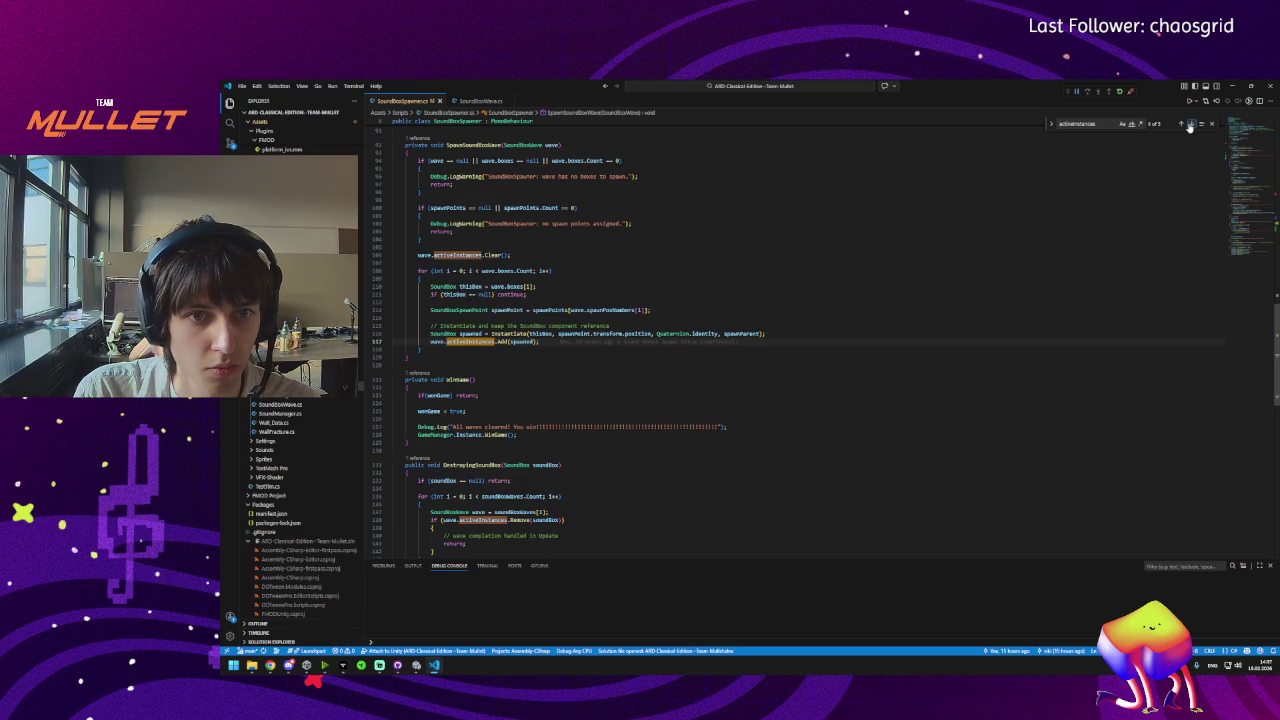
{"action": "scroll", "coordinate": [800, 292], "scroll_direction": "up", "scroll_amount": 3}
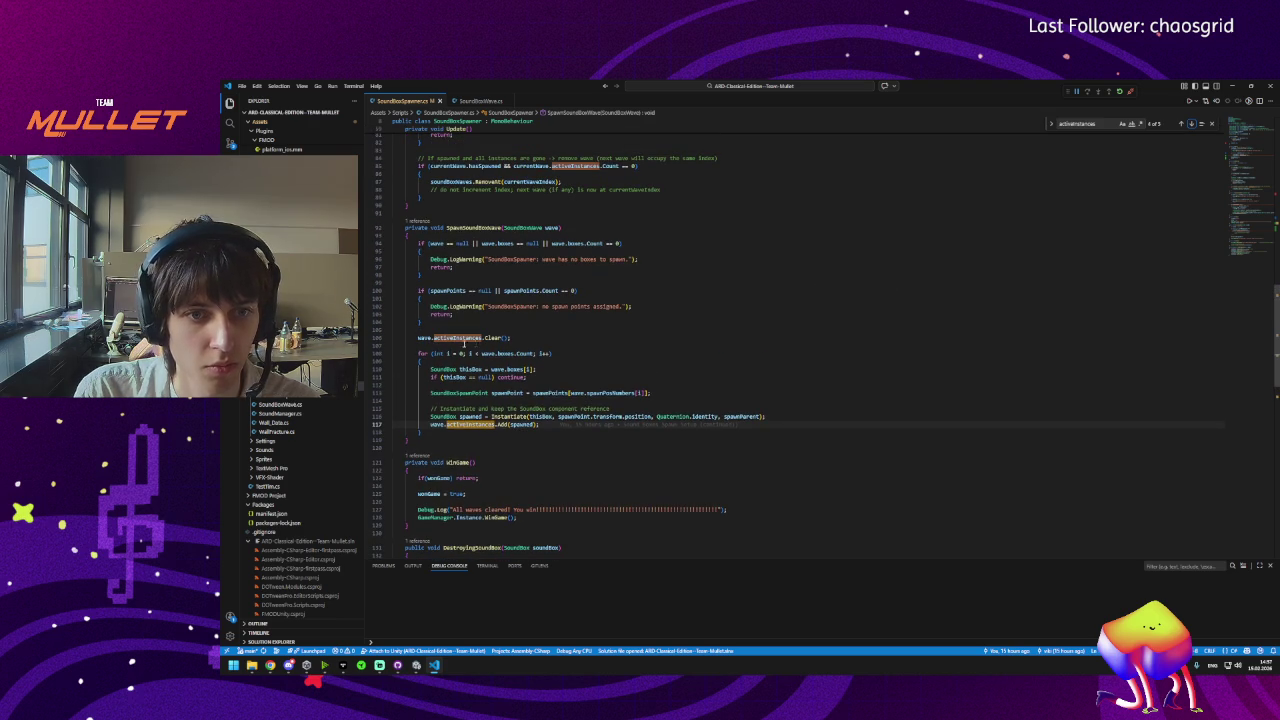
{"action": "left_click", "coordinate": [1191, 124]}
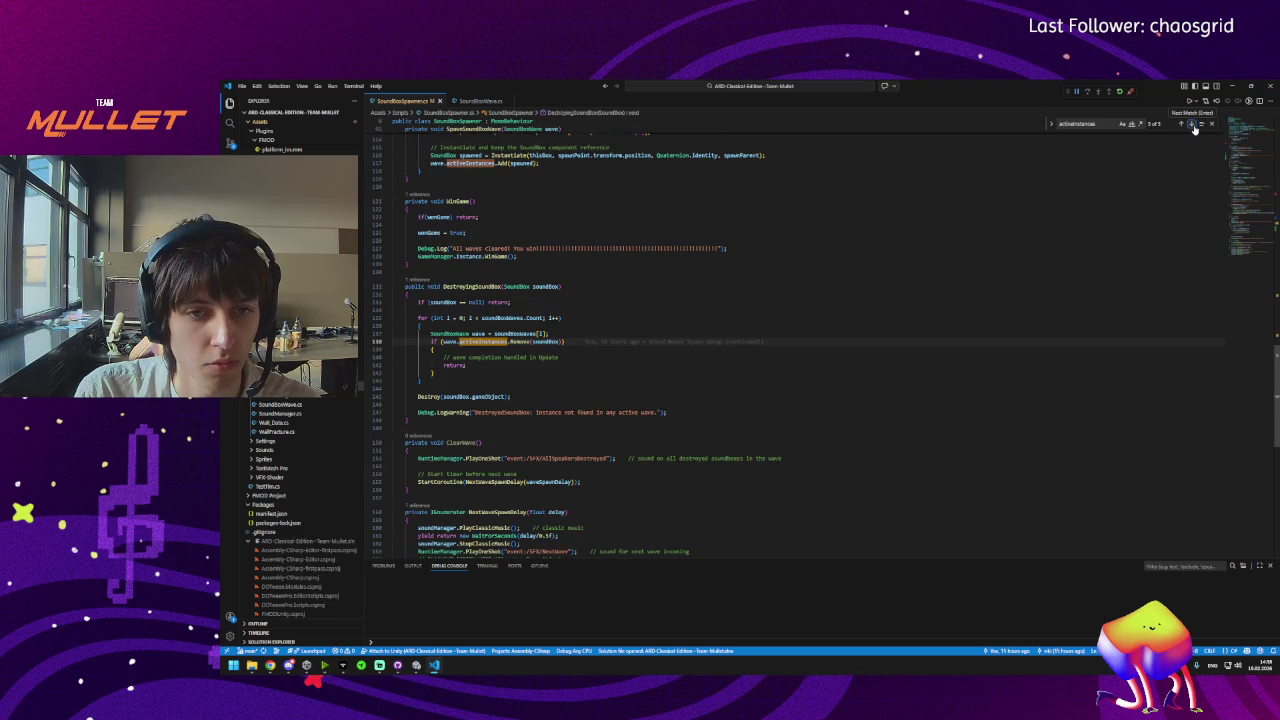
{"action": "left_click", "coordinate": [1191, 124]}
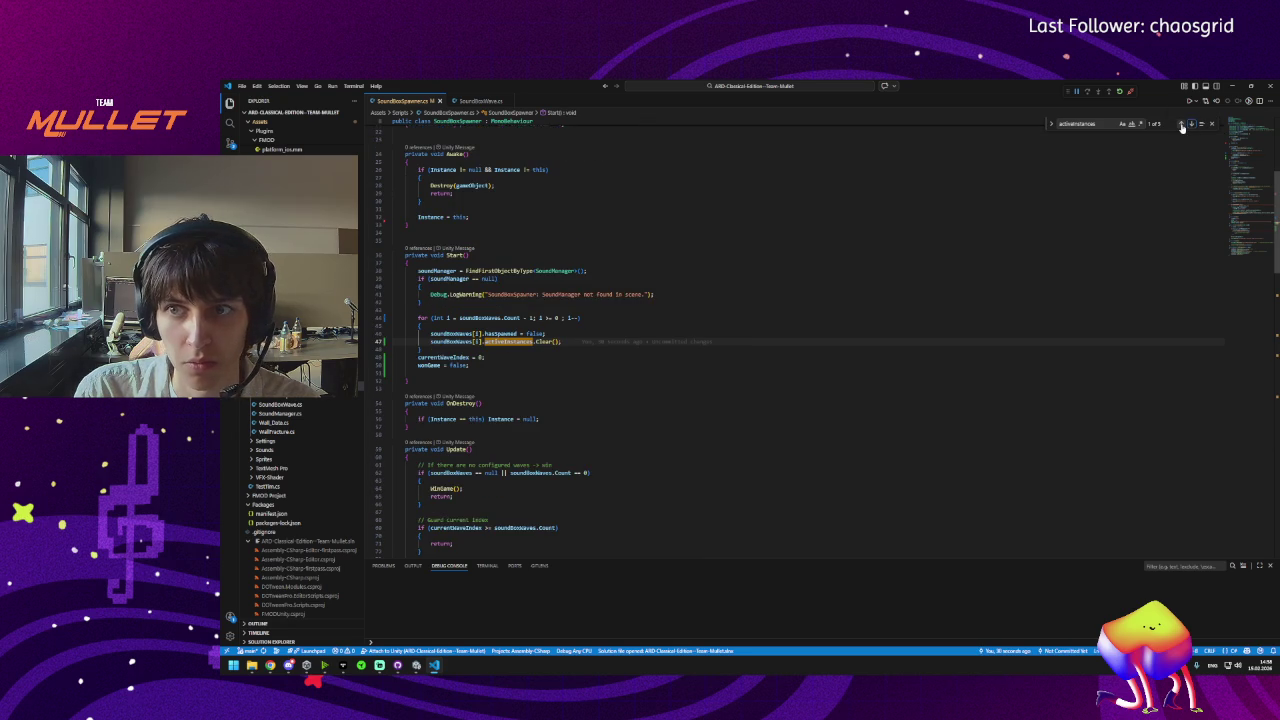
{"action": "left_click", "coordinate": [1181, 124]}
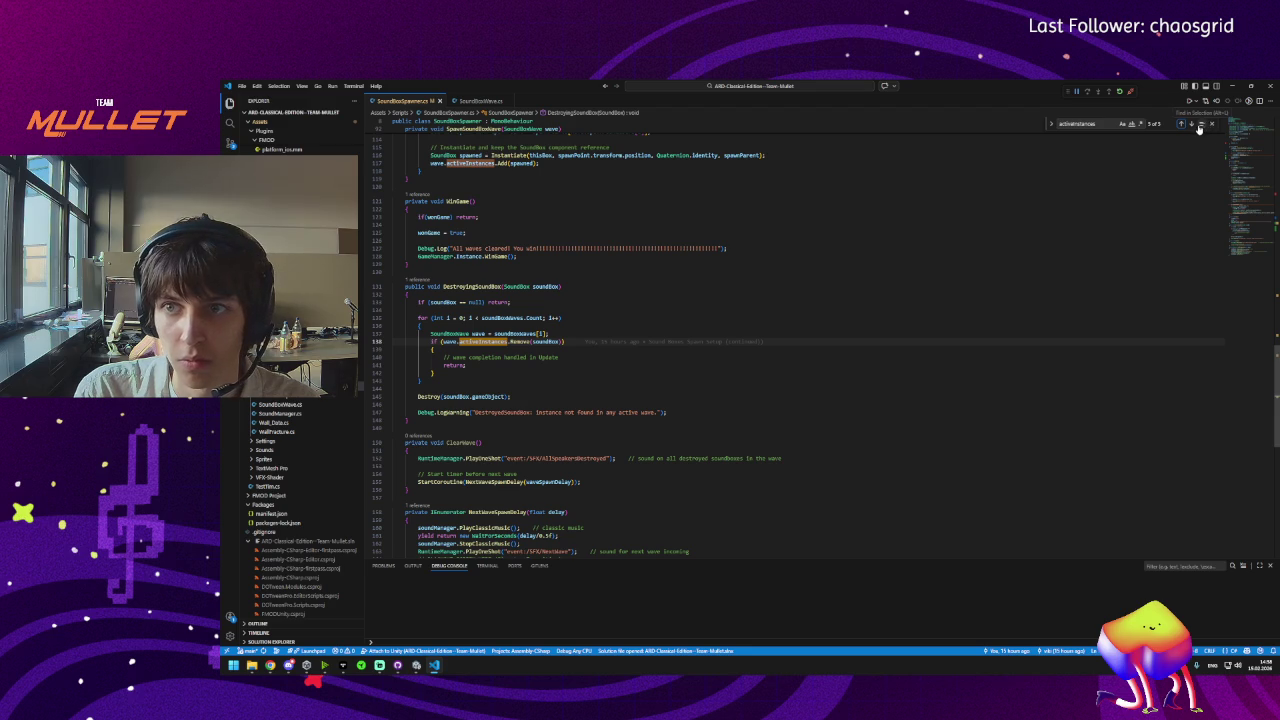
{"action": "left_click", "coordinate": [1191, 124]}
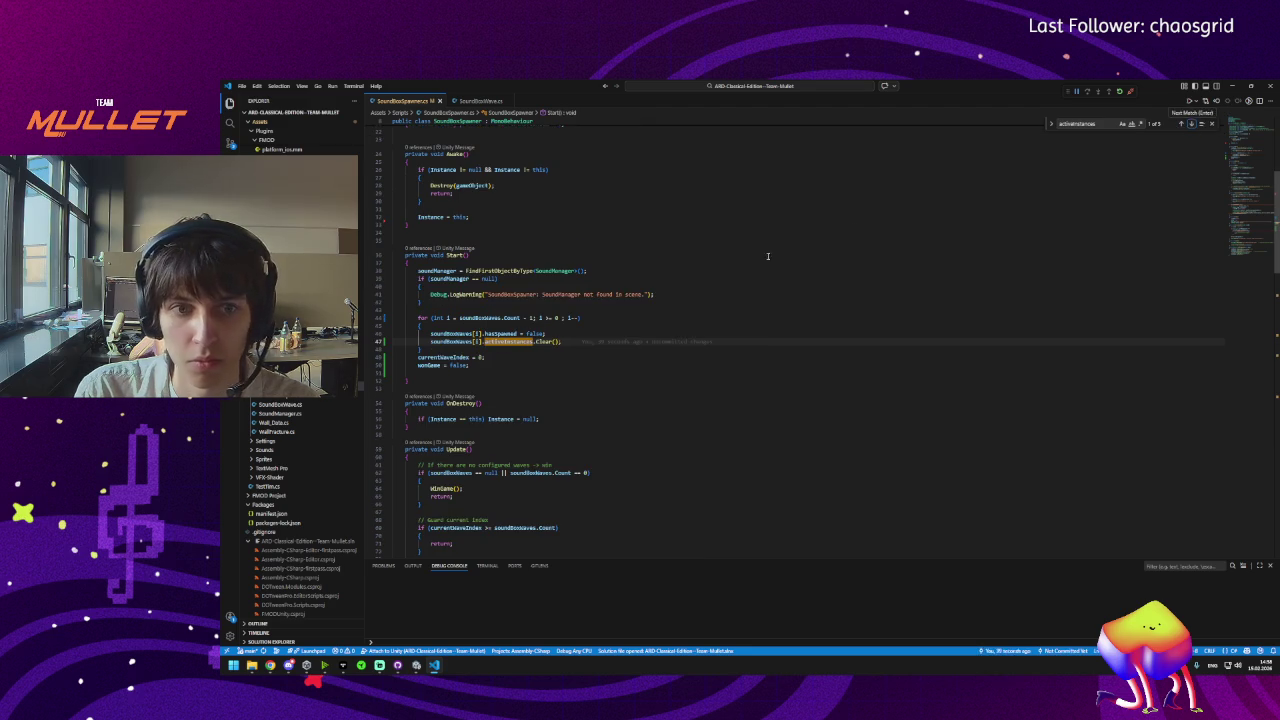
{"action": "left_click", "coordinate": [417, 670]}
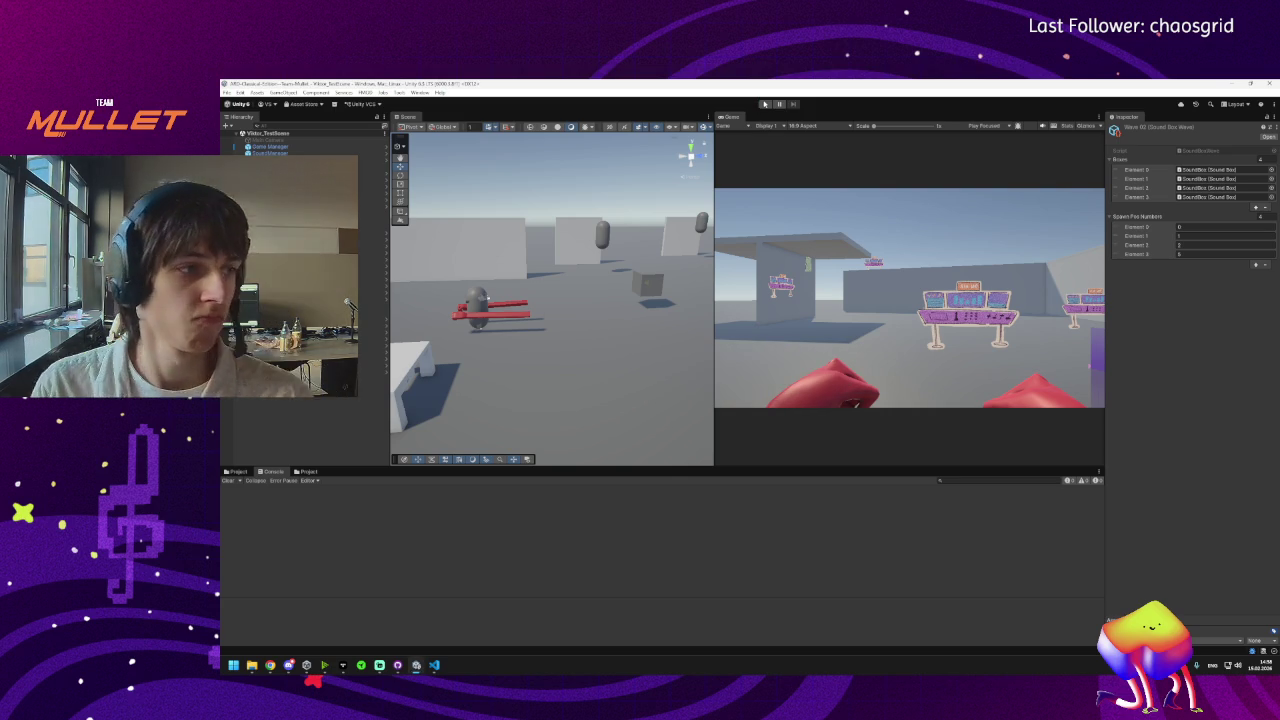
Start play mode to test the updated spawner, then bring ChatGPT forward.
{"action": "left_click", "coordinate": [764, 104]}
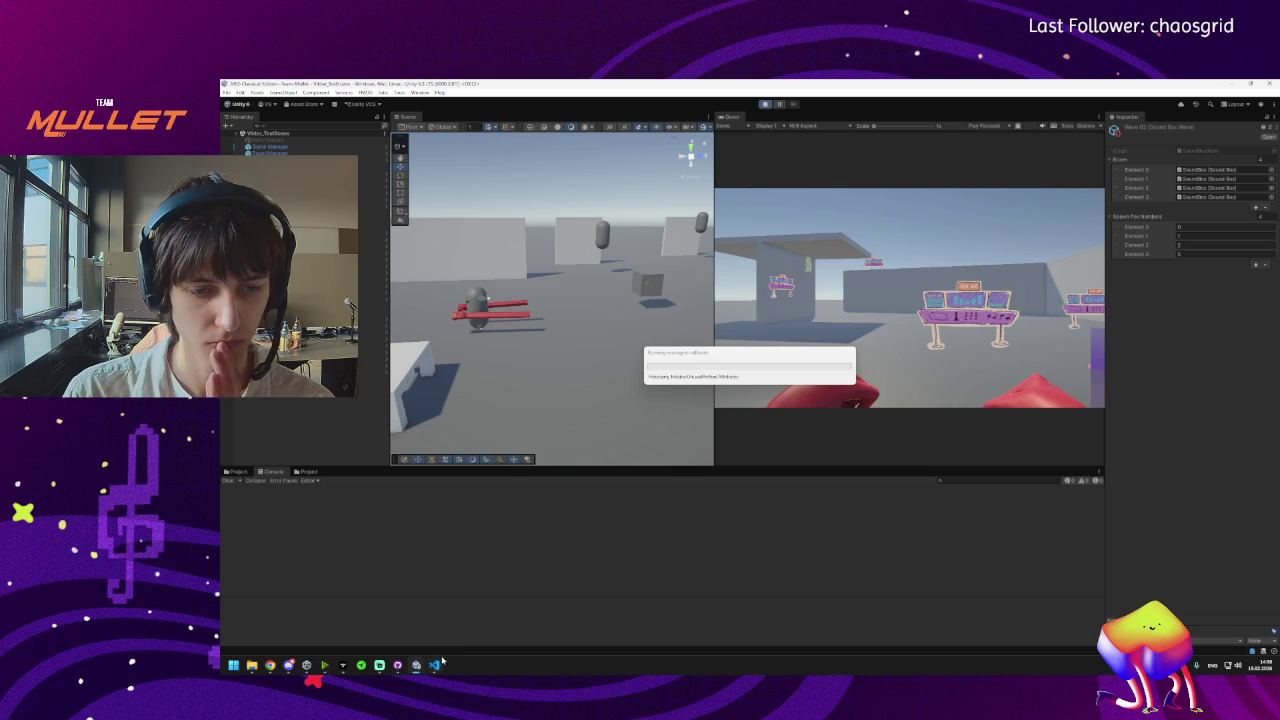
{"action": "left_click", "coordinate": [270, 665]}
Reread ChatGPT's notes on runtime asset modification and the hidden serialized field, then return to Unity.
{"action": "scroll", "coordinate": [694, 430], "scroll_direction": "up", "scroll_amount": 2}
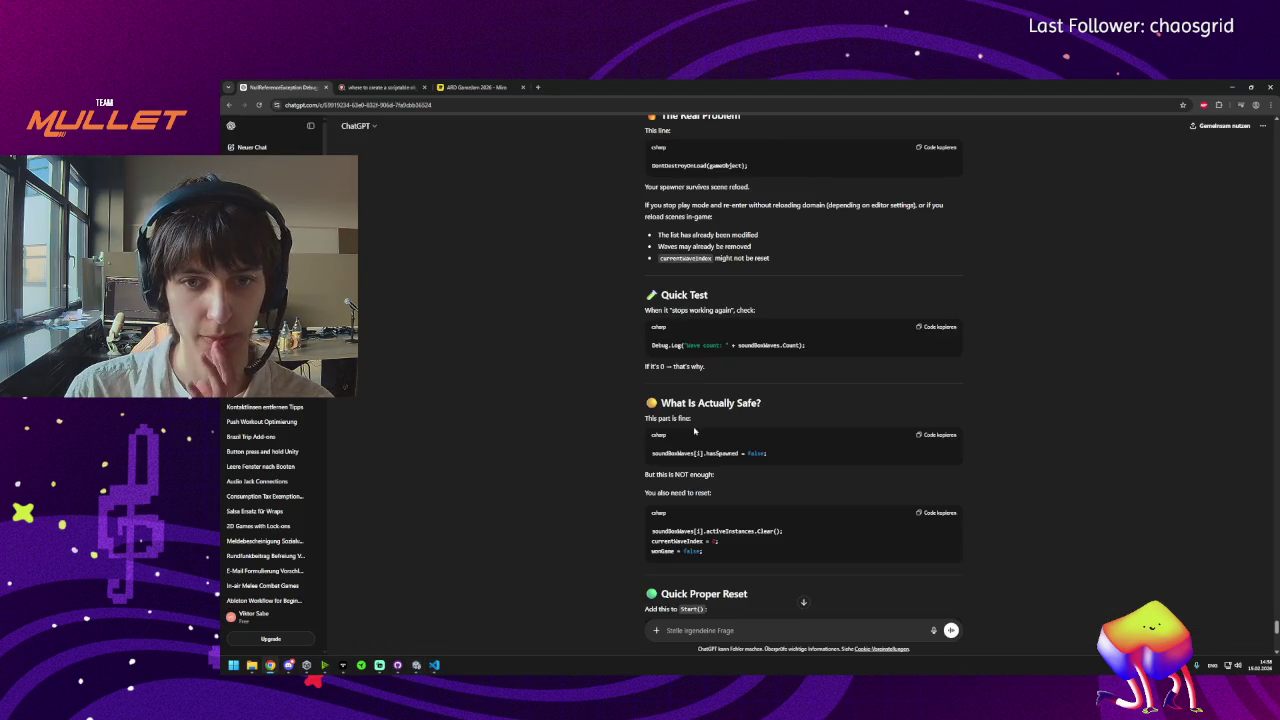
{"action": "scroll", "coordinate": [566, 399], "scroll_direction": "up", "scroll_amount": 5}
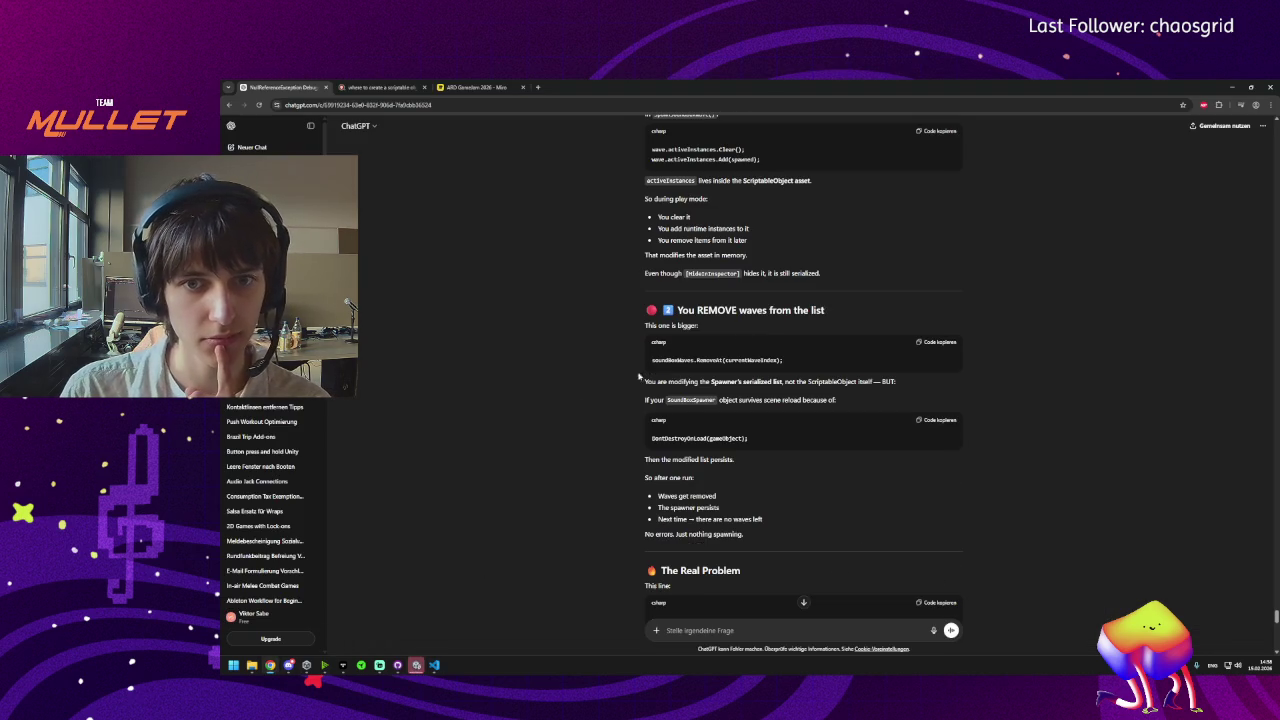
{"action": "scroll", "coordinate": [716, 342], "scroll_direction": "up", "scroll_amount": 3}
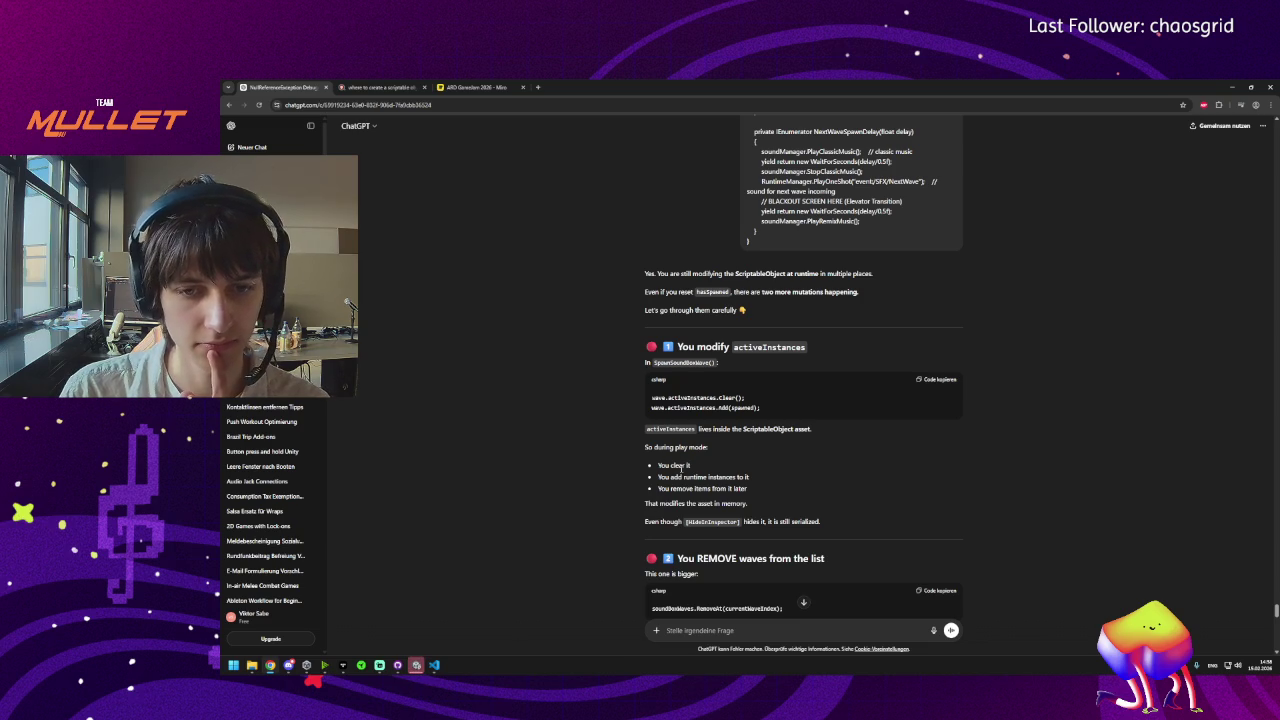
{"action": "double_click", "coordinate": [684, 477]}
{"action": "mouse_move", "coordinate": [684, 477]}
{"action": "left_mouse_down"}
{"action": "mouse_move", "coordinate": [700, 465]}
{"action": "mouse_move", "coordinate": [740, 490]}
{"action": "left_mouse_up"}
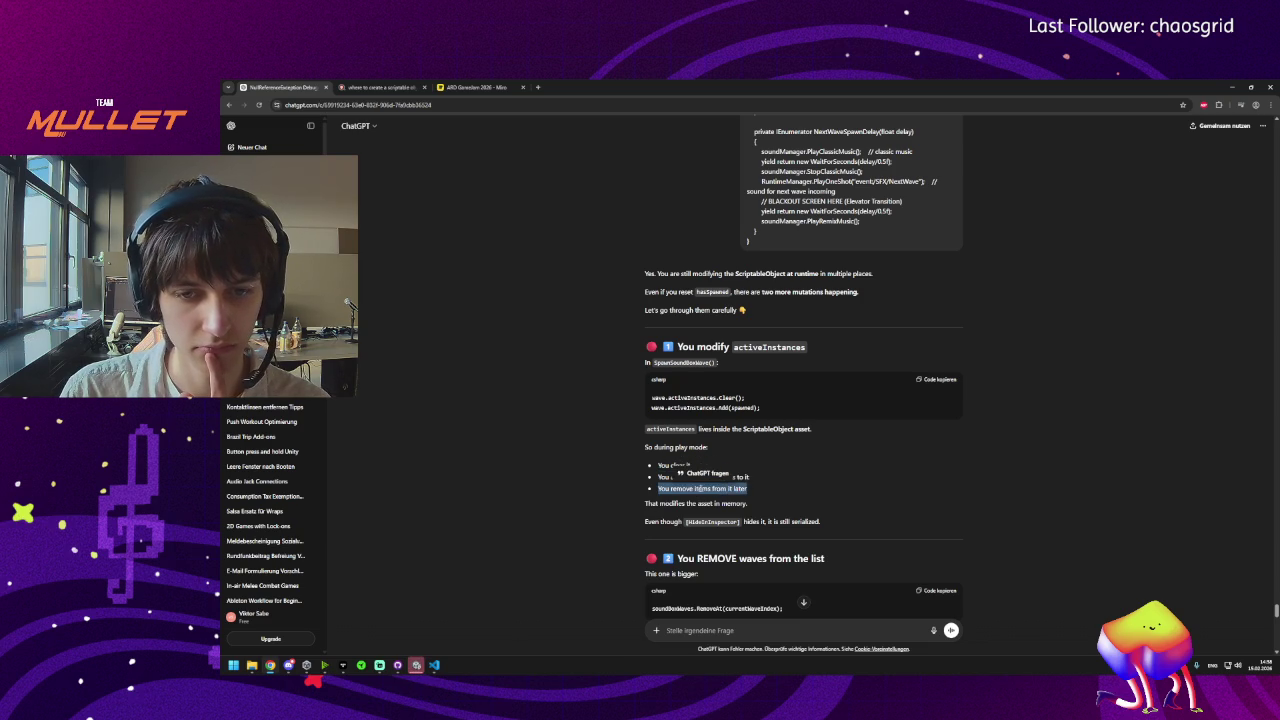
{"action": "left_click", "coordinate": [718, 500]}
{"action": "triple_click", "coordinate": [718, 502]}
{"action": "left_click", "coordinate": [745, 511]}
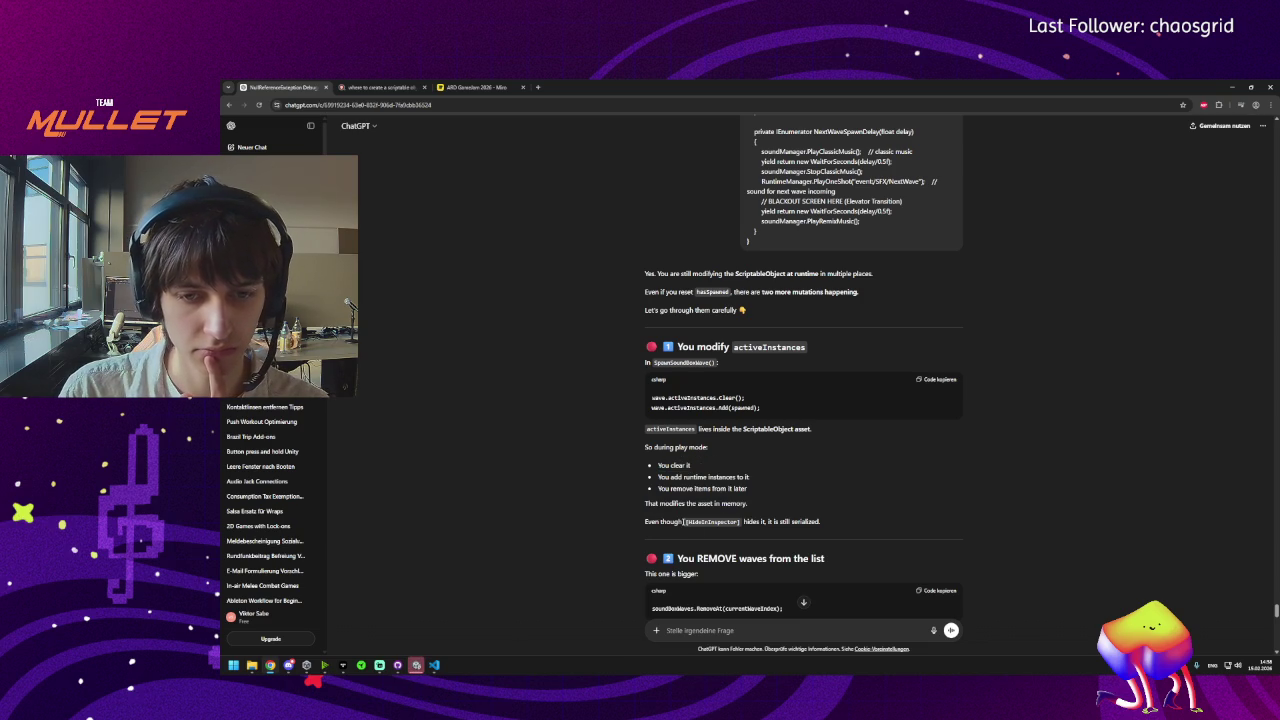
{"action": "triple_click", "coordinate": [700, 521]}
{"action": "scroll", "coordinate": [660, 505], "scroll_direction": "down", "scroll_amount": 2}
{"action": "left_click", "coordinate": [650, 505]}
{"action": "scroll", "coordinate": [609, 504], "scroll_direction": "down", "scroll_amount": 3}
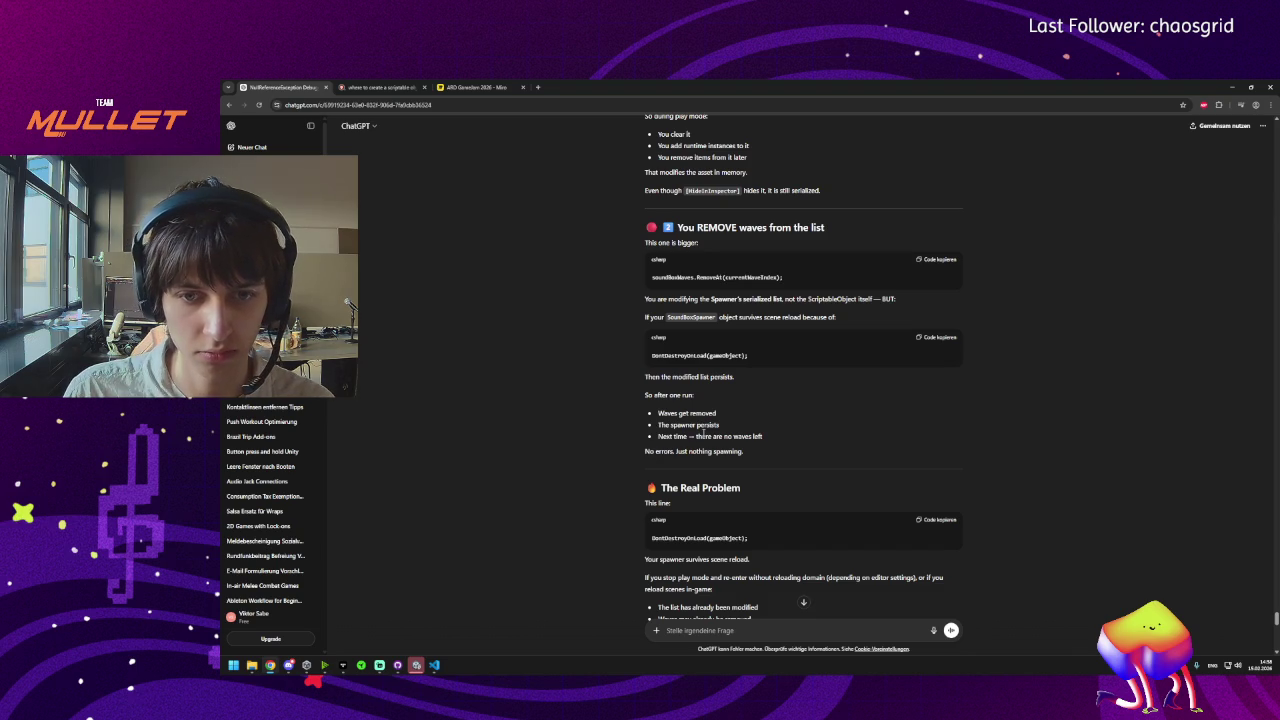
{"action": "left_click", "coordinate": [416, 665]}
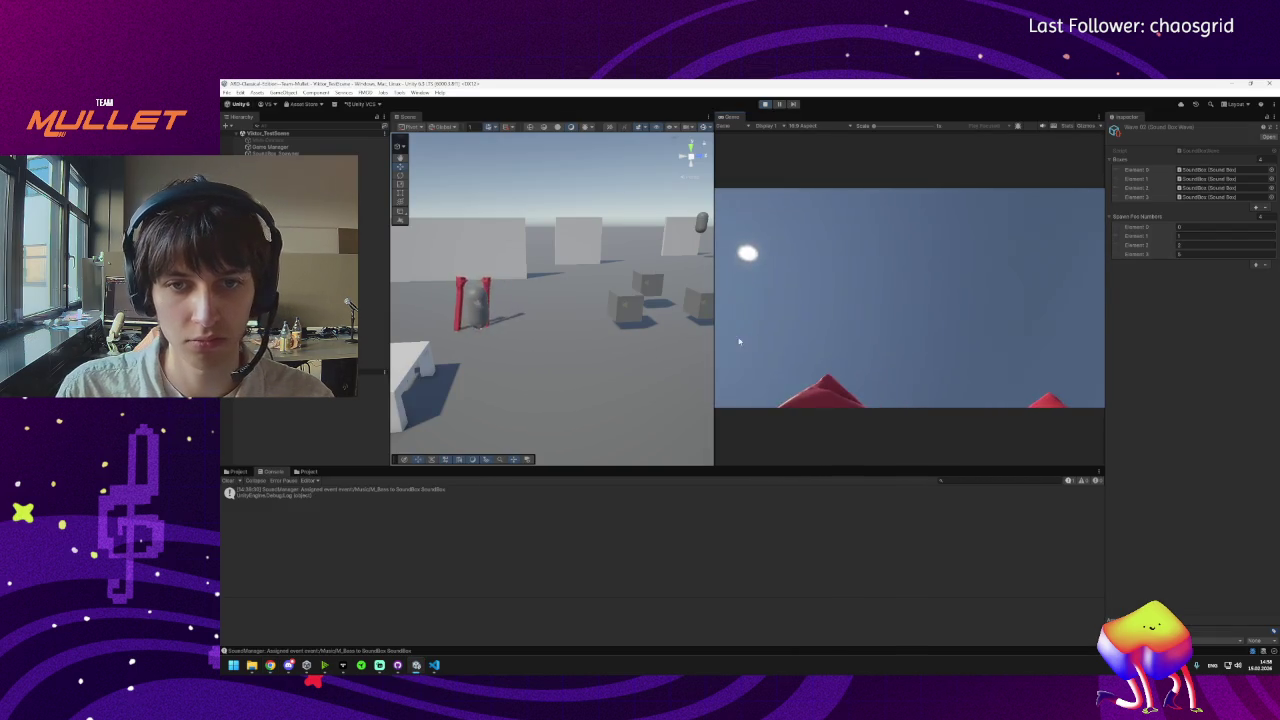
Walk the player forward toward the sound boxes.
{"action": "scroll", "coordinate": [637, 337], "scroll_direction": "down", "scroll_amount": 5}
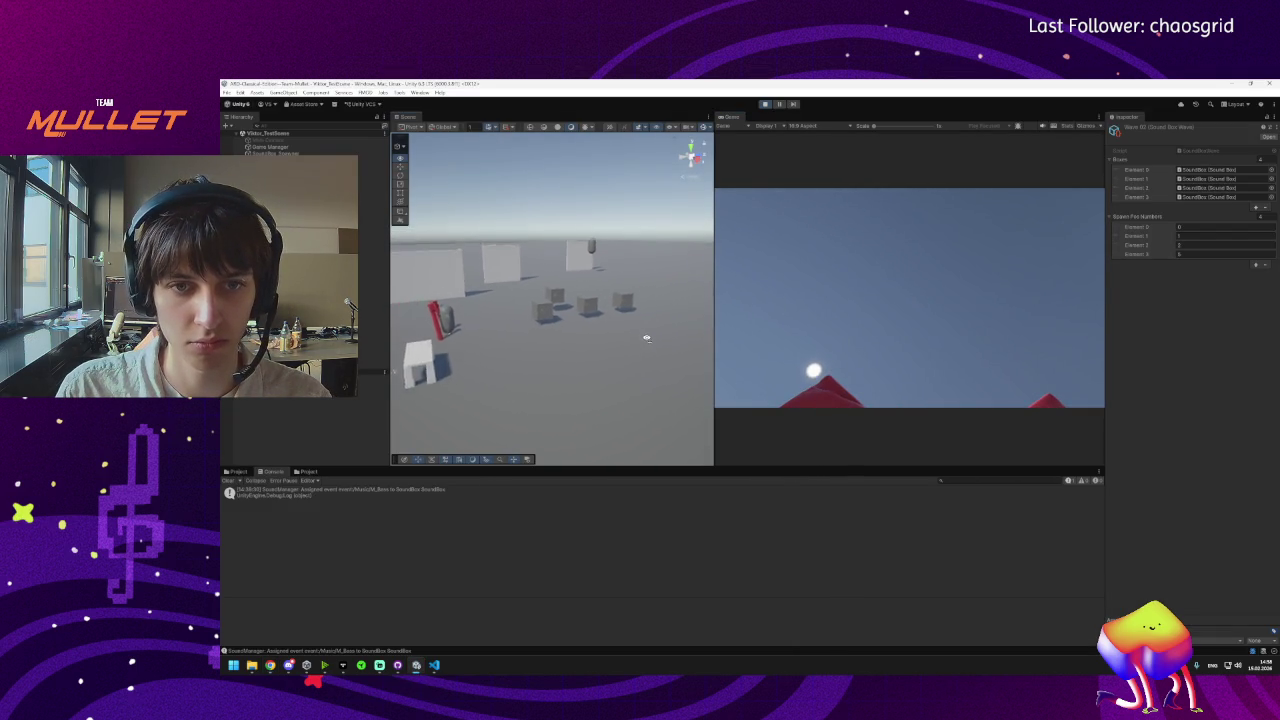
{"action": "key", "text": "w"}
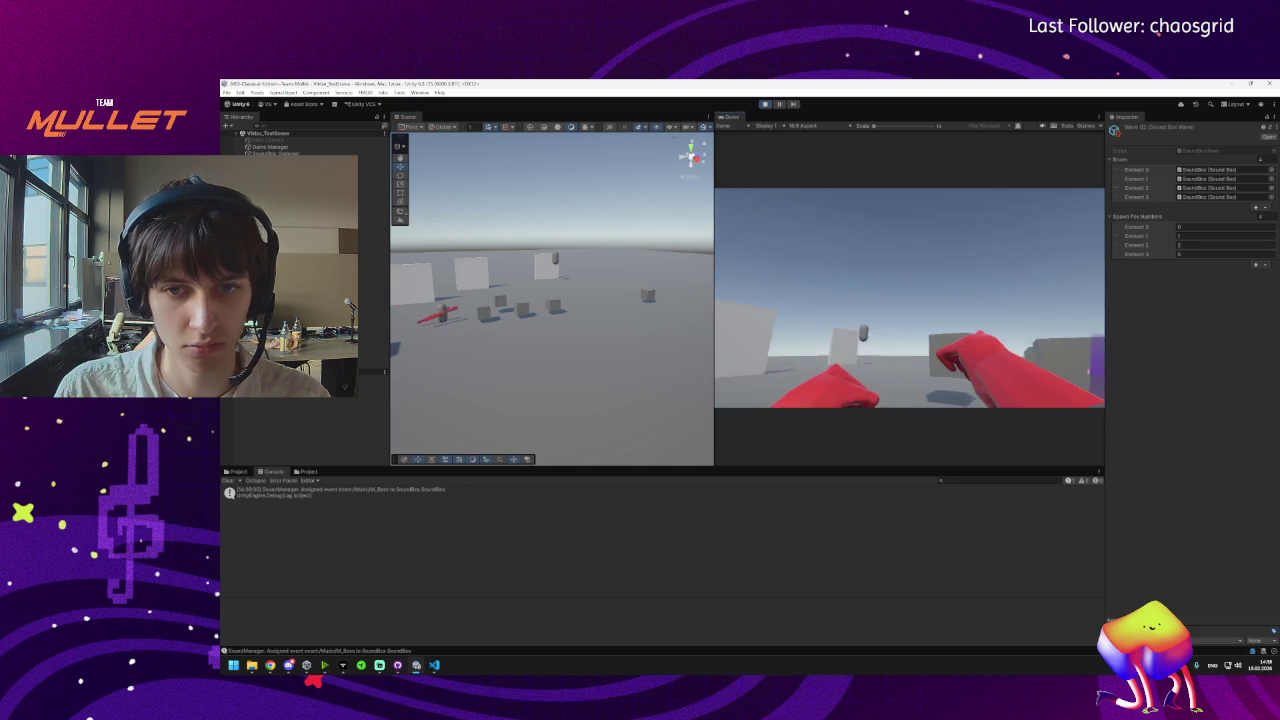
{"action": "key", "text": "w"}
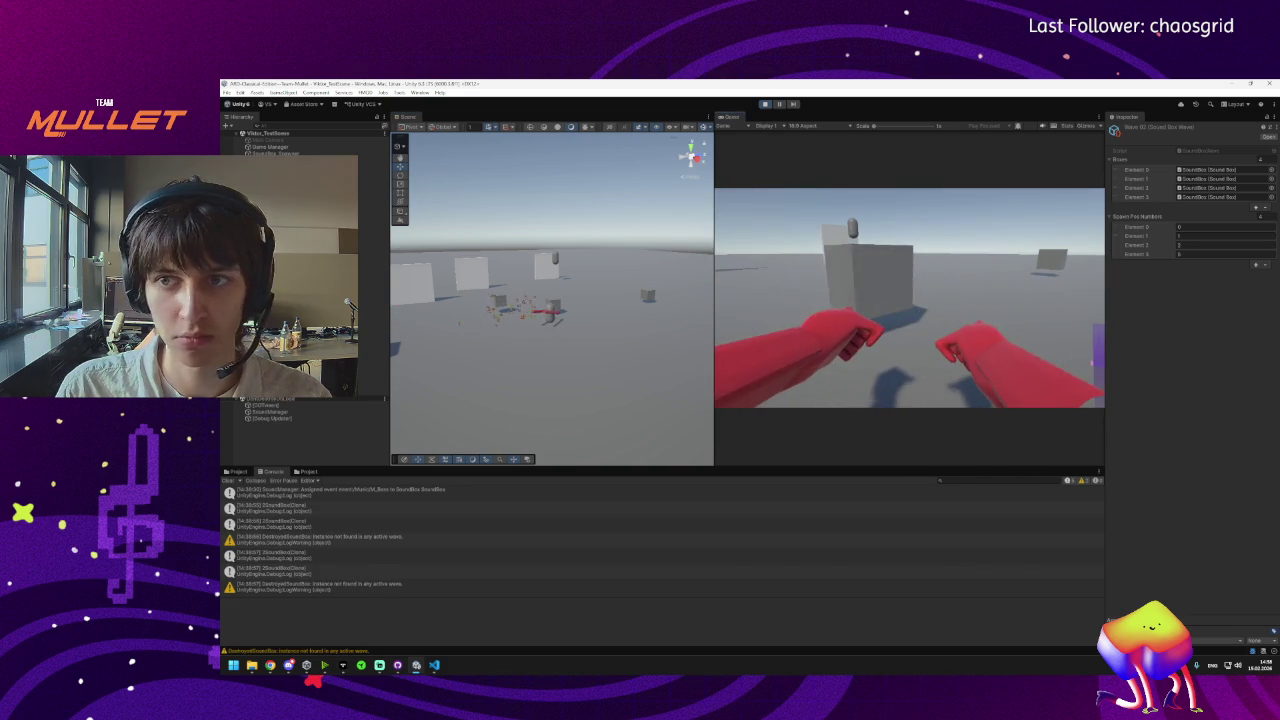
{"action": "key", "text": "super"}
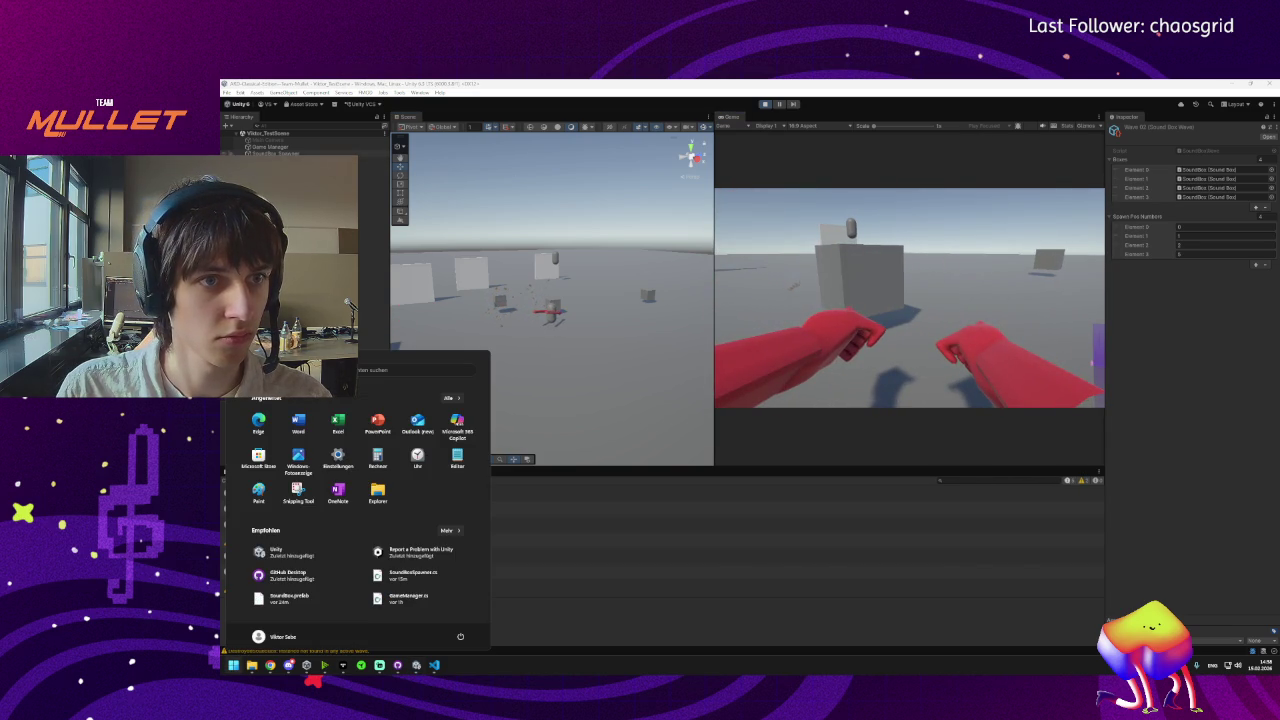
{"action": "key", "text": "super"}
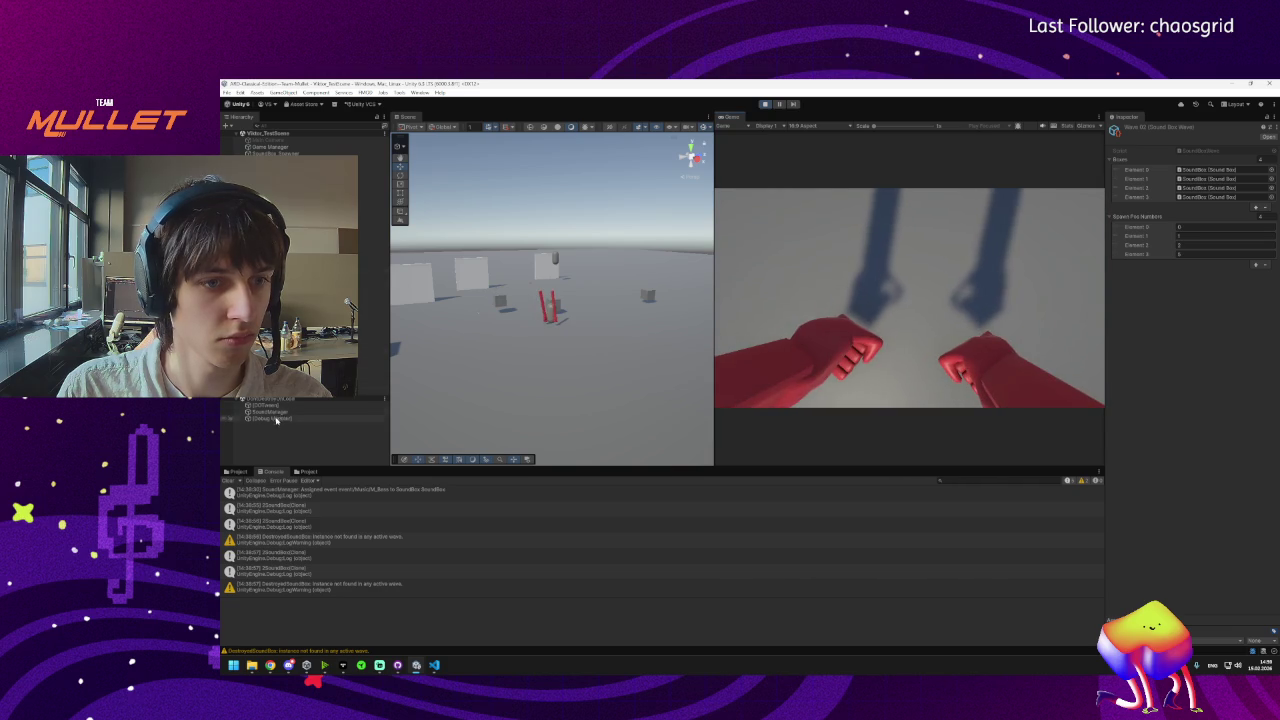
{"action": "key", "text": "w"}
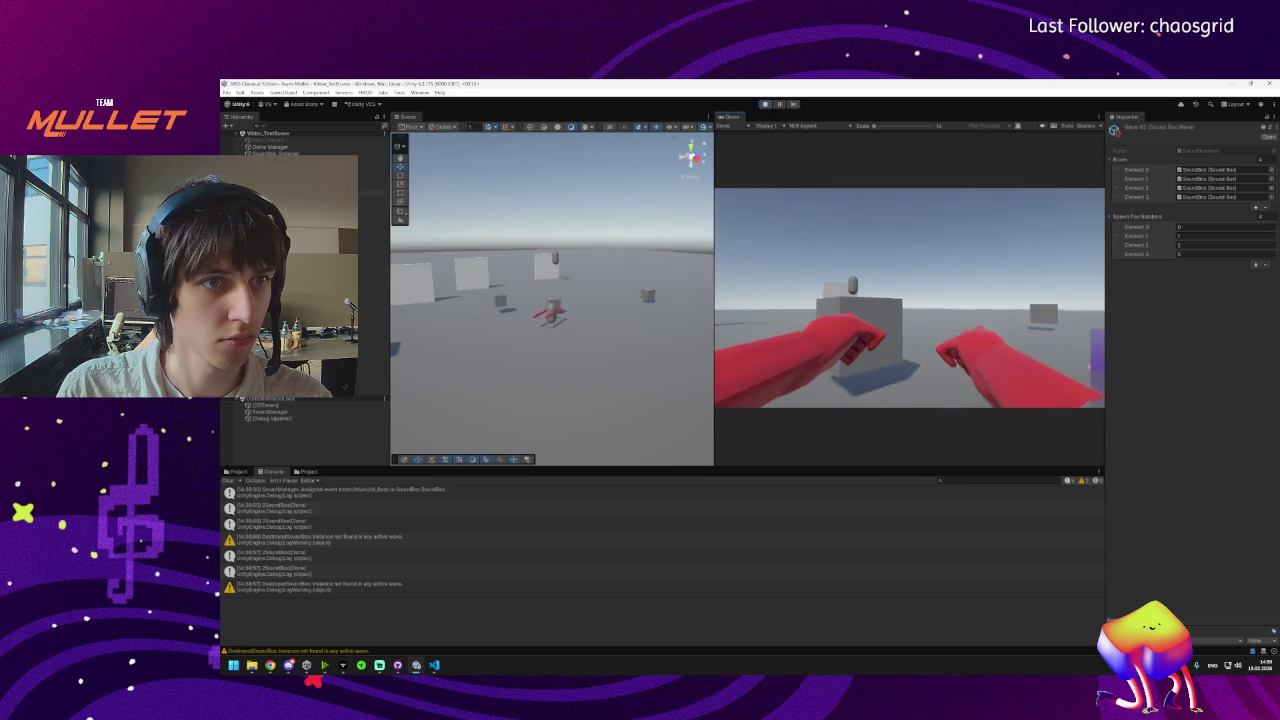
Watch SoundBox_Spawner's waves while punching two sound boxes, then stop play mode.
{"action": "left_click", "coordinate": [280, 153]}
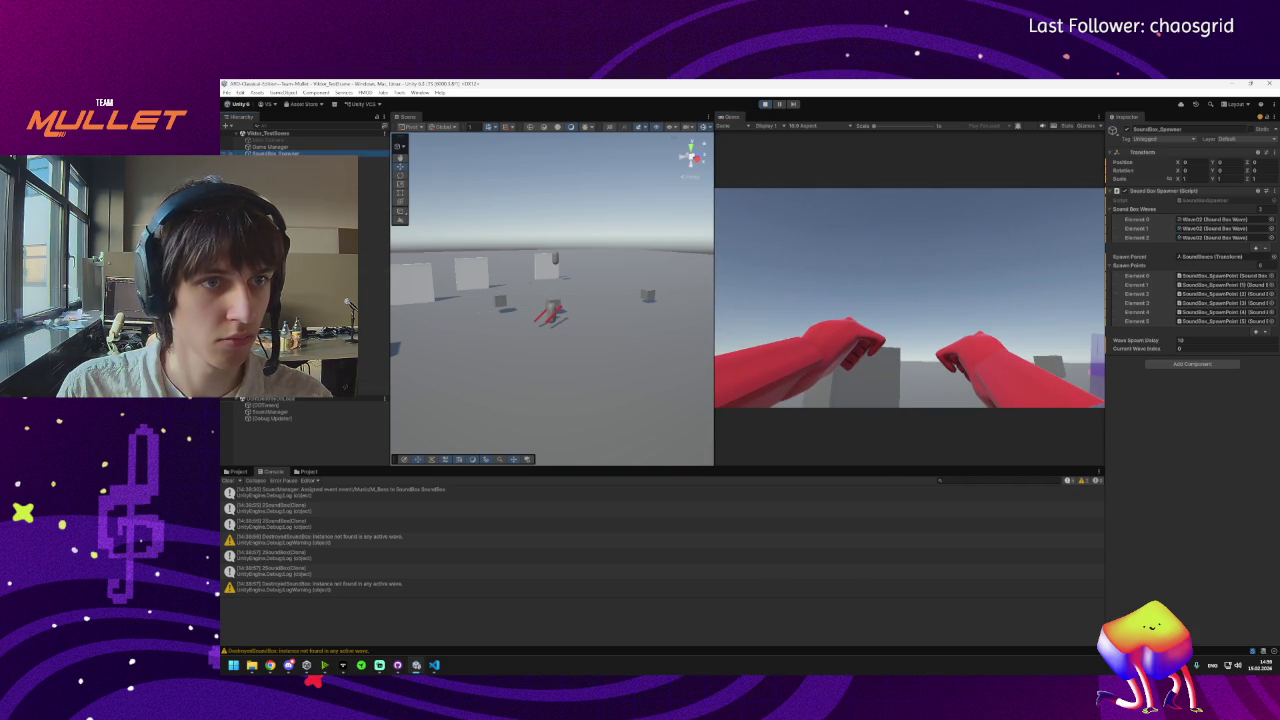
{"action": "left_click", "coordinate": [911, 293]}
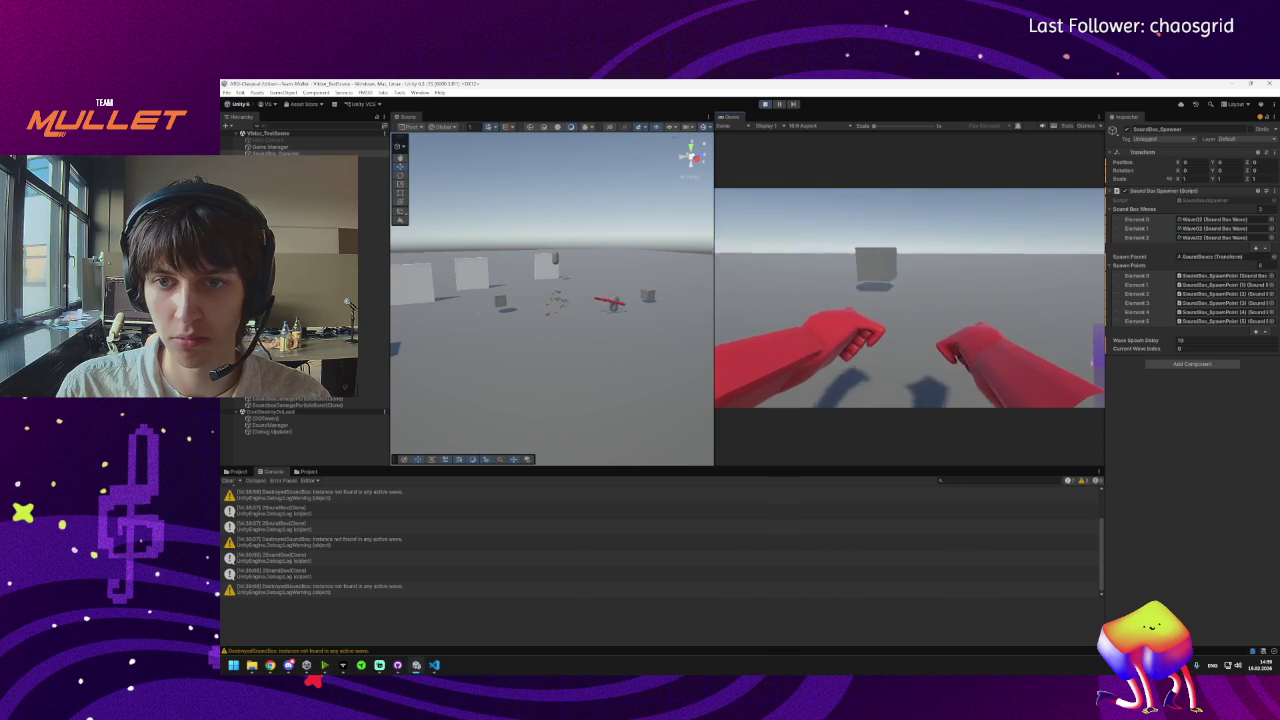
{"action": "left_click", "coordinate": [909, 298]}
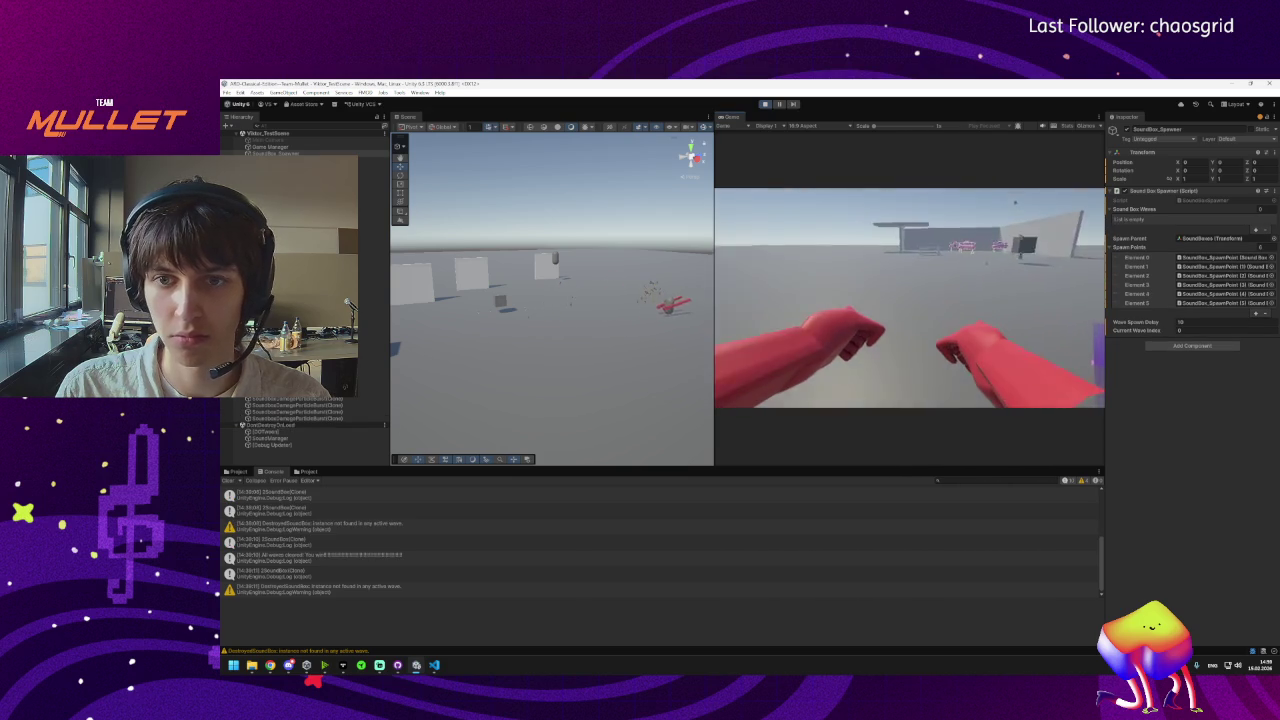
{"action": "key", "text": "w"}
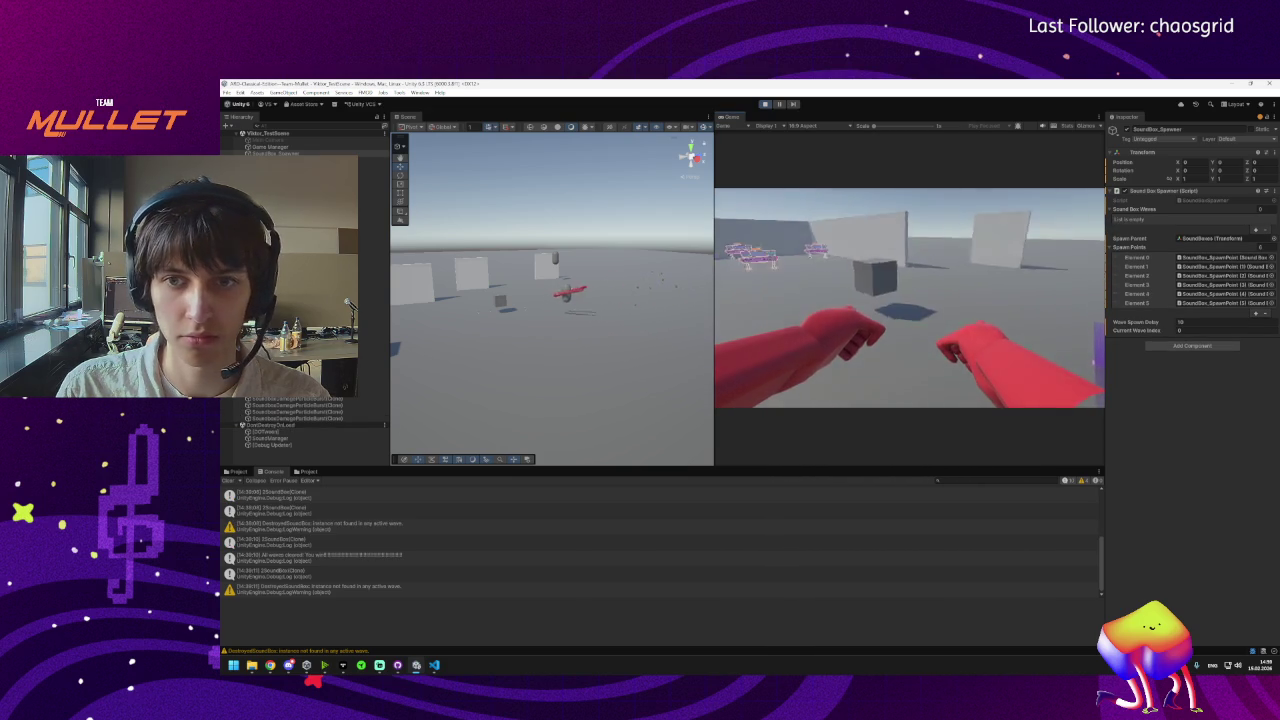
{"action": "key", "text": "w"}
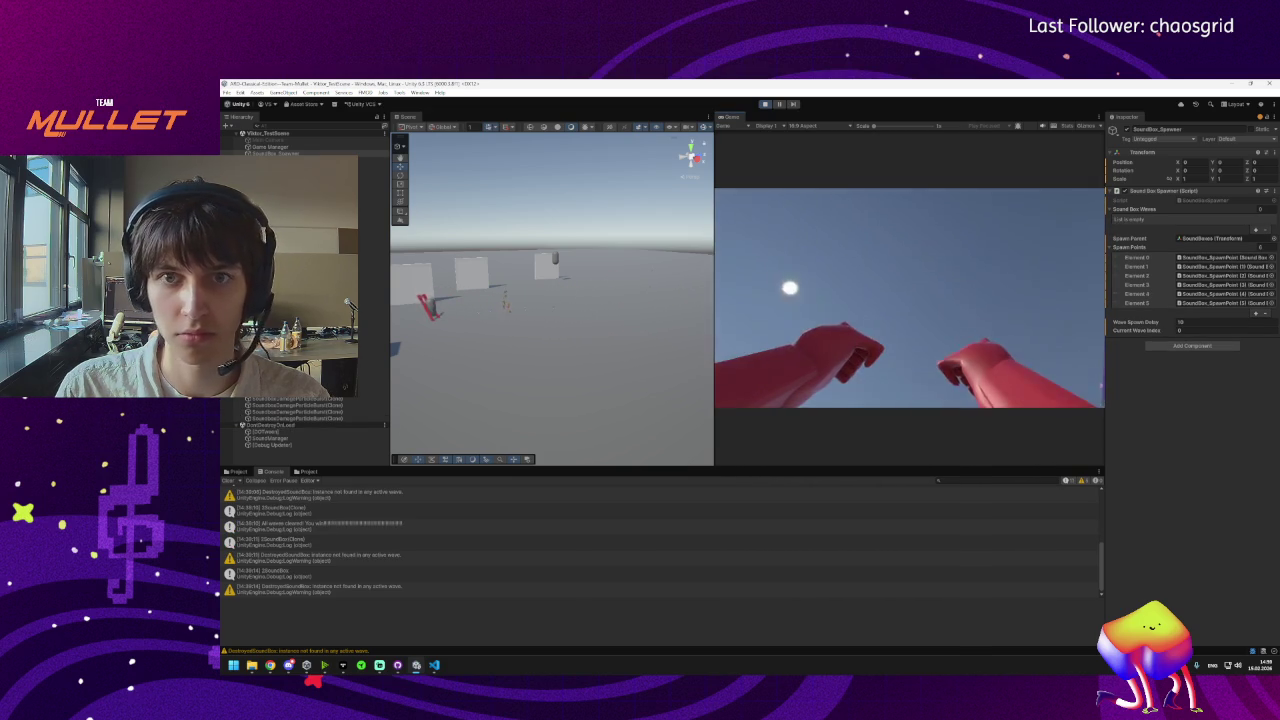
{"action": "key", "text": "super"}
{"action": "left_click", "coordinate": [779, 104]}
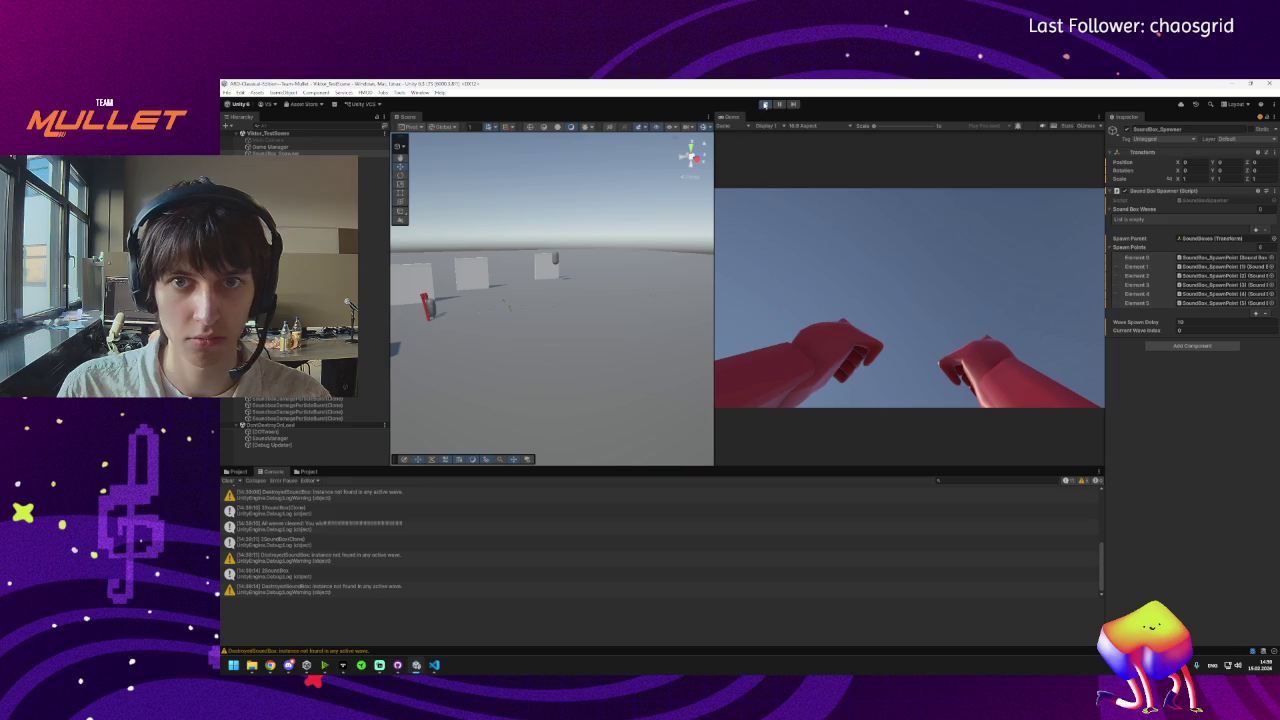
{"action": "left_click", "coordinate": [765, 104]}
Type the ChatGPT question 'I've cleared one wave and all got removed, why is that?'.
{"action": "mouse_move", "coordinate": [270, 666]}
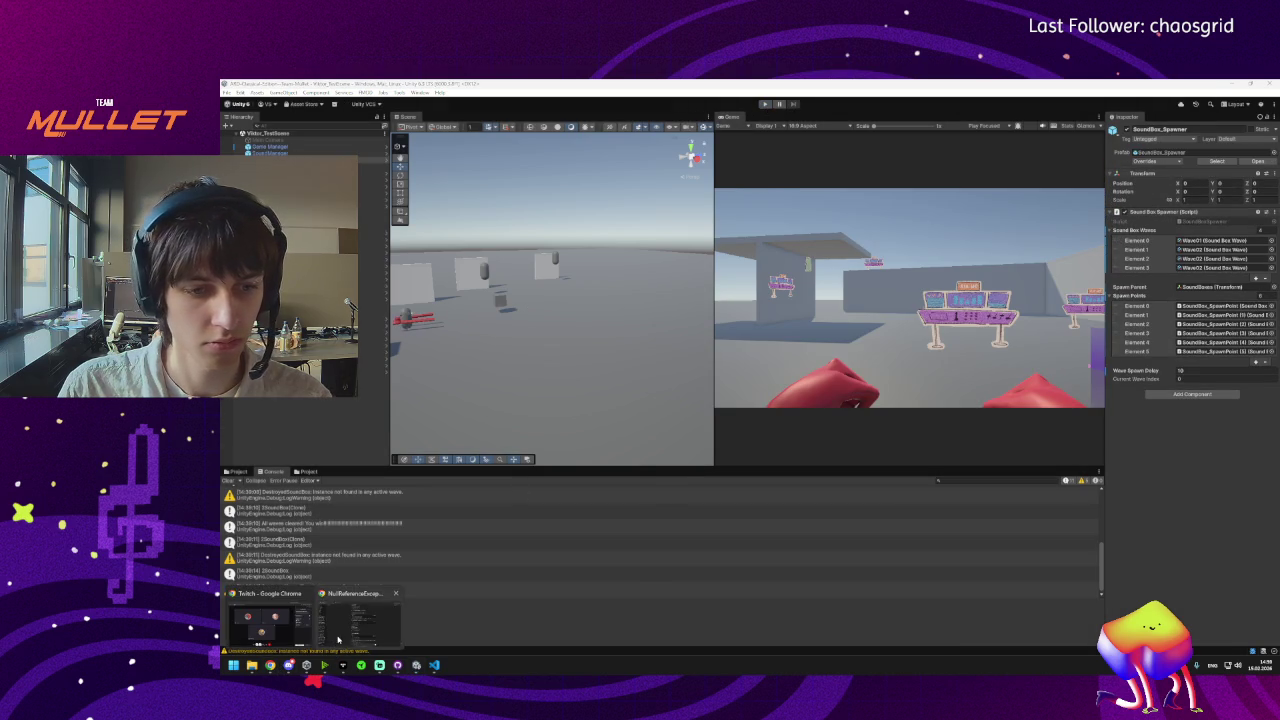
{"action": "left_click", "coordinate": [338, 638]}
{"action": "type", "text": "I"}
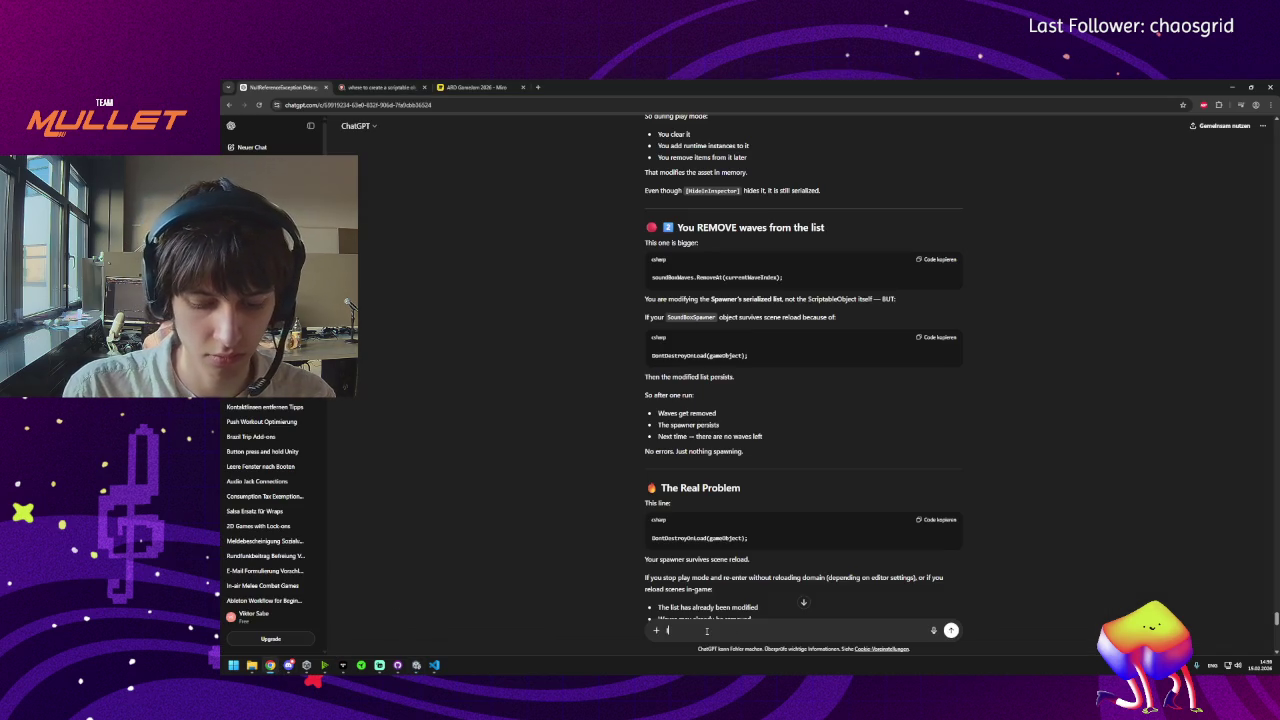
{"action": "type", "text": "'ve cleare"}
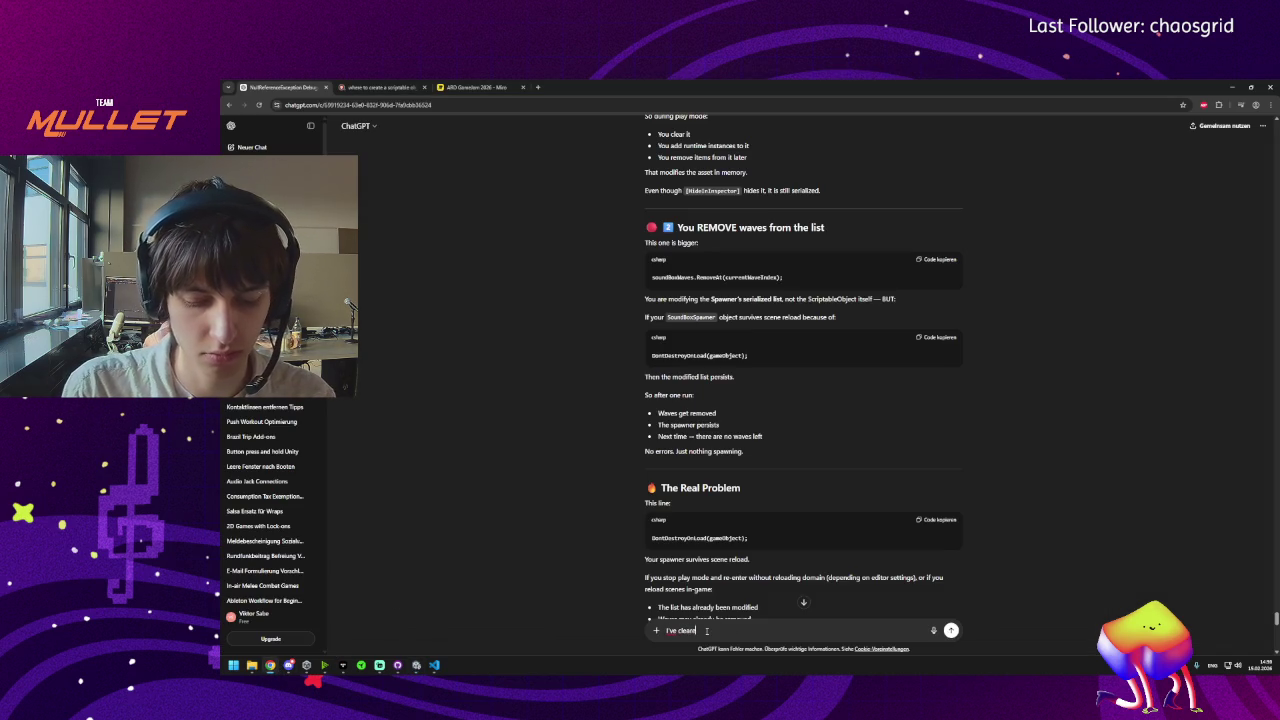
{"action": "type", "text": "d all wave an"}
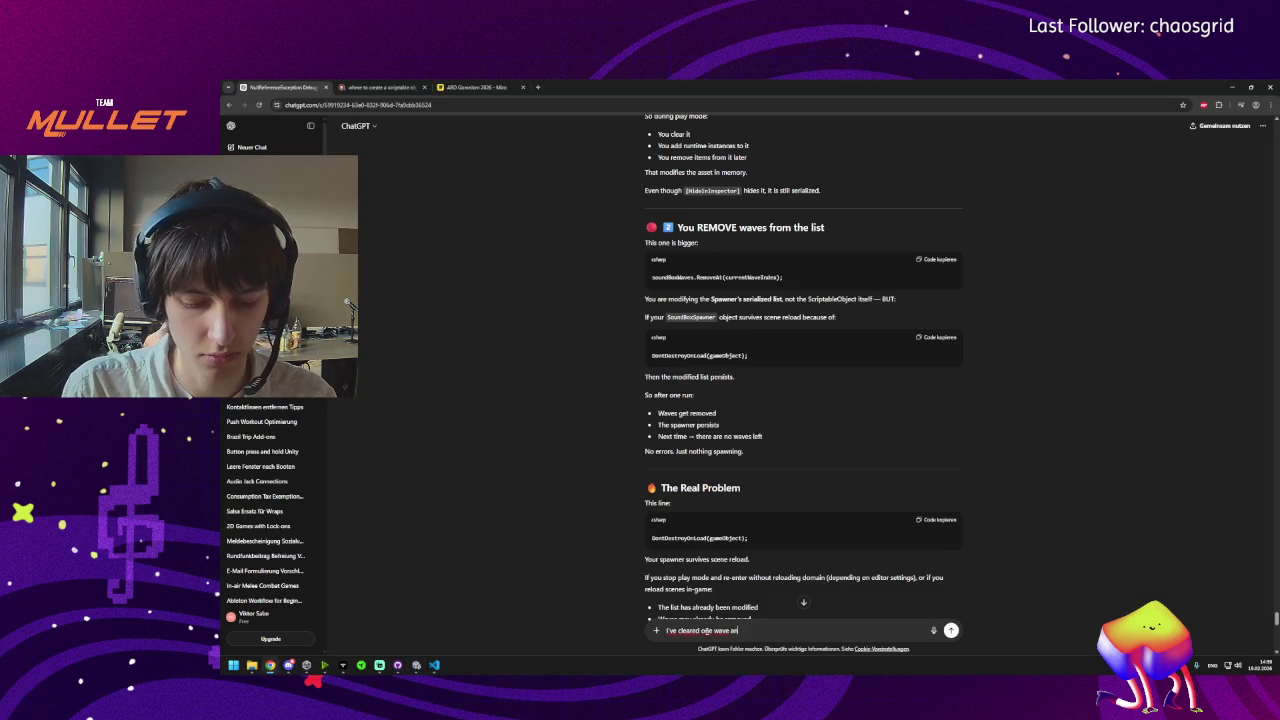
{"action": "type", "text": "d all got removed wh"}
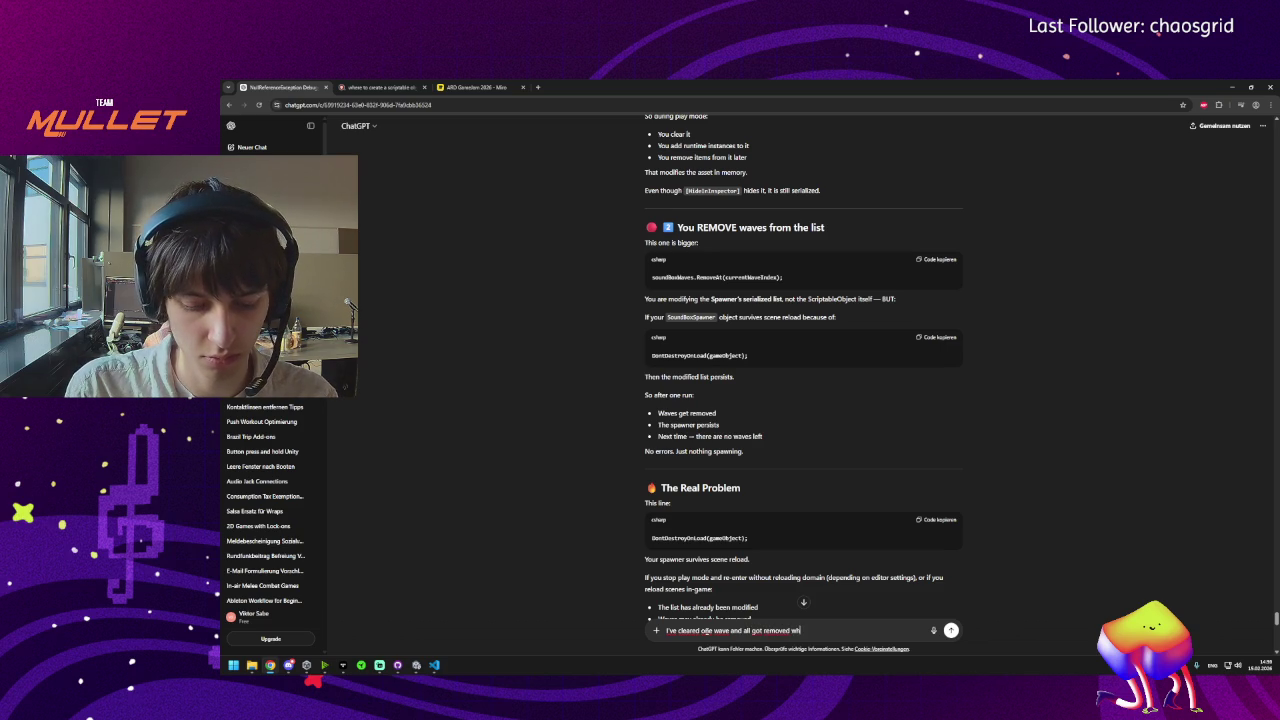
{"action": "type", "text": "y is that?"}
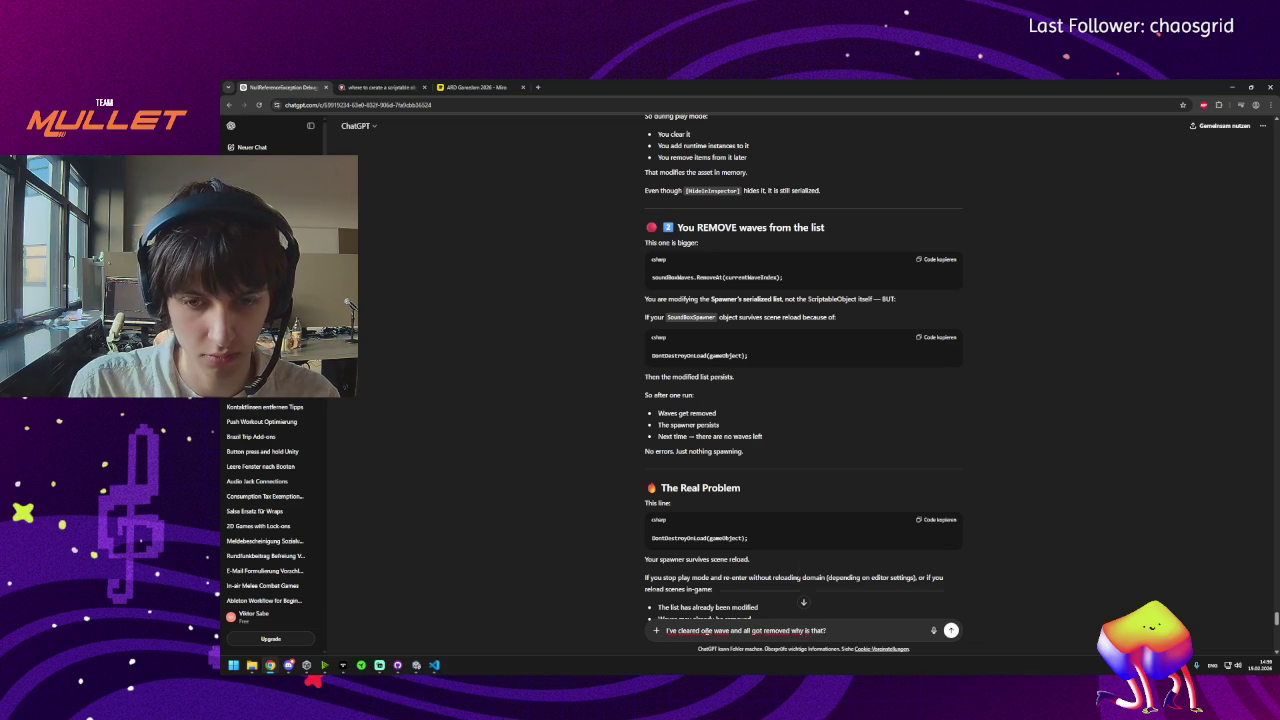
{"action": "key", "text": "shift+Return"}
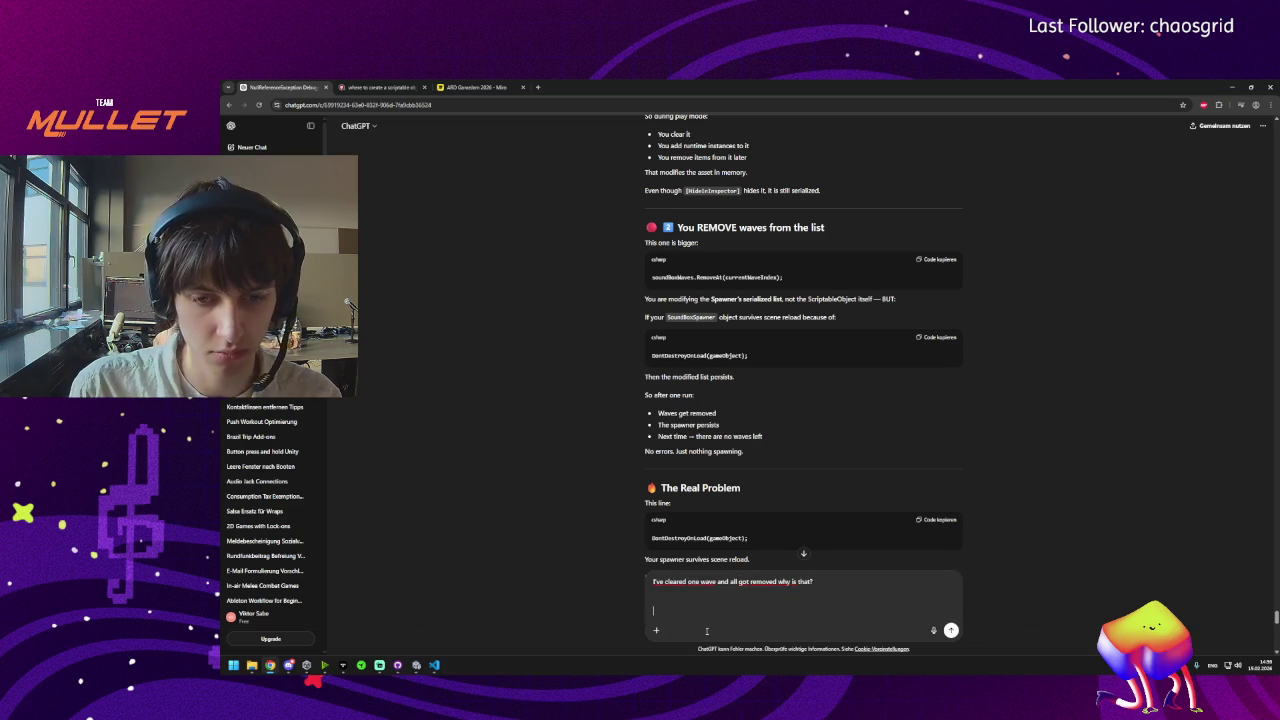
Copy the full SoundBoxSpawner script from VS Code below the question and send the message.
{"action": "left_click", "coordinate": [434, 665]}
{"action": "key", "text": "ctrl+a"}
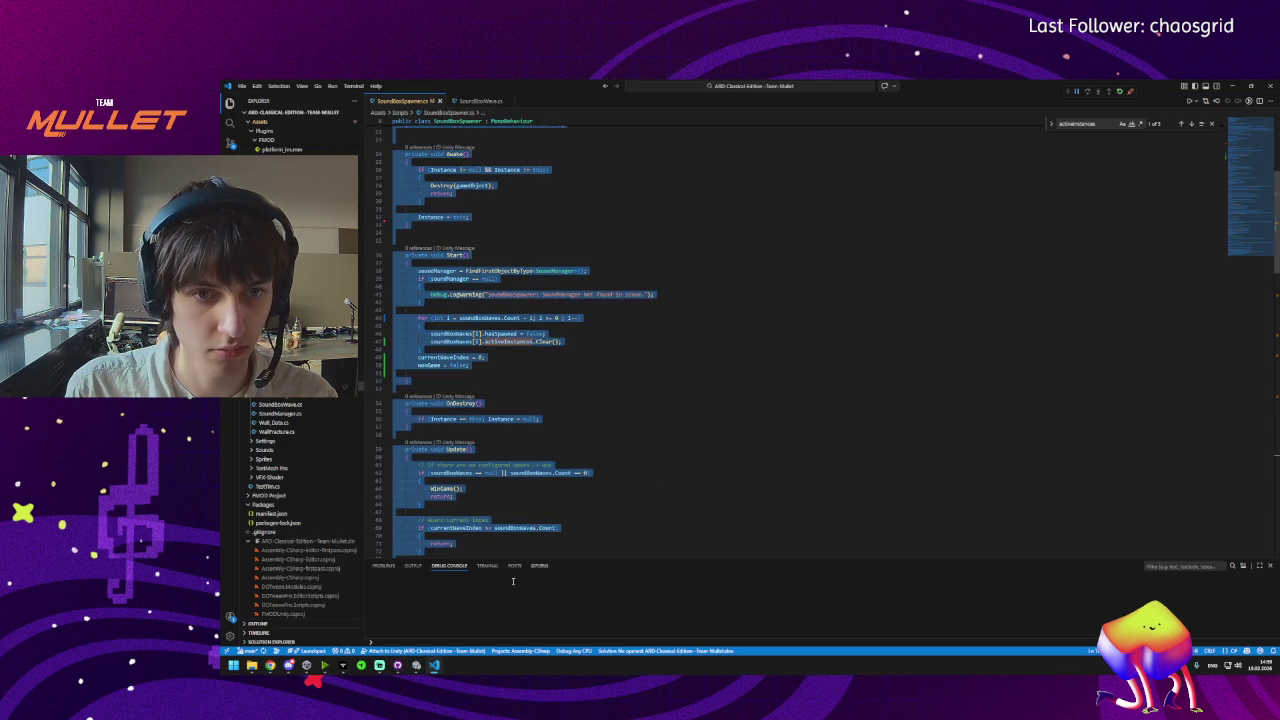
{"action": "mouse_move", "coordinate": [270, 665]}
{"action": "left_click", "coordinate": [360, 615]}
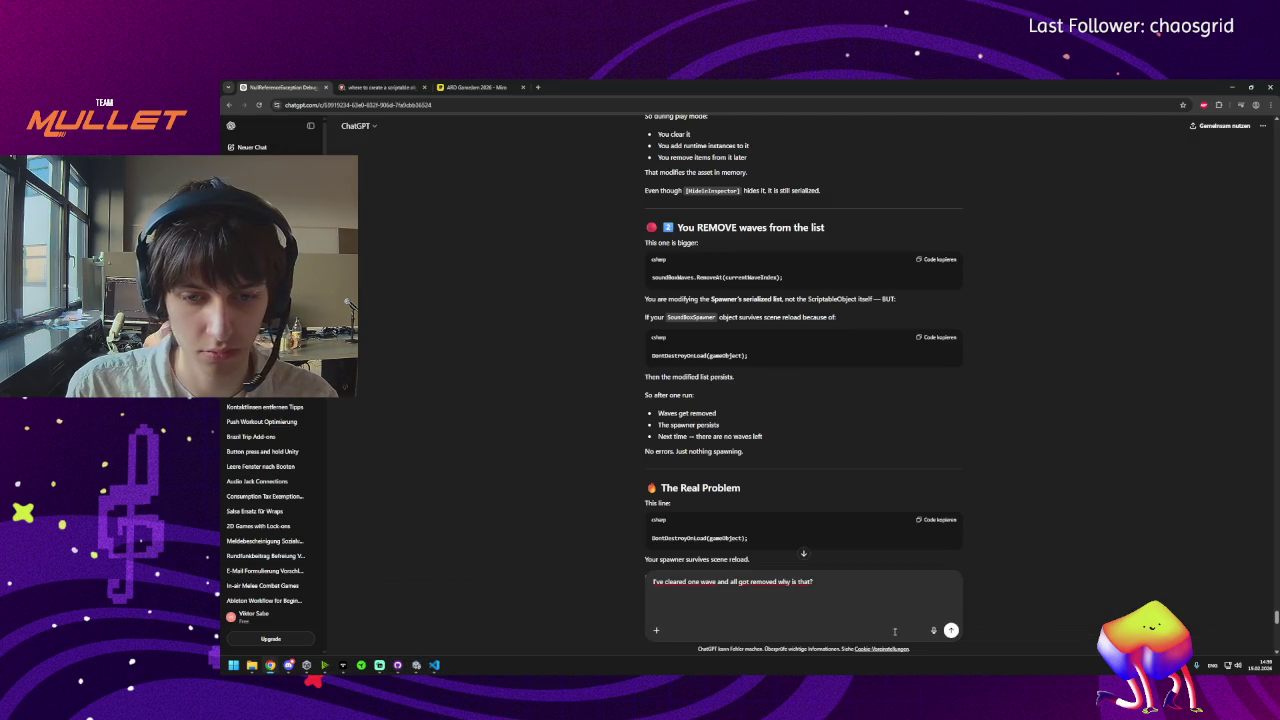
{"action": "key", "text": "ctrl+v"}
{"action": "left_click", "coordinate": [951, 631]}
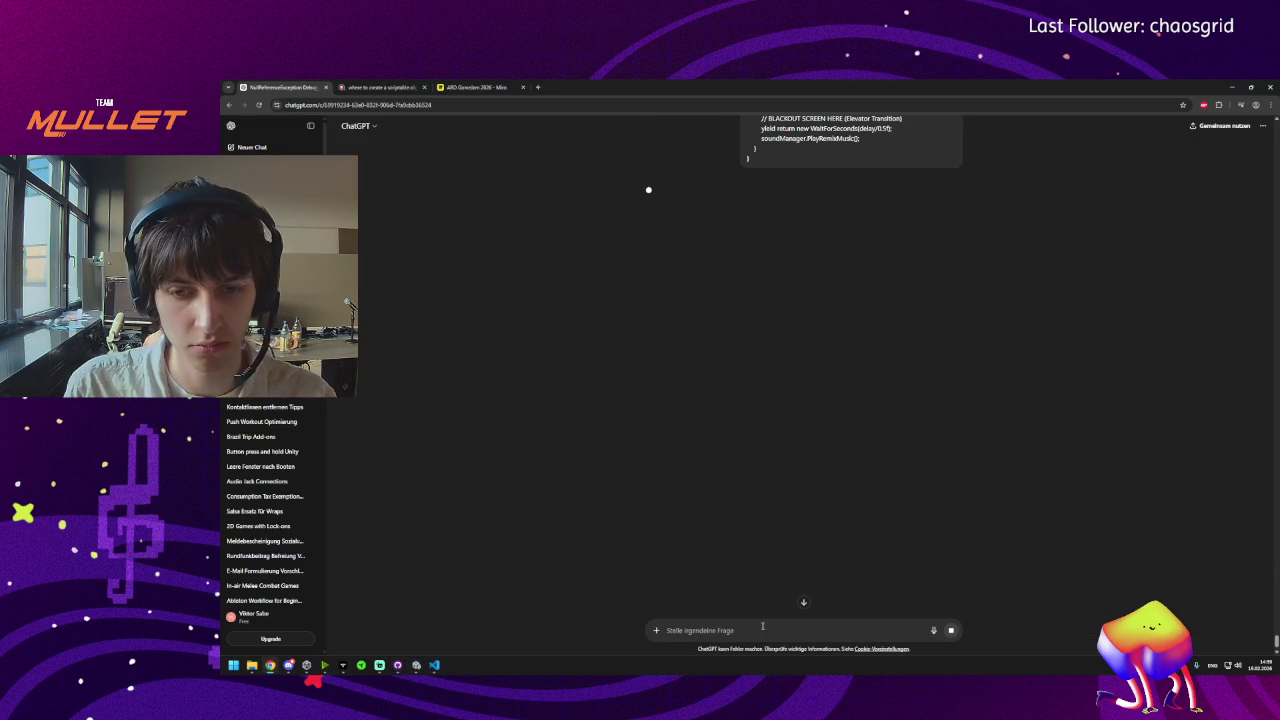